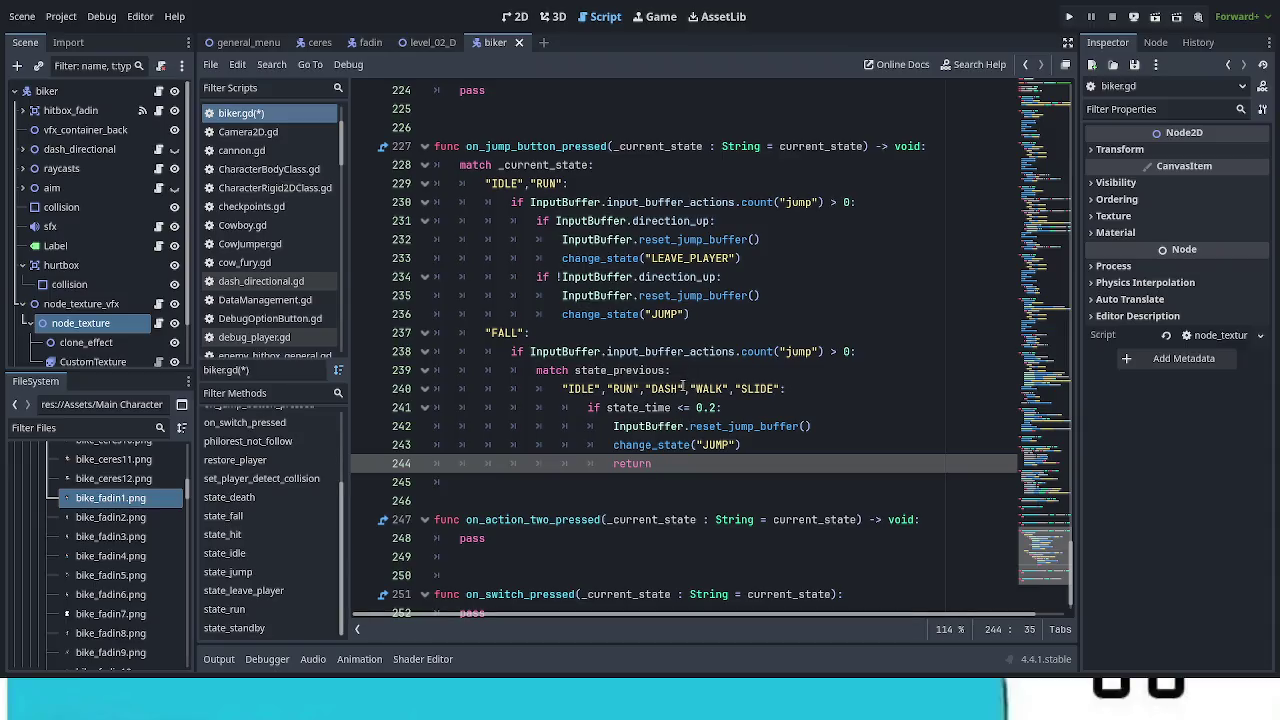
# Step: Remove "DASH", "WALK" and "SLIDE" from line 240's FALL list, leaving "IDLE" and "RUN", and save
pyautogui.moveTo(682, 388); pyautogui.dragTo(641, 388)
pyautogui.press('BackSpace')
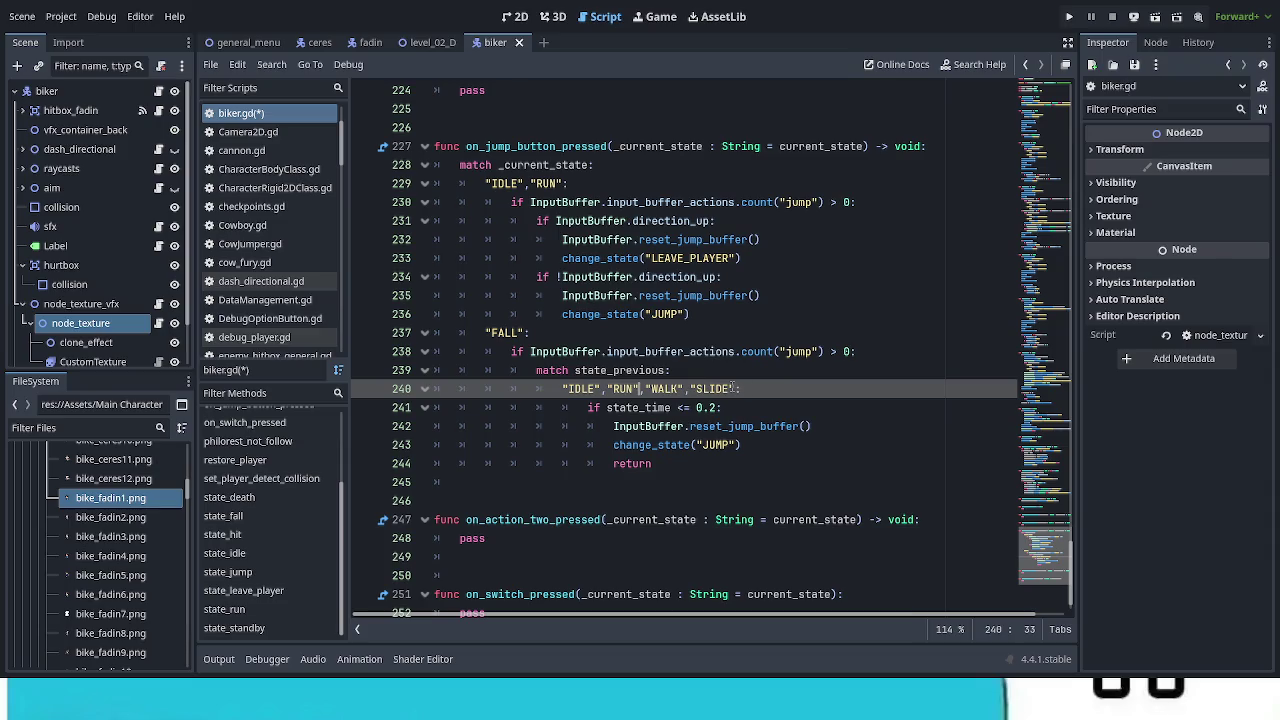
pyautogui.moveTo(735, 388); pyautogui.dragTo(640, 388)
pyautogui.press('BackSpace')
pyautogui.hotkey('ctrl', 's')
pyautogui.hotkey('ctrl', 's')
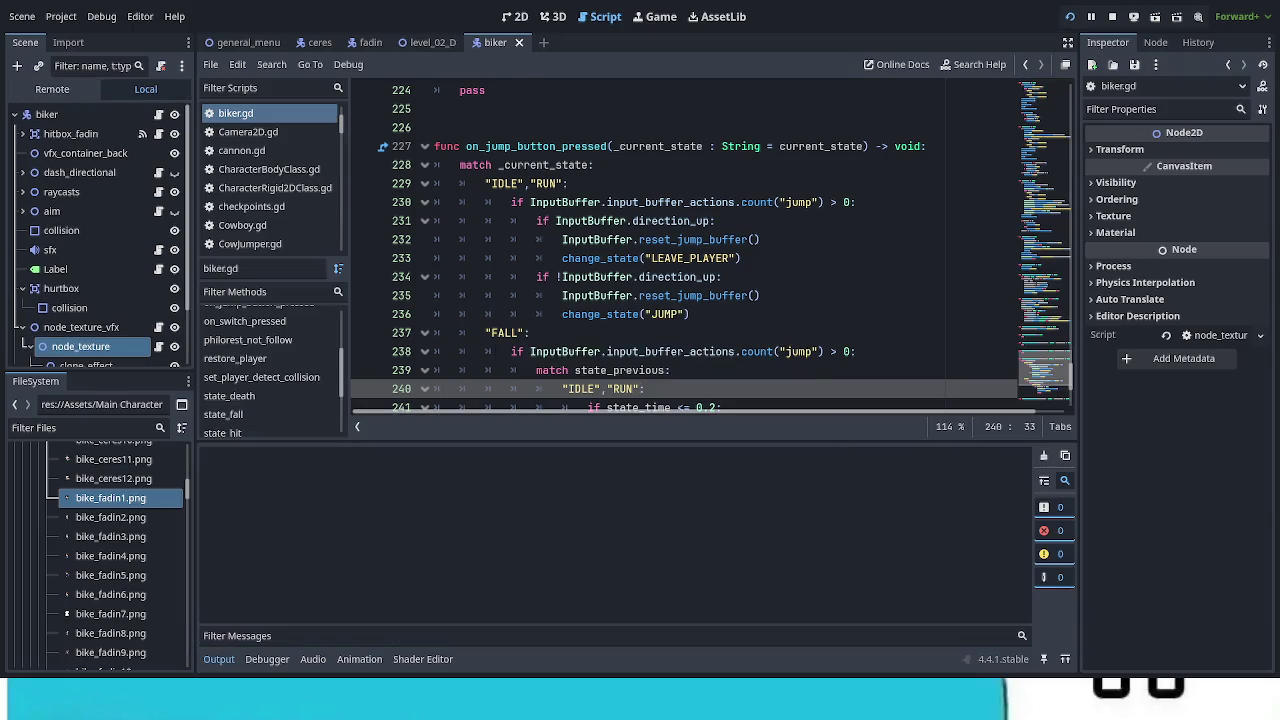
# Step: Select the biker node and expand its collision layer and mask settings in the Inspector
pyautogui.click(50, 115)
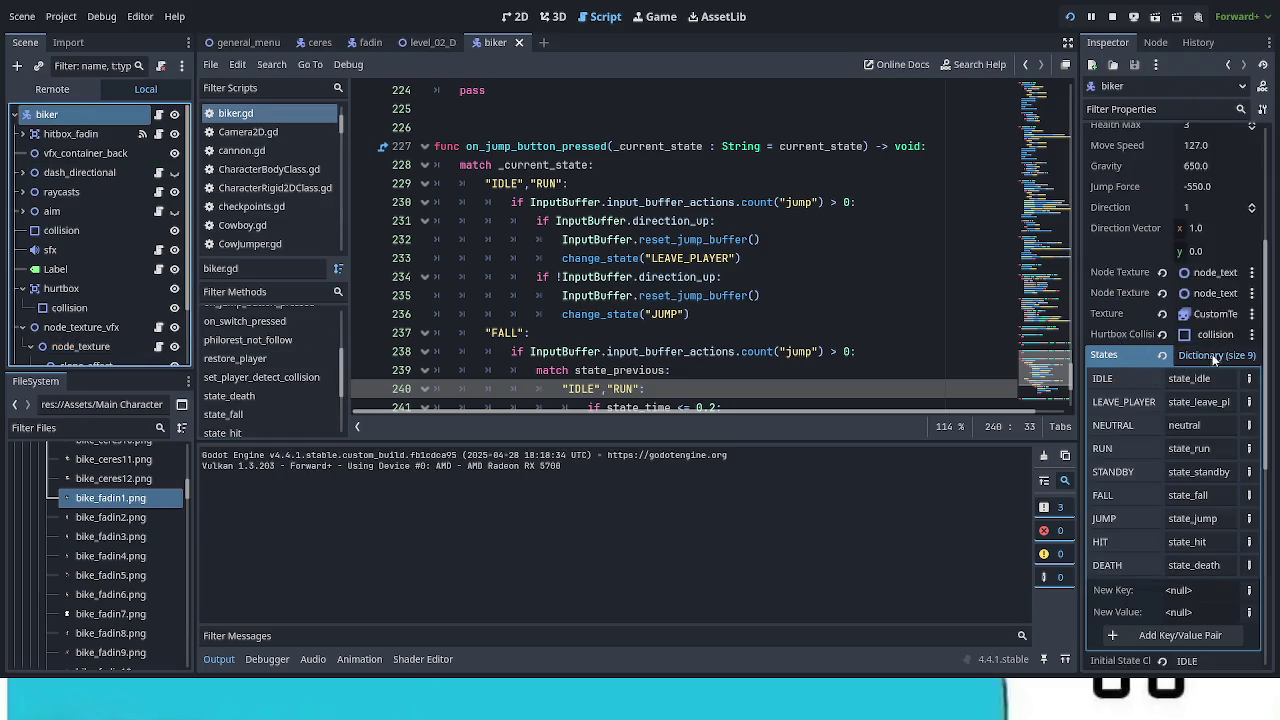
pyautogui.click(1214, 355)
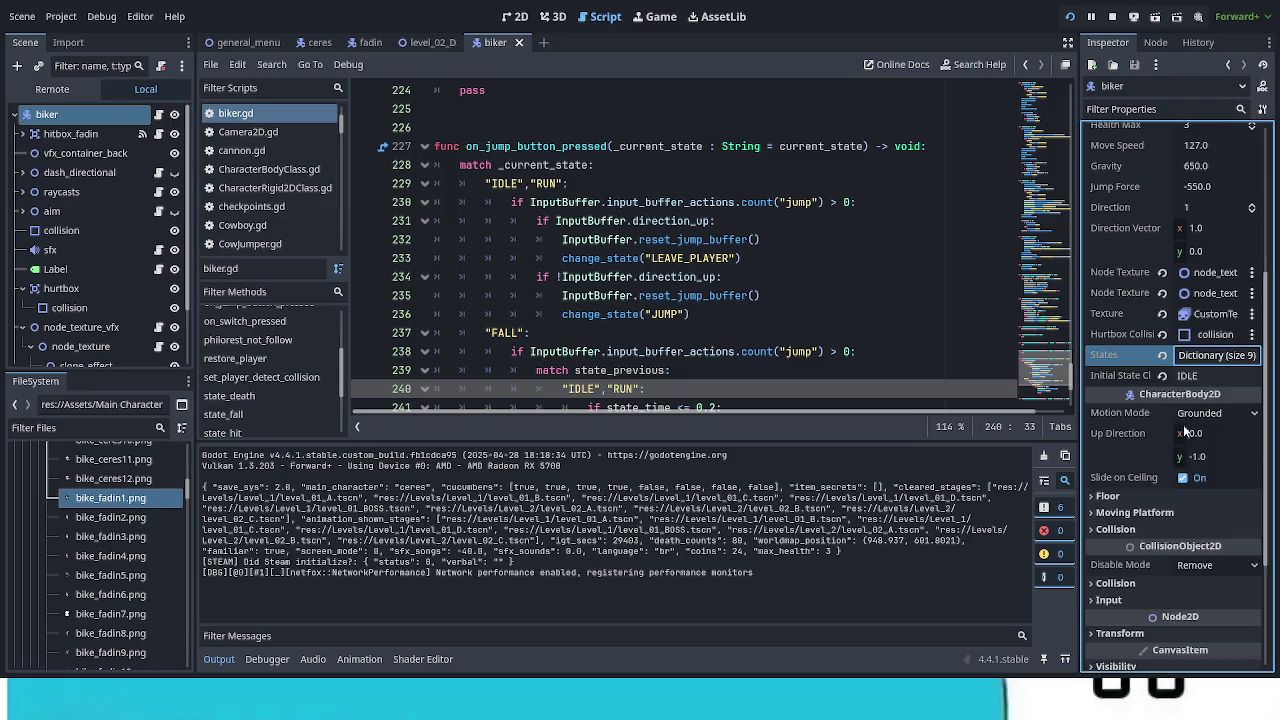
pyautogui.scroll(-5, 1143, 594)
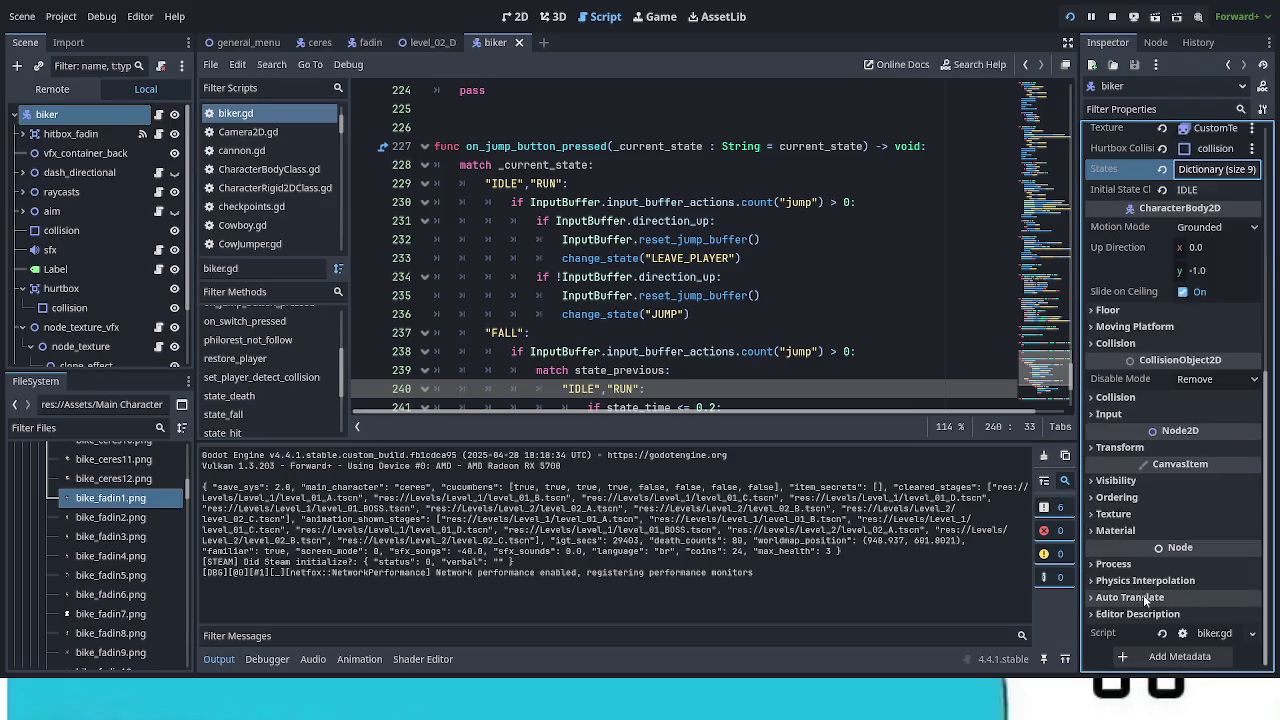
pyautogui.click(1144, 400)
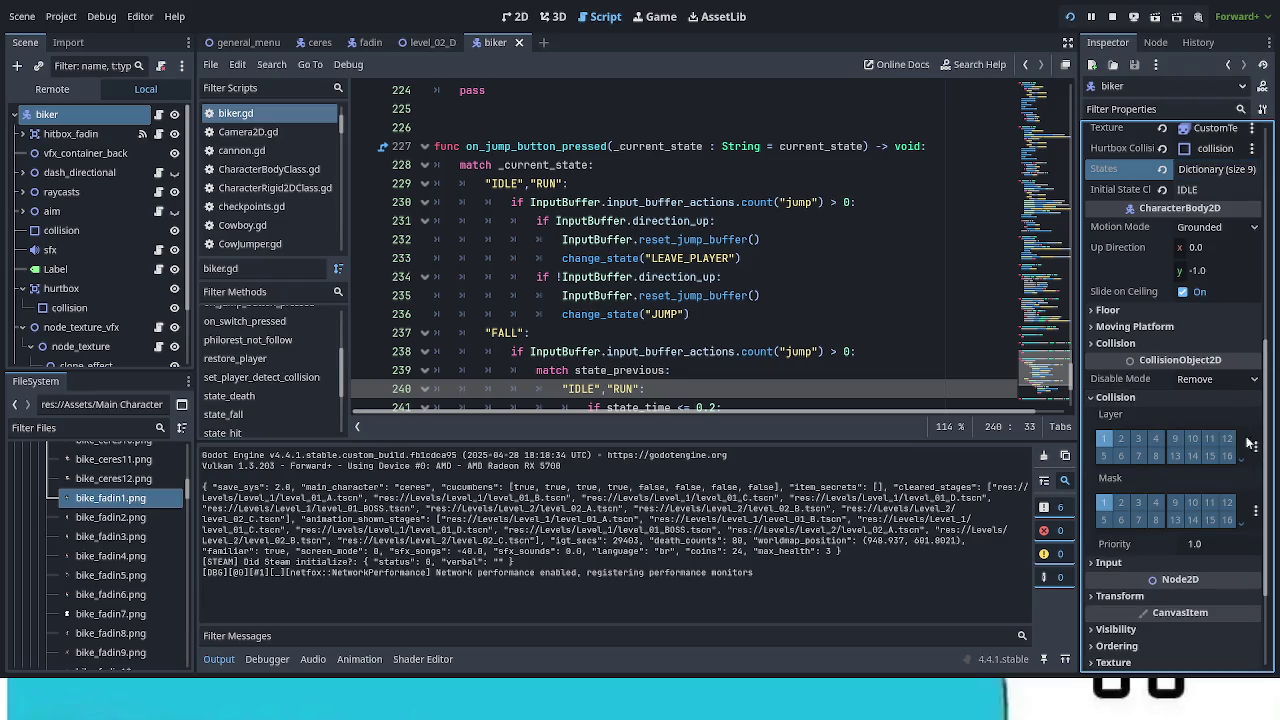
# Step: Replace collision mask layer 1 with layers 4 and 11, save the scene and launch a playtest
pyautogui.click(1257, 514)
pyautogui.click(1157, 356)
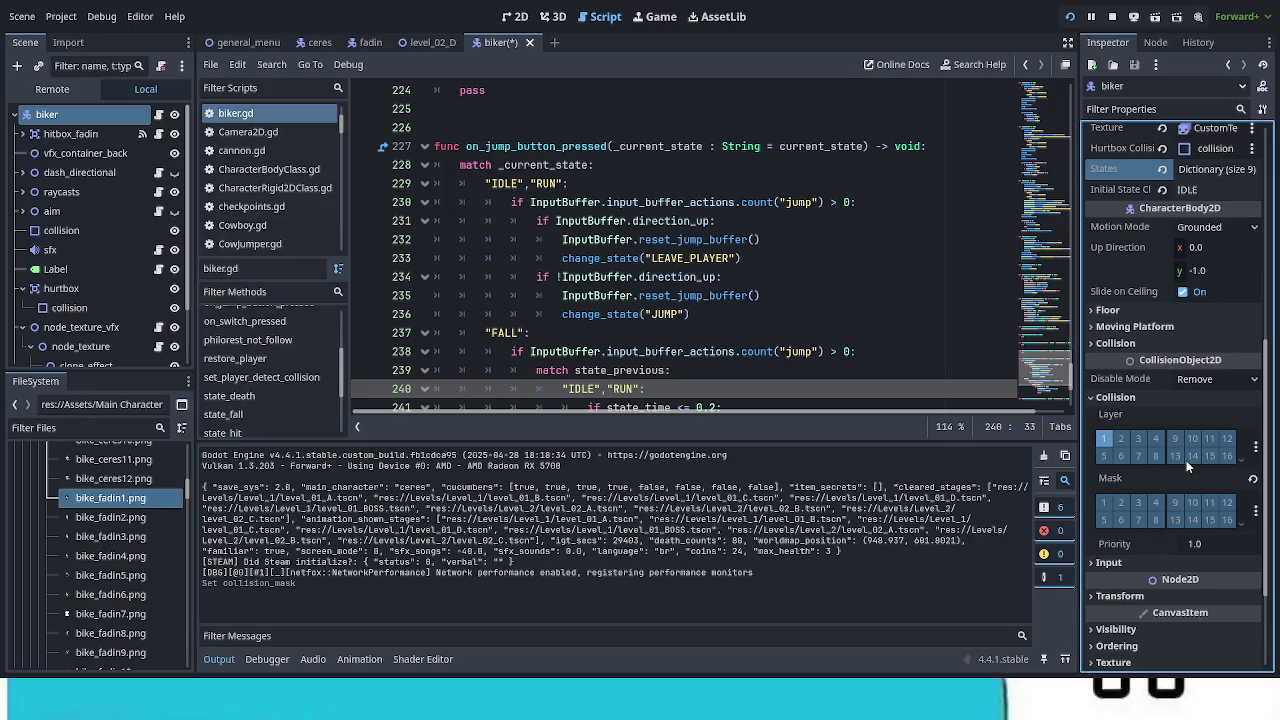
pyautogui.click(1209, 502)
pyautogui.click(1156, 502)
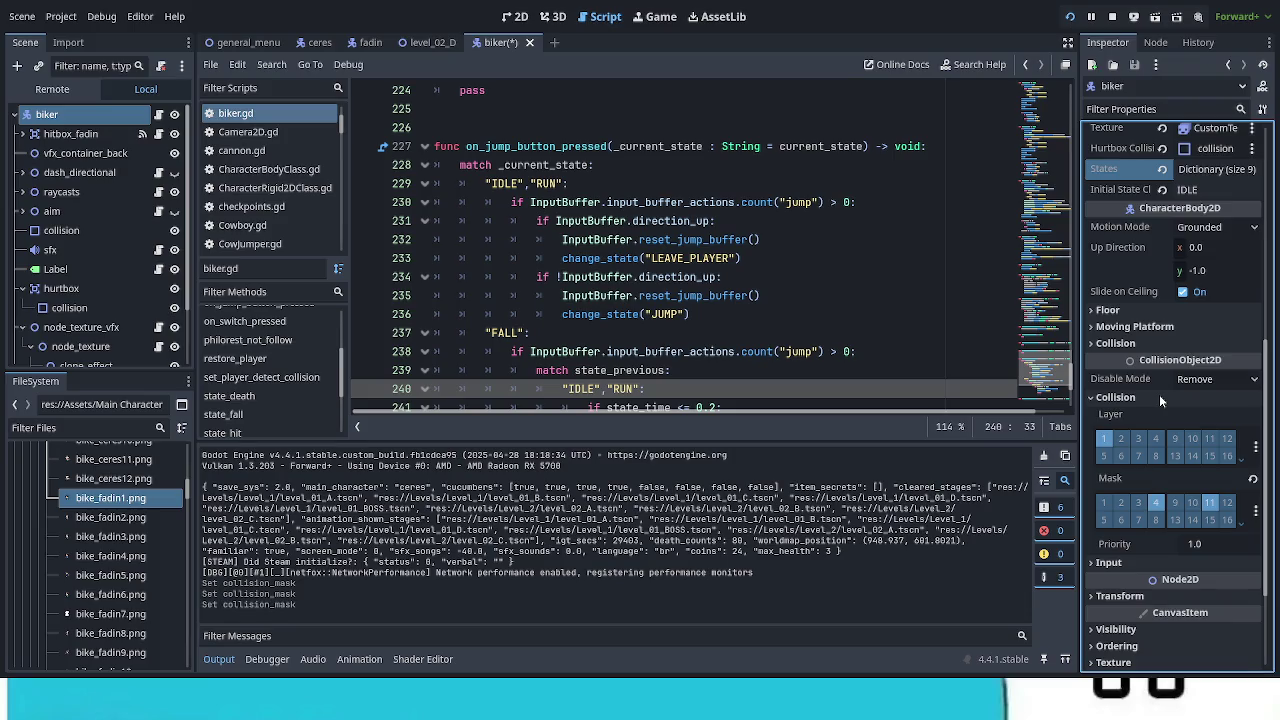
pyautogui.hotkey('ctrl', 's')
pyautogui.press('F5')
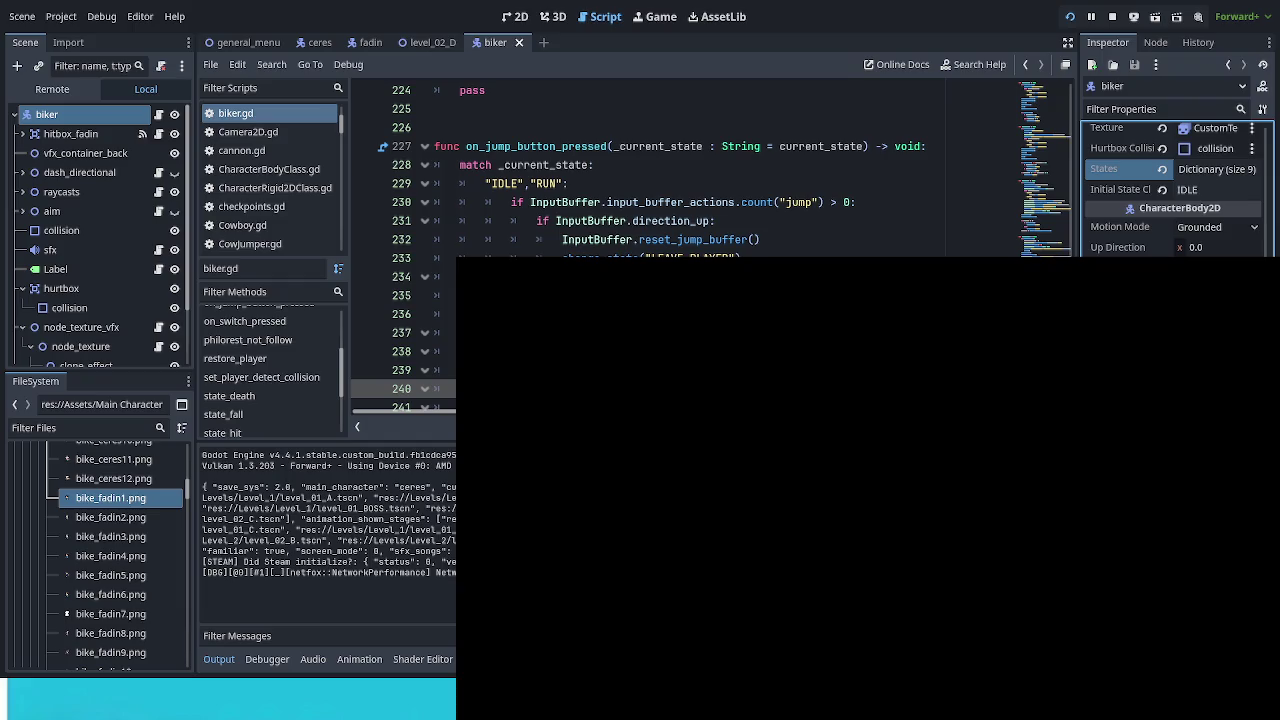
# Step: Continue the saved game, pause, lower the second volume to about half, and resume
pyautogui.press('Down')
pyautogui.press('Return')
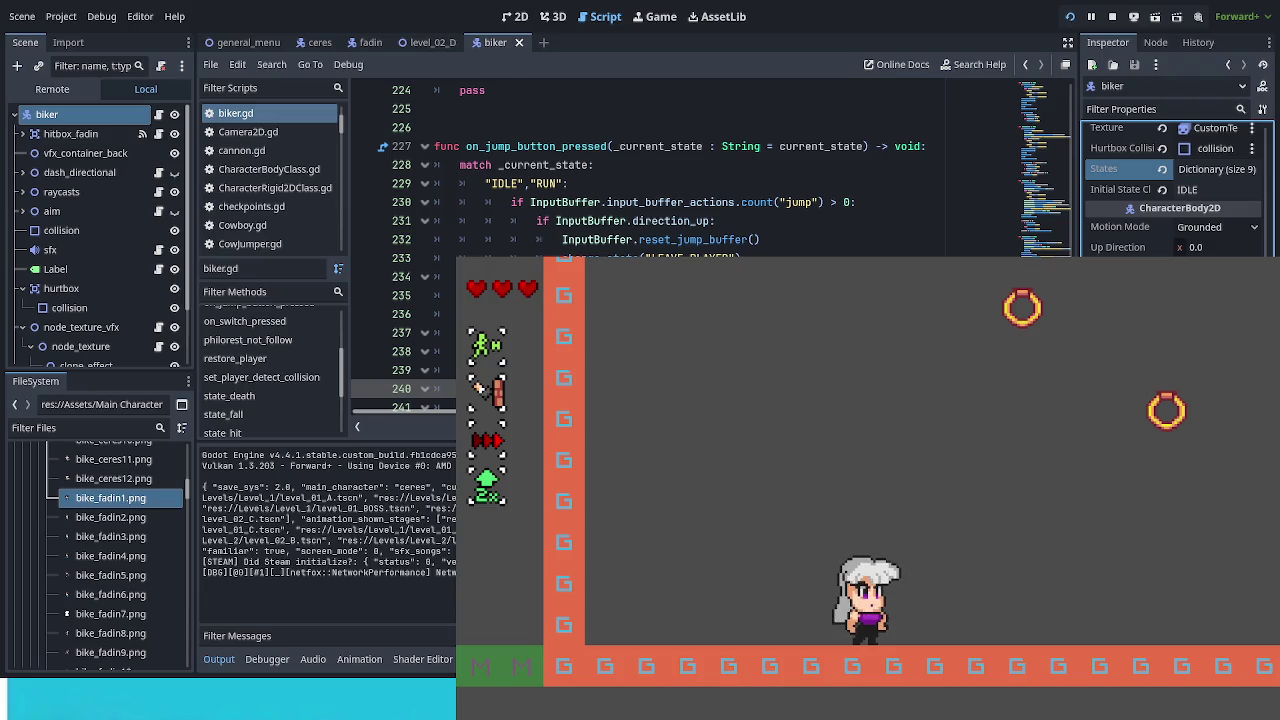
pyautogui.press('Escape')
pyautogui.moveTo(990, 573); pyautogui.dragTo(976, 573)
pyautogui.click(699, 417)
pyautogui.press('space')
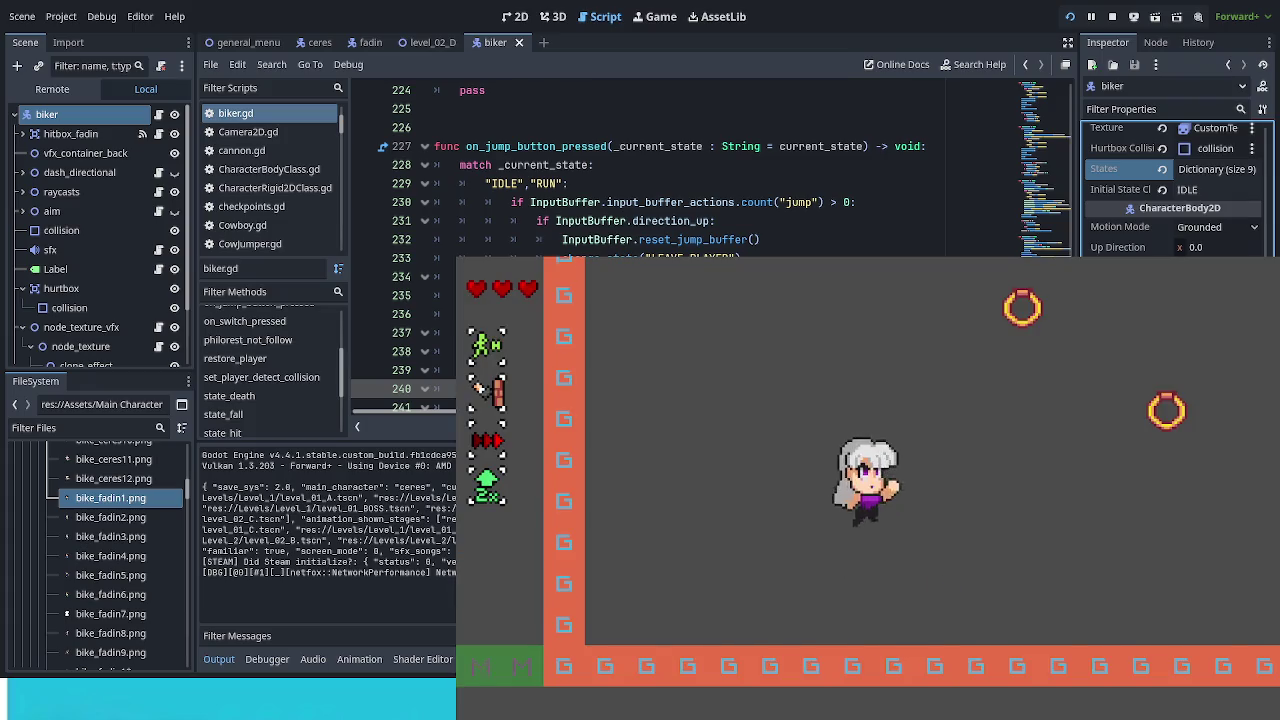
# Step: Spawn the bike next to the player from the debug options panel, then hide the panel
pyautogui.press('Left')
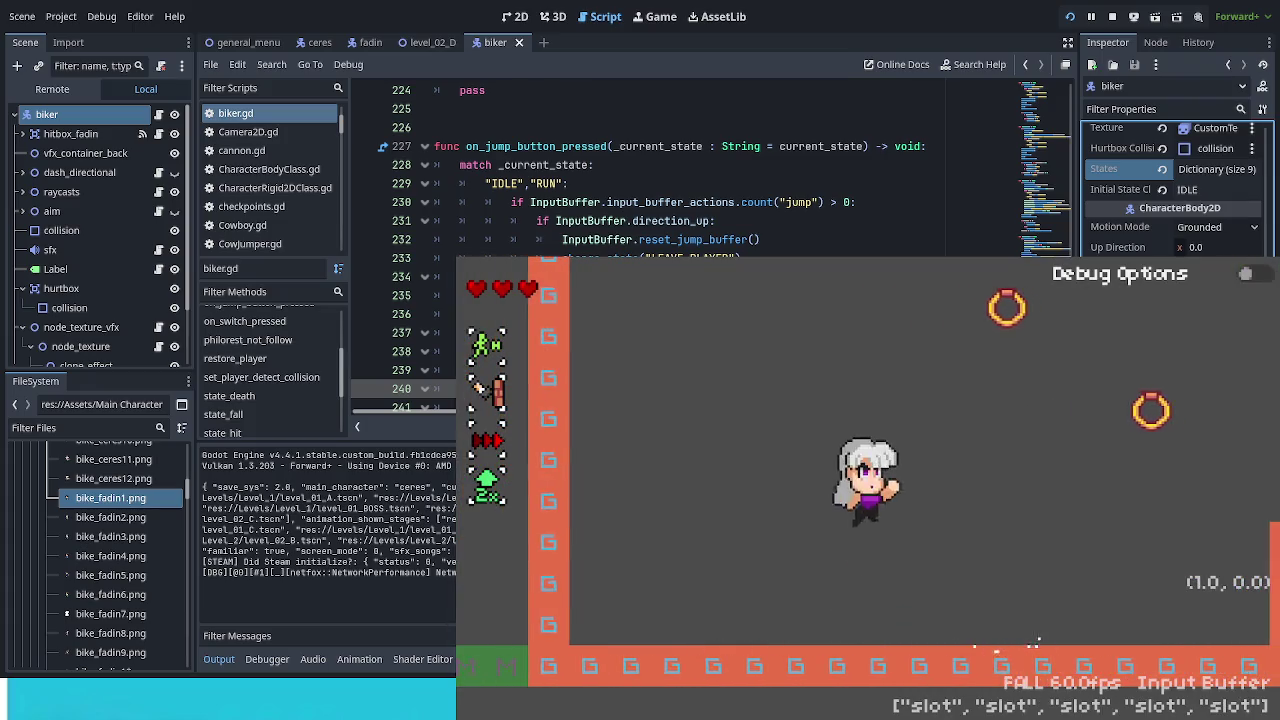
pyautogui.press('F1')
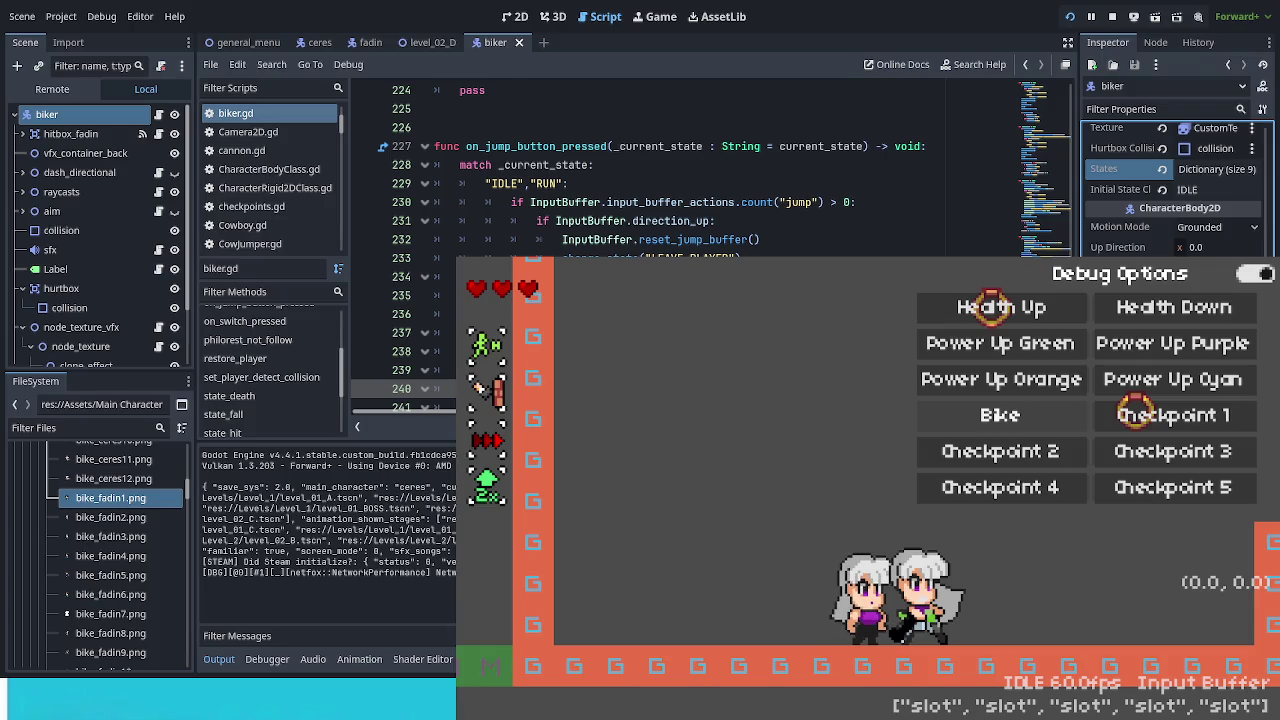
pyautogui.press('Right')
pyautogui.press('Left')
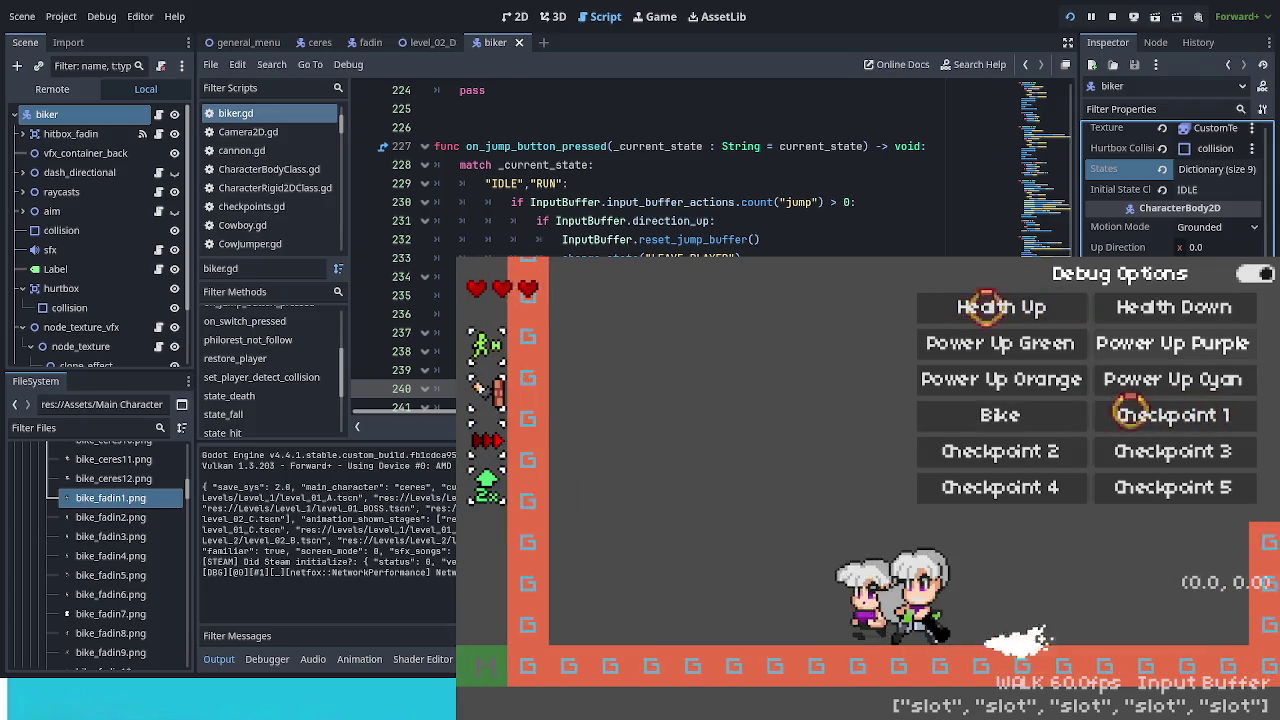
pyautogui.press('F1')
# Step: Walk, jump and dash around the bike to try mounting it, then stop the game
pyautogui.press('space')
pyautogui.press('Right')
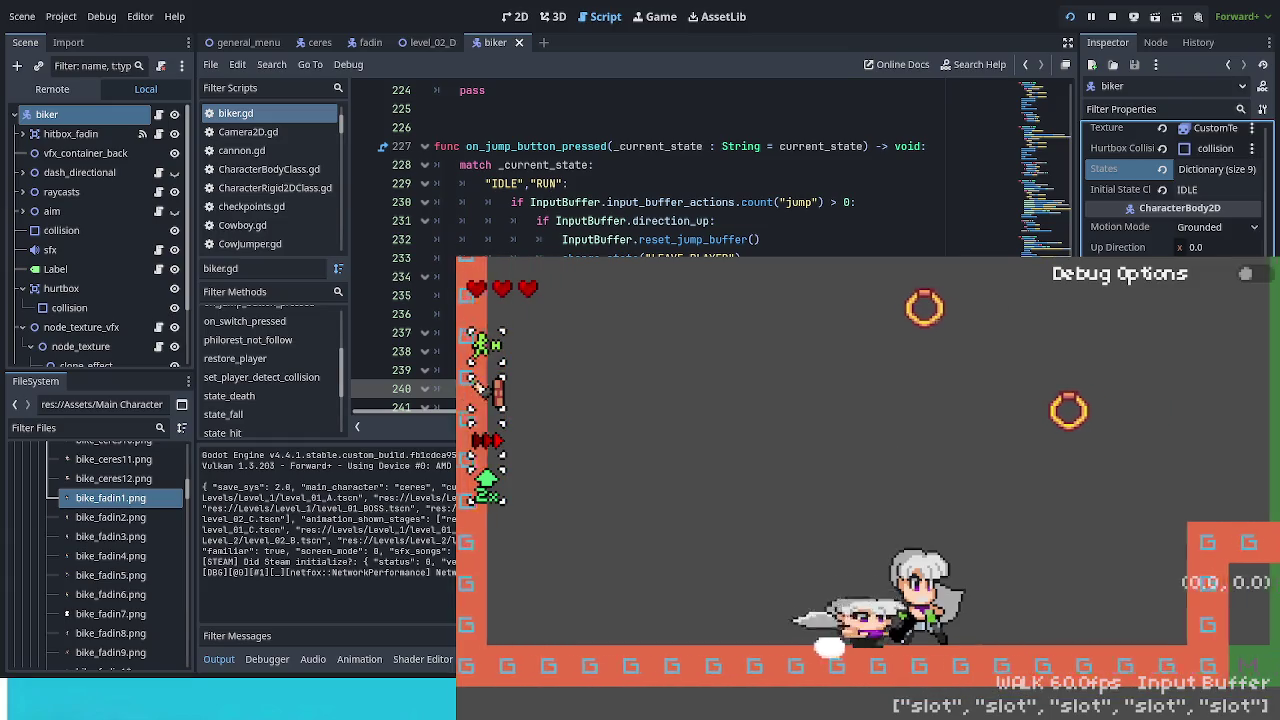
pyautogui.press('Left')
pyautogui.press('Right')
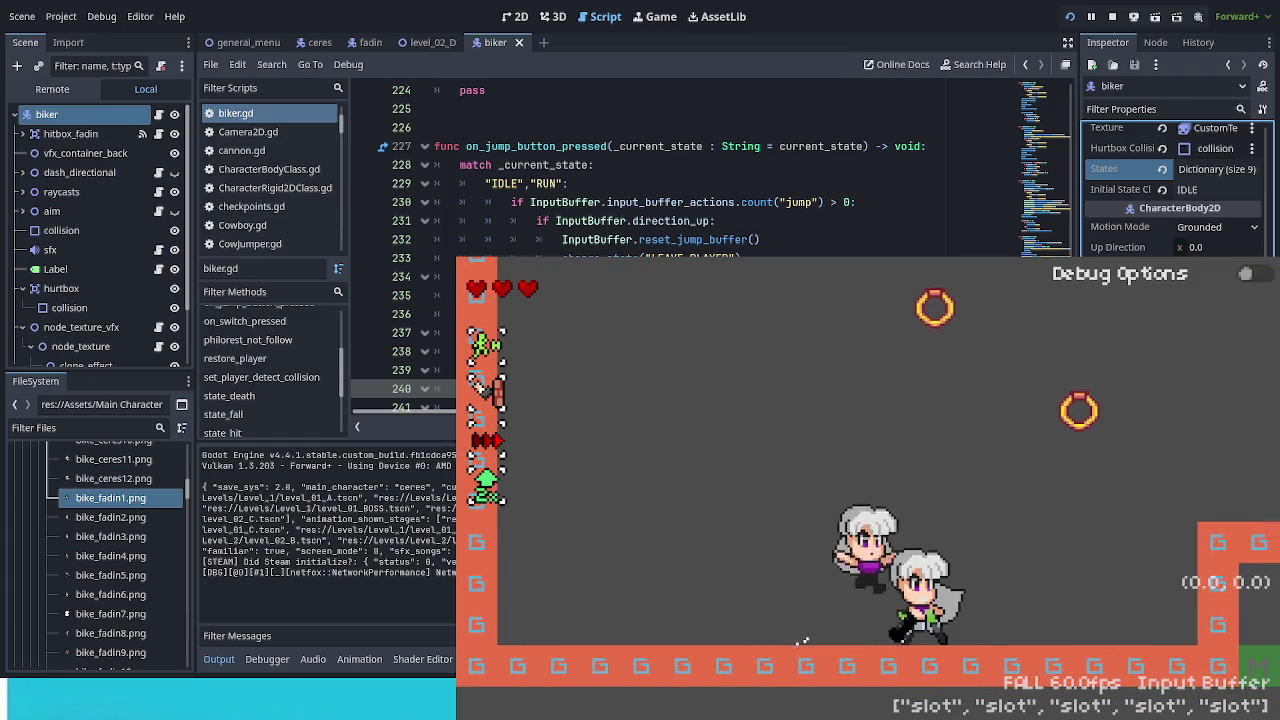
pyautogui.press('Left')
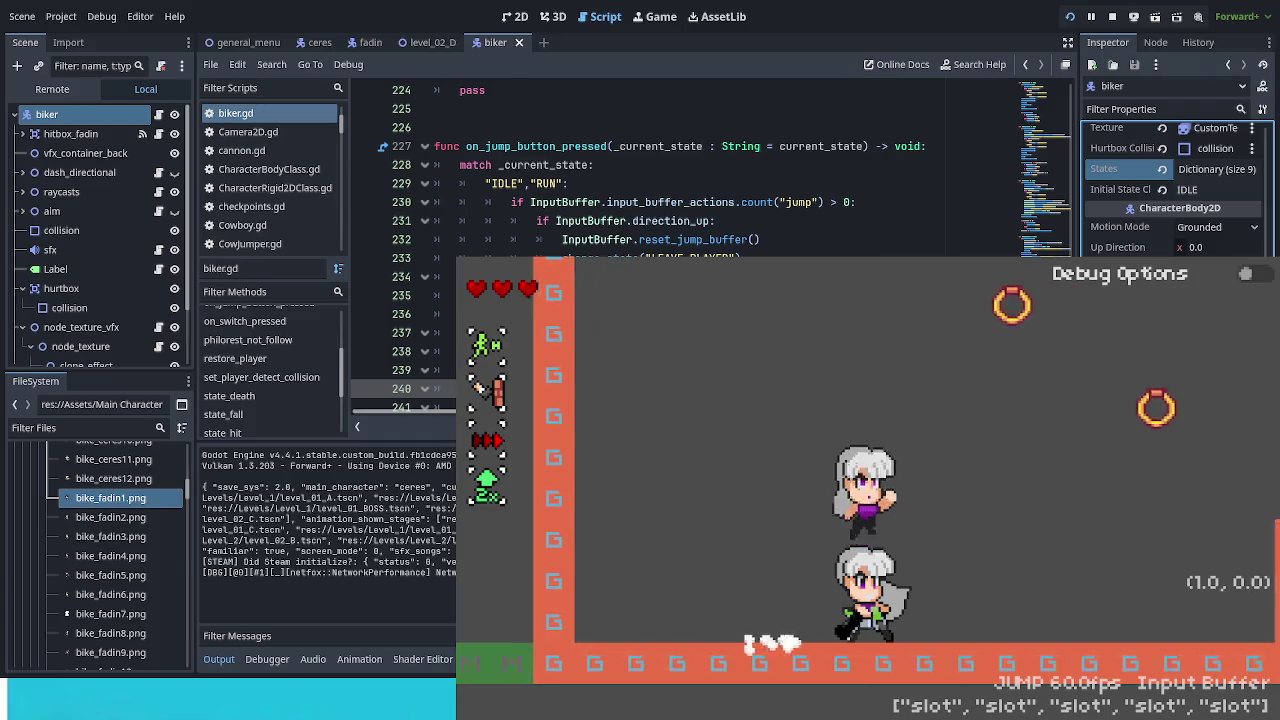
pyautogui.press('Right')
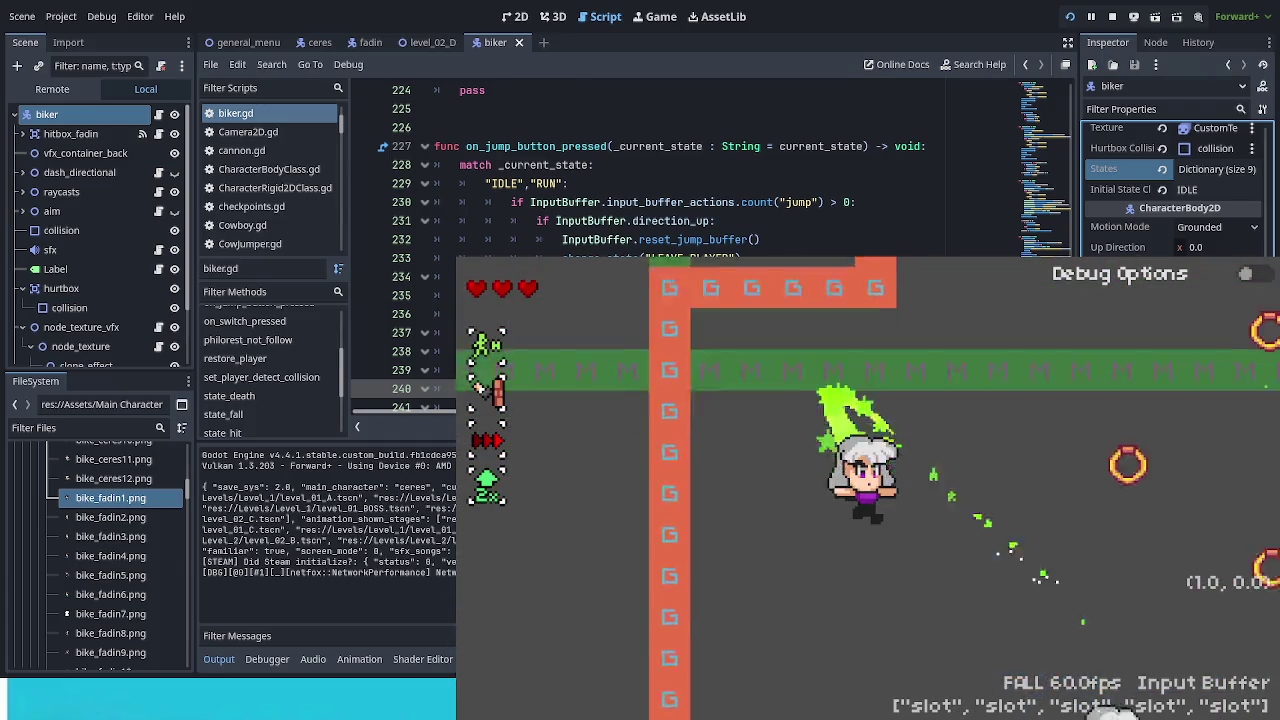
pyautogui.press('Left')
pyautogui.press('Right')
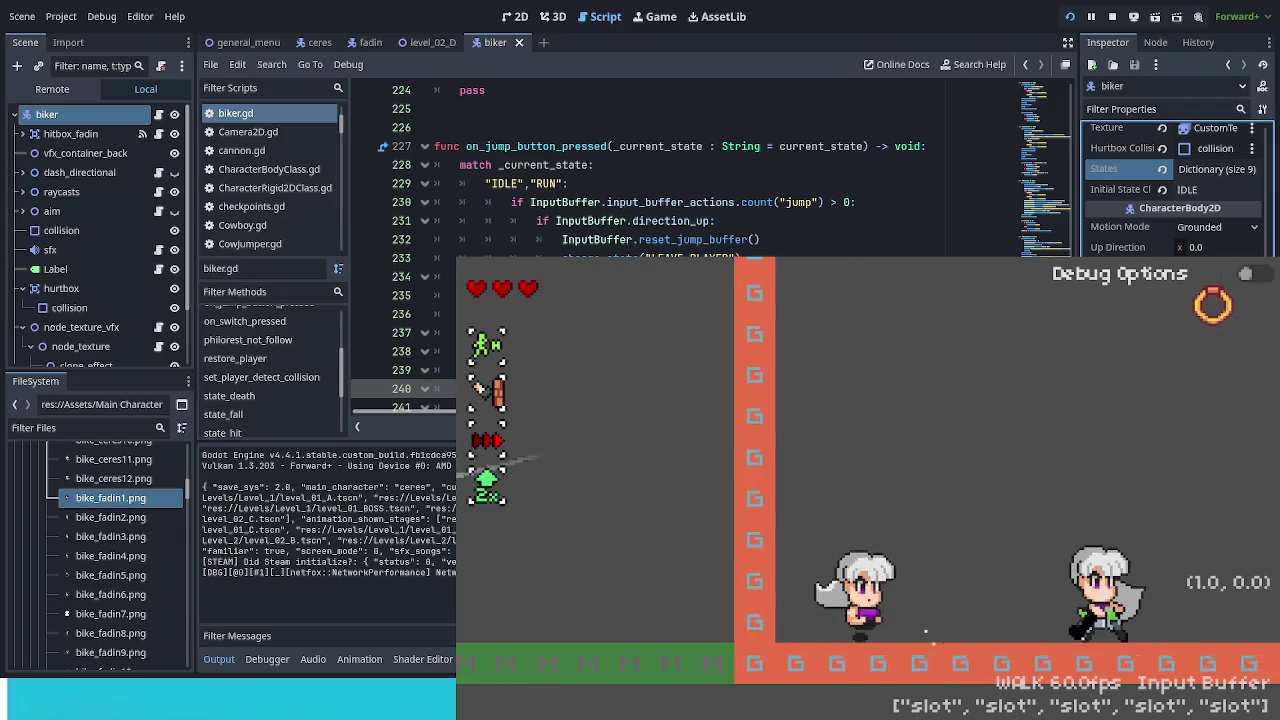
pyautogui.press('Left')
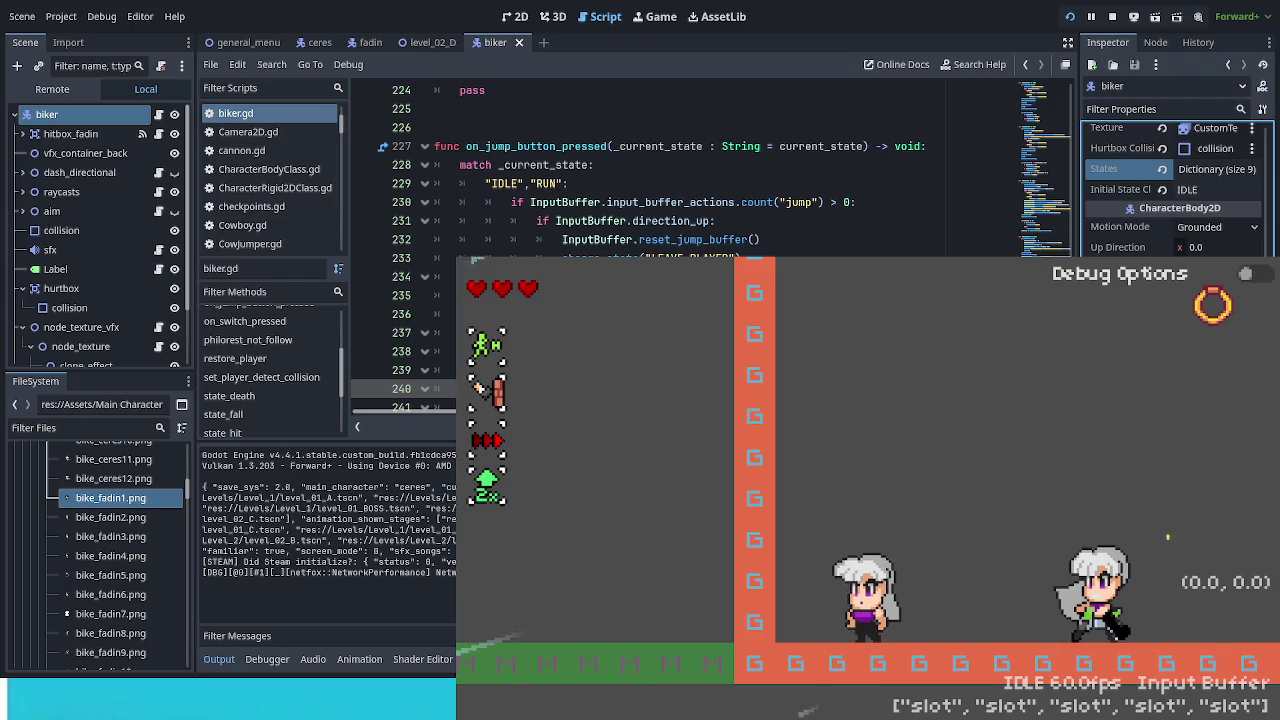
pyautogui.press('F8')
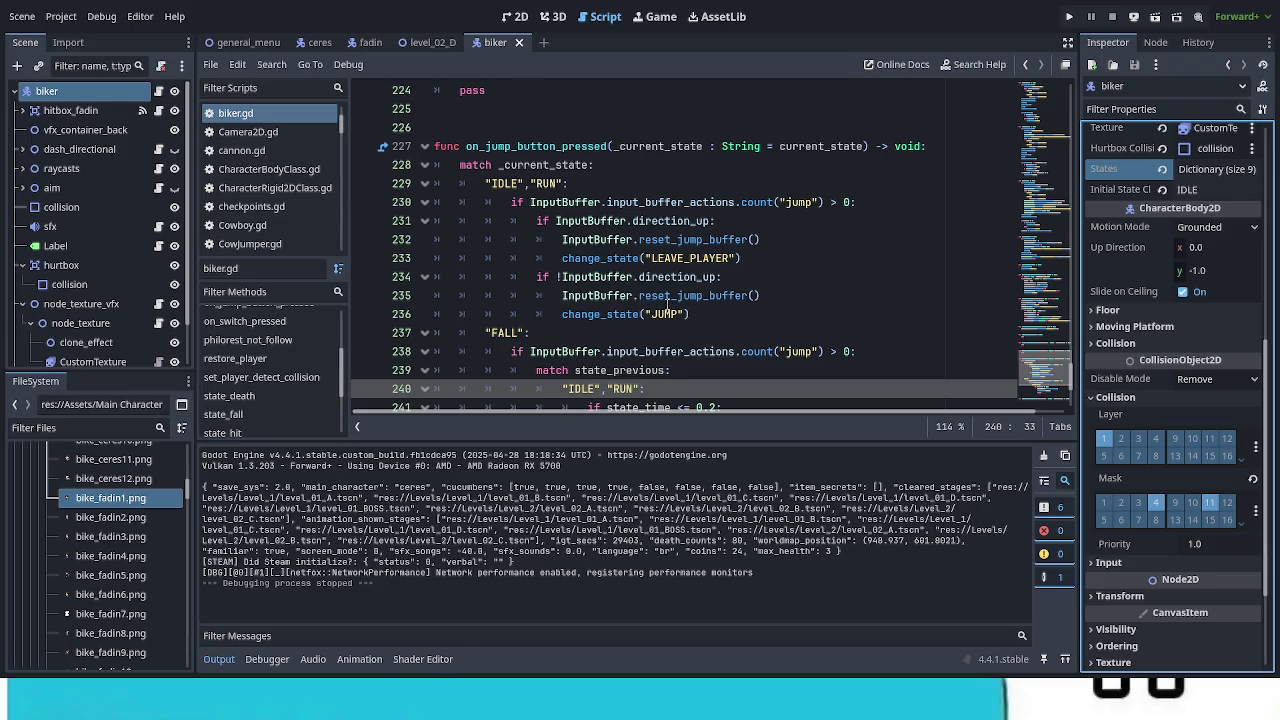
# Step: Set the biker root node's Initial State Class to STANDBY and save the scene
pyautogui.click(70, 110)
pyautogui.click(80, 92)
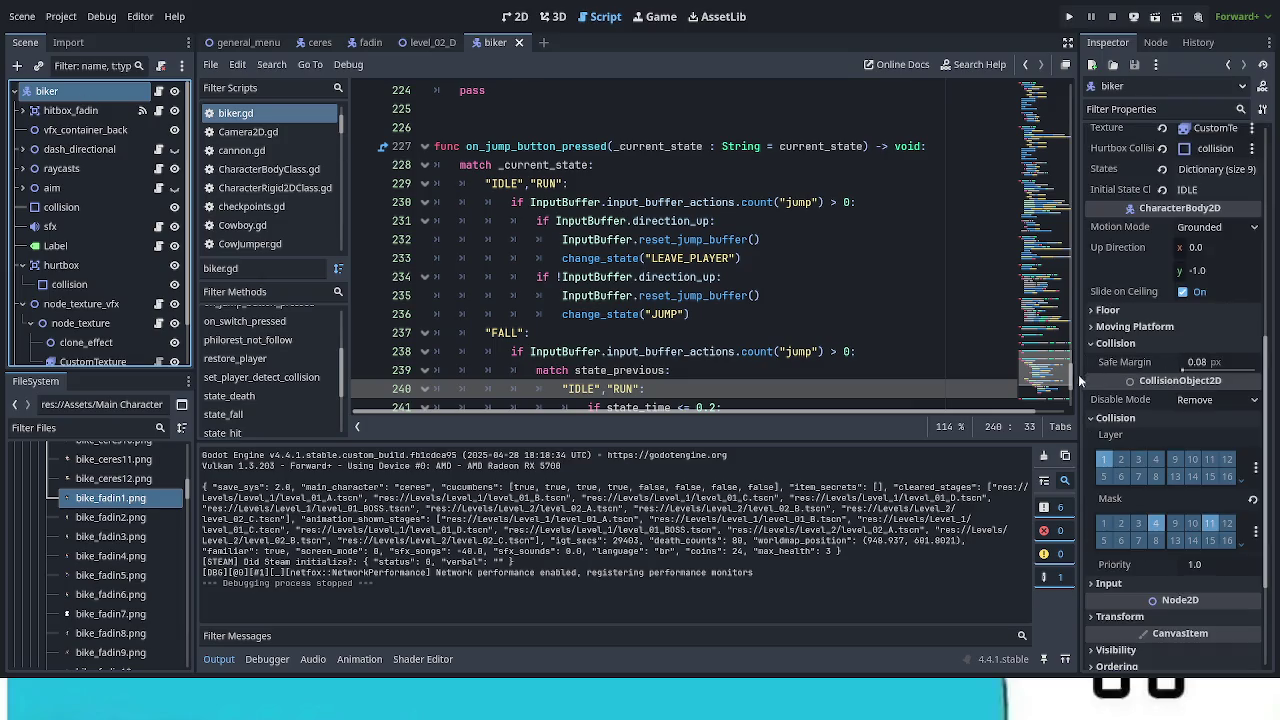
pyautogui.moveTo(1078, 375); pyautogui.dragTo(984, 380)
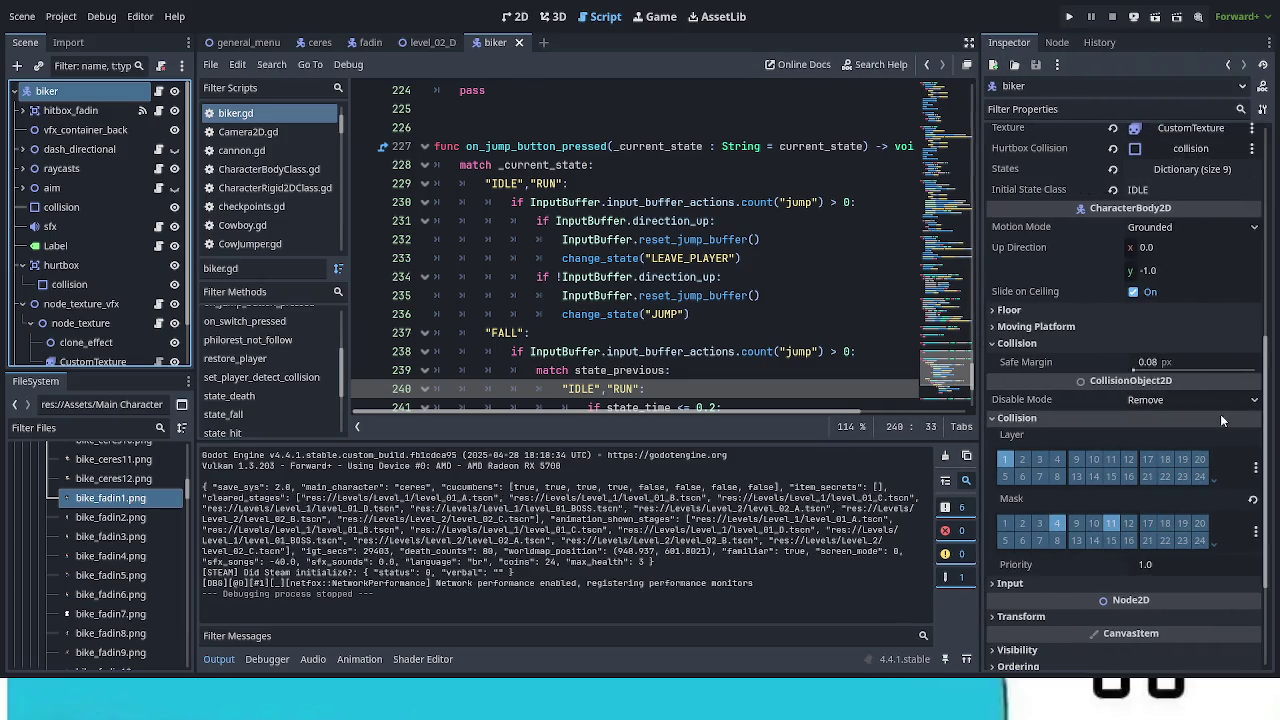
pyautogui.click(1040, 343)
pyautogui.scroll(4, 1100, 420)
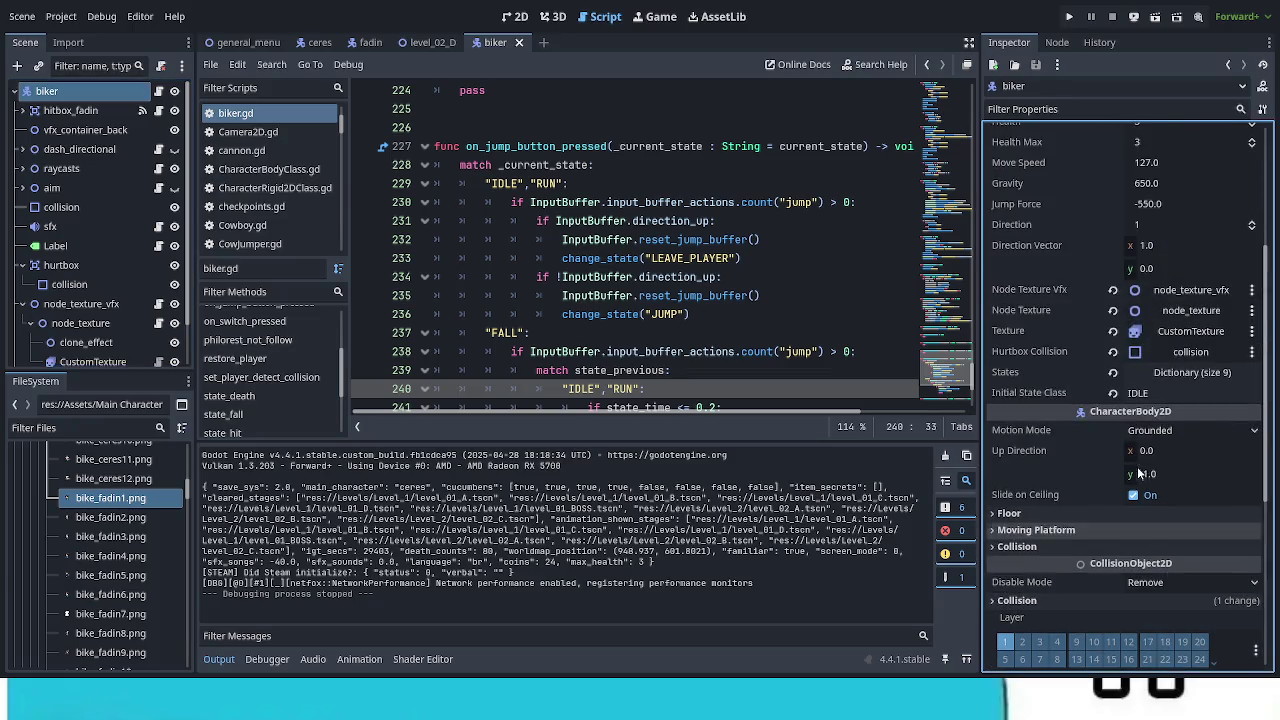
pyautogui.click(1170, 393)
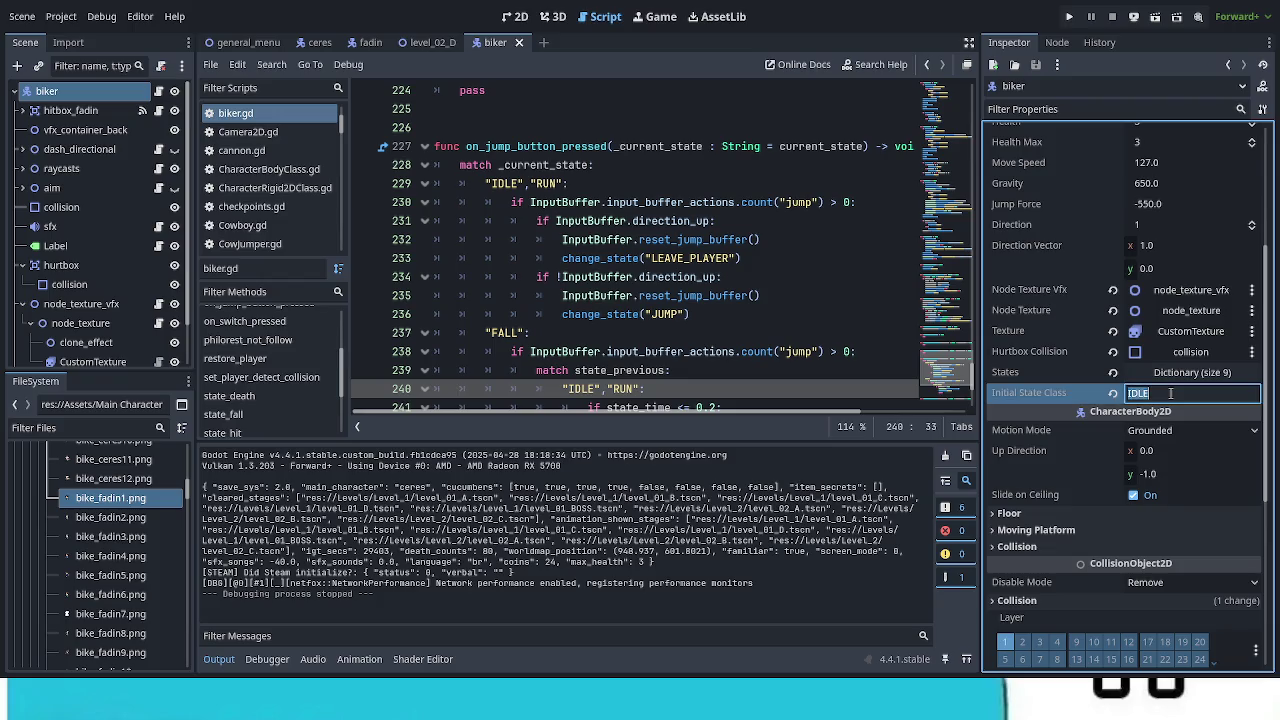
pyautogui.write('ST')
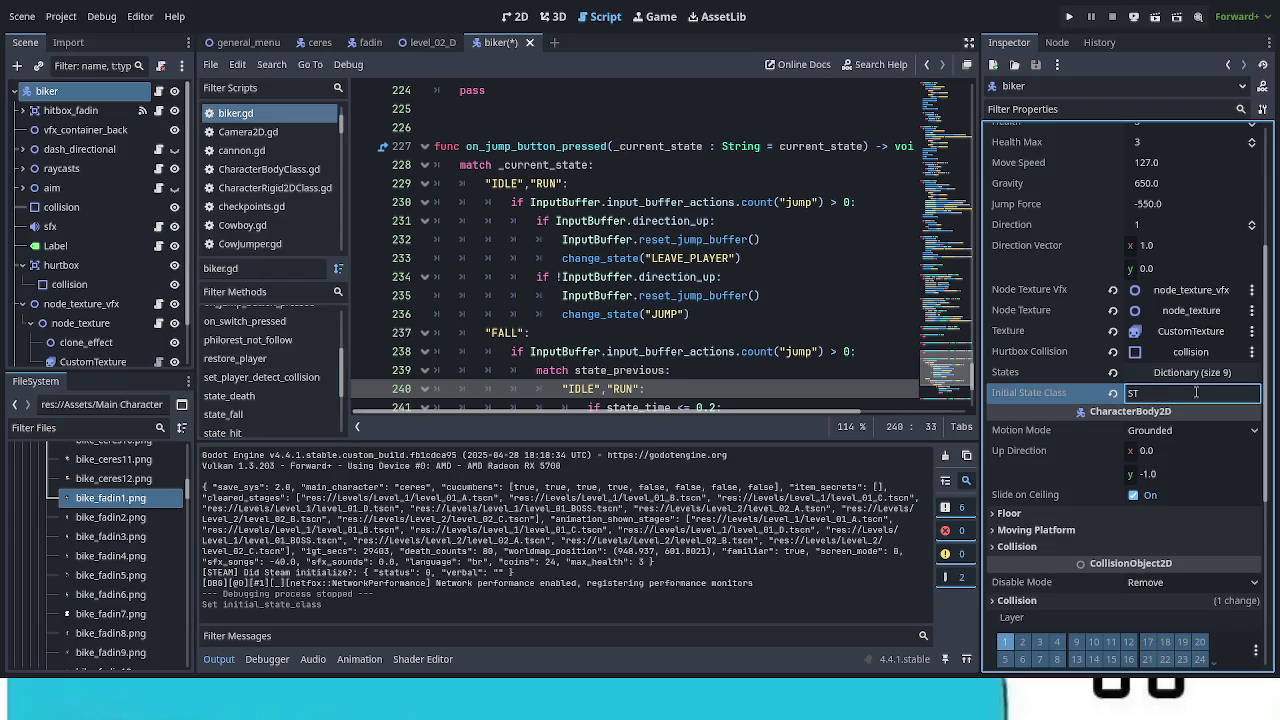
pyautogui.write('ANDBY')
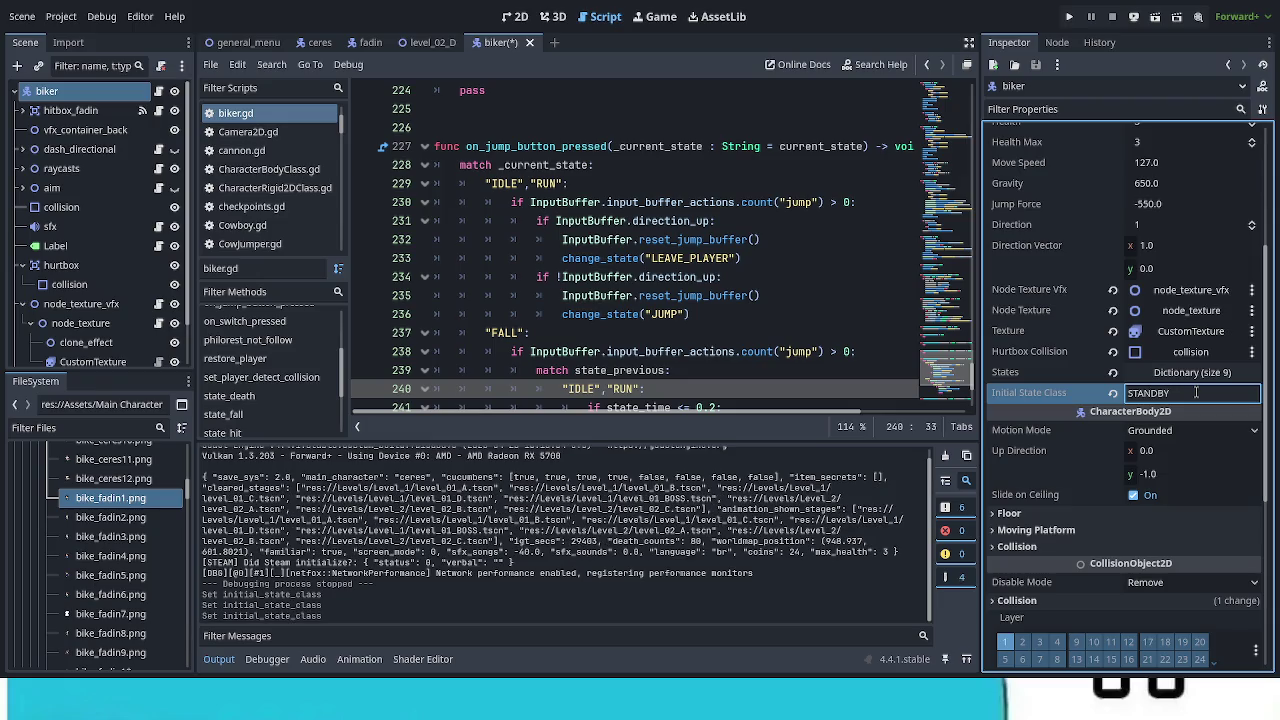
pyautogui.hotkey('ctrl', 's')
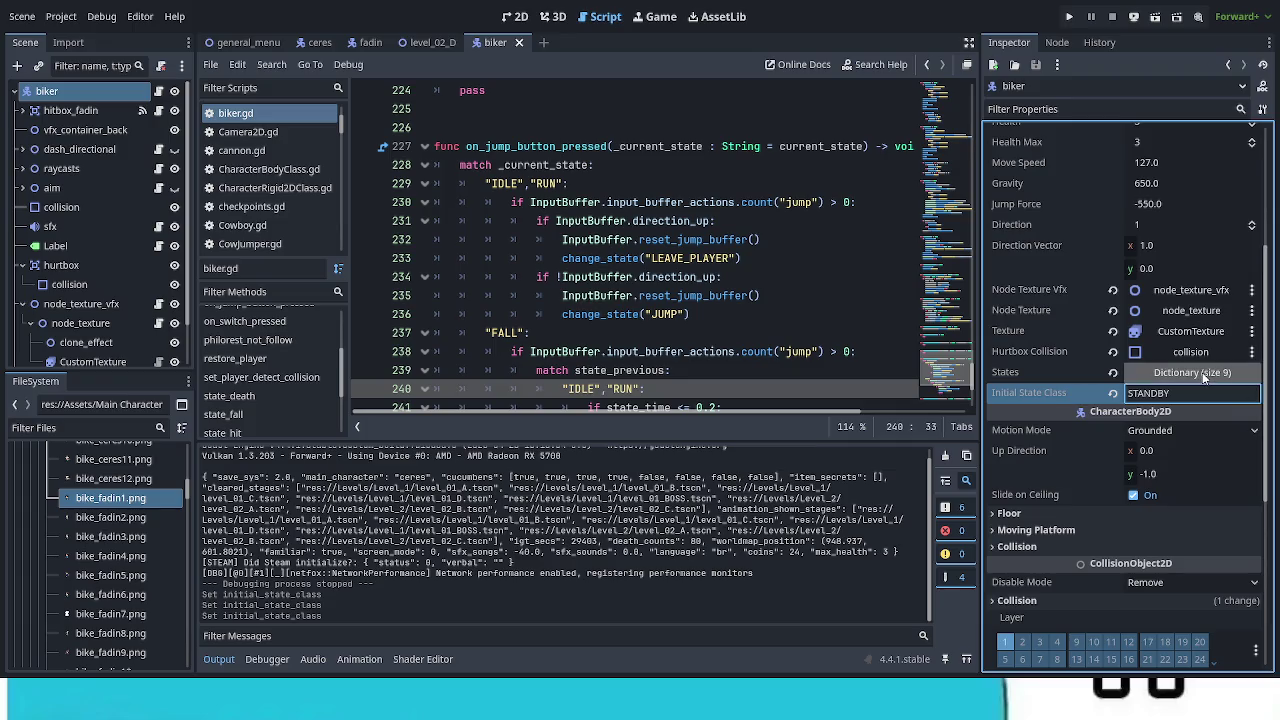
# Step: Check the States dictionary's state names, make the code editor taller, and run the game again
pyautogui.click(1202, 372)
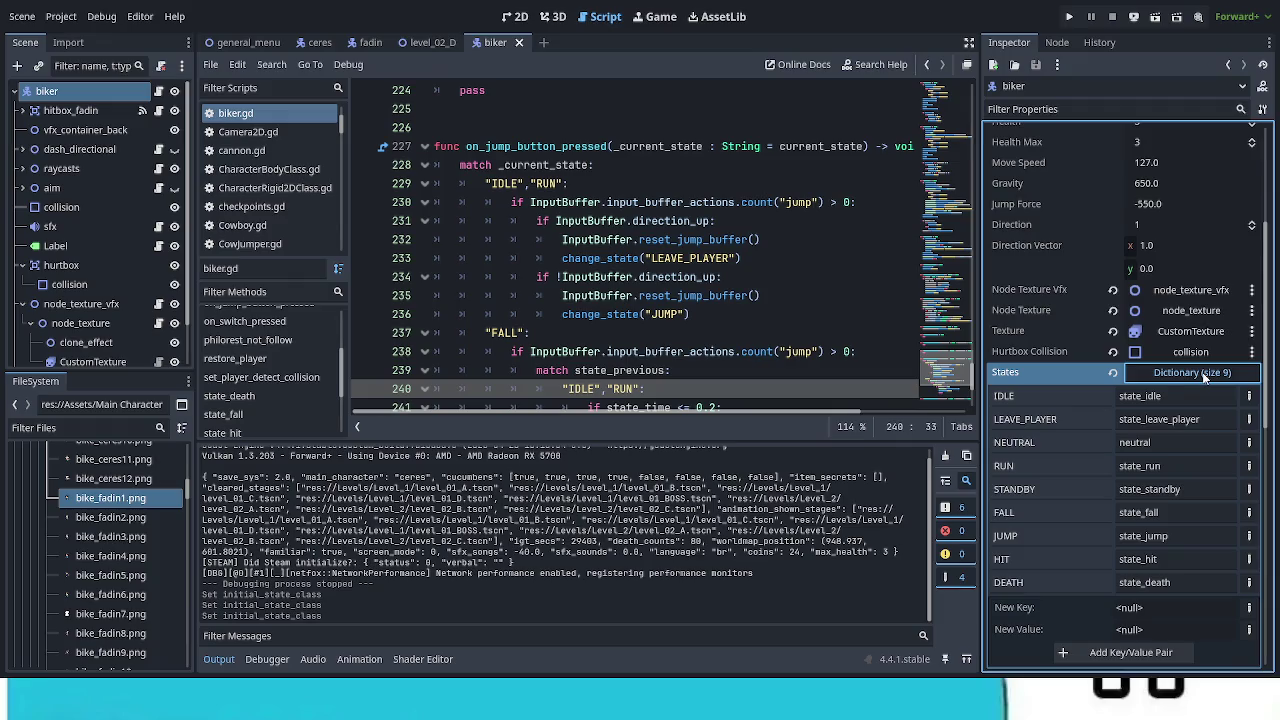
pyautogui.click(1202, 372)
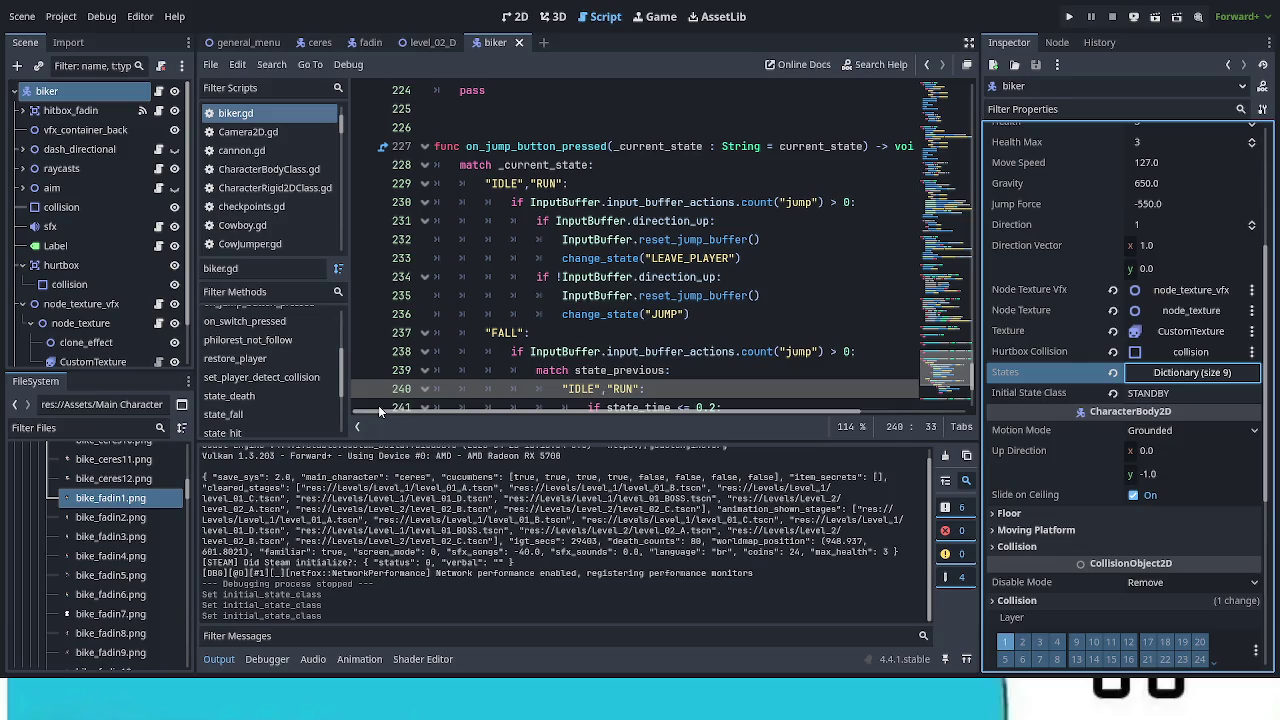
pyautogui.click(158, 91)
pyautogui.moveTo(813, 442); pyautogui.dragTo(840, 620)
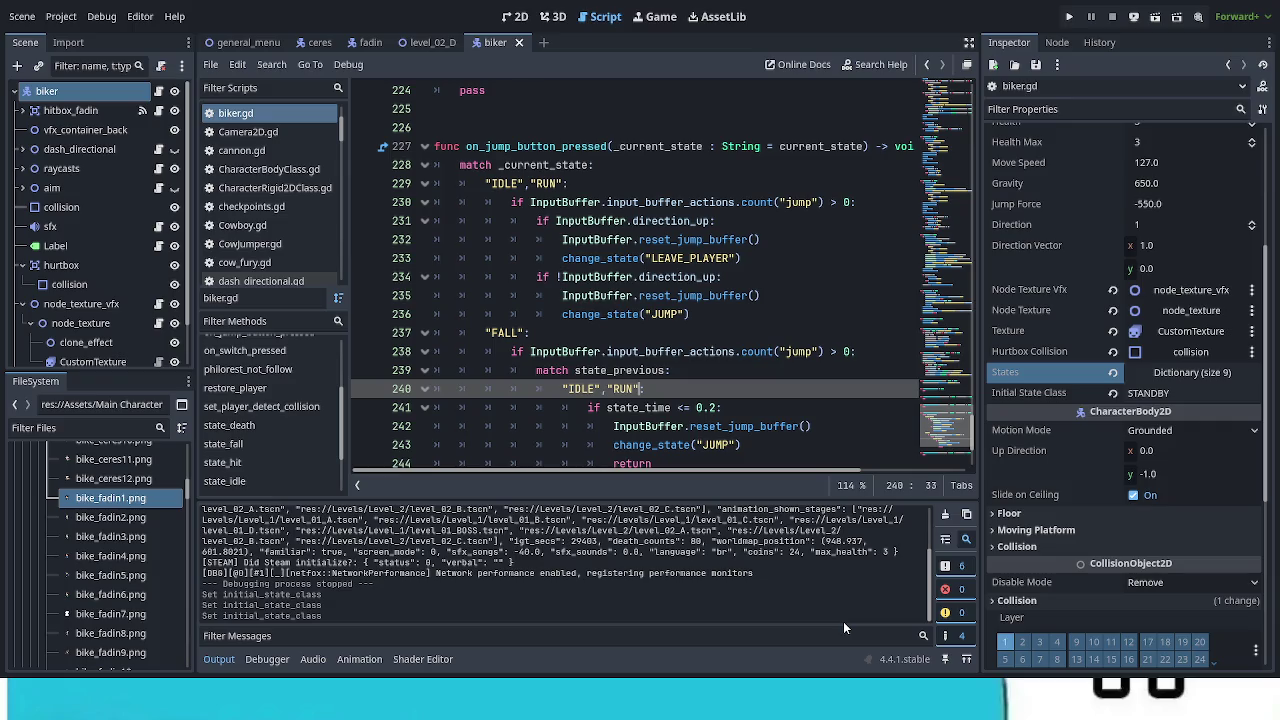
pyautogui.press('F5')
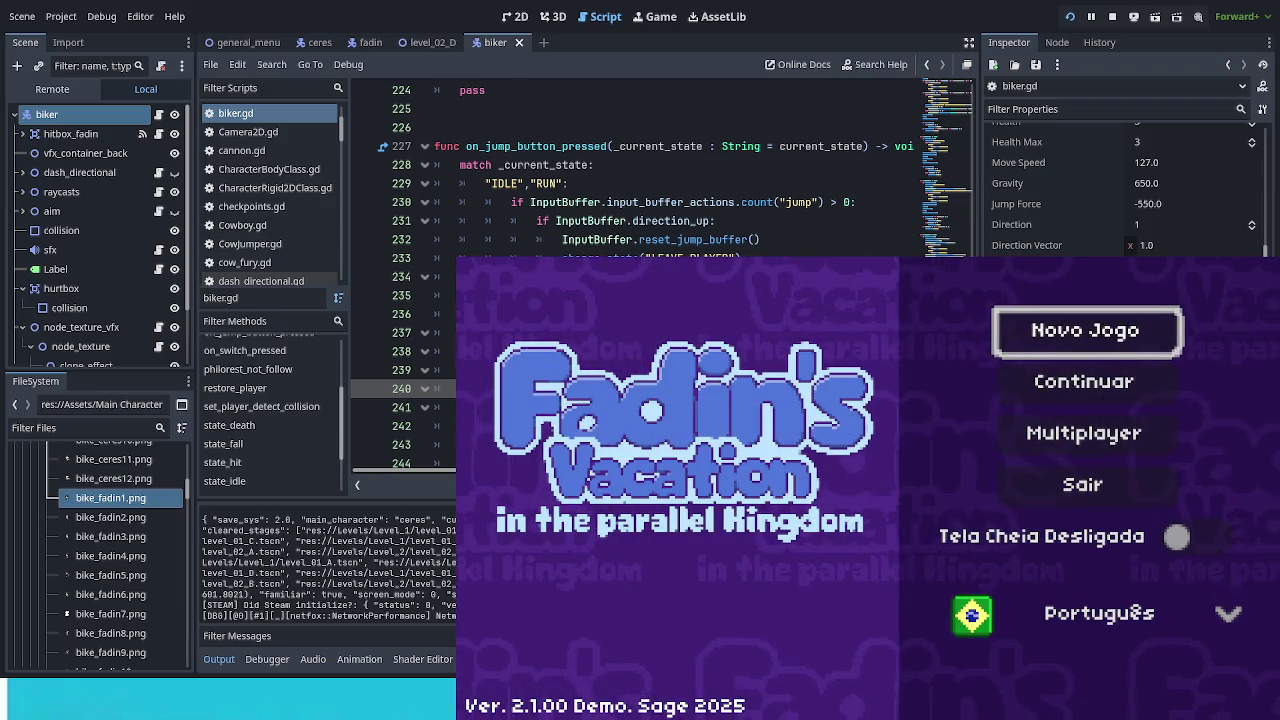
# Step: Continue the saved game and spawn the bike from the game's debug options
pyautogui.press('Down')
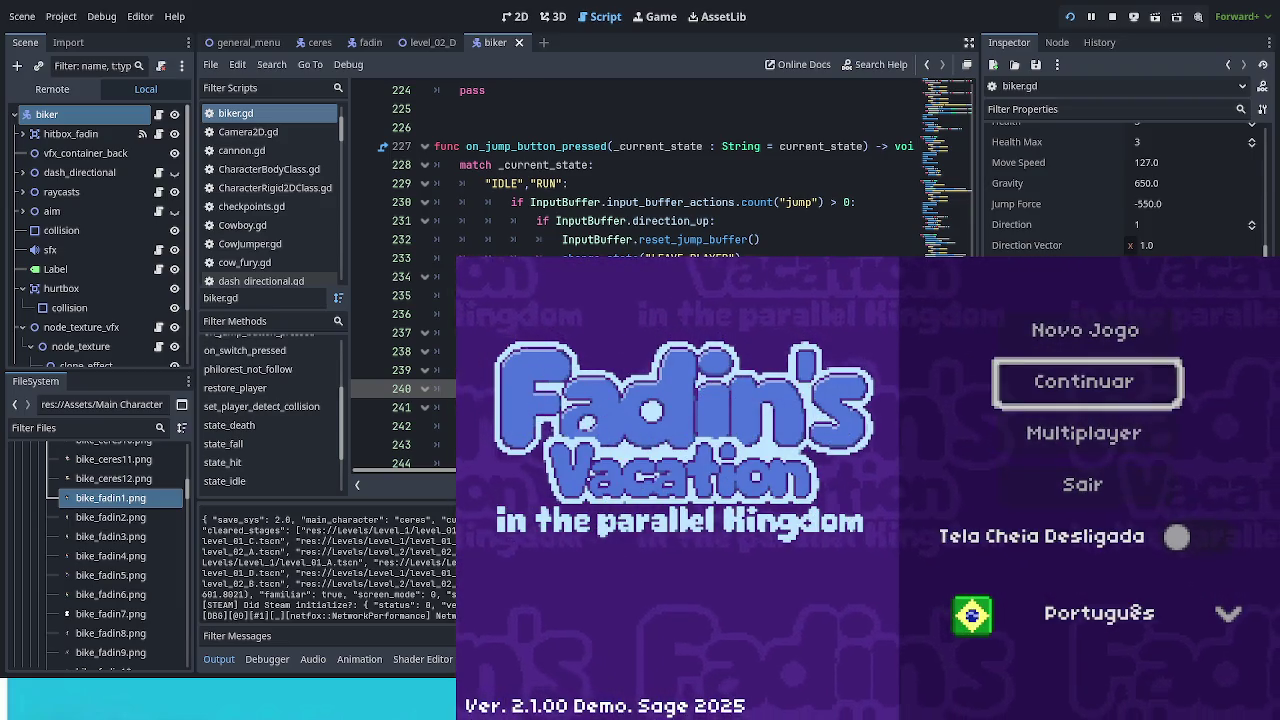
pyautogui.press('Return')
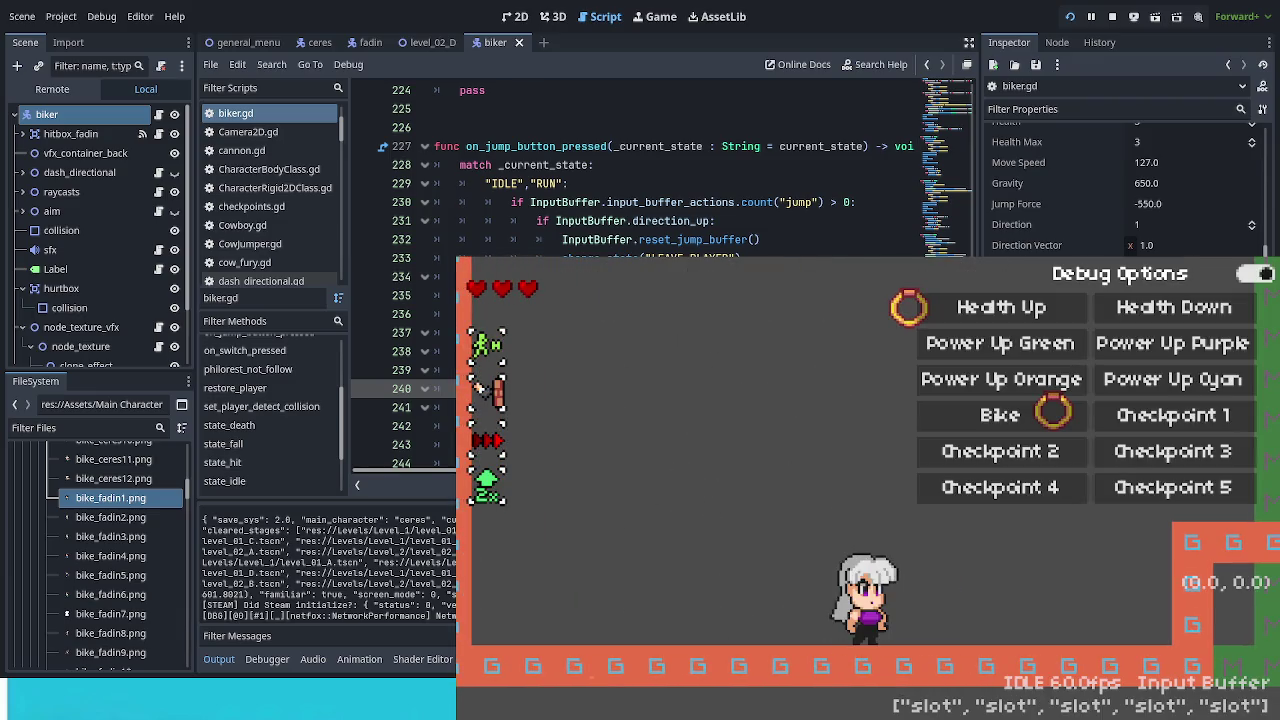
pyautogui.click(1000, 412)
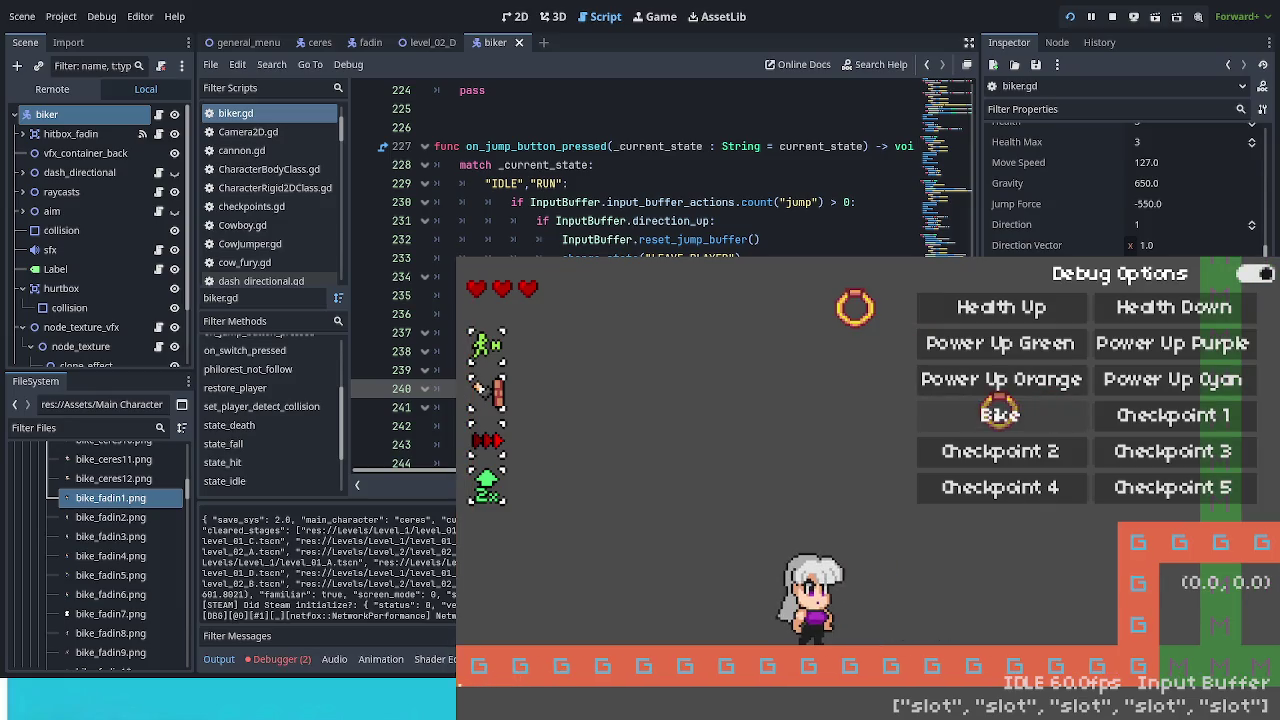
# Step: Jump, dash onto the raised right platform, grab the ring and air-dash down
pyautogui.press('space')
pyautogui.press('Left')
pyautogui.press('space')
pyautogui.press('Right')
pyautogui.press('shift')
pyautogui.press('space')
pyautogui.press('Left')
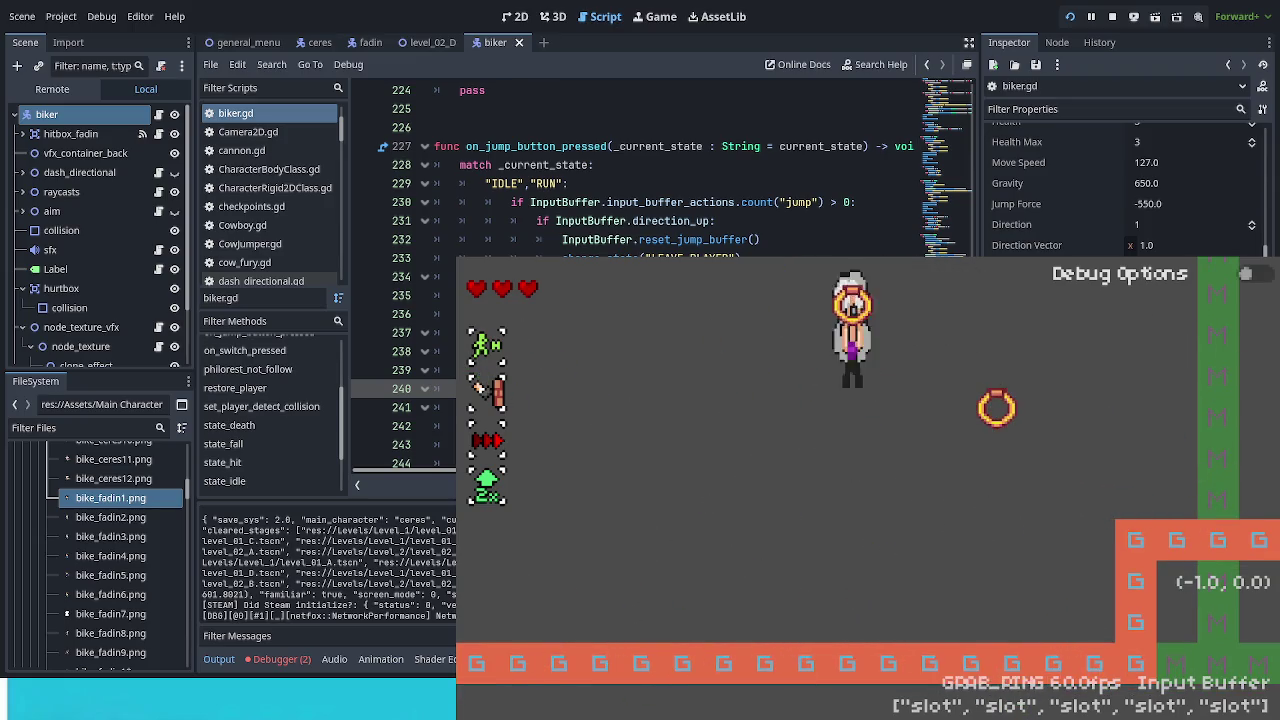
pyautogui.press('Right')
pyautogui.press('Down')
pyautogui.press('shift')
pyautogui.press('Right')
# Step: Air-dash up to a ring, dash toward the right wall and climb to the top ring
pyautogui.press('space')
pyautogui.press('shift')
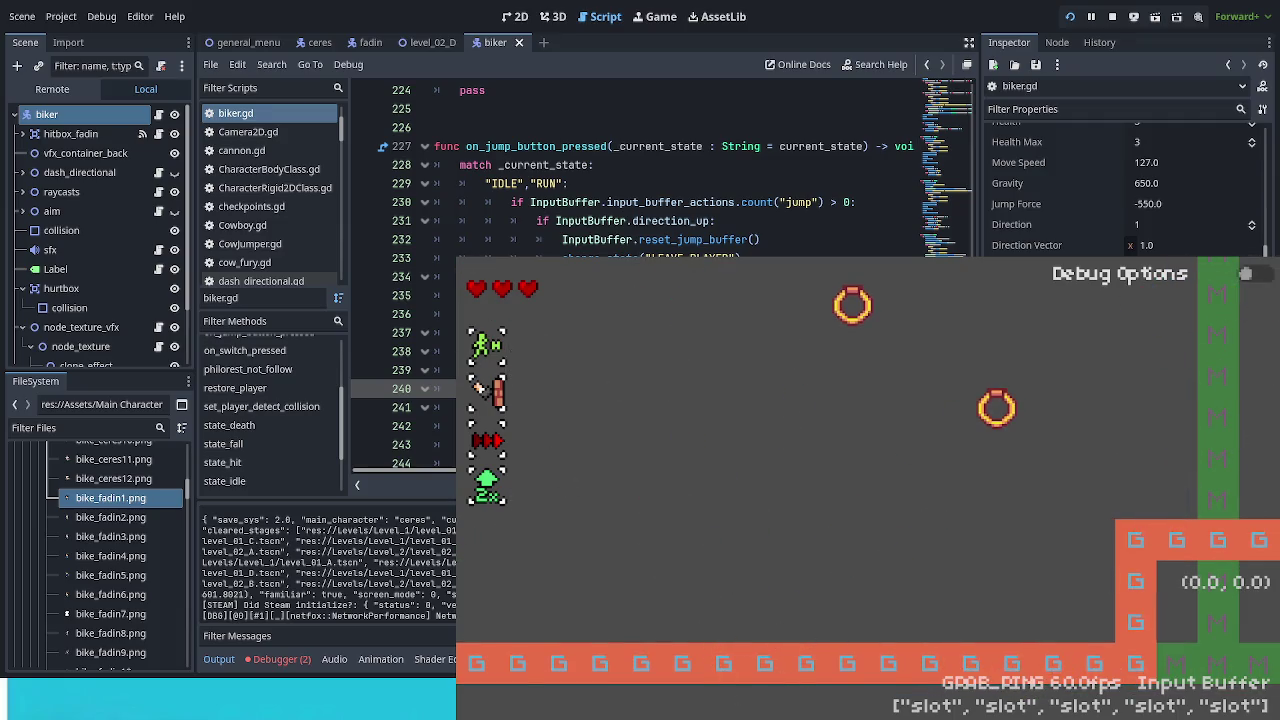
pyautogui.press('Left')
pyautogui.press('Down')
pyautogui.press('space')
pyautogui.press('shift')
pyautogui.press('Right')
pyautogui.press('shift')
pyautogui.press('space')
pyautogui.press('shift')
pyautogui.press('space')
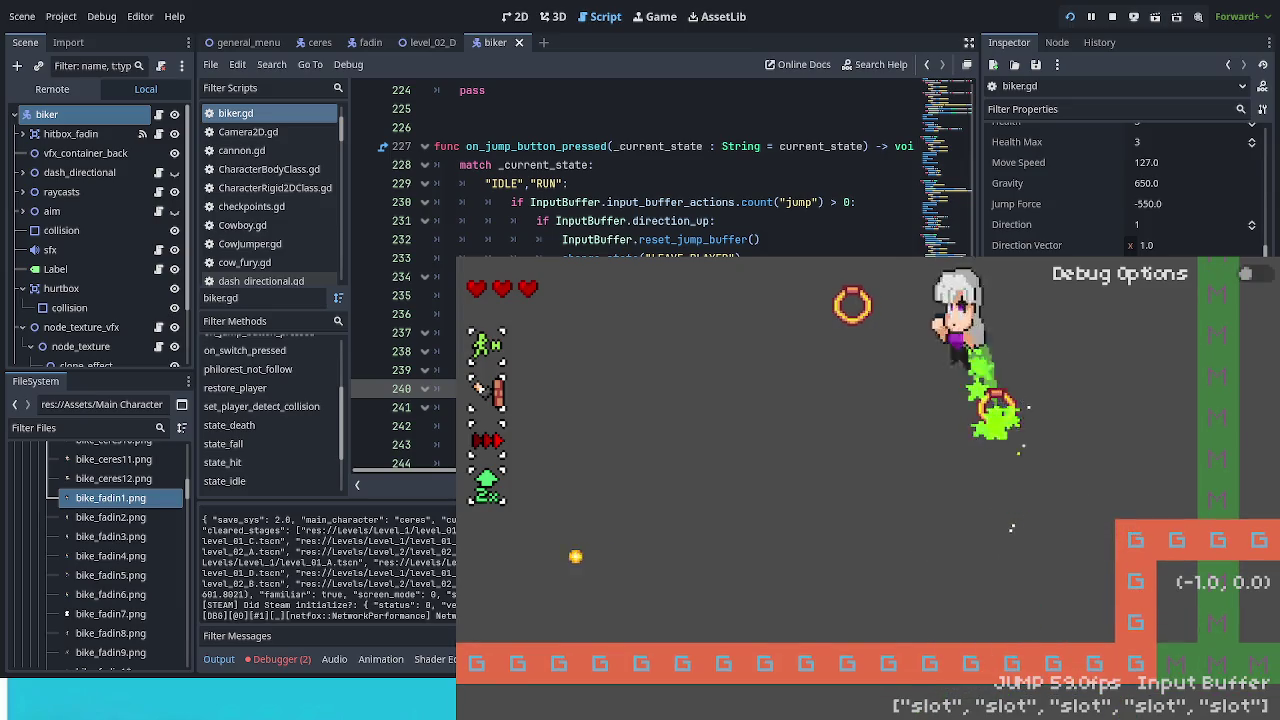
# Step: Drop from the top ring and dash along the floor, then stop the playtest and show its errors
pyautogui.press('Left')
pyautogui.press('shift')
pyautogui.press('Right')
pyautogui.press('shift')
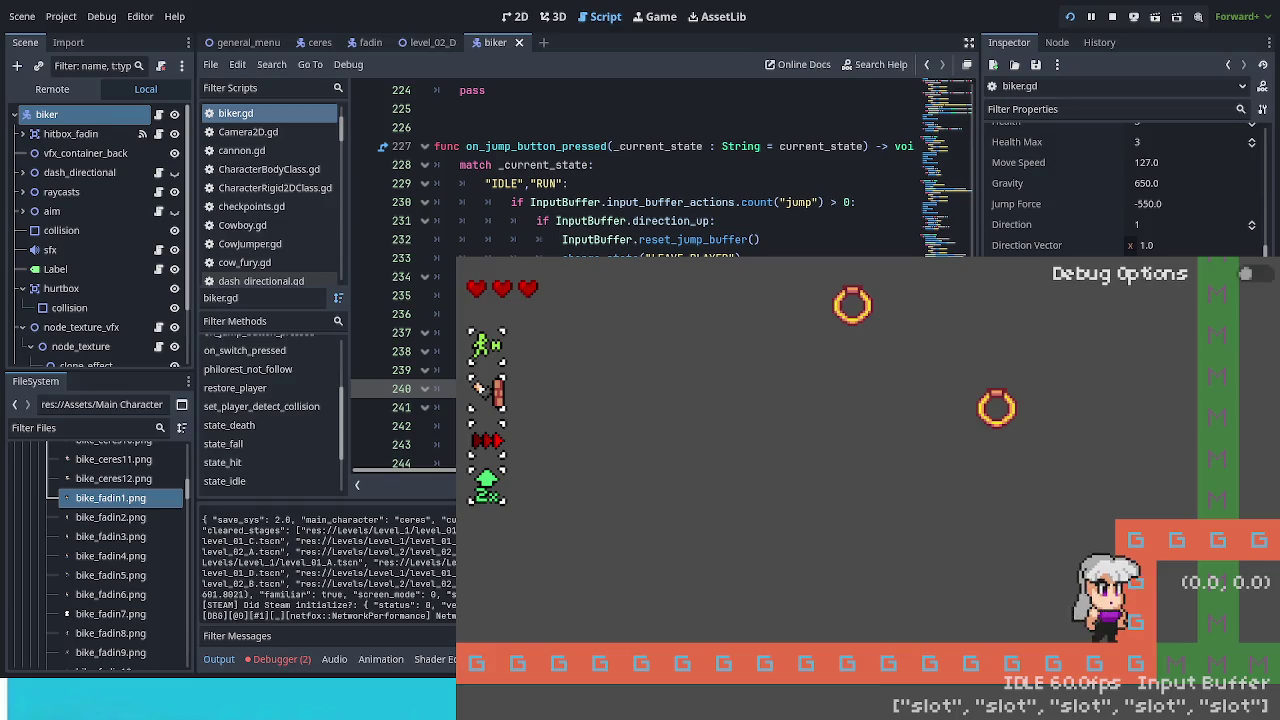
pyautogui.press('F8')
pyautogui.click(280, 659)
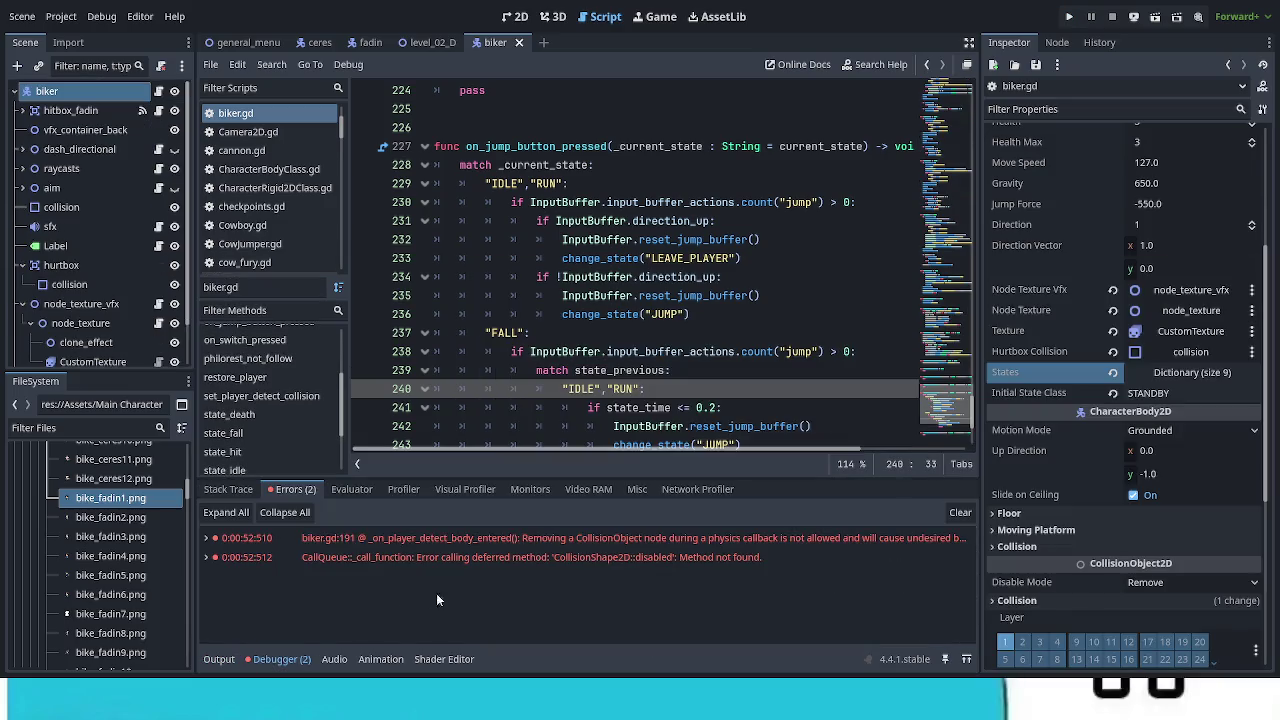
# Step: Jump from the first error to biker.gd line 191, clear the errors, and select player_container there
pyautogui.click(521, 539)
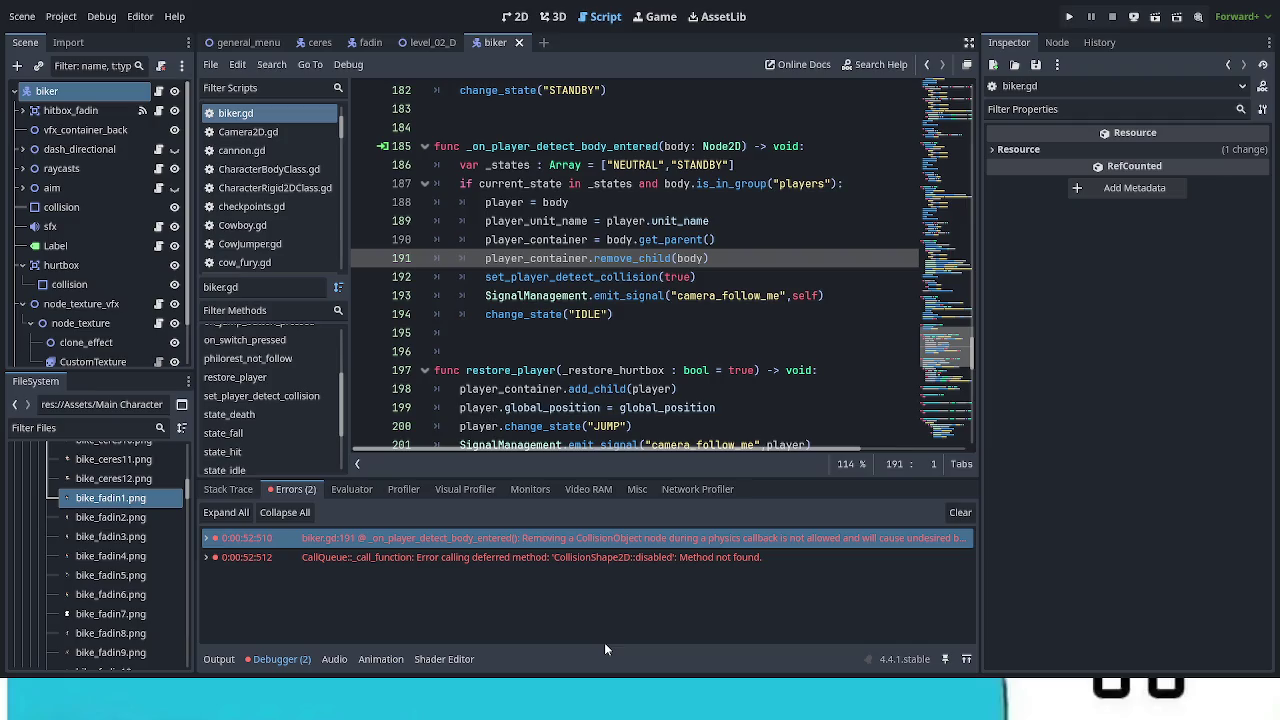
pyautogui.moveTo(982, 588); pyautogui.dragTo(1245, 597)
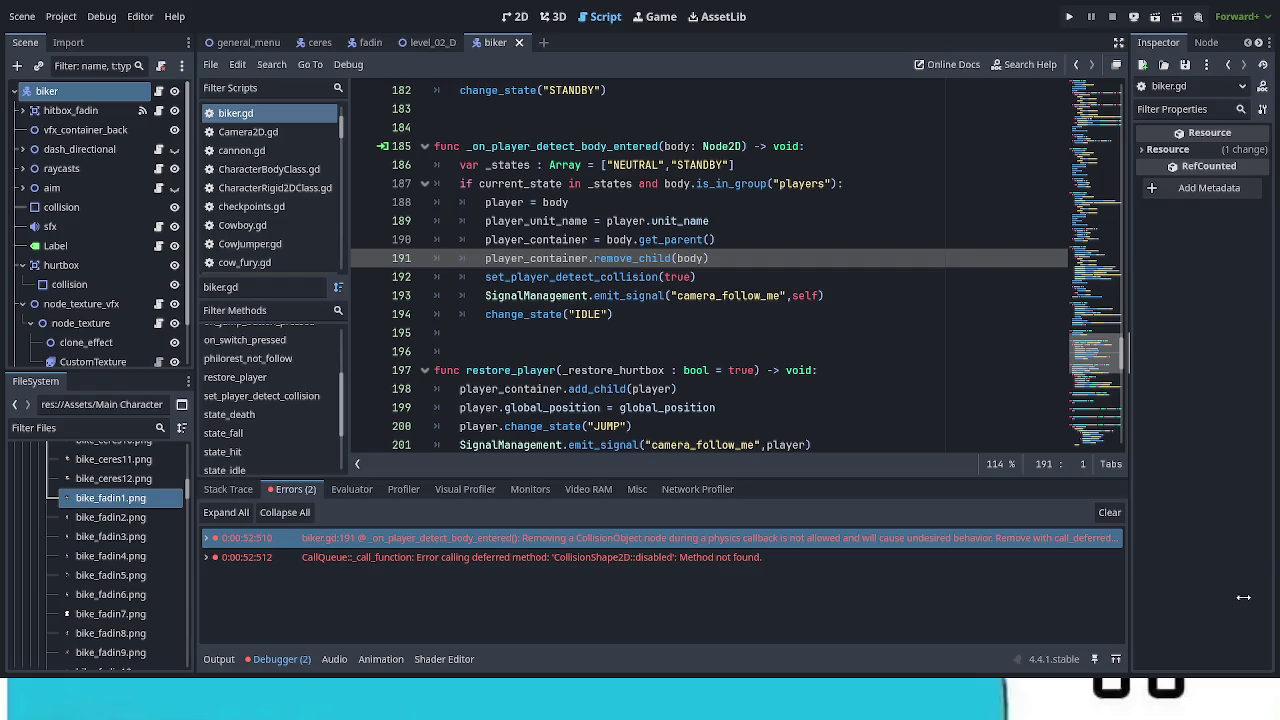
pyautogui.moveTo(1242, 597); pyautogui.dragTo(990, 602)
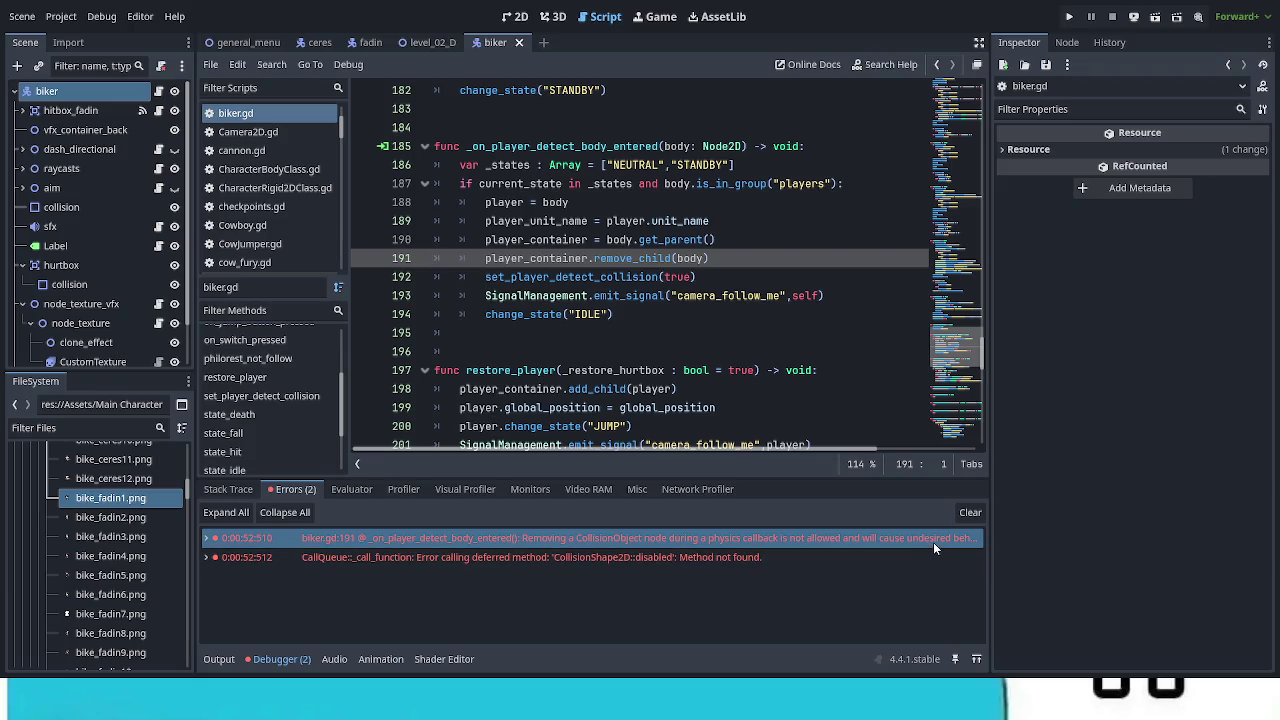
pyautogui.click(968, 512)
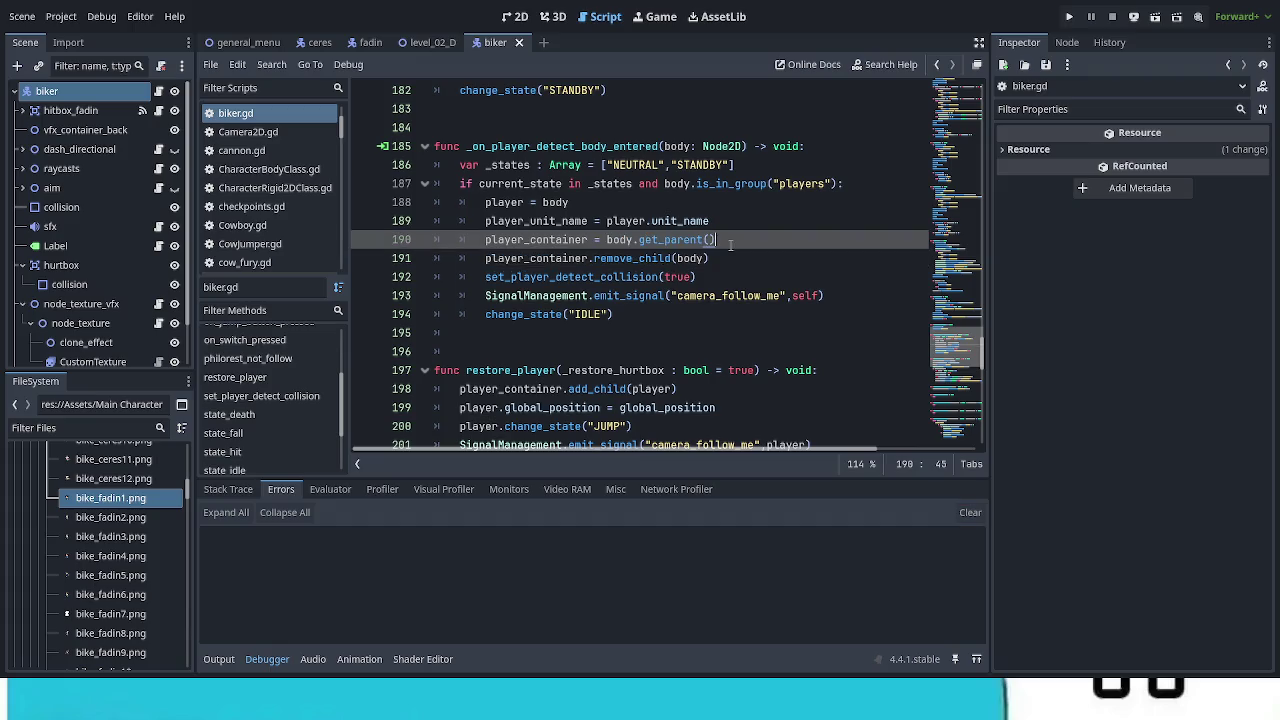
pyautogui.doubleClick(547, 258)
pyautogui.hotkey('ctrl', 'c')
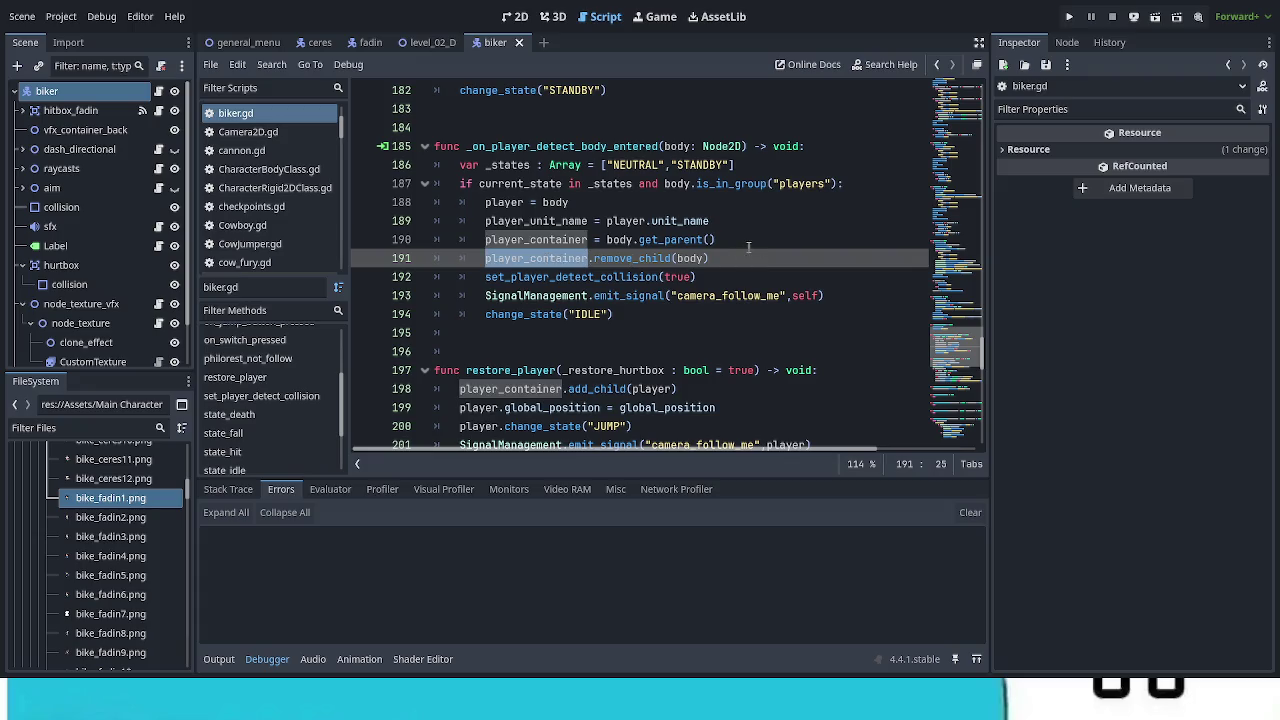
# Step: Insert a new line 191 reading player_container.call_deferred after line 190
pyautogui.click(750, 244)
pyautogui.press('Return')
pyautogui.hotkey('ctrl', 'v')
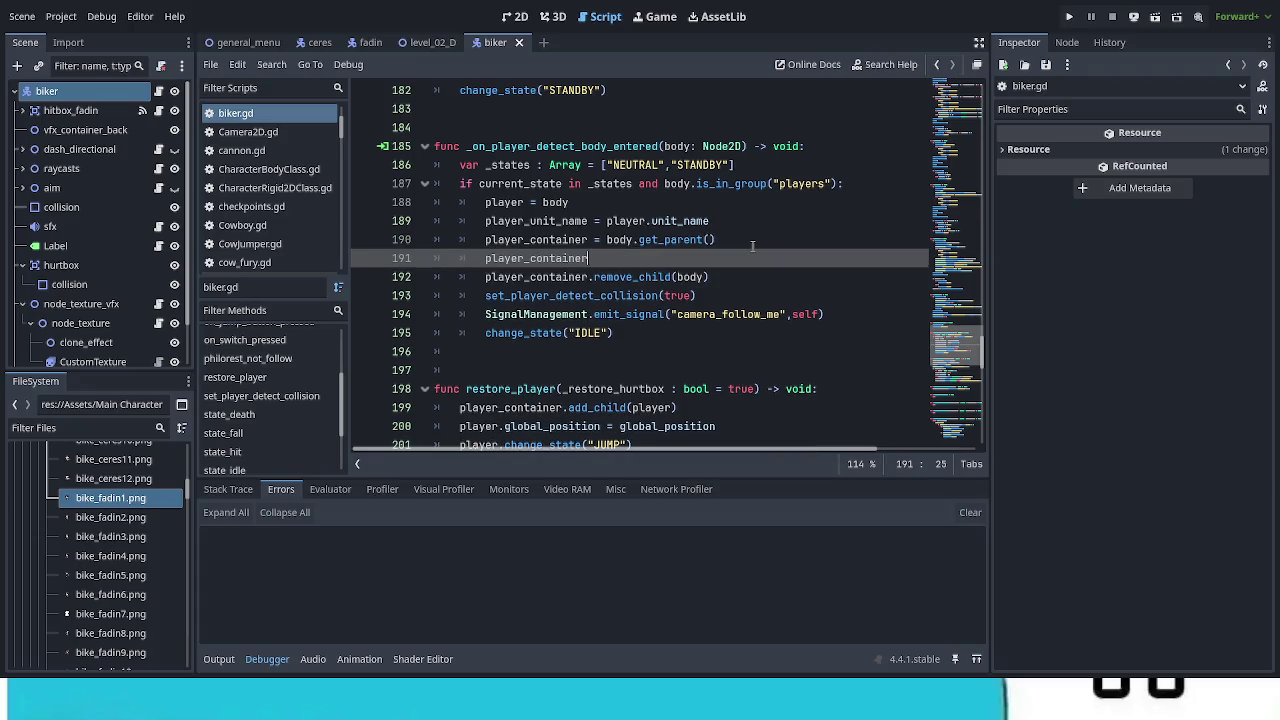
pyautogui.write('.')
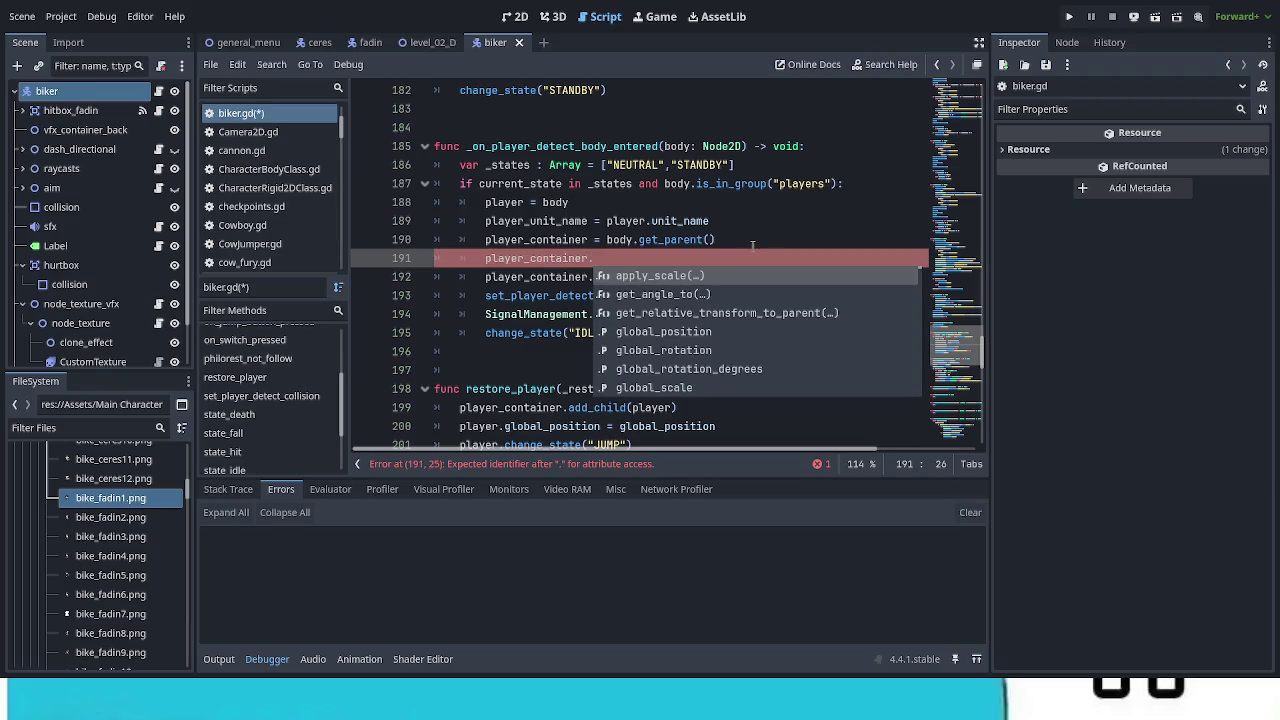
pyautogui.click(752, 218)
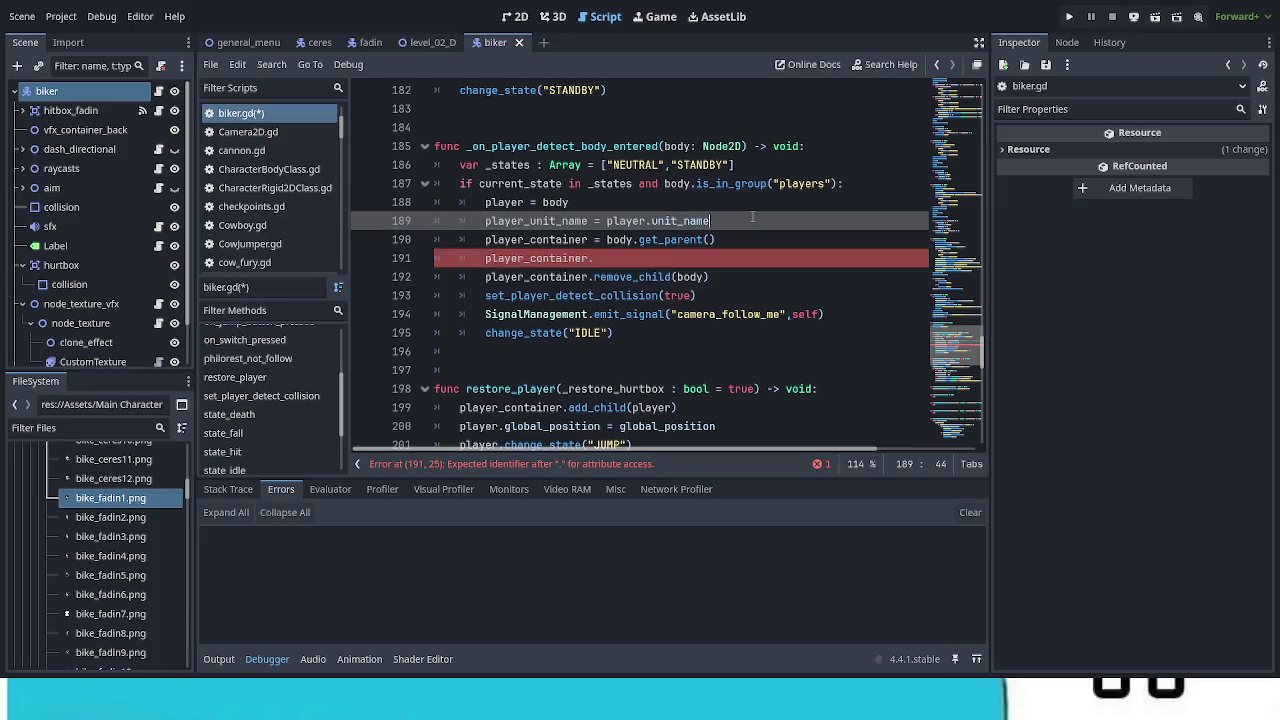
pyautogui.click(751, 258)
pyautogui.write('call')
pyautogui.press('Down')
pyautogui.press('Down')
pyautogui.press('Return')
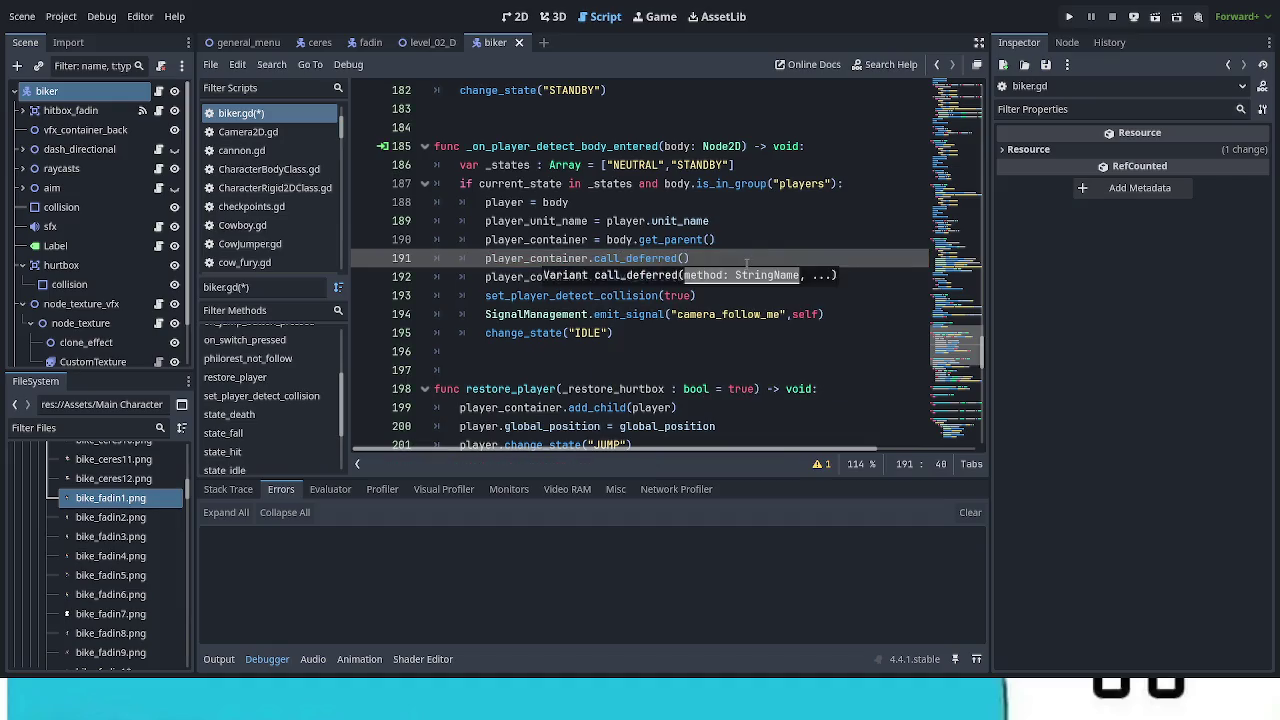
# Step: Fill in the call_deferred arguments as ("remove_child",body)
pyautogui.click(755, 258)
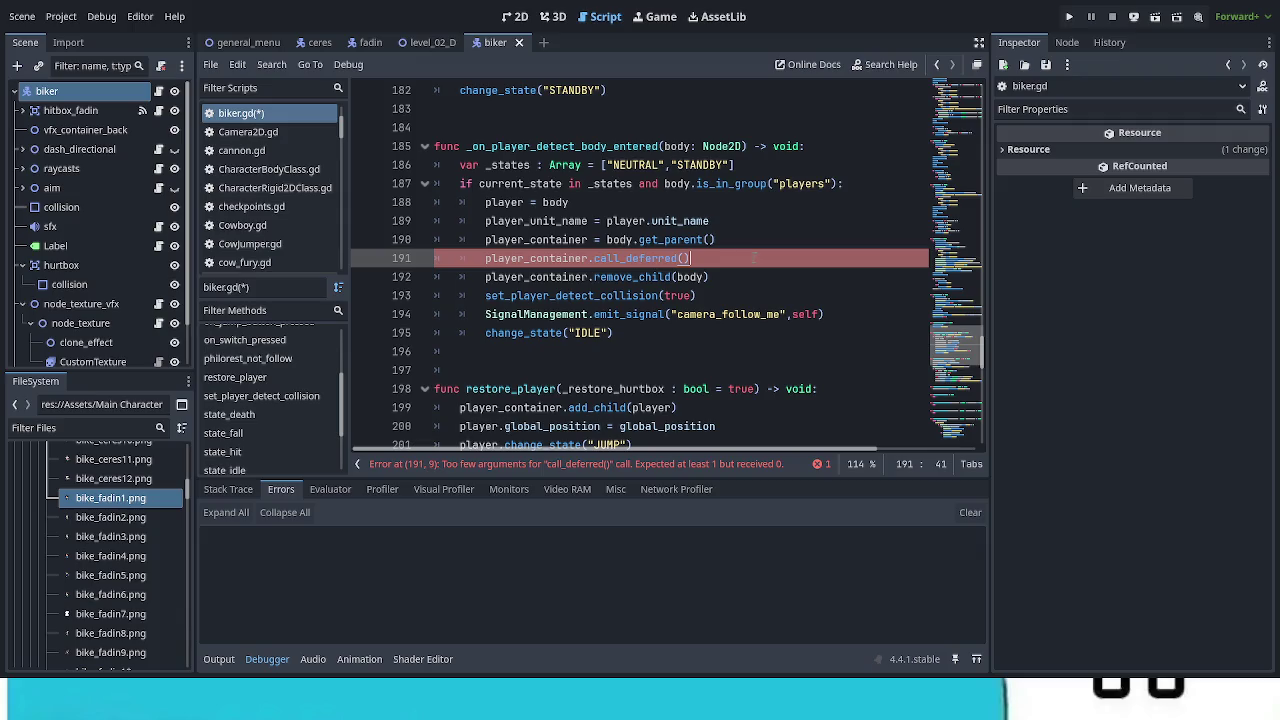
pyautogui.doubleClick(632, 276)
pyautogui.hotkey('ctrl', 'c')
pyautogui.click(683, 258)
pyautogui.hotkey('ctrl', 'v')
pyautogui.doubleClick(733, 262)
pyautogui.write('"')
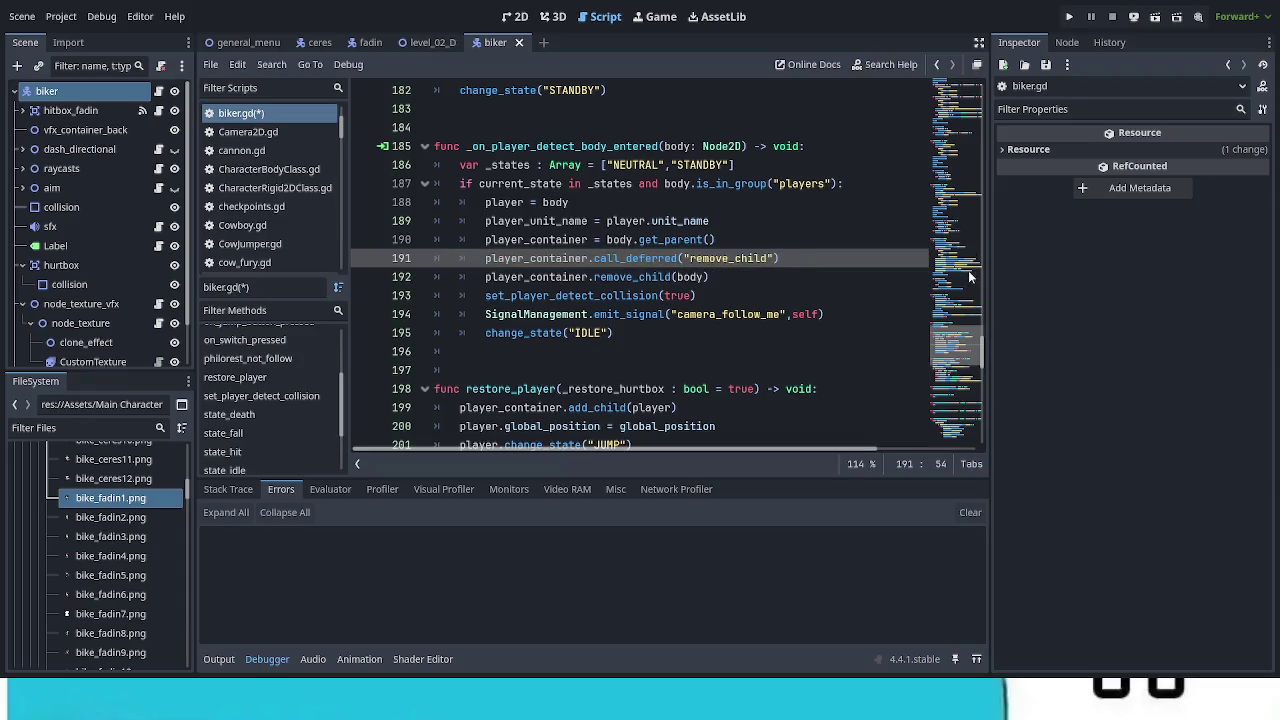
pyautogui.write(',')
pyautogui.press('Up')
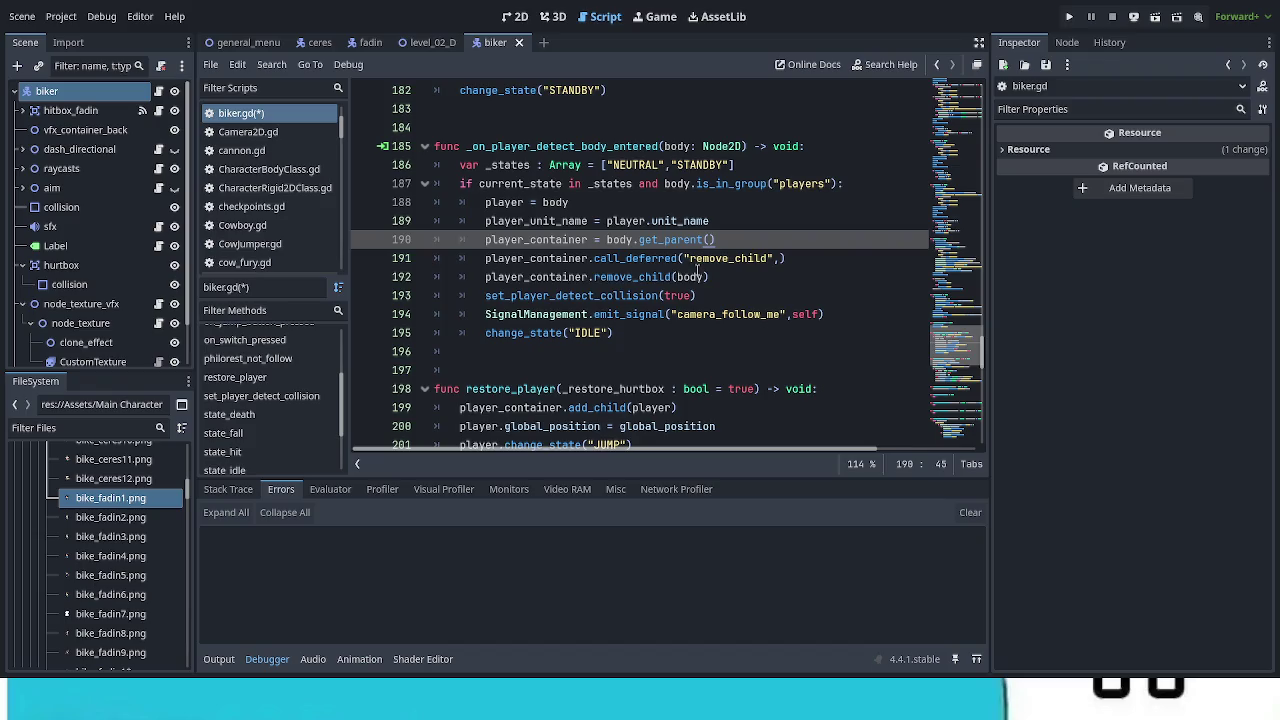
pyautogui.doubleClick(694, 277)
pyautogui.press('BackSpace')
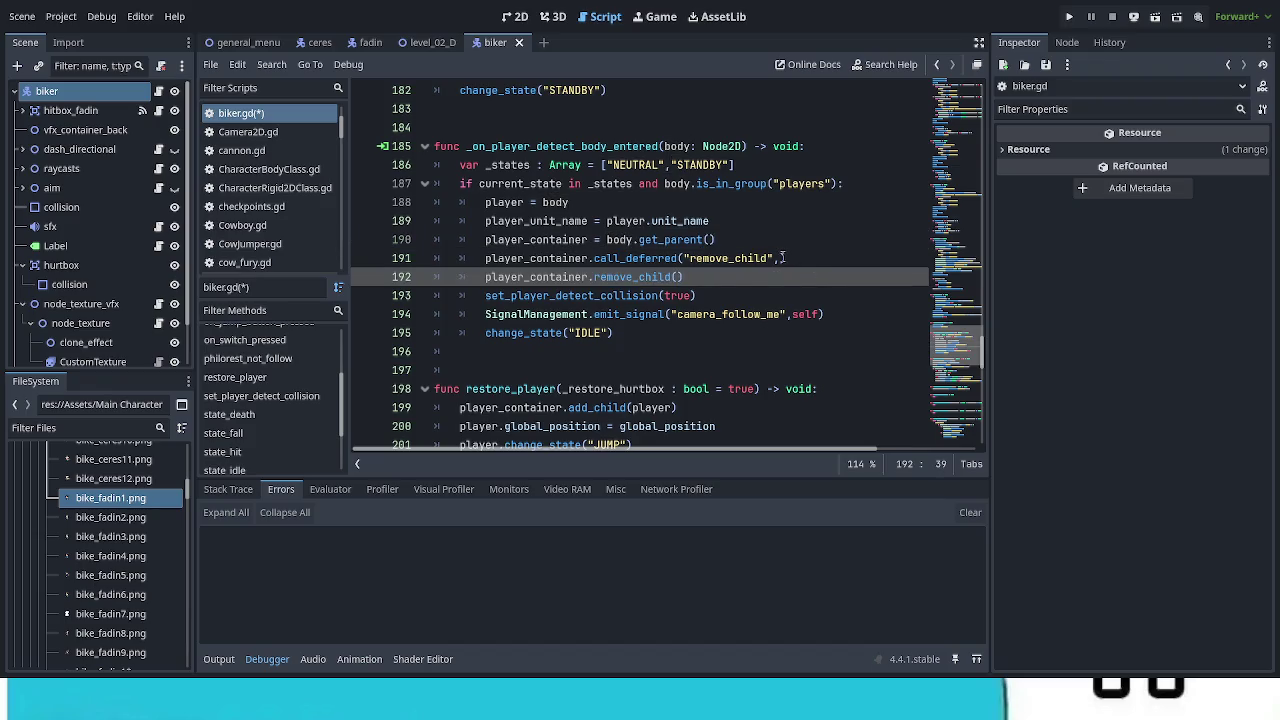
pyautogui.click(782, 258)
pyautogui.write('body')
# Step: Delete the old direct player_container.remove_child(body) line
pyautogui.moveTo(690, 276); pyautogui.dragTo(597, 258)
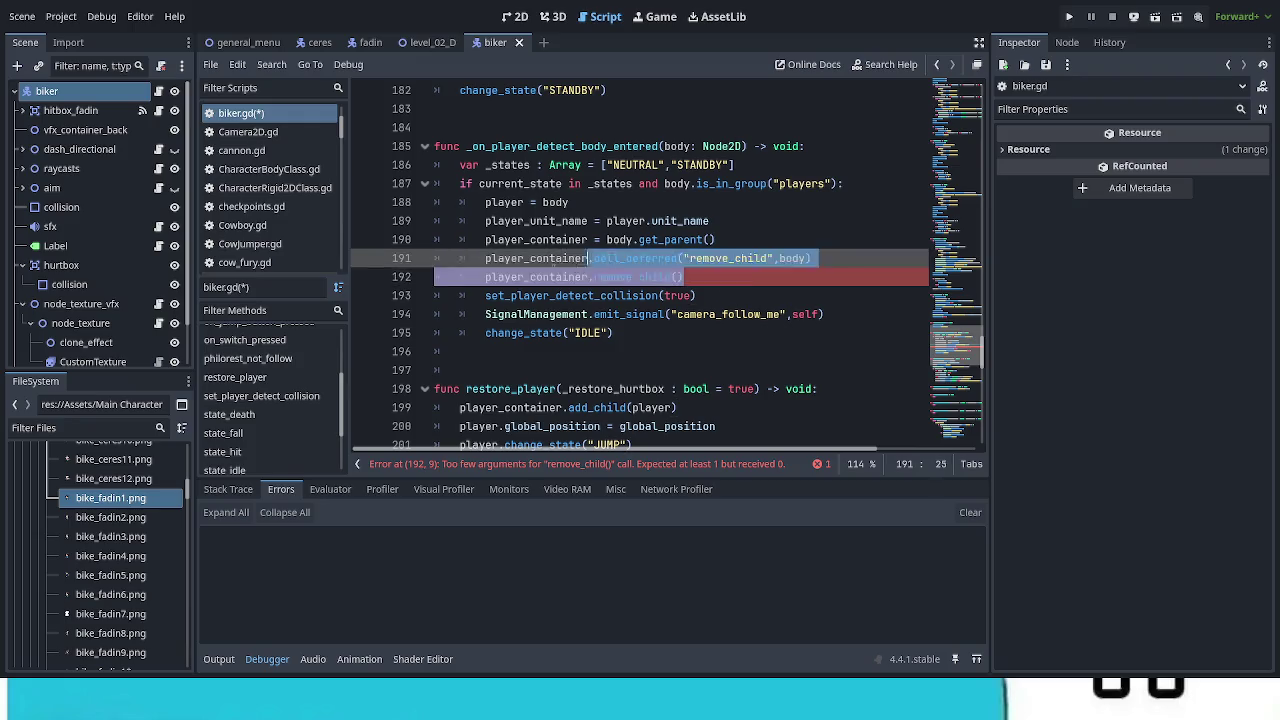
pyautogui.press('End')
pyautogui.hotkey('shift', 'Down')
pyautogui.press('BackSpace')
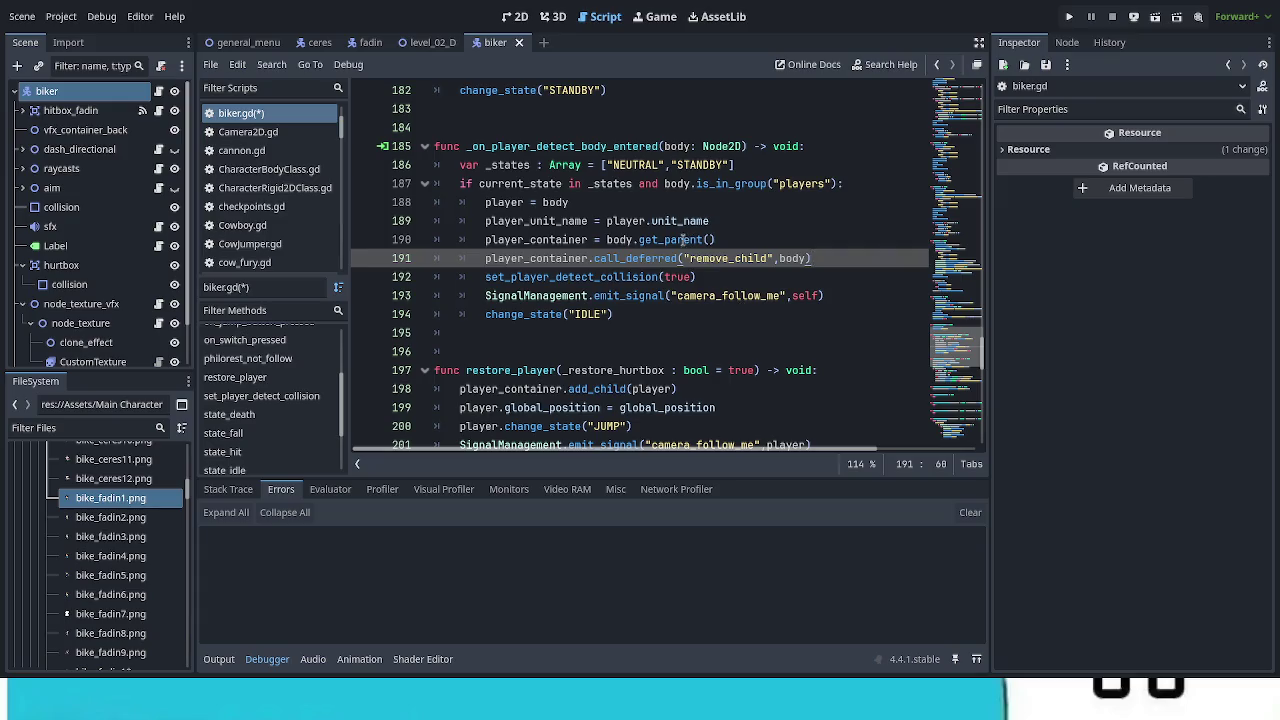
pyautogui.click(486, 240)
# Step: Add a line under line 190 that gets the parent via body.call_deferred("get_parent")
pyautogui.moveTo(486, 240); pyautogui.dragTo(716, 240)
pyautogui.click(783, 247)
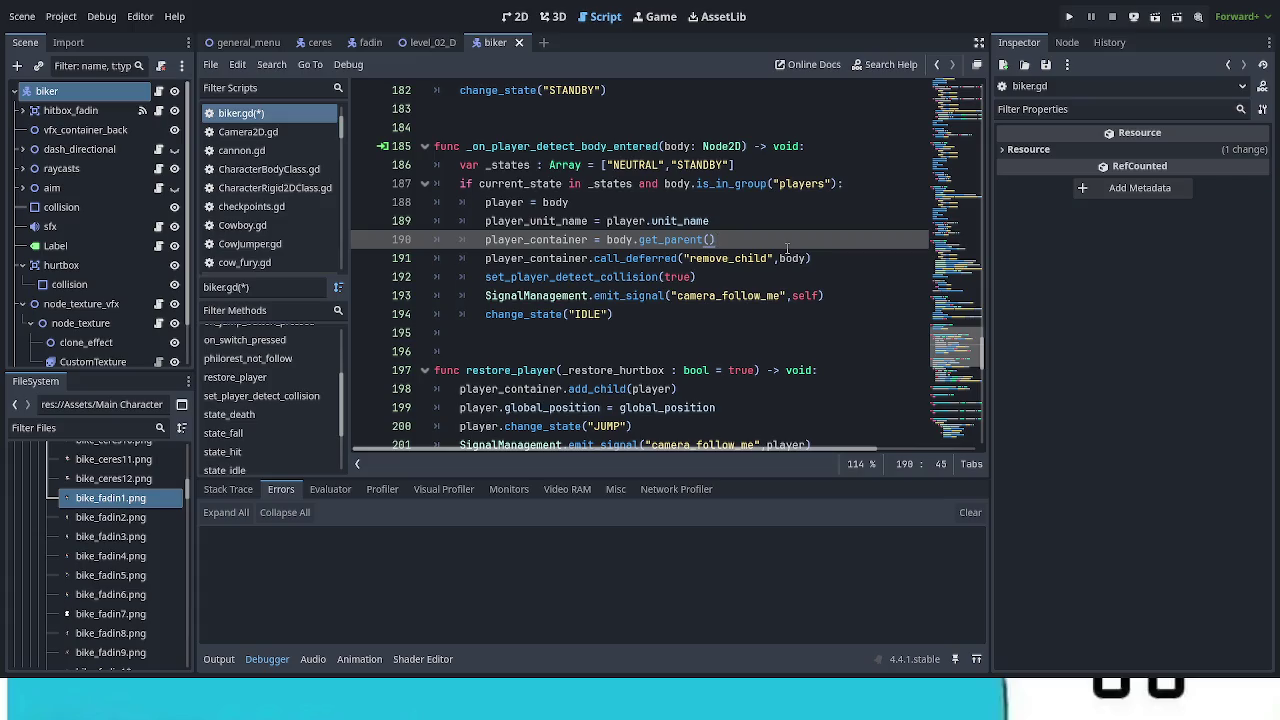
pyautogui.press('Return')
pyautogui.hotkey('ctrl', 'v')
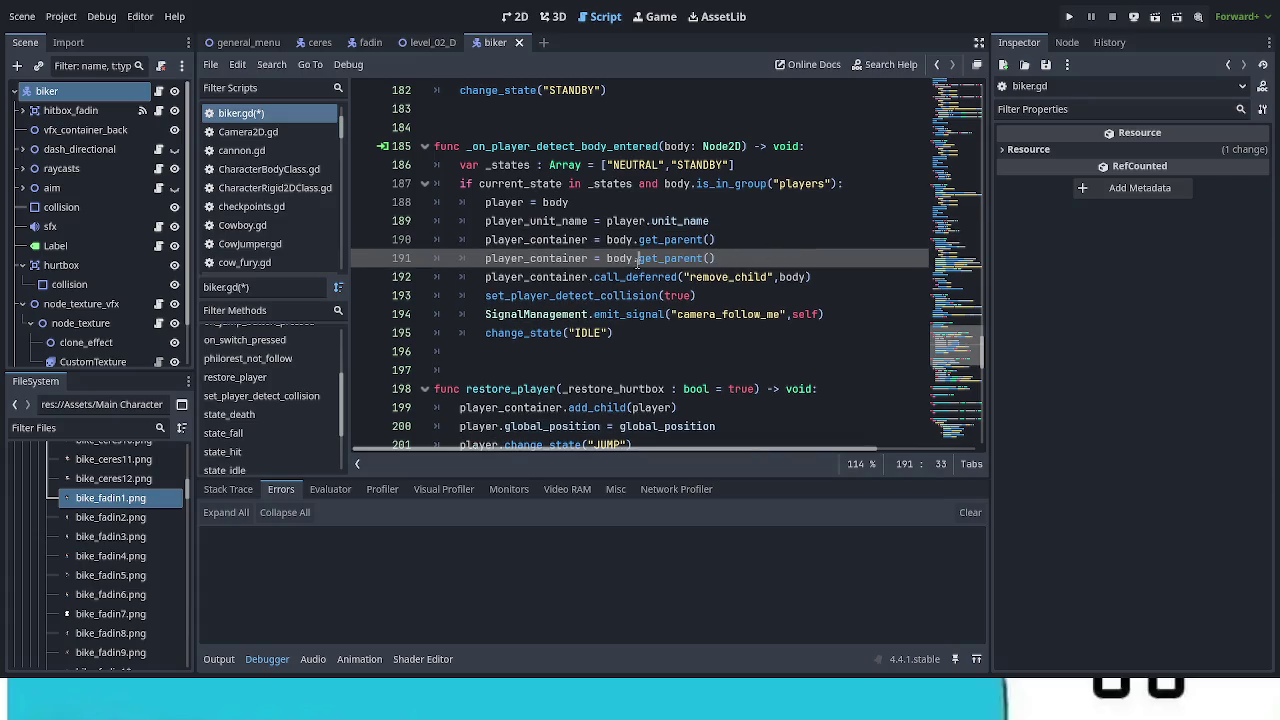
pyautogui.moveTo(638, 258); pyautogui.dragTo(716, 258)
pyautogui.doubleClick(635, 277)
pyautogui.hotkey('ctrl', 'c')
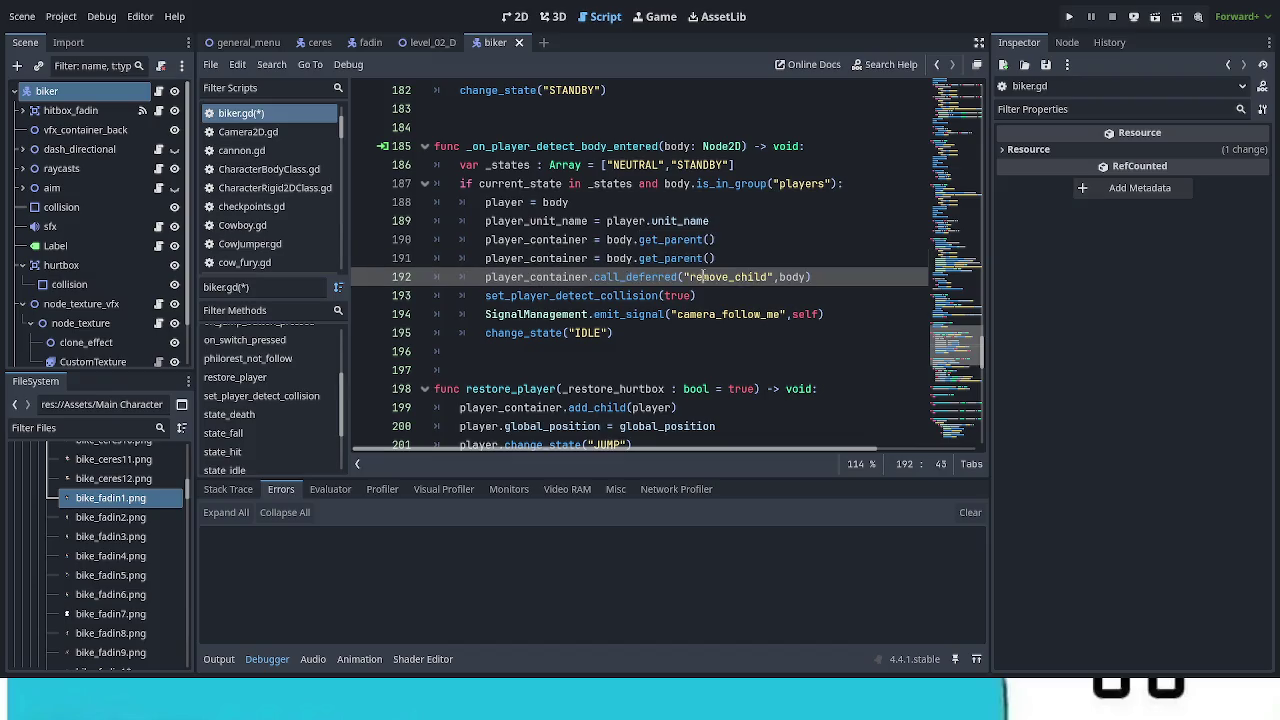
pyautogui.doubleClick(670, 258)
pyautogui.hotkey('ctrl', 'v')
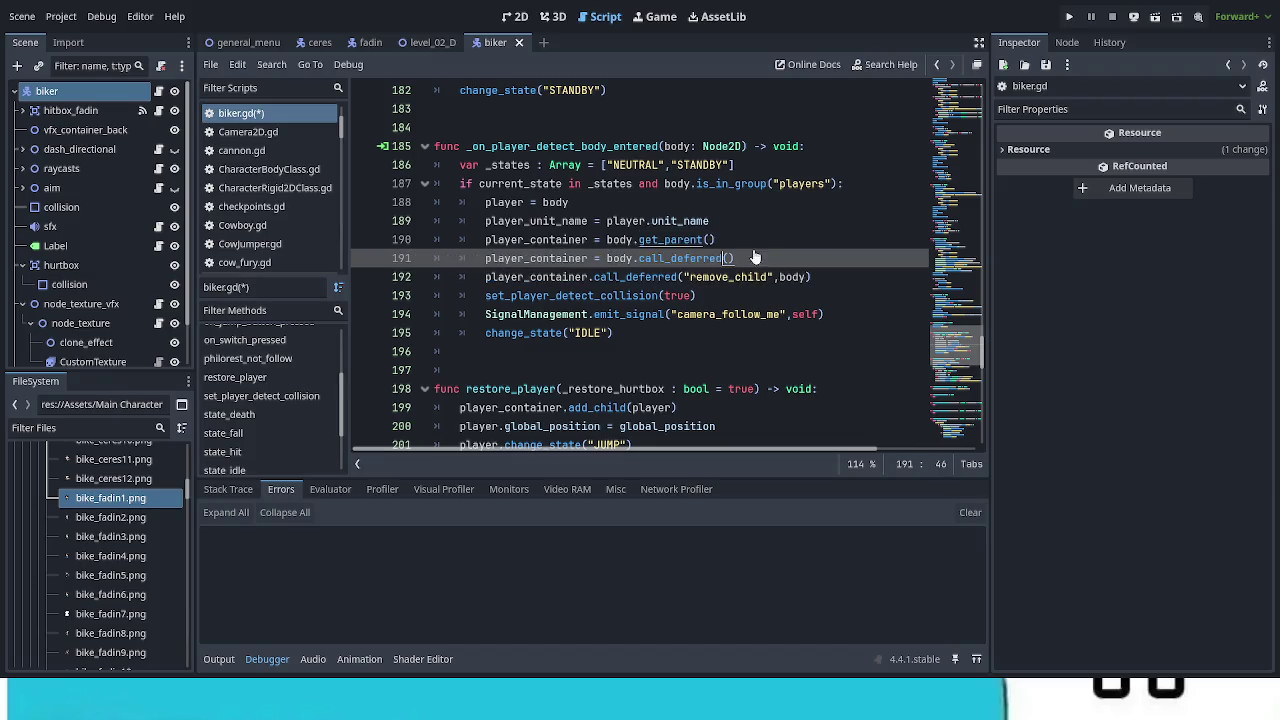
pyautogui.write('""')
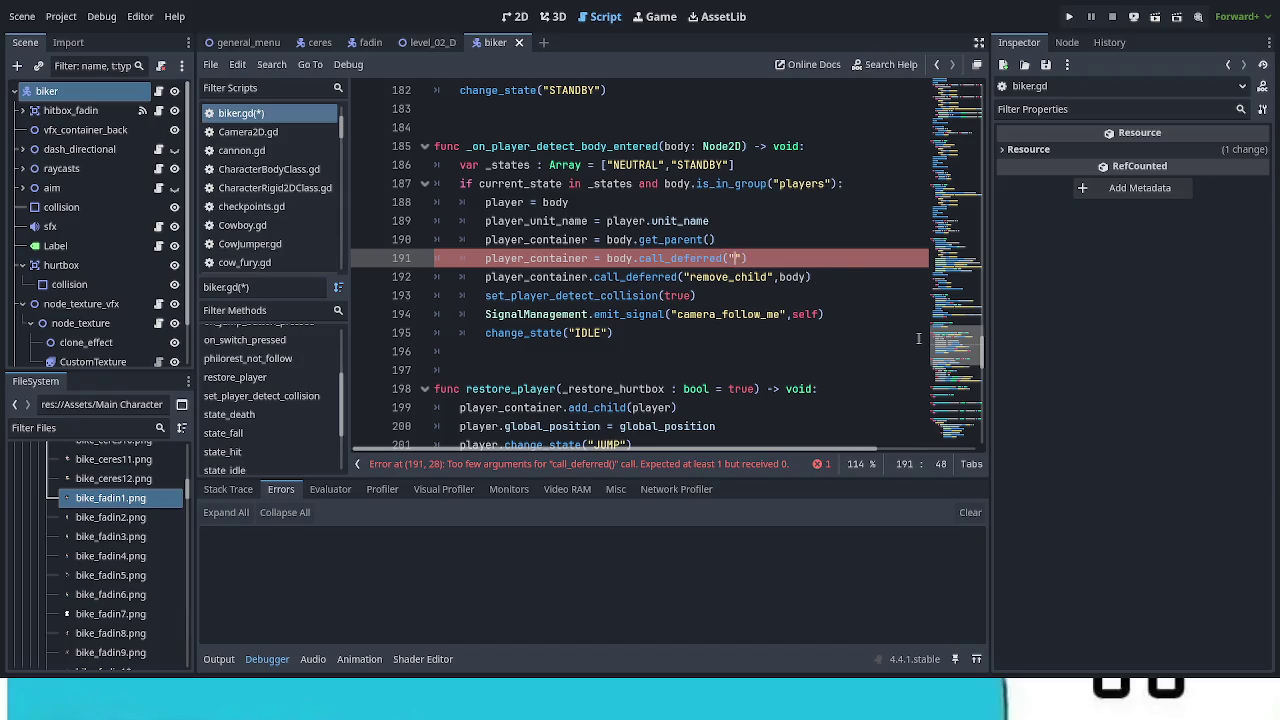
pyautogui.write('get_parent')
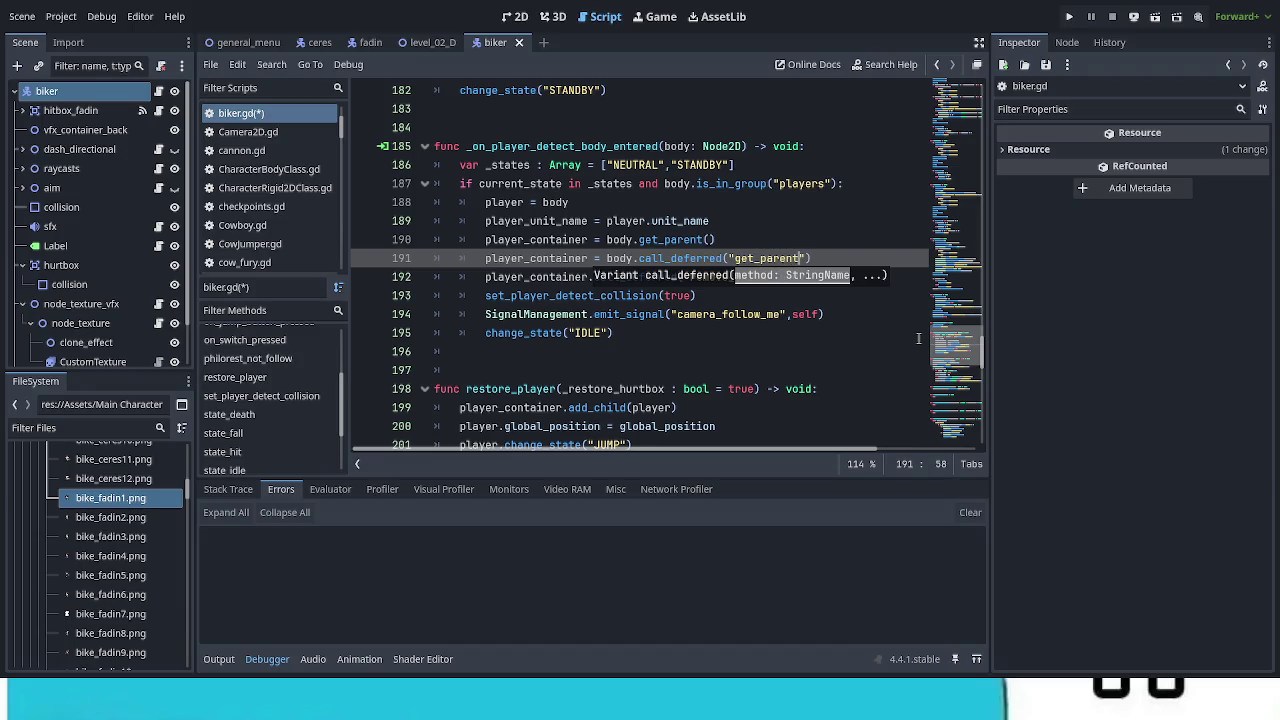
pyautogui.click(621, 372)
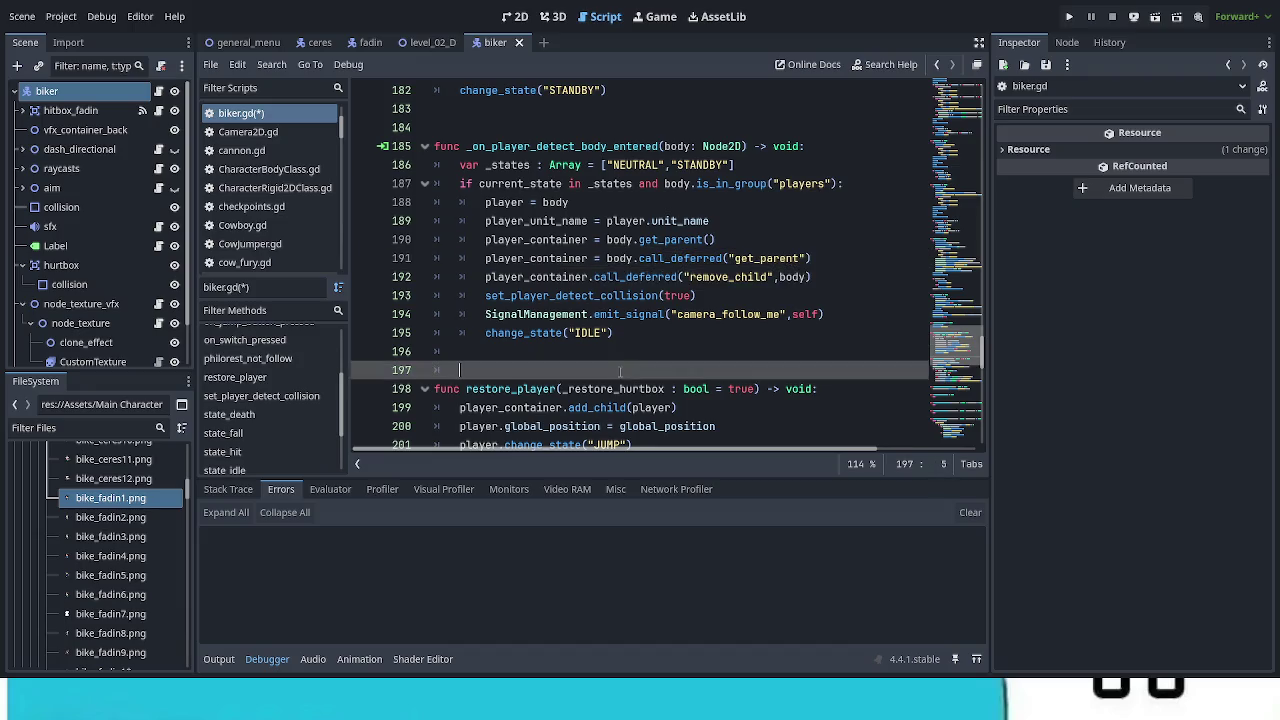
# Step: Delete the direct player_container = body.get_parent() line and save the biker script
pyautogui.doubleClick(692, 239)
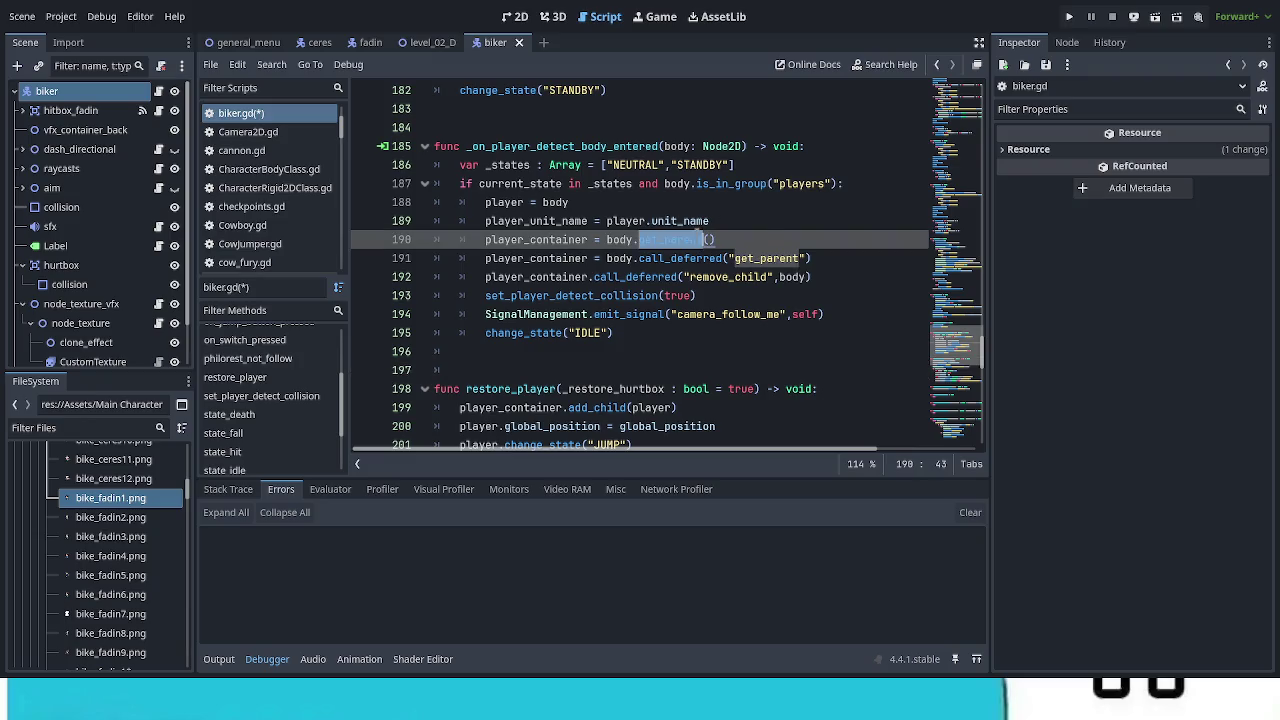
pyautogui.doubleClick(767, 258)
pyautogui.press('Up')
pyautogui.hotkey('shift', 'Home')
pyautogui.press('BackSpace')
pyautogui.press('BackSpace')
pyautogui.press('BackSpace')
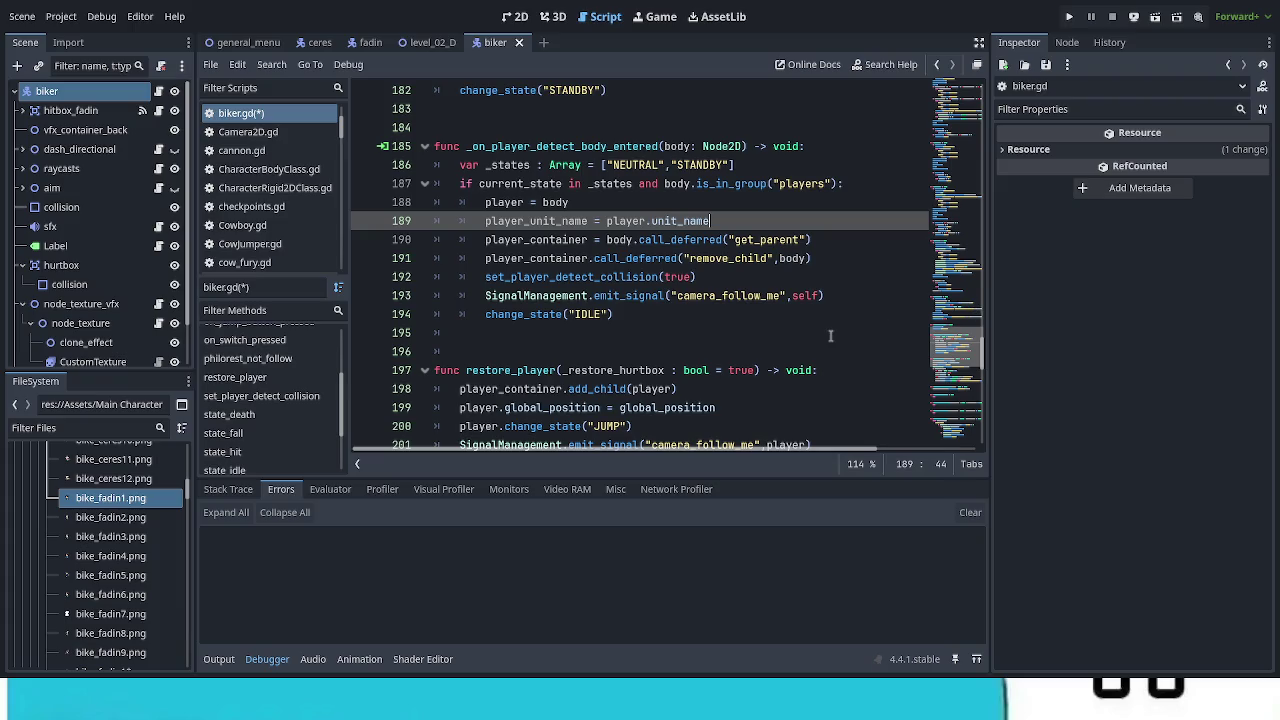
pyautogui.hotkey('ctrl', 's')
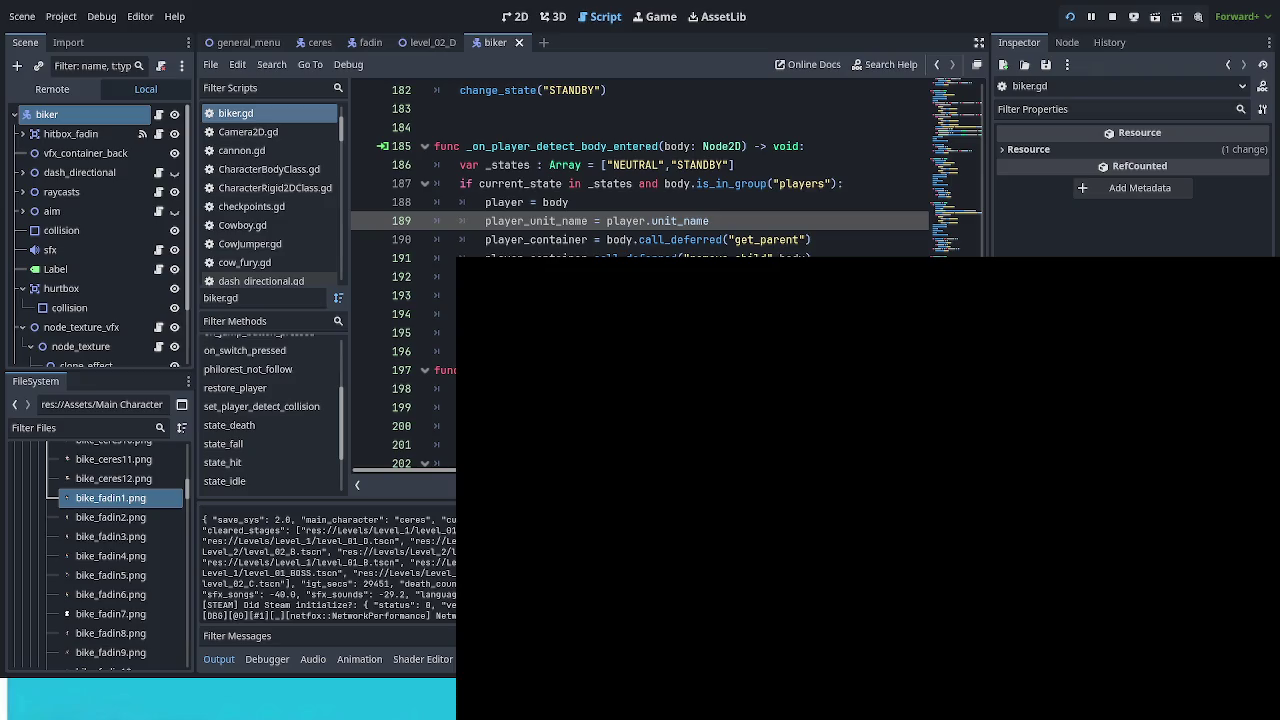
# Step: Continue the saved game, enter the level, and spawn the bike under the character via debug options
pyautogui.press('Down')
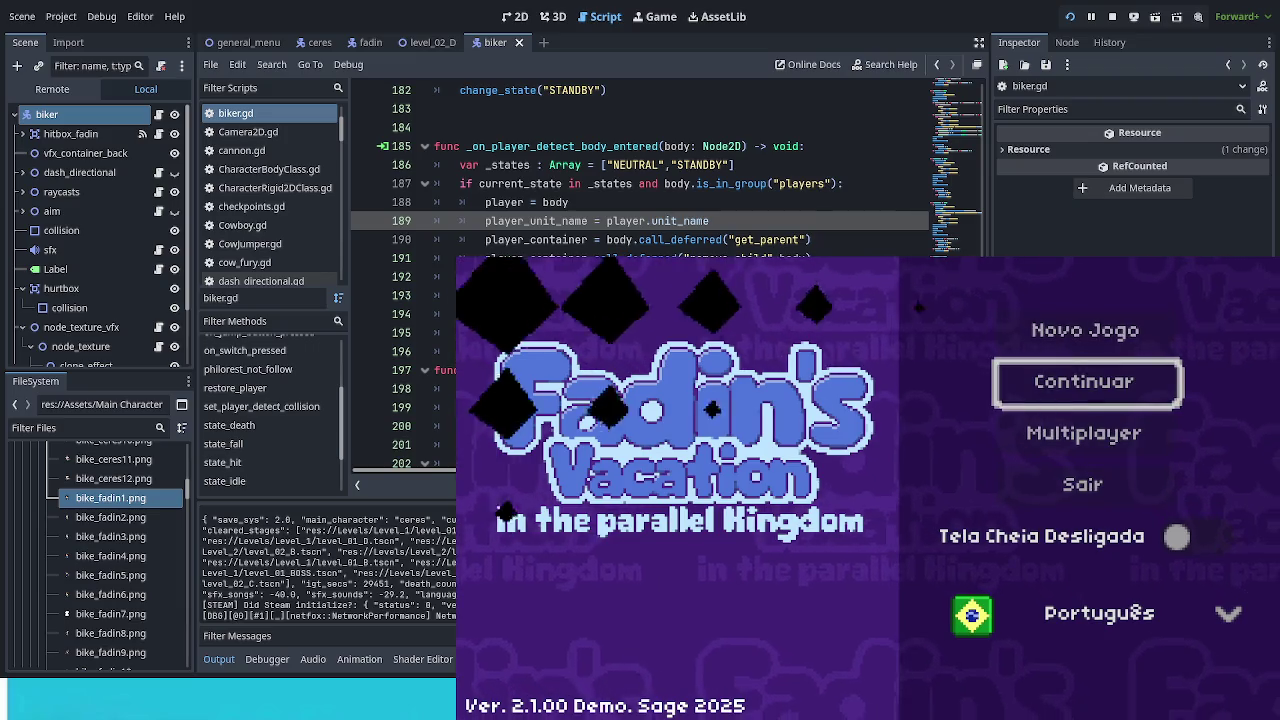
pyautogui.press('Return')
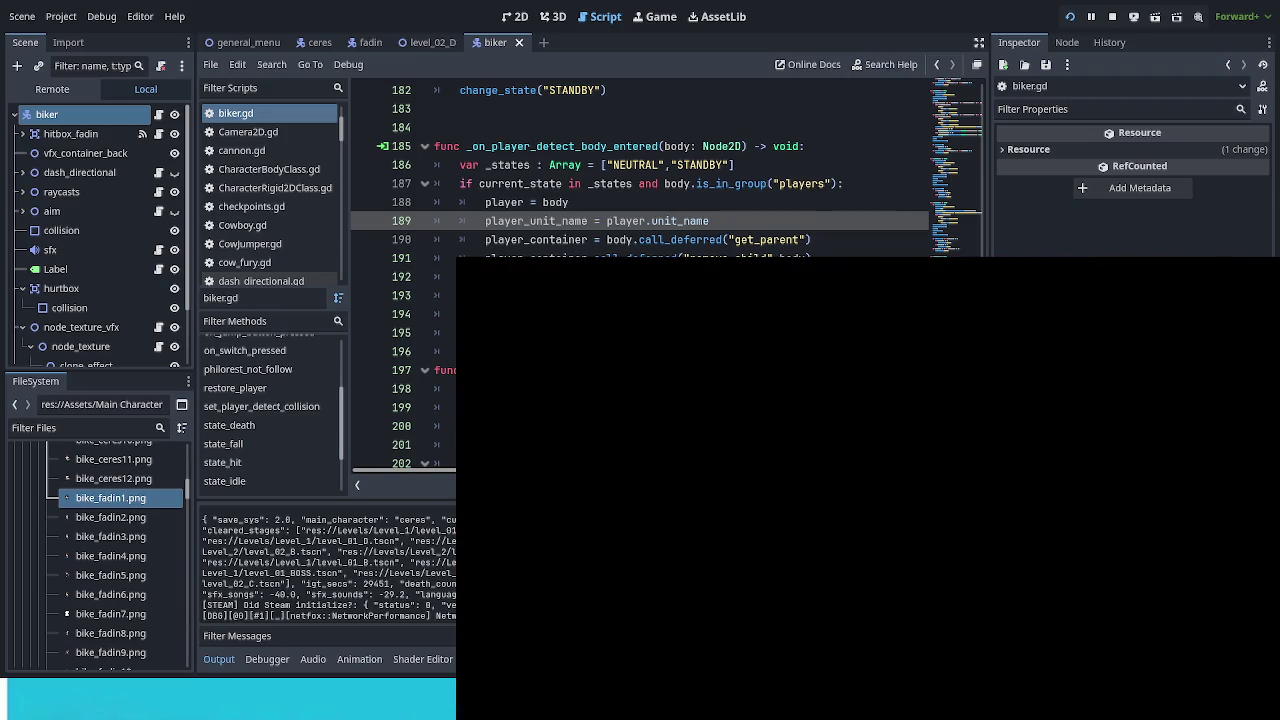
pyautogui.press('Return')
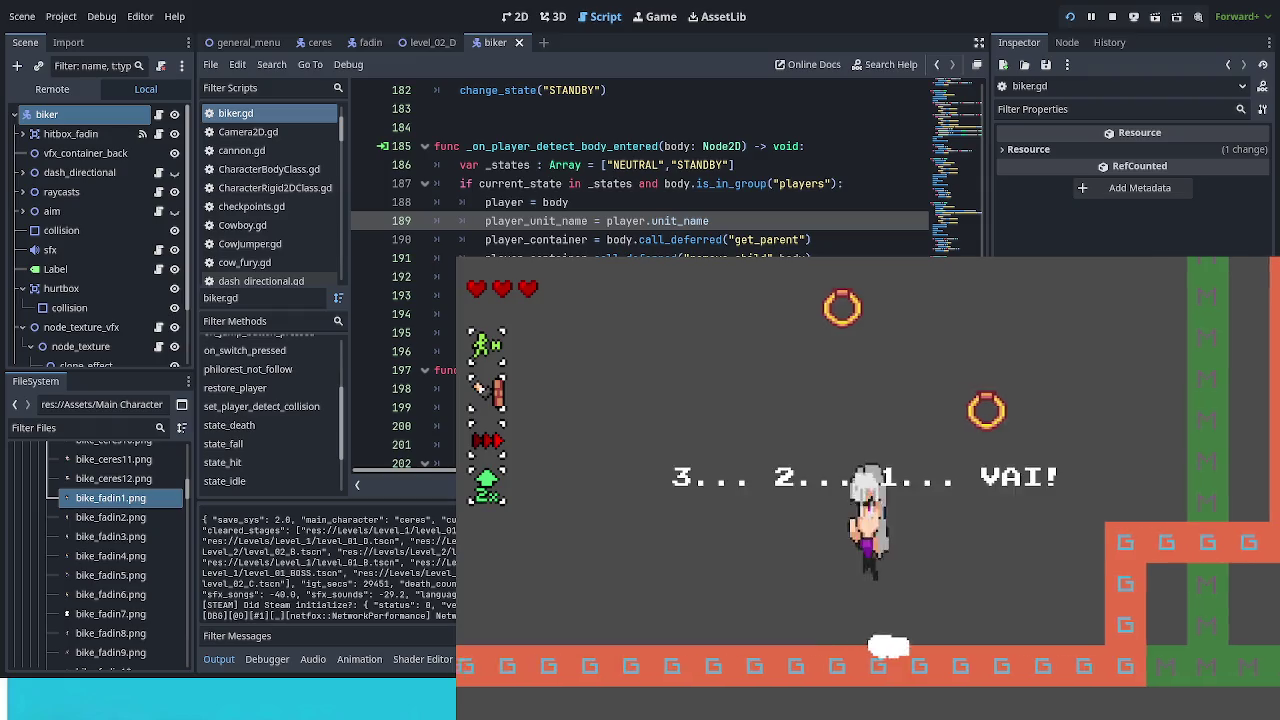
pyautogui.press('F1')
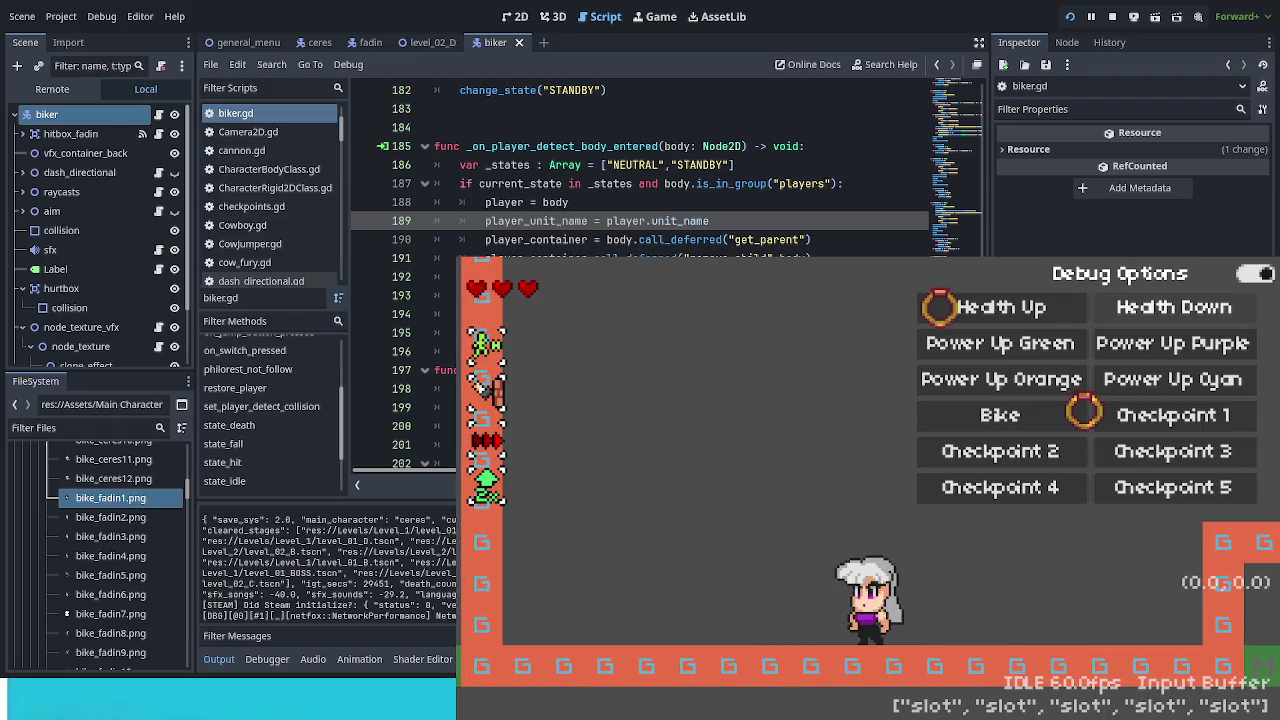
pyautogui.press('Return')
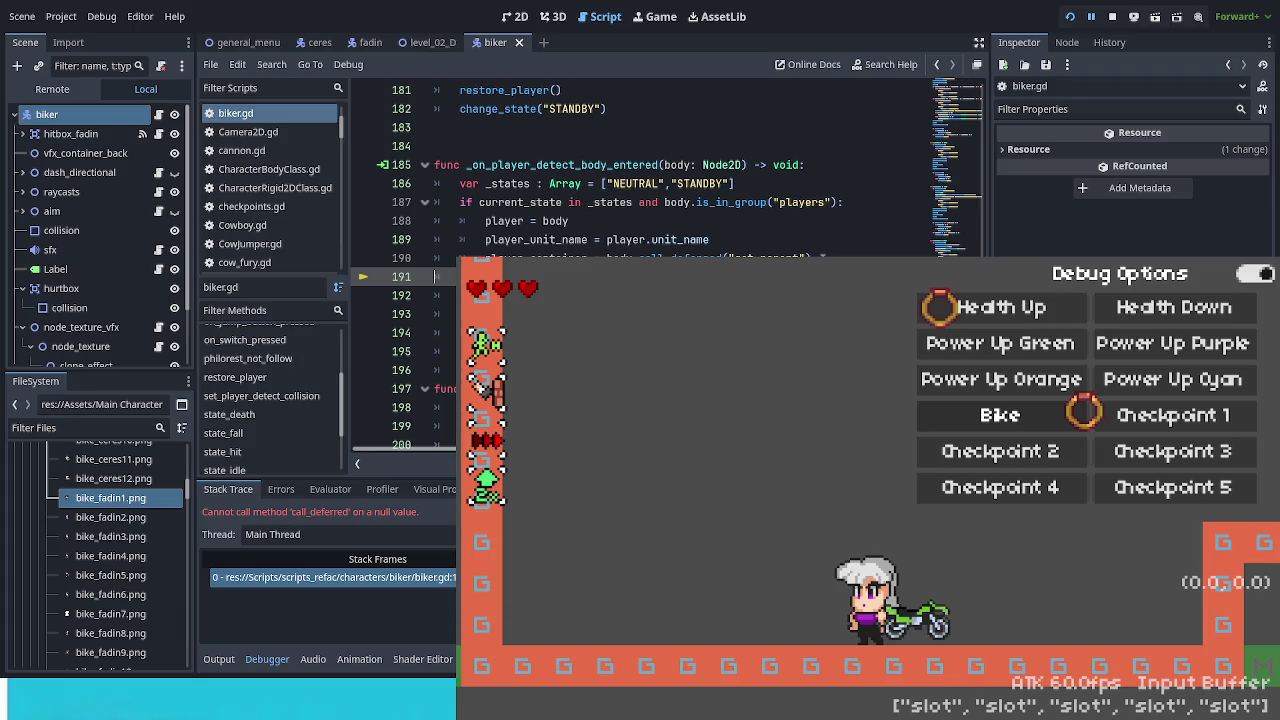
# Step: Stop the game, undo back to body.get_parent() on line 190, save and relaunch
pyautogui.click(1112, 16)
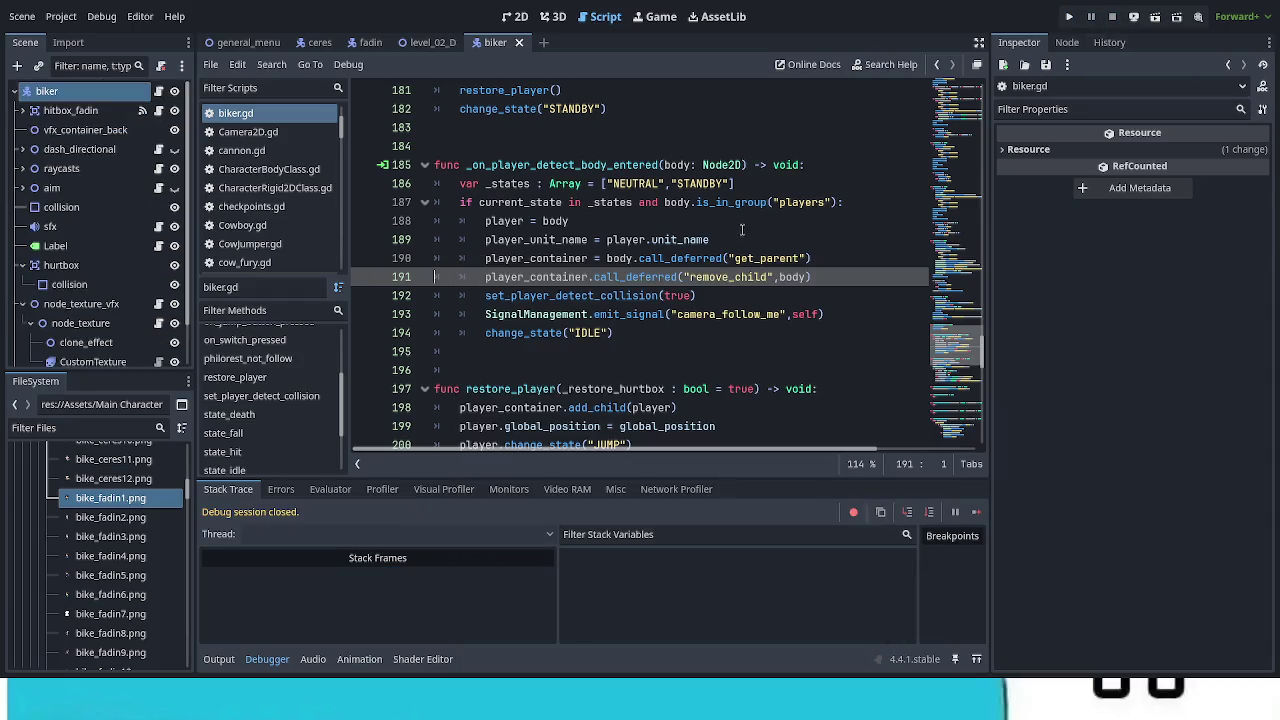
pyautogui.hotkey('ctrl', 'z')
pyautogui.hotkey('ctrl', 'z')
pyautogui.hotkey('ctrl', 'z')
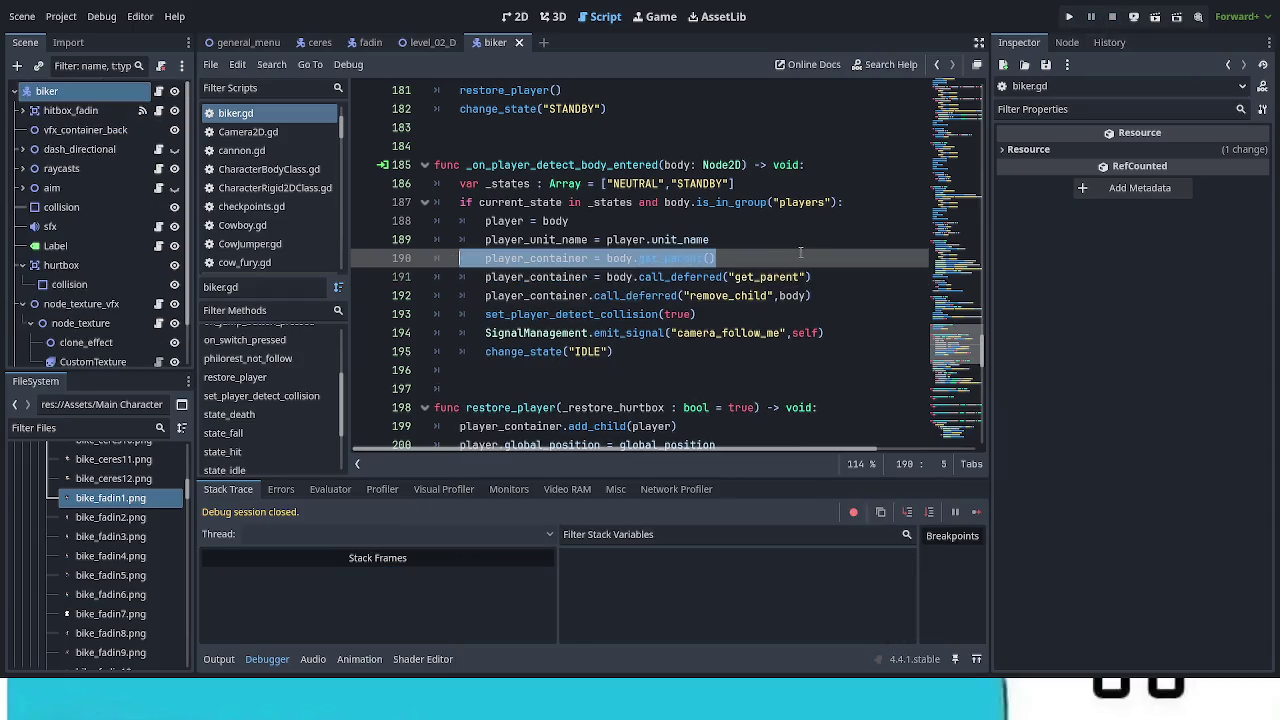
pyautogui.hotkey('ctrl', 'z')
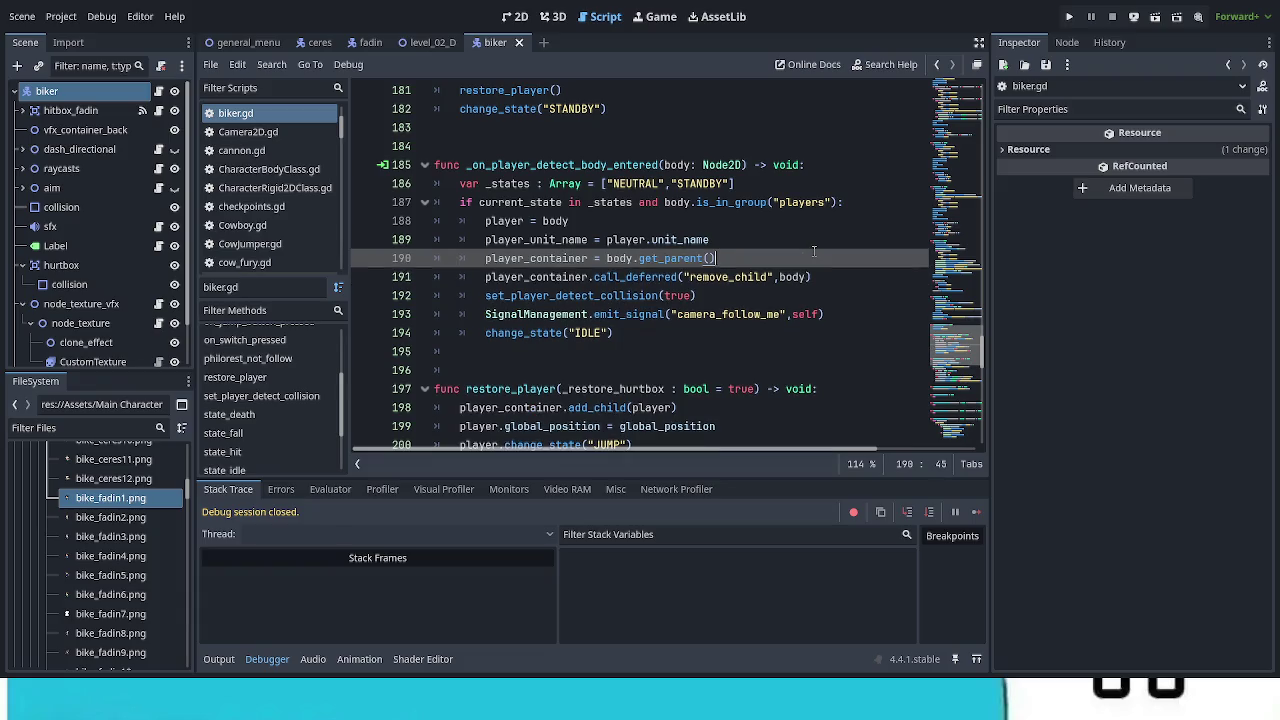
pyautogui.hotkey('ctrl', 's')
pyautogui.press('F5')
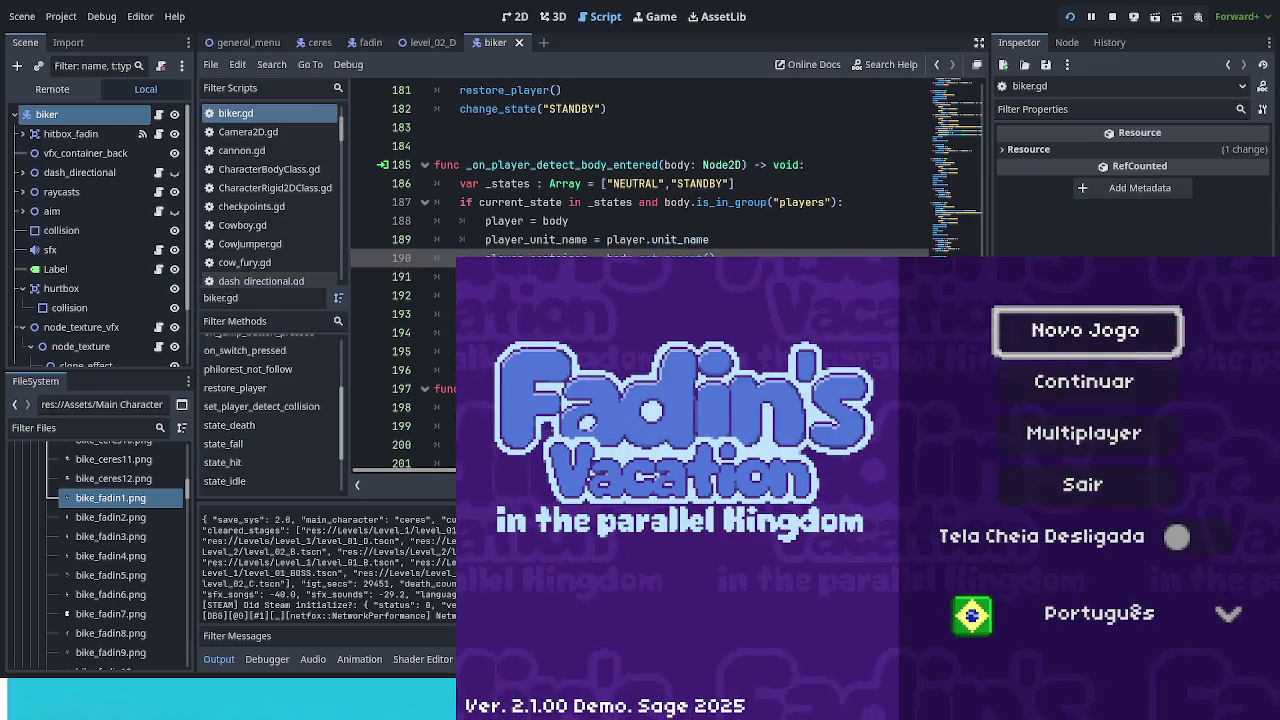
# Step: Continue the saved game, enter Floresta Abelhuda 4, and pause and resume once
pyautogui.press('Down')
pyautogui.press('Return')
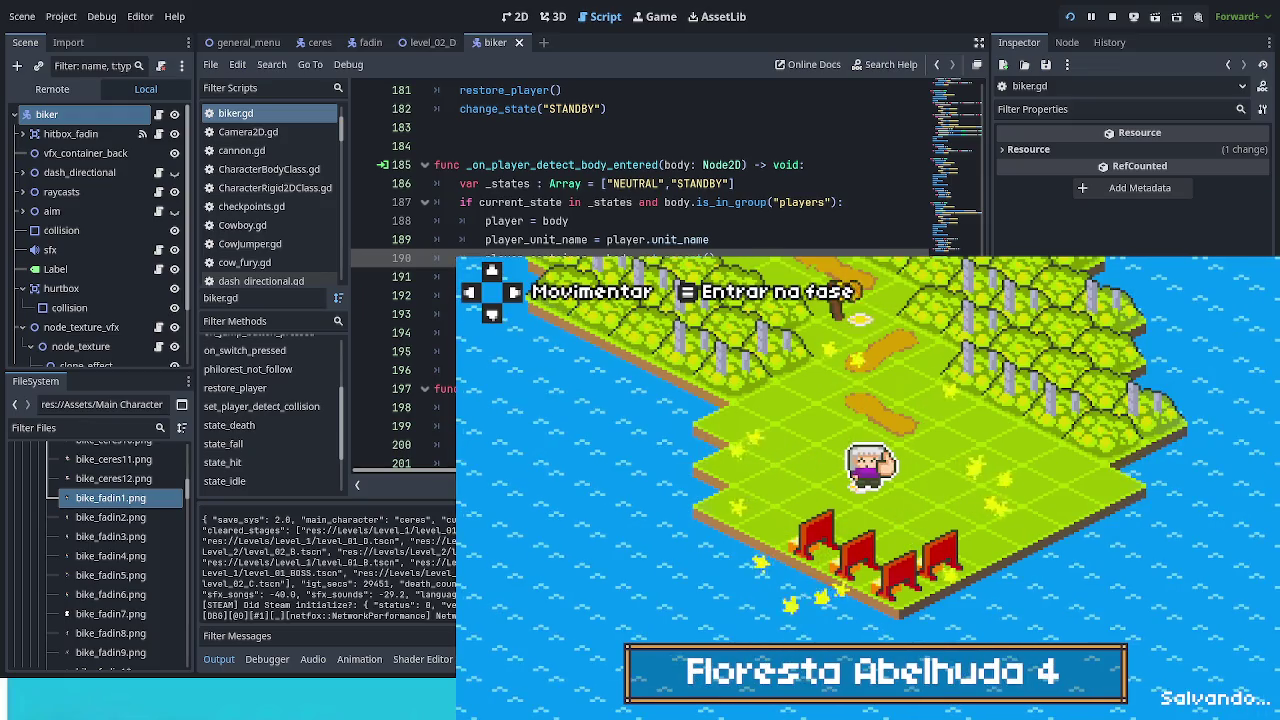
pyautogui.press('Return')
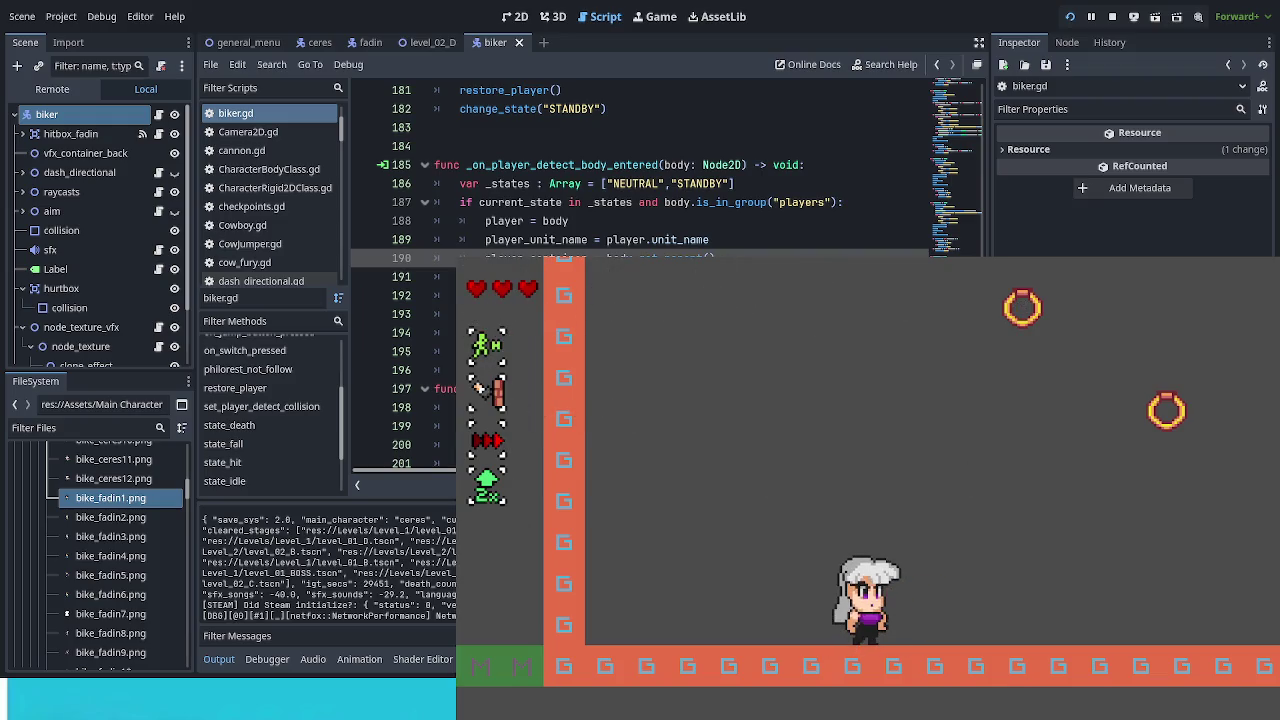
pyautogui.press('Escape')
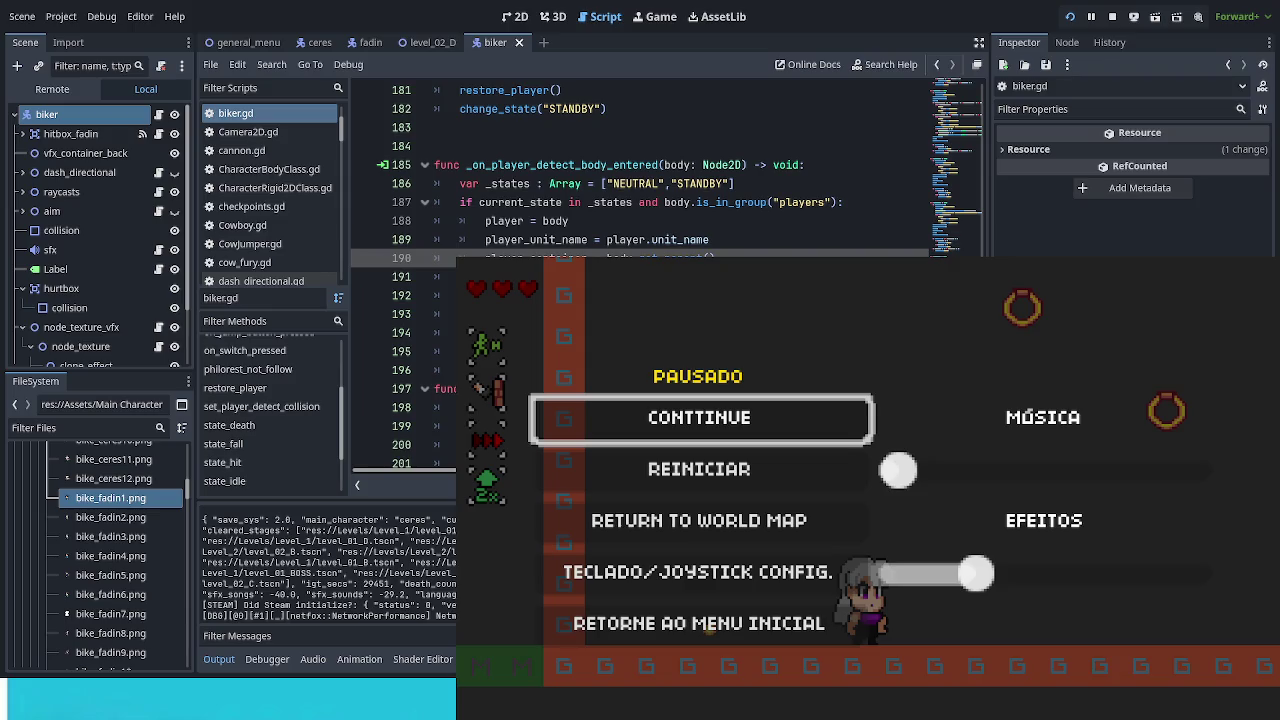
pyautogui.press('Escape')
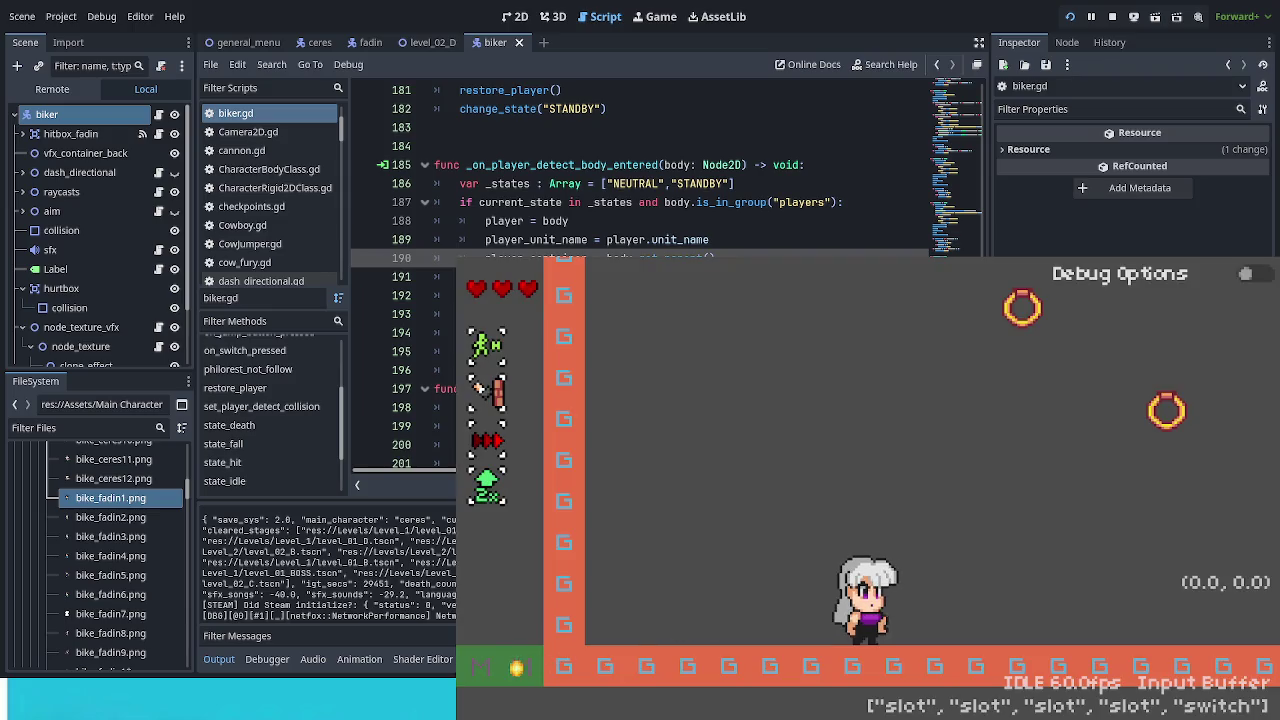
# Step: Toggle Debug Options, run, jump and dash the character, then show the Errors (1) list
pyautogui.press('F1')
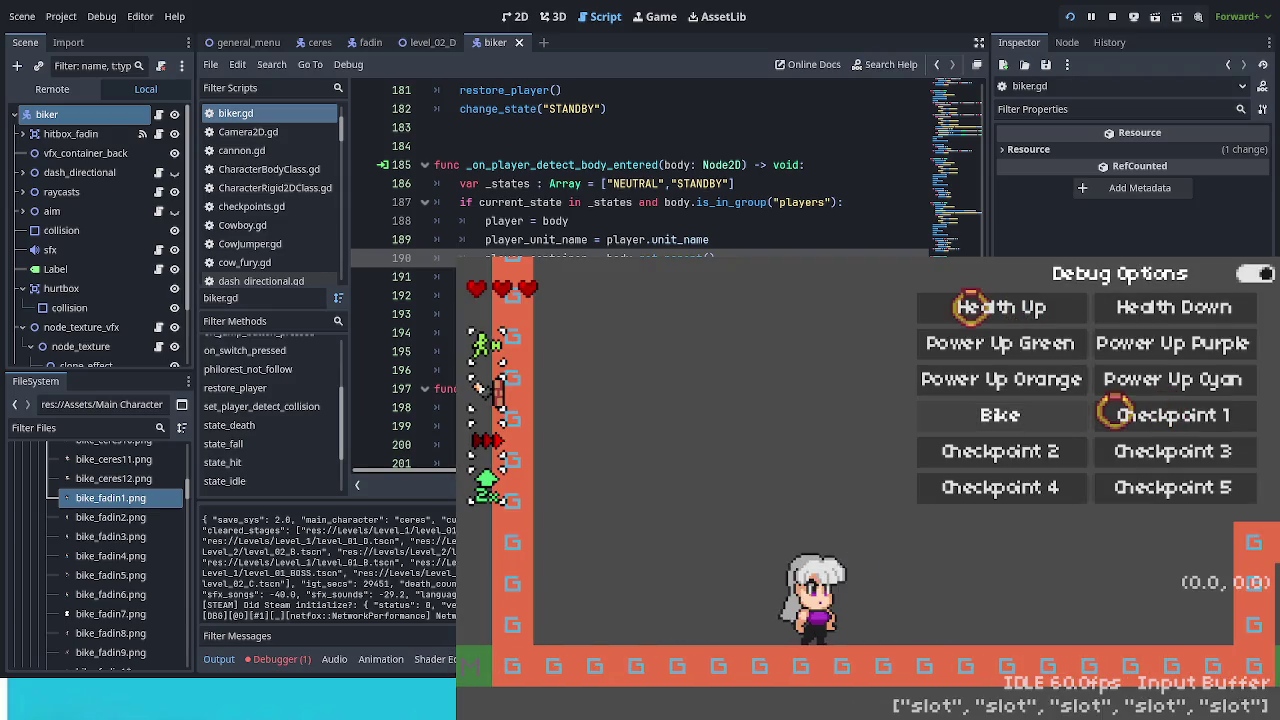
pyautogui.press('F1')
pyautogui.press('Right')
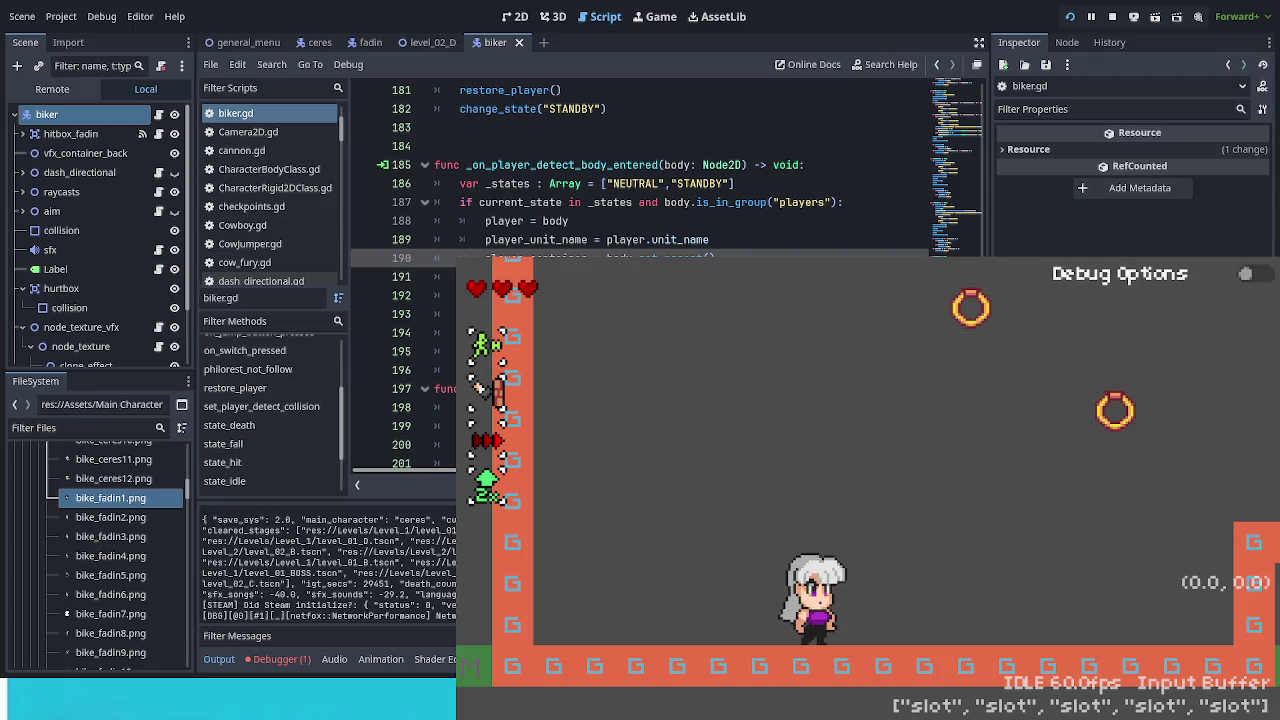
pyautogui.press('space')
pyautogui.press('Left')
pyautogui.press('space')
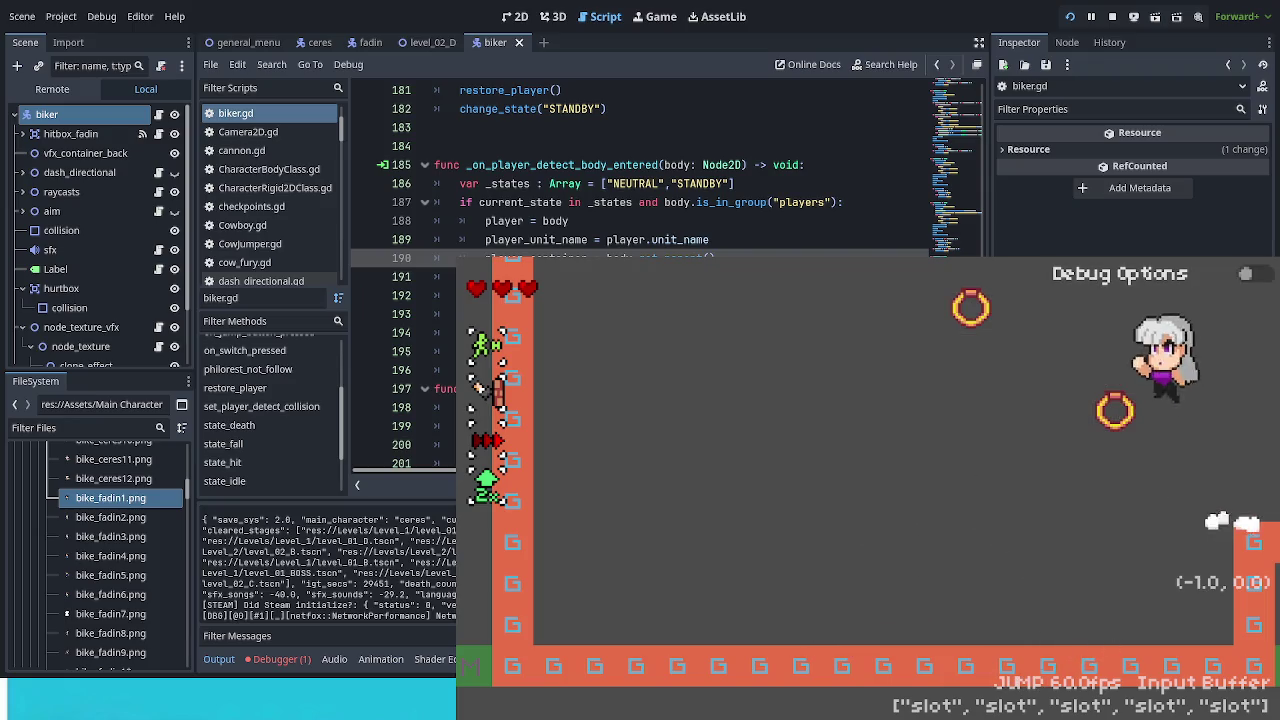
pyautogui.press('Down')
pyautogui.press('Right')
pyautogui.press('space')
pyautogui.press('Down')
pyautogui.press('Right')
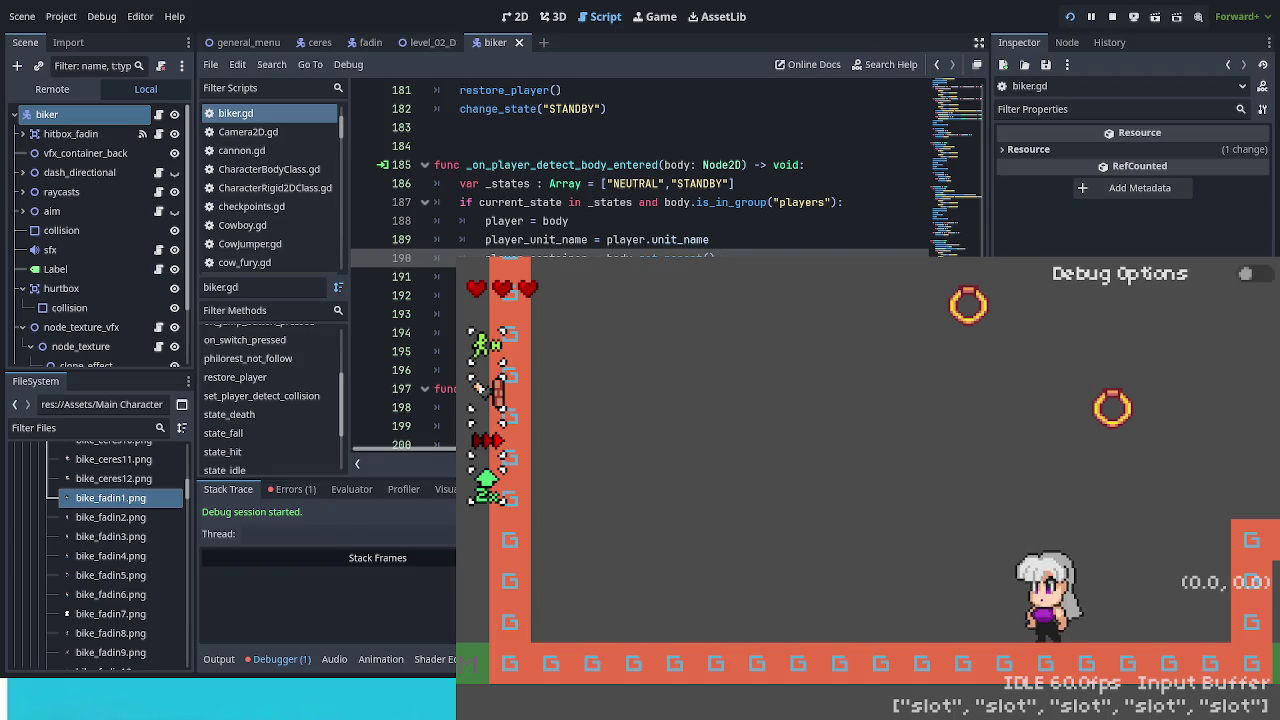
pyautogui.click(294, 489)
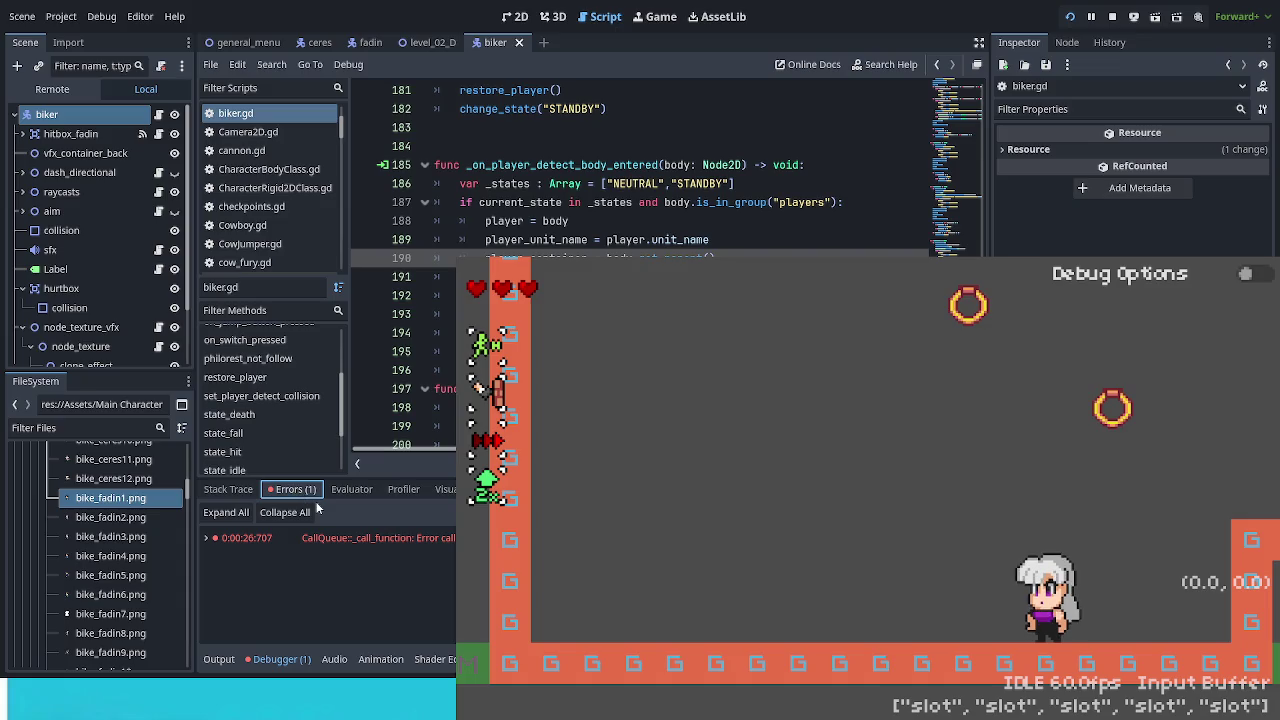
# Step: Select the CallQueue::_call_function error and jump to its source line in biker.gd
pyautogui.click(408, 540)
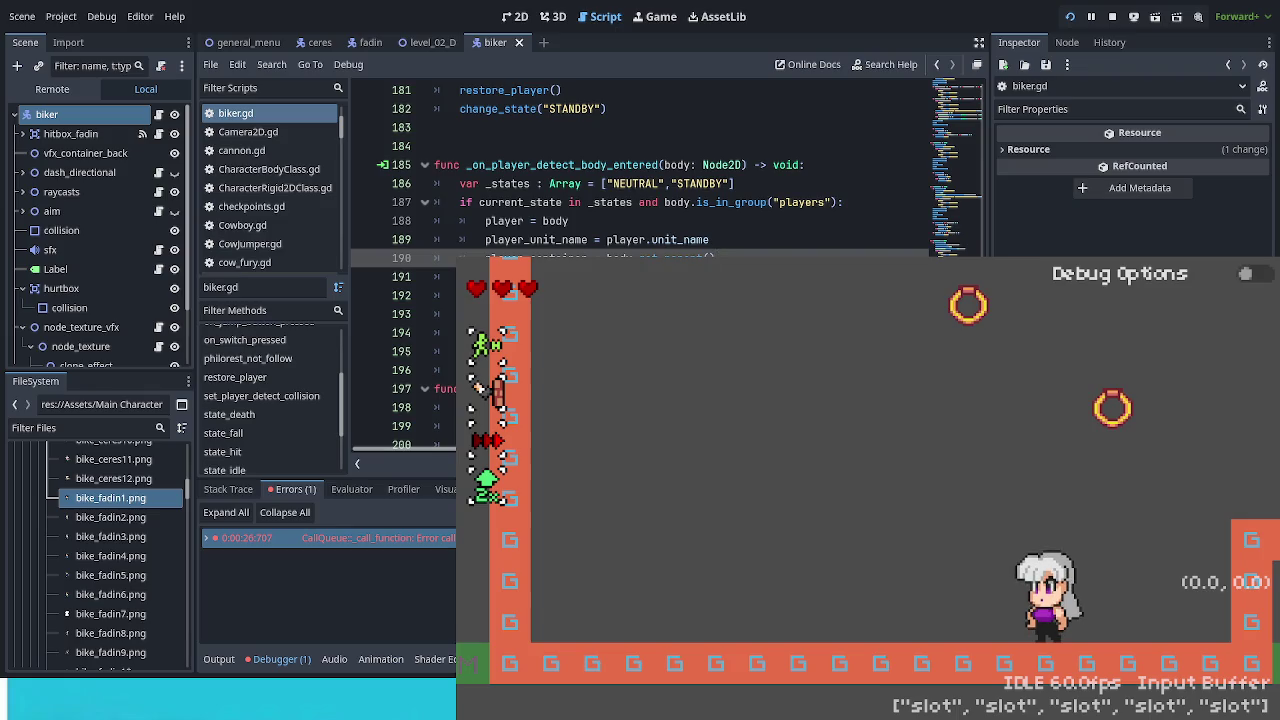
pyautogui.click(261, 396)
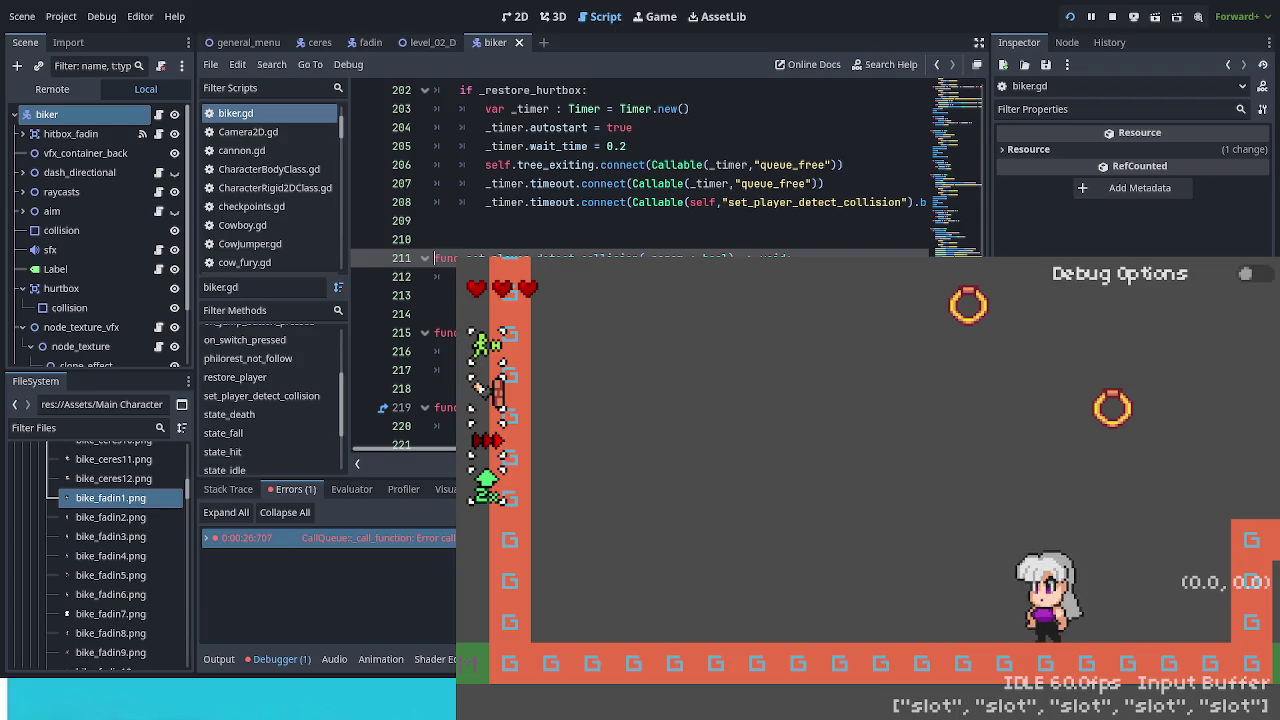
# Step: Begin editing the set_player_detect_collision body in biker.gd and save
pyautogui.click(440, 276)
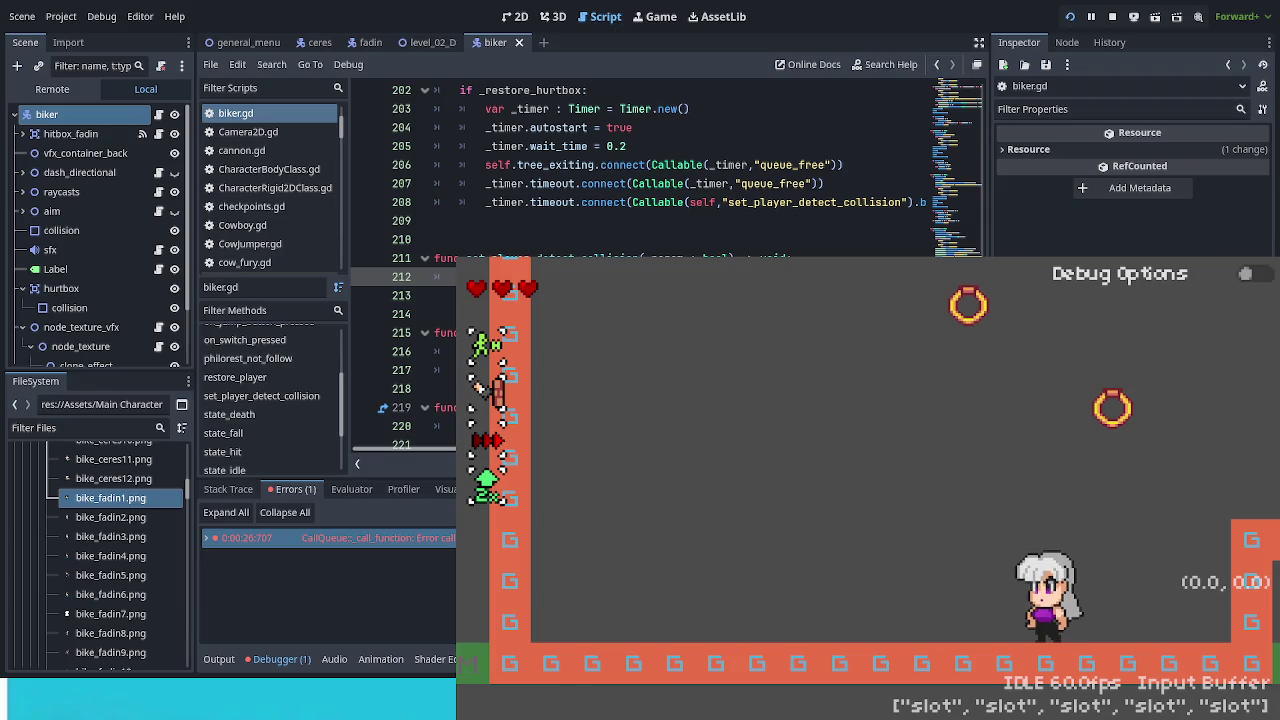
pyautogui.write('p')
pyautogui.hotkey('ctrl', 's')
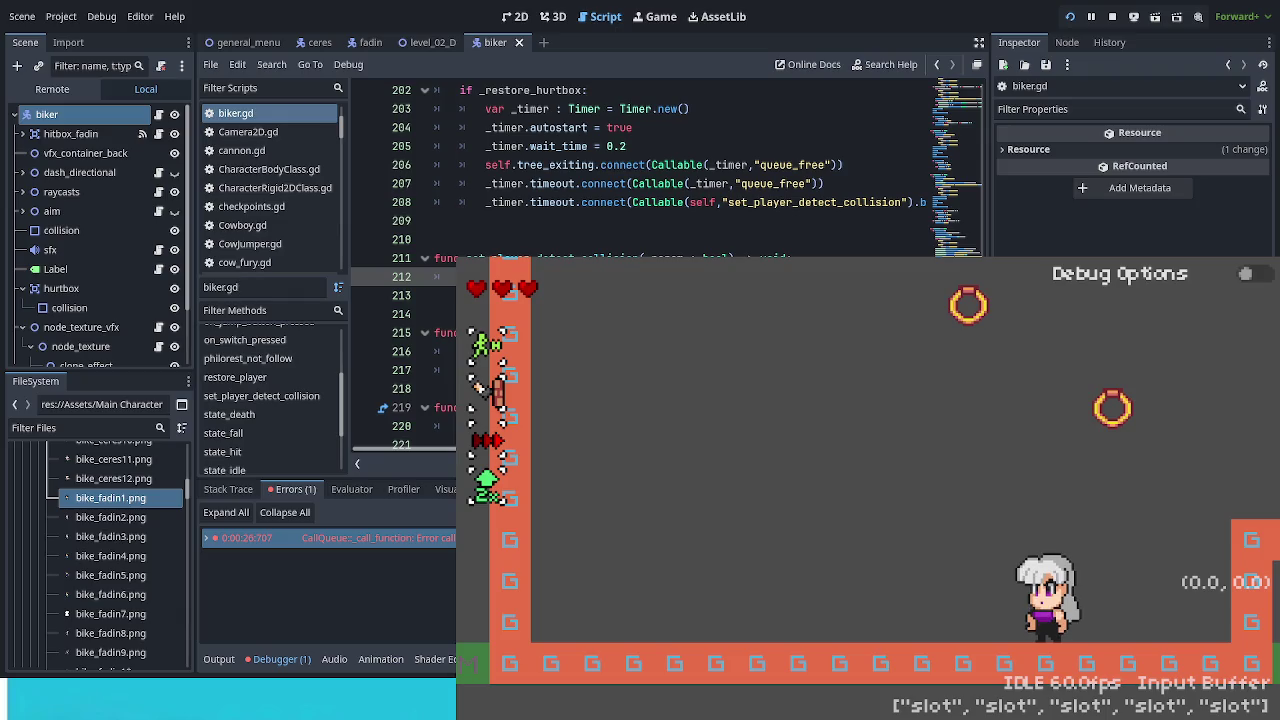
pyautogui.scroll(2, 650, 170)
pyautogui.scroll(2, 650, 170)
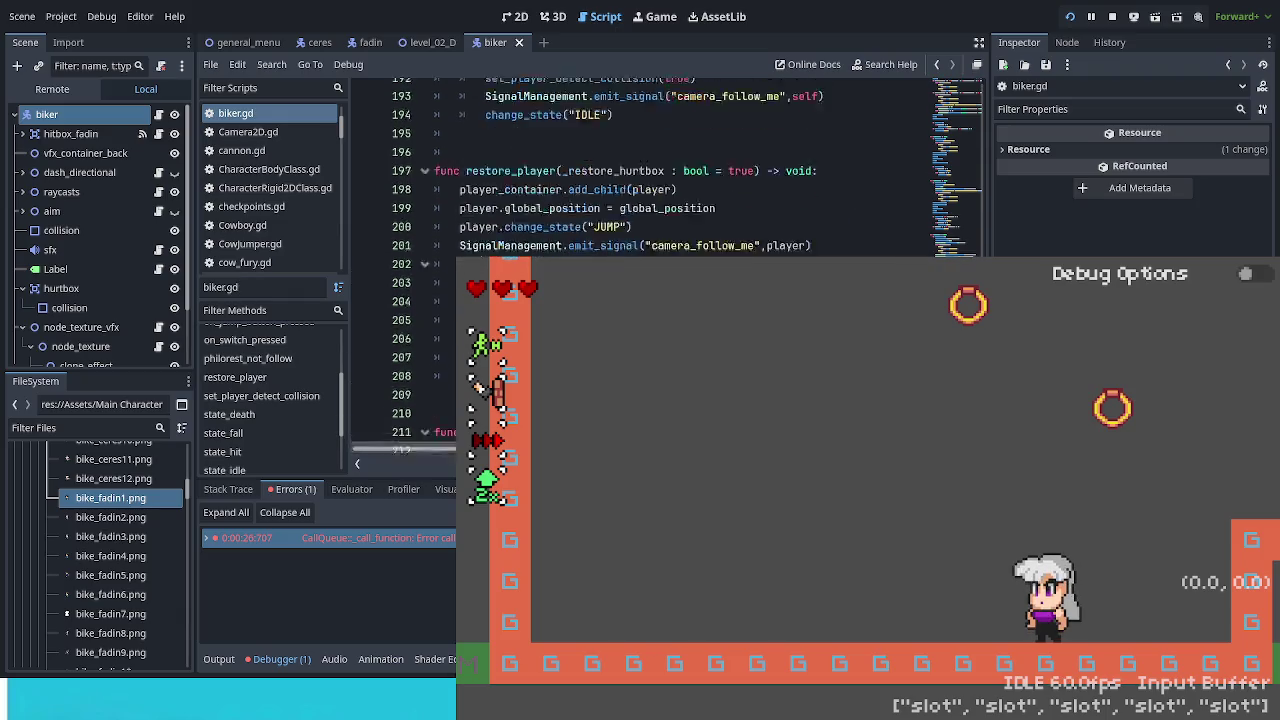
pyautogui.scroll(-3, 650, 170)
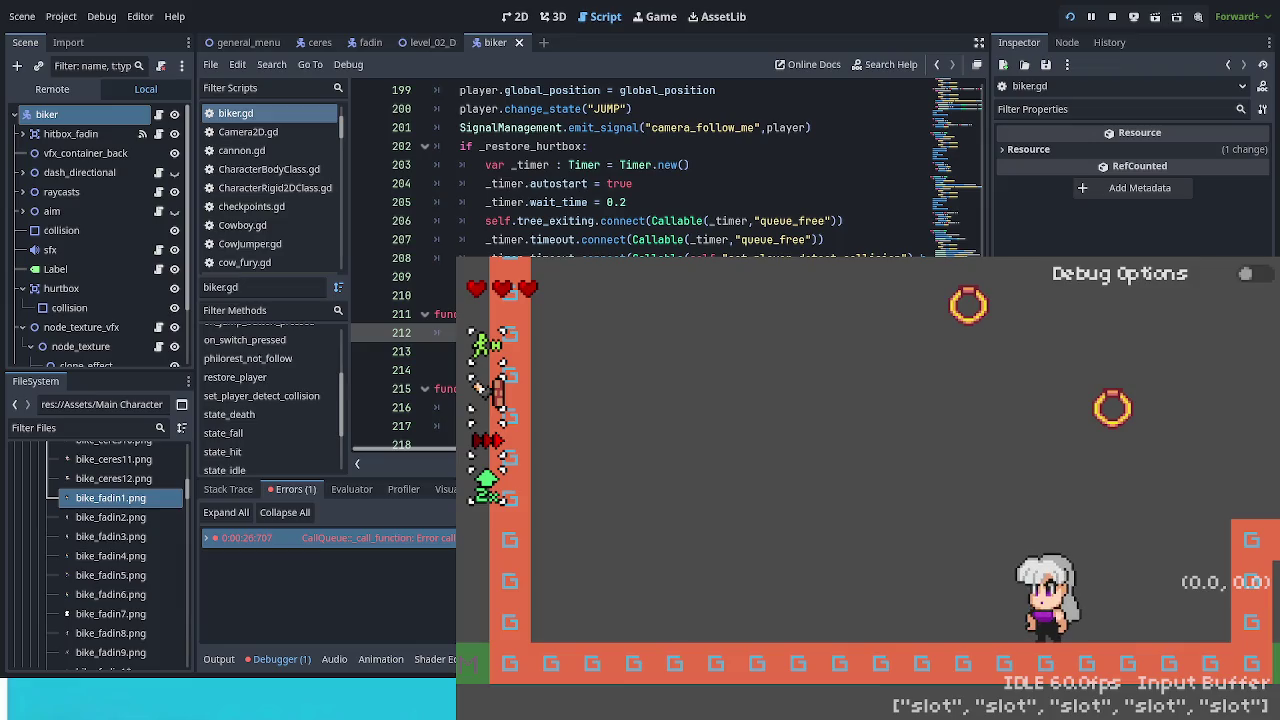
# Step: Make line 212 read player_detect_collision.call_deferred("set","disabled",_param), save, and dismiss the game window
pyautogui.press('Down')
pyautogui.press('Down')
pyautogui.press('BackSpace')
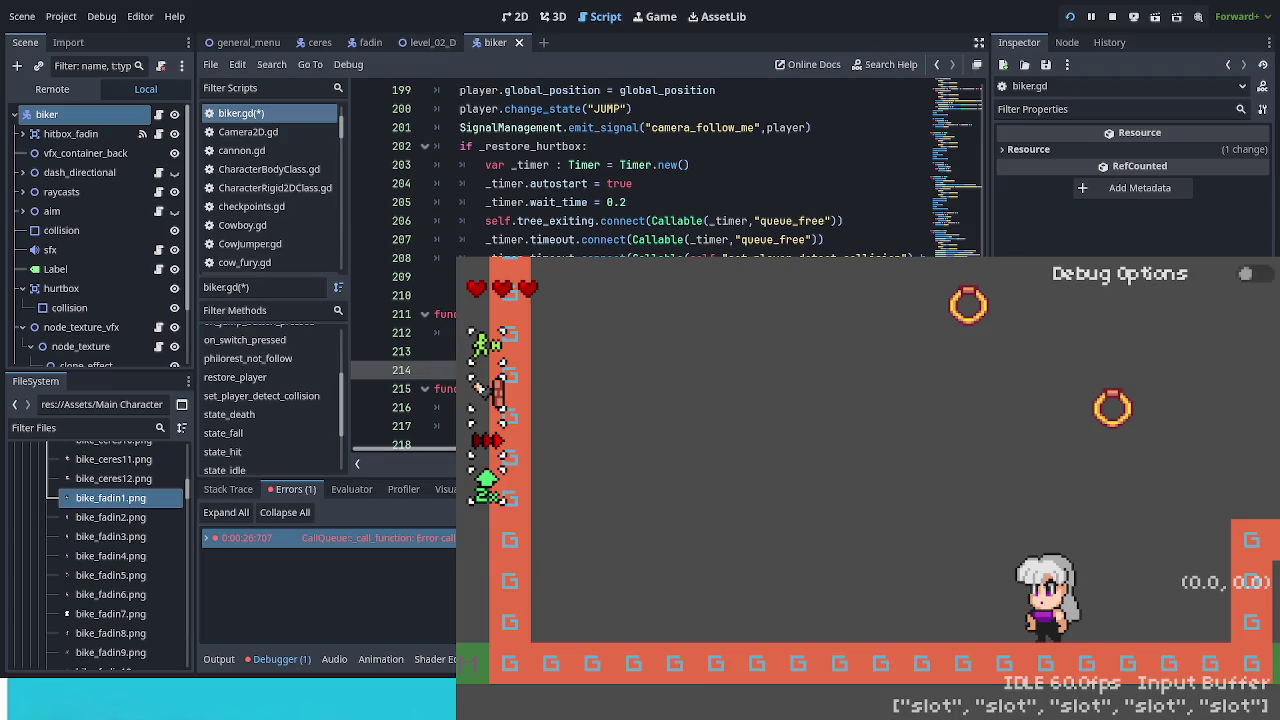
pyautogui.click(445, 332)
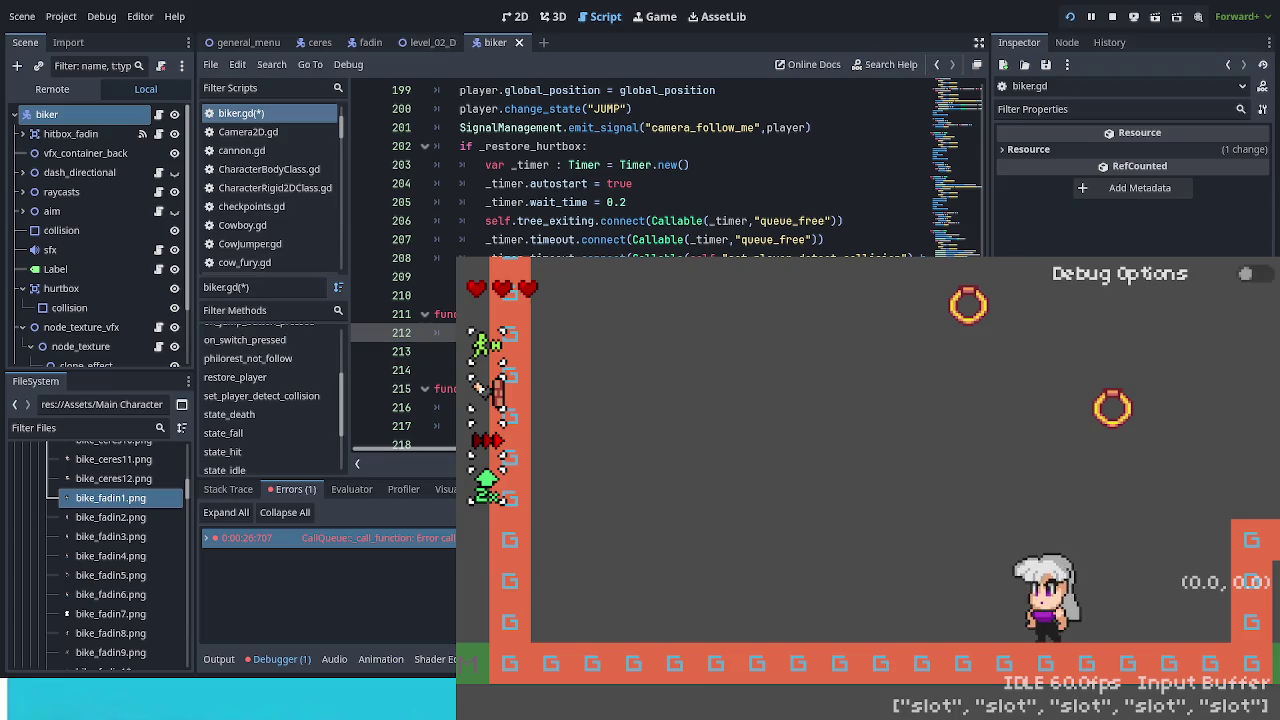
pyautogui.write('"')
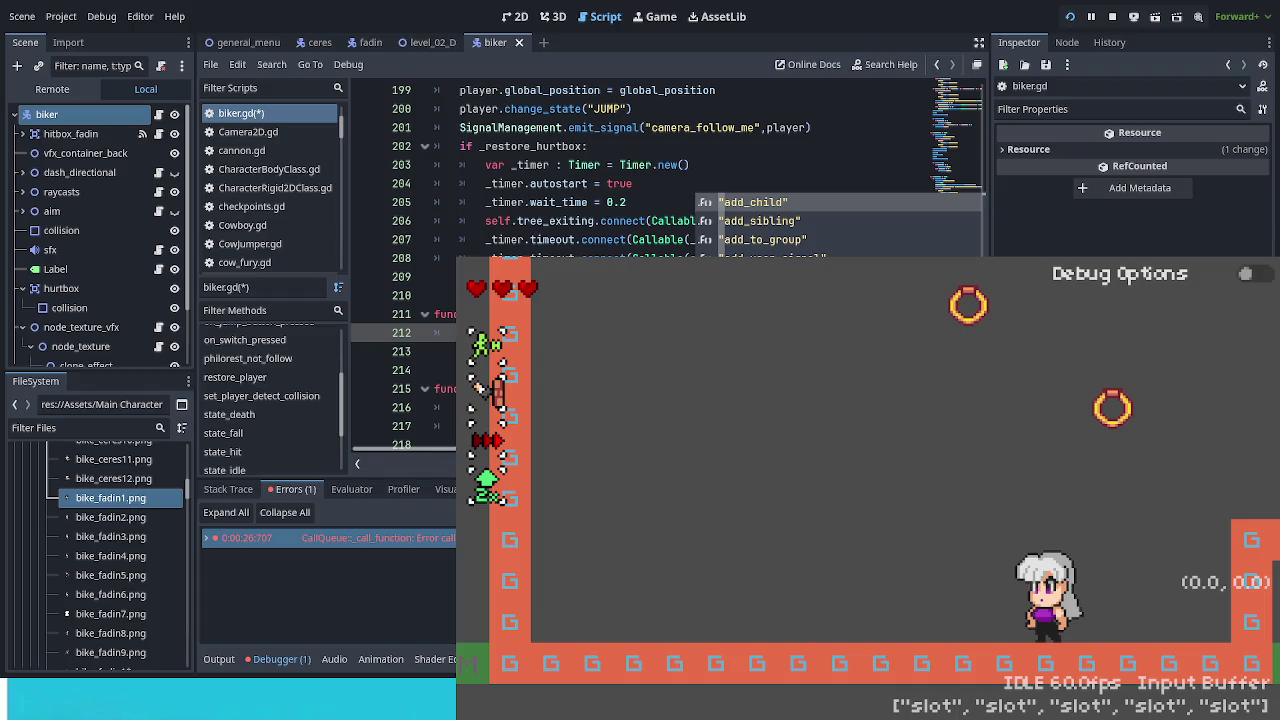
pyautogui.press('Escape')
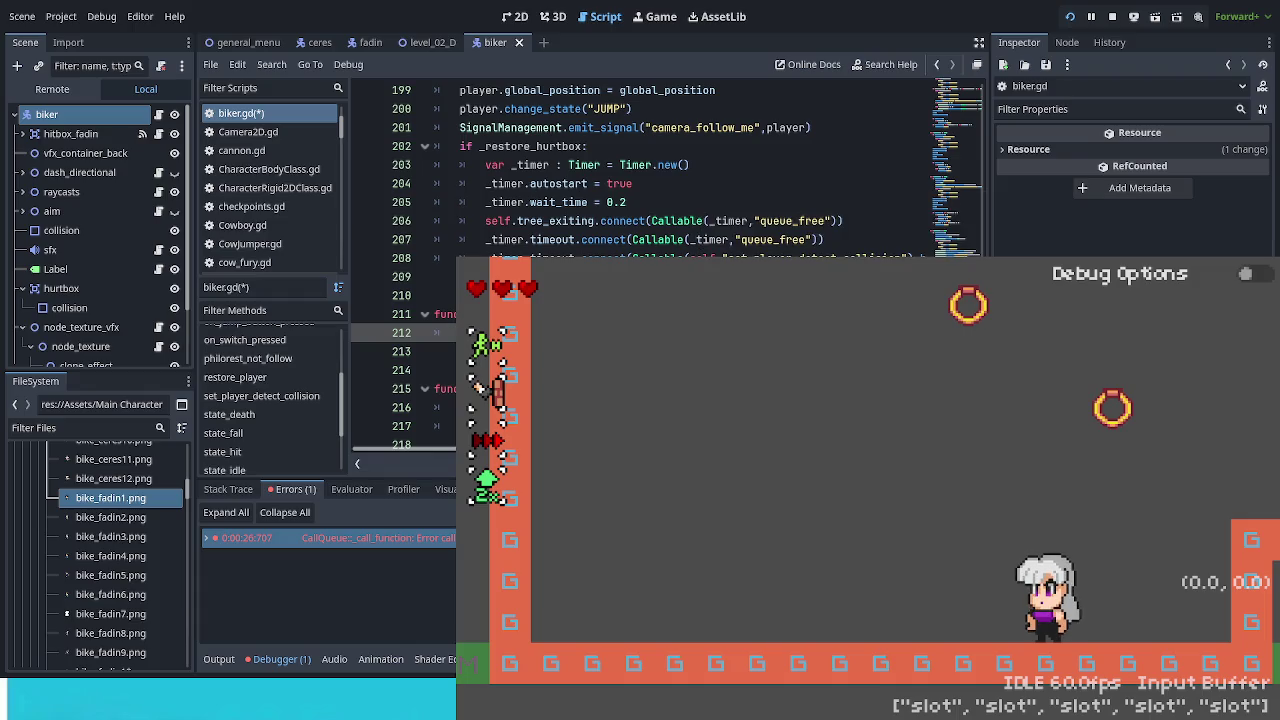
pyautogui.write('s')
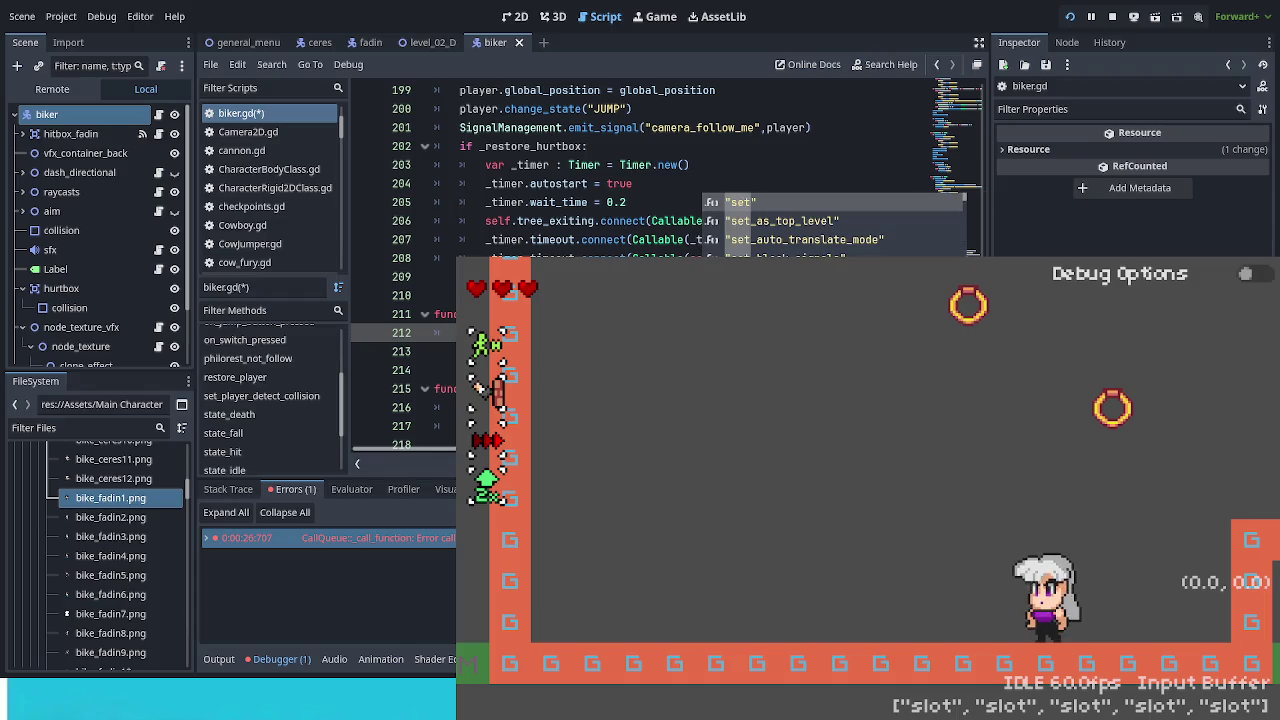
pyautogui.click(440, 388)
pyautogui.hotkey('ctrl', 's')
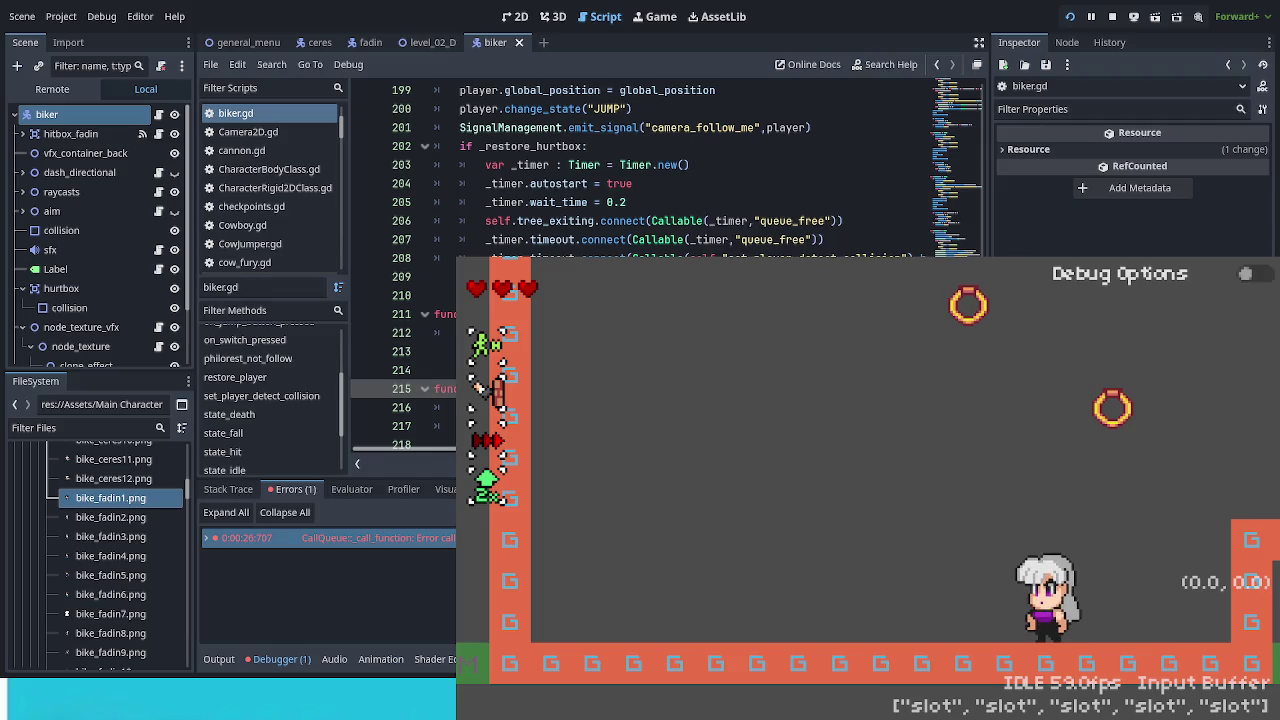
pyautogui.click(829, 395)
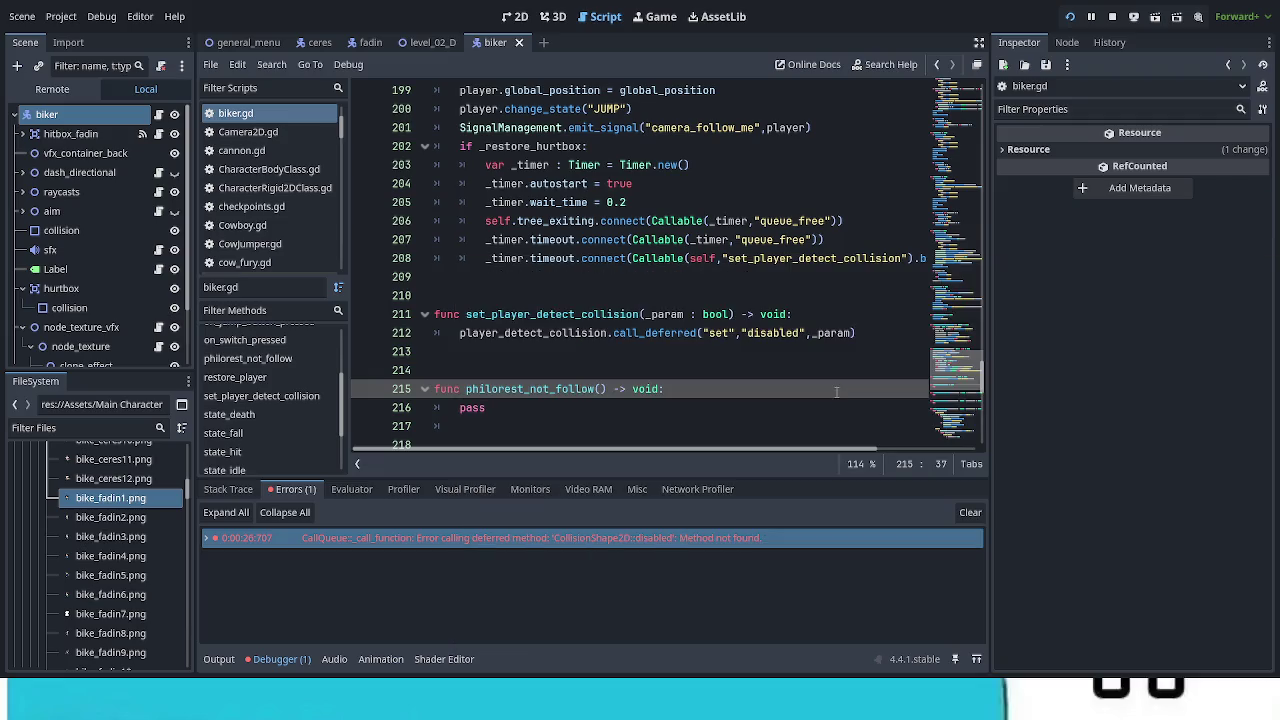
# Step: Relaunch into the forest level, then show level_02_D with map_collisions and map_art collapsed
pyautogui.press('F5')
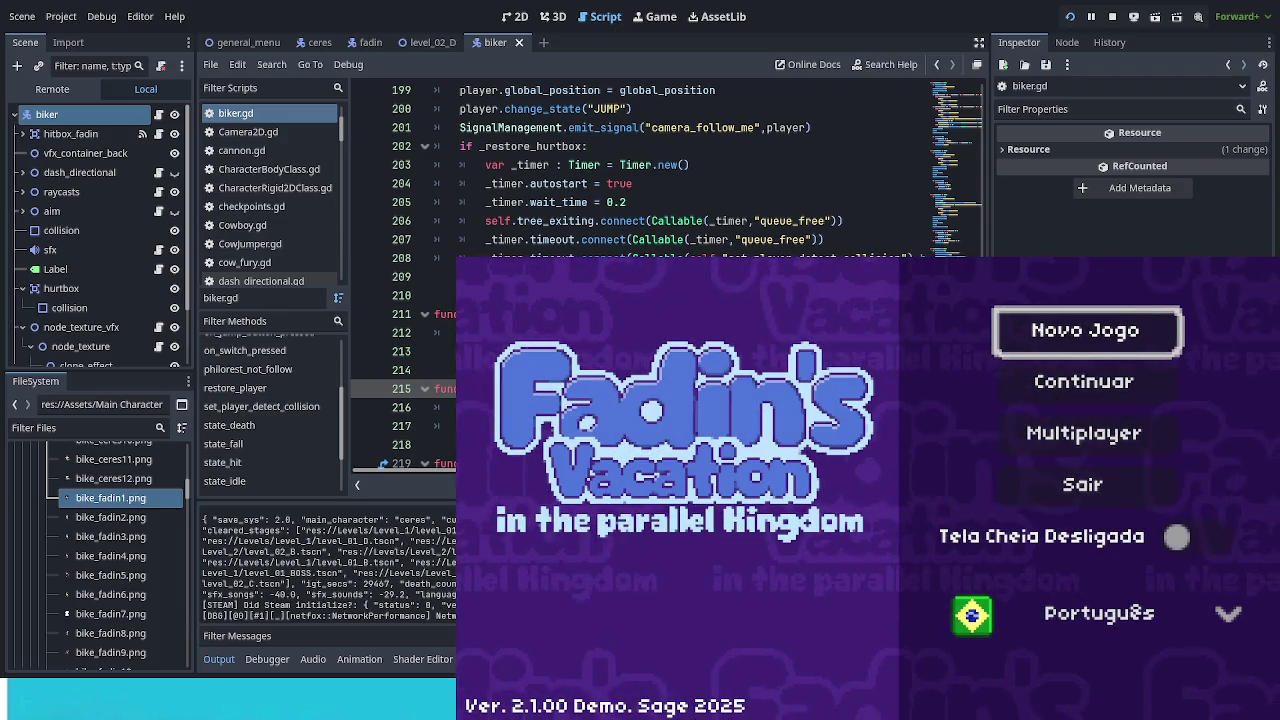
pyautogui.press('Down')
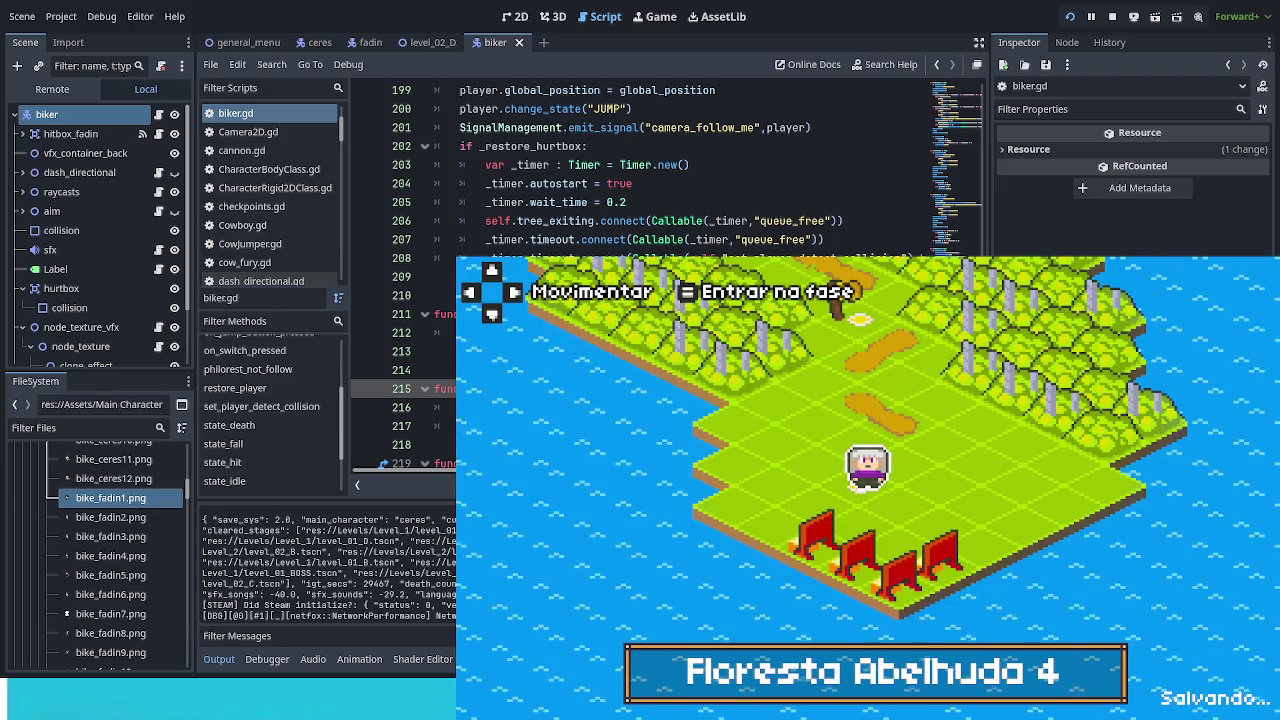
pyautogui.press('Return')
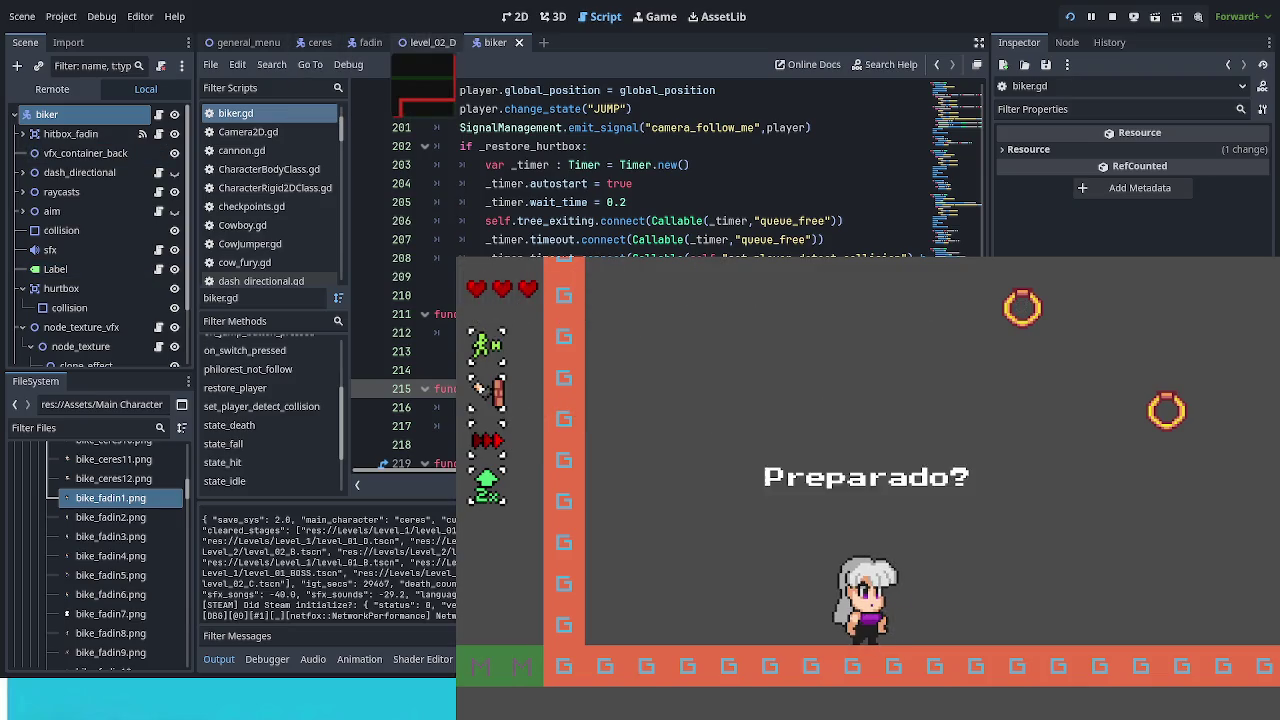
pyautogui.click(432, 42)
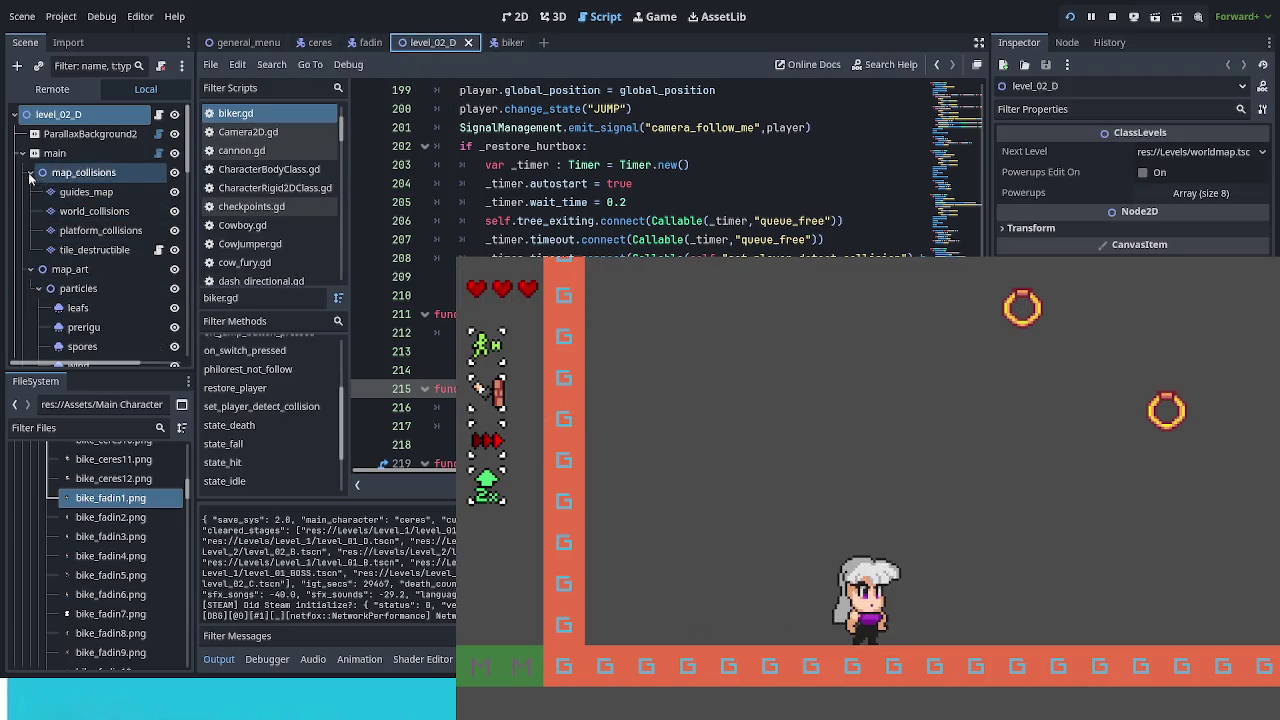
pyautogui.click(31, 172)
pyautogui.click(31, 191)
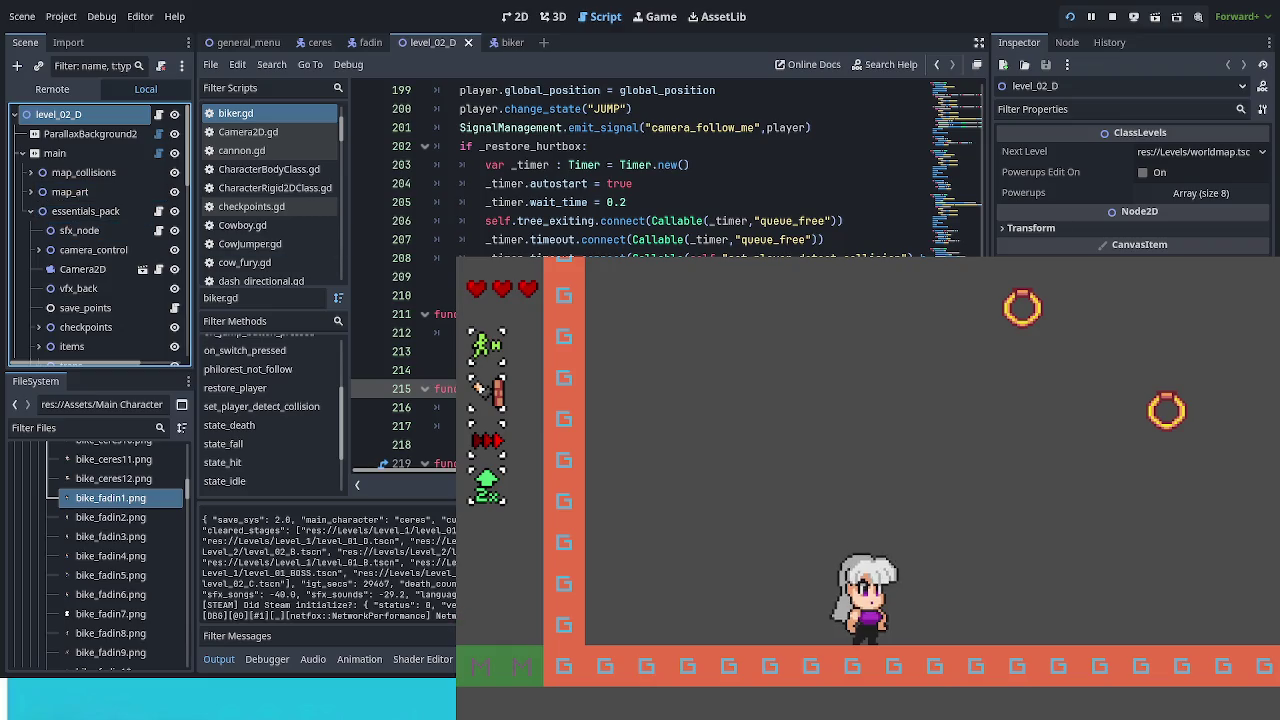
# Step: Toggle the in-game debug options and run, jump and dash the character around
pyautogui.press('Tab')
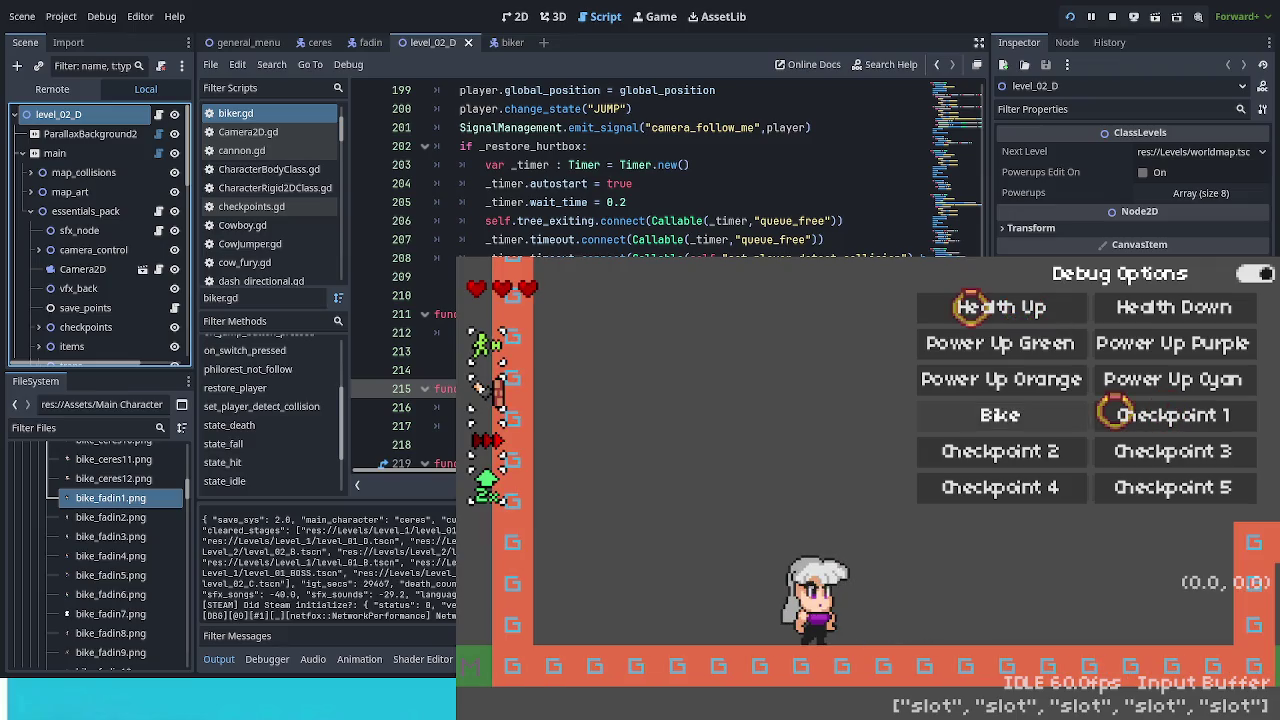
pyautogui.press('Right')
pyautogui.press('space')
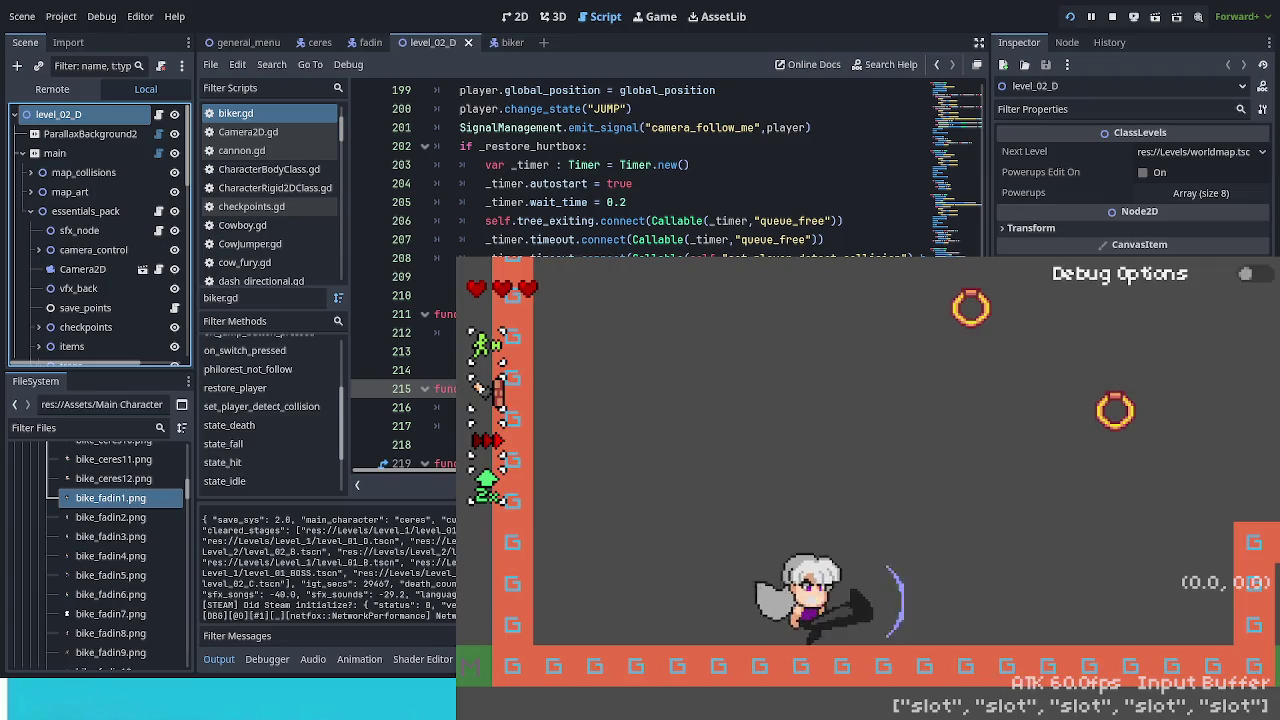
pyautogui.press('Left')
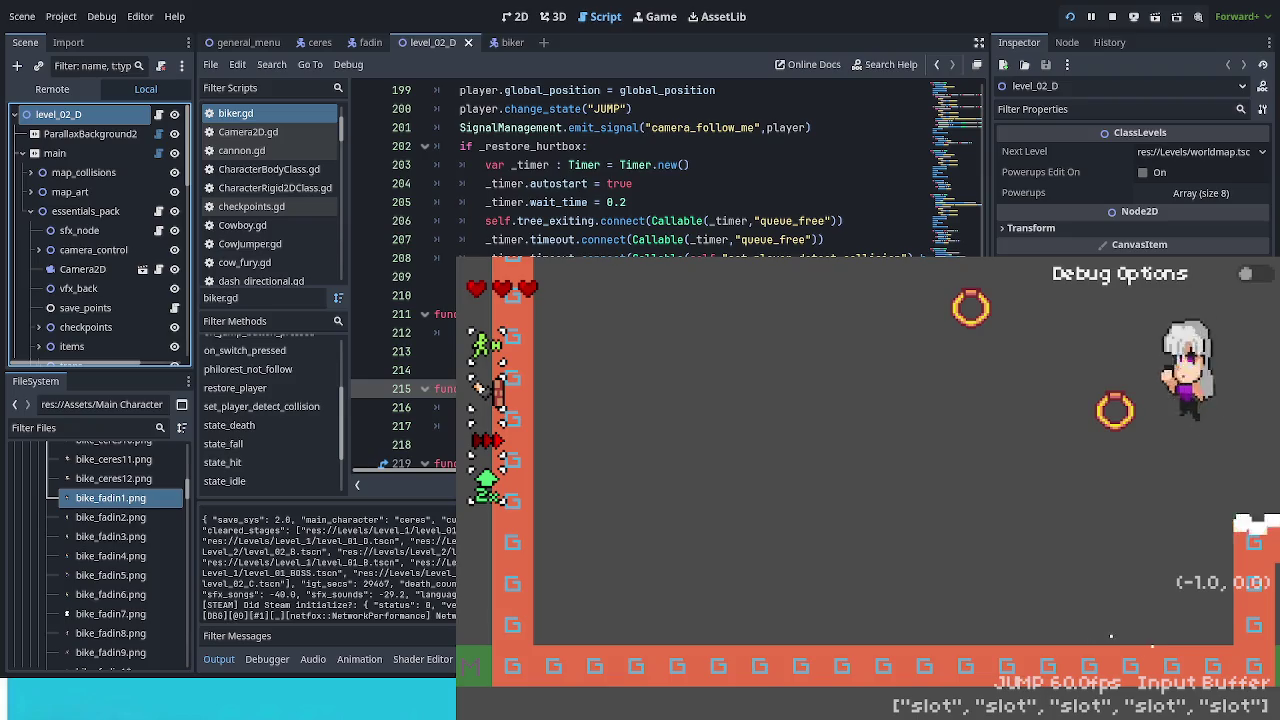
pyautogui.press('Right')
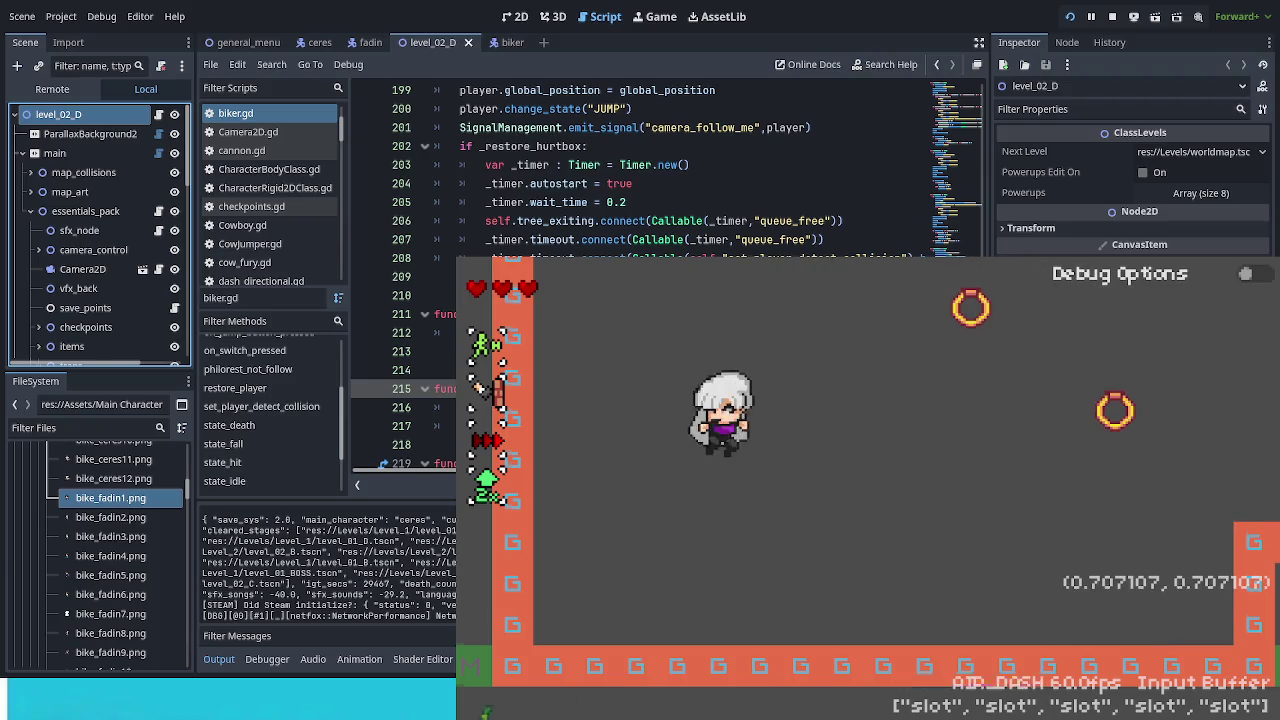
pyautogui.press('Left')
pyautogui.press('space')
# Step: Reopen the debug options, move, jump and slash in mid-air, then stop the game
pyautogui.press('Escape')
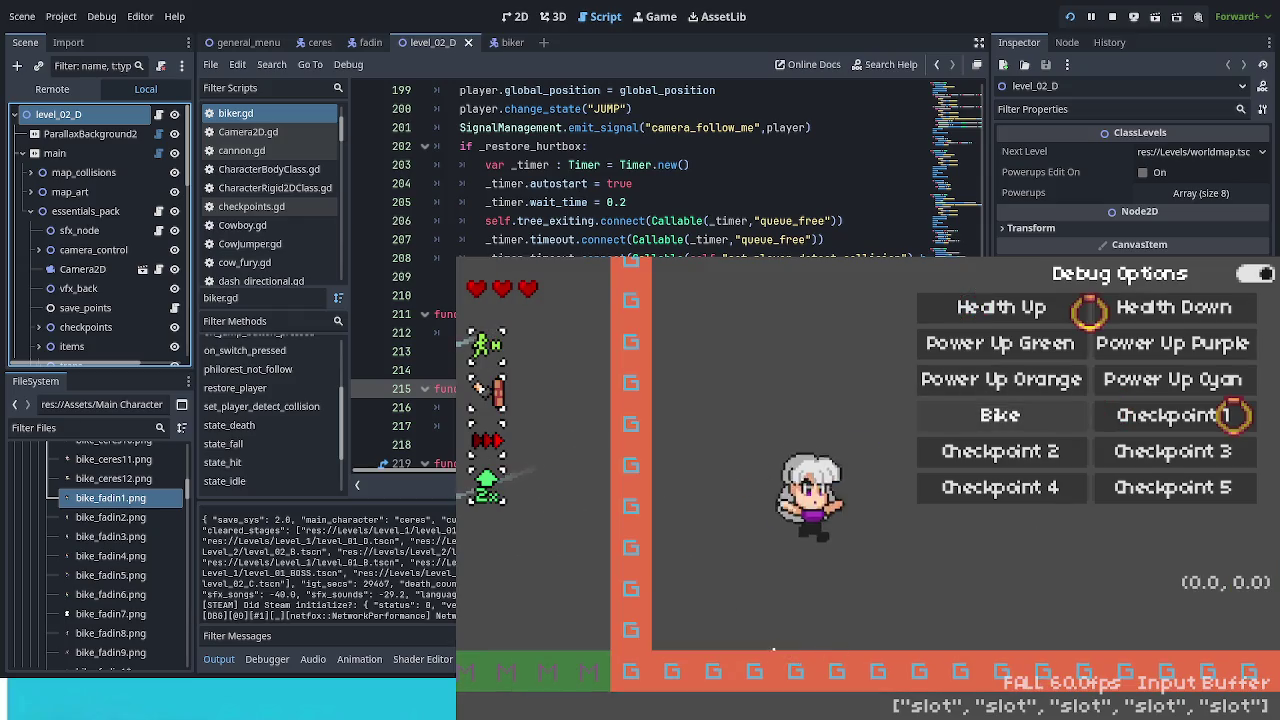
pyautogui.press('Left')
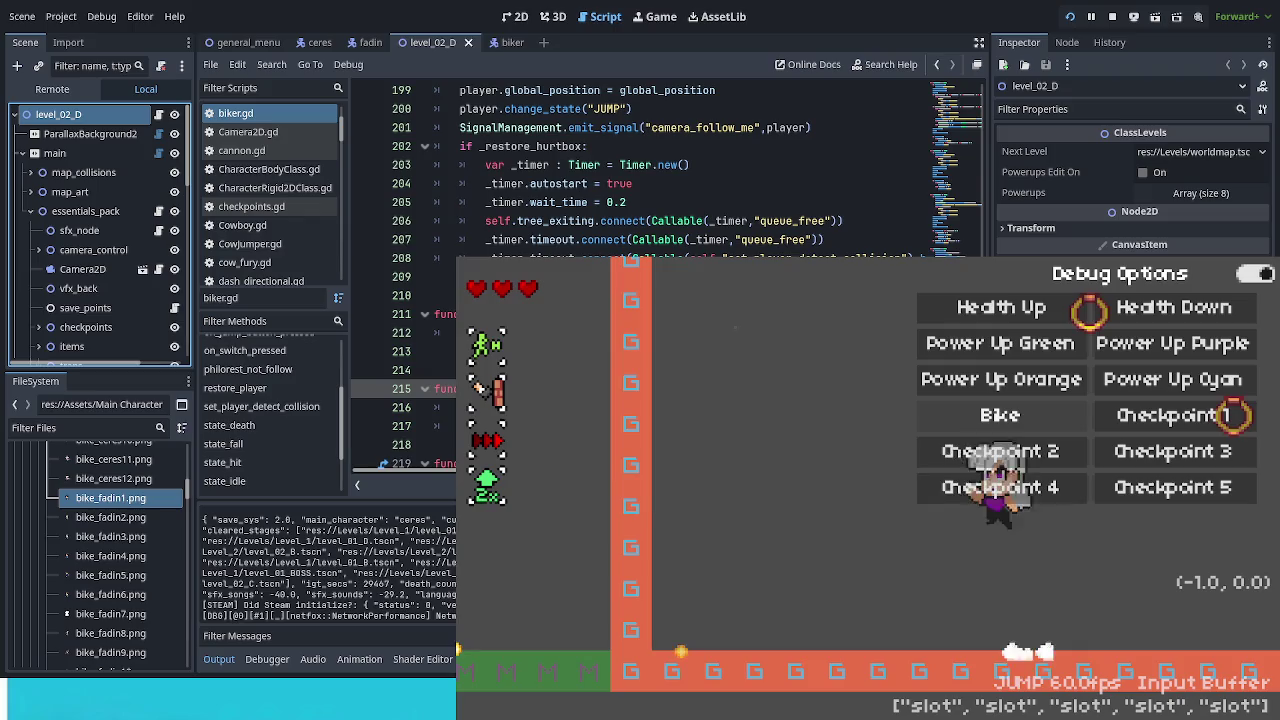
pyautogui.press('x')
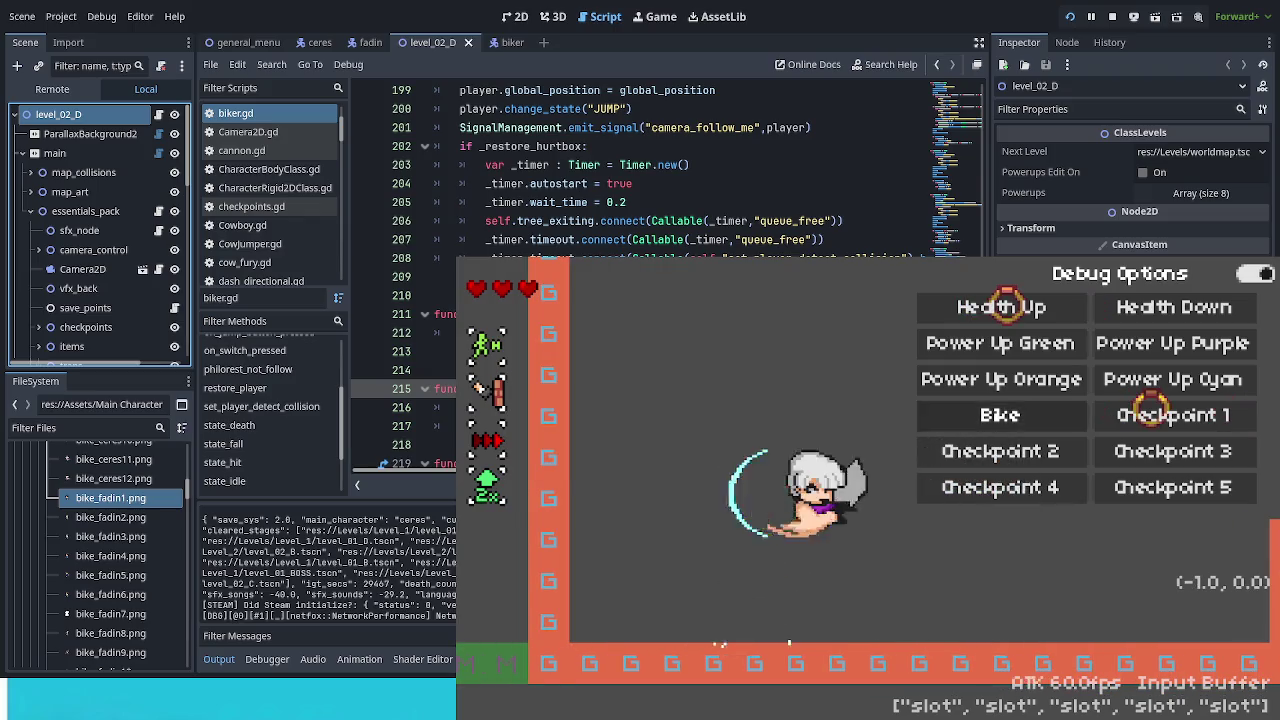
pyautogui.press('Left')
pyautogui.press('z')
pyautogui.press('z')
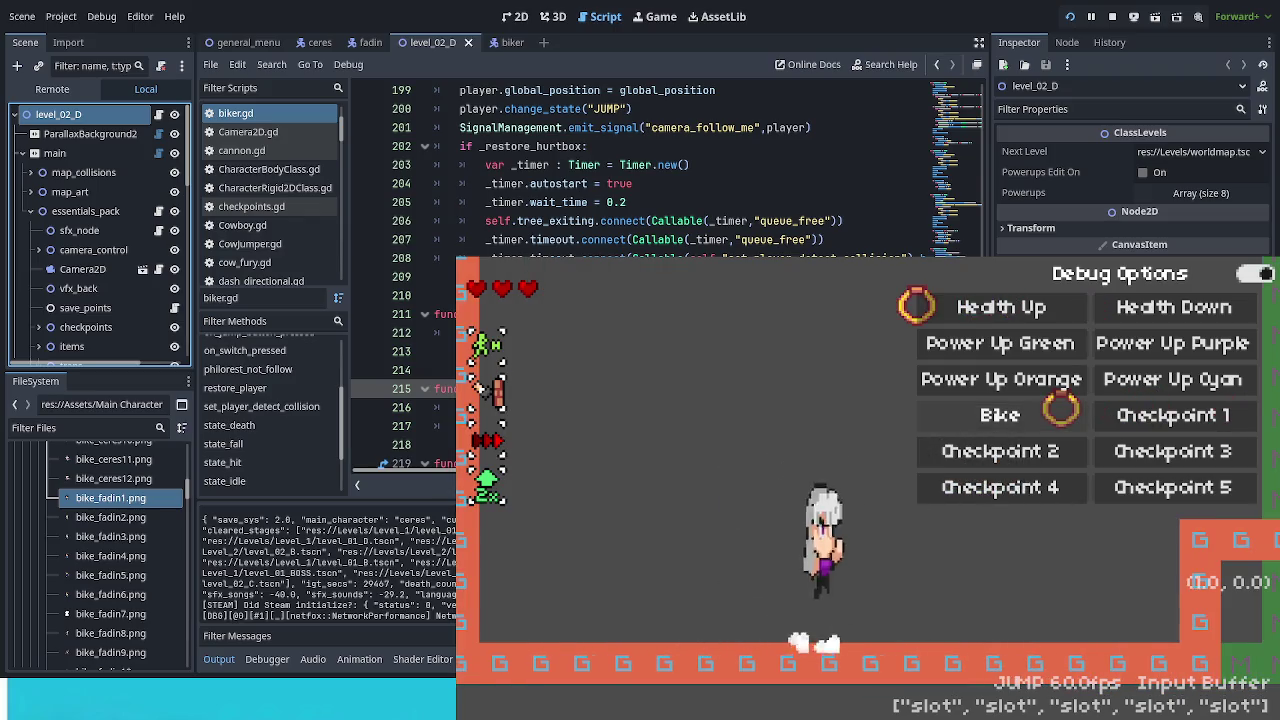
pyautogui.press('x')
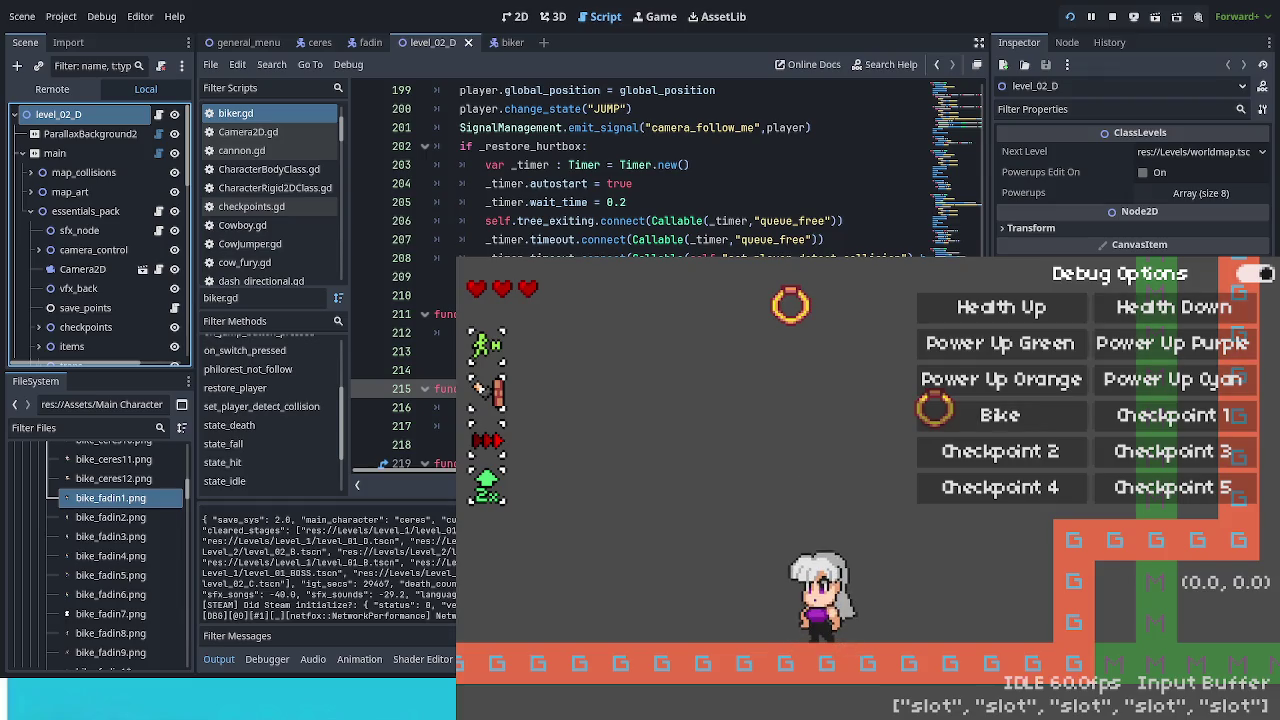
pyautogui.press('Escape')
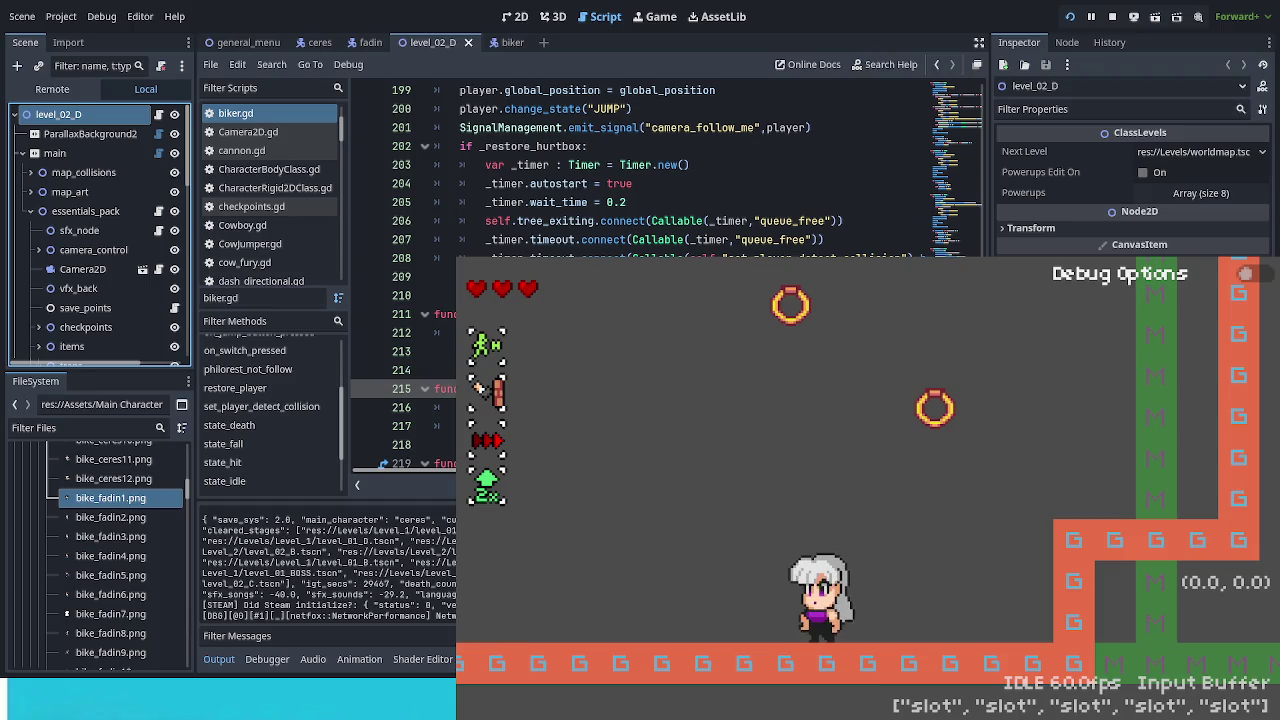
pyautogui.hotkey('alt', 'F4')
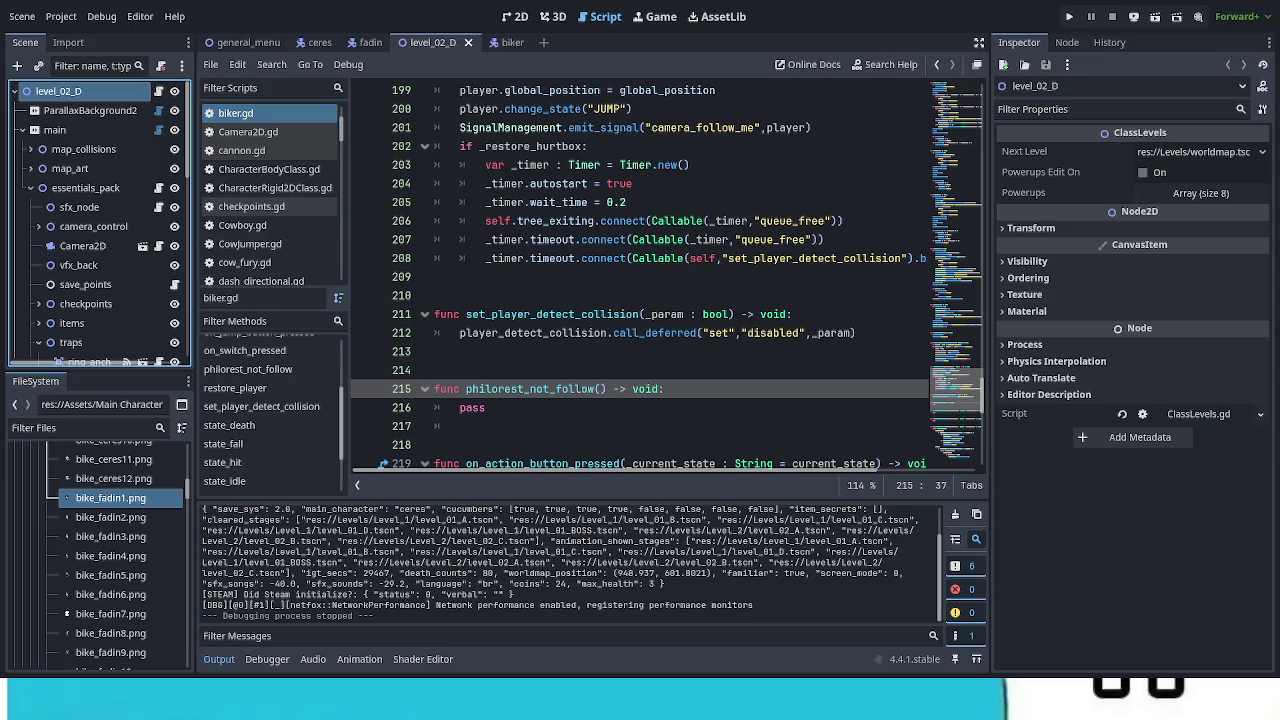
pyautogui.click(510, 43)
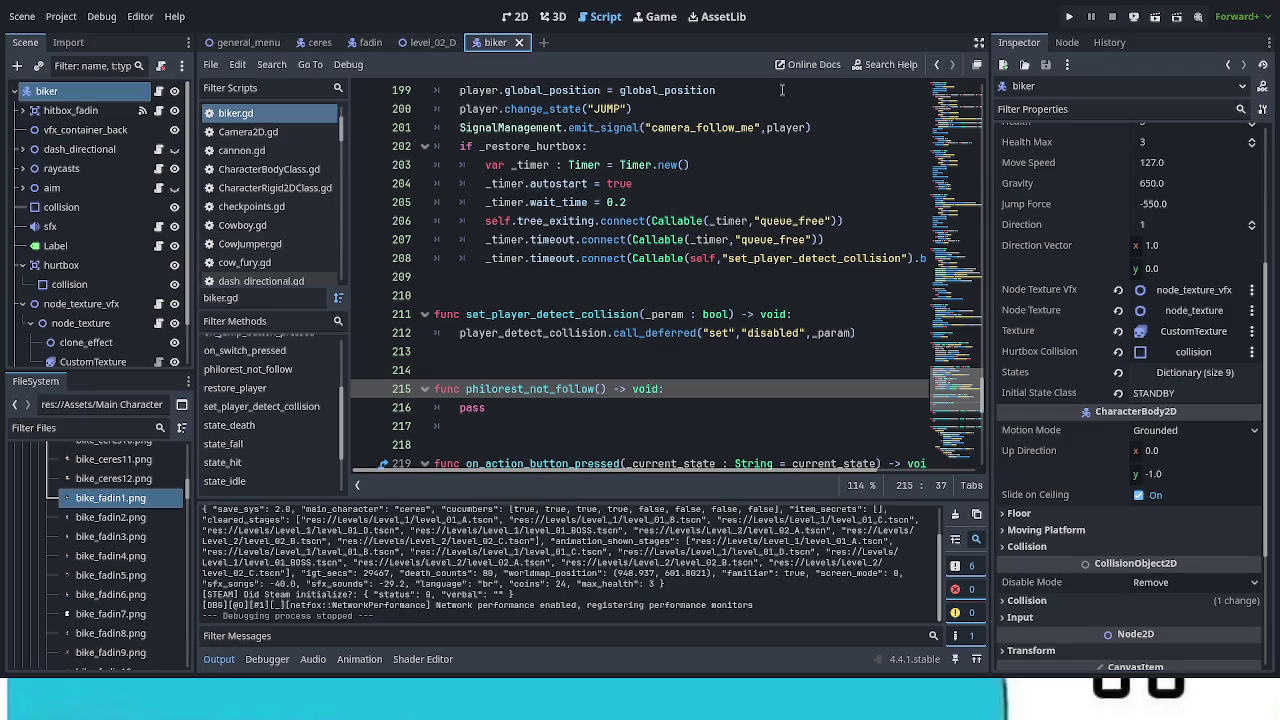
pyautogui.click(22, 266)
pyautogui.click(22, 284)
pyautogui.click(22, 303)
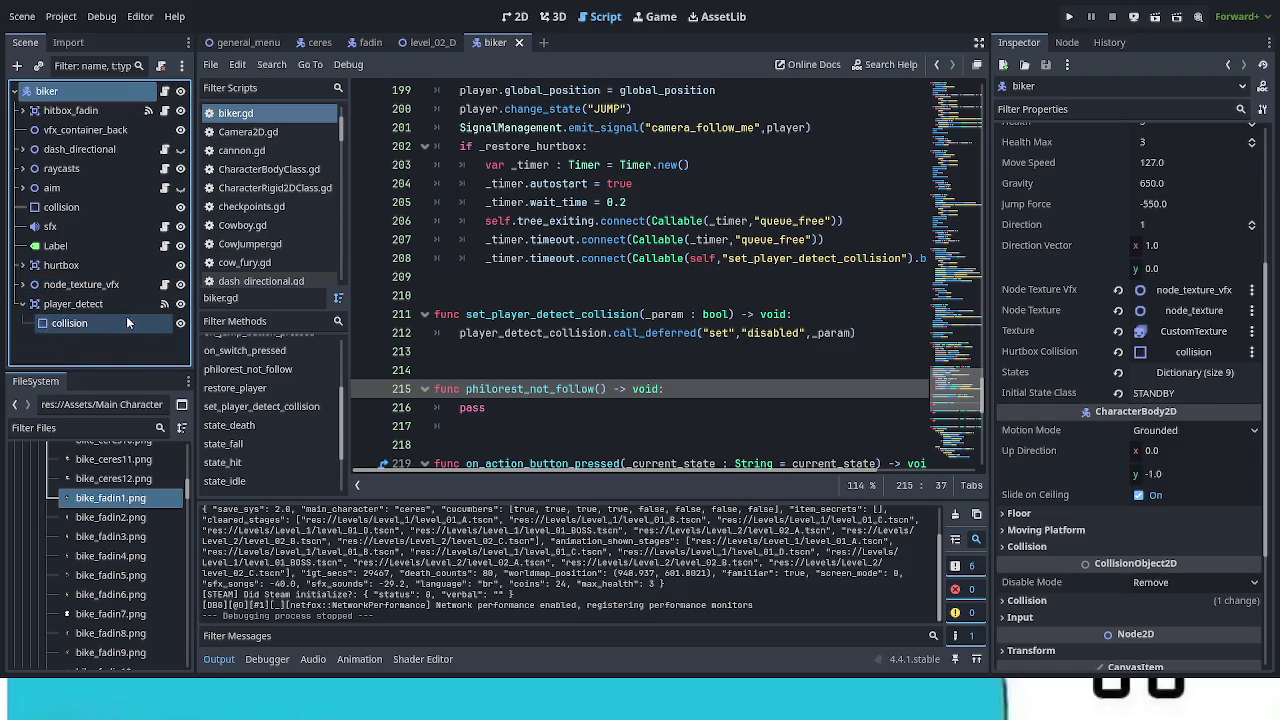
pyautogui.click(22, 303)
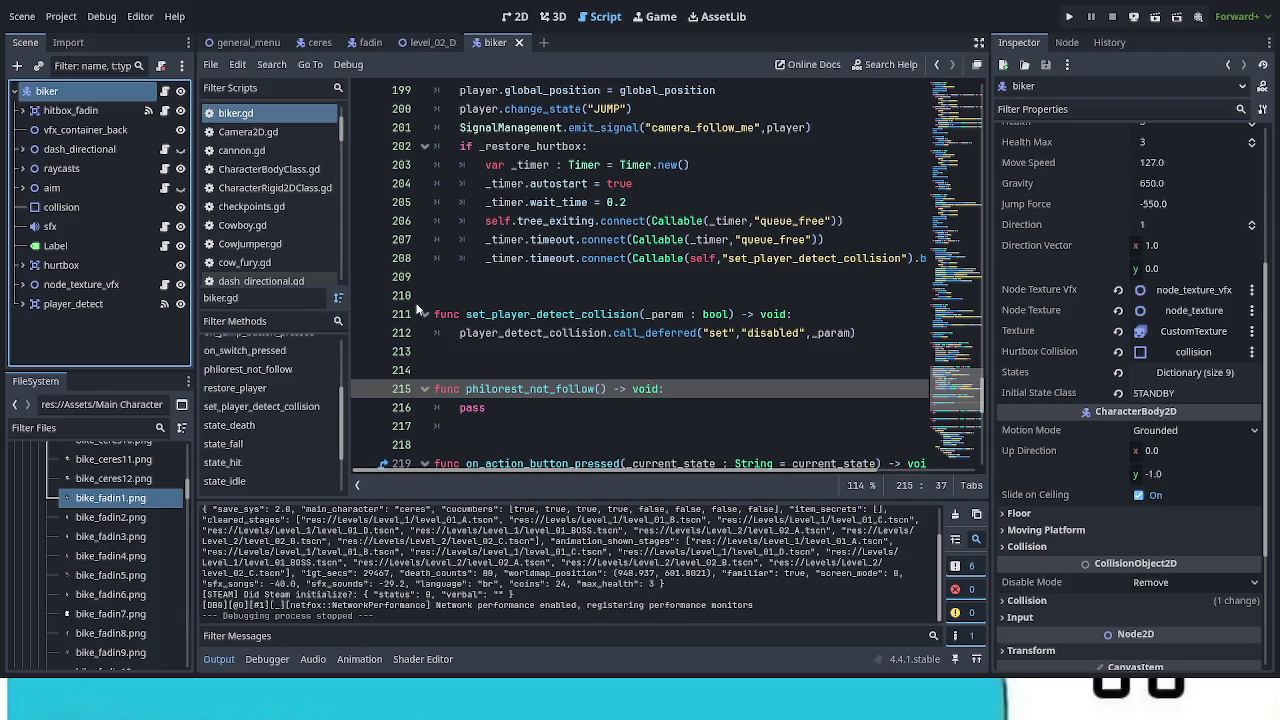
pyautogui.scroll(5, 688, 366)
pyautogui.scroll(1, 690, 366)
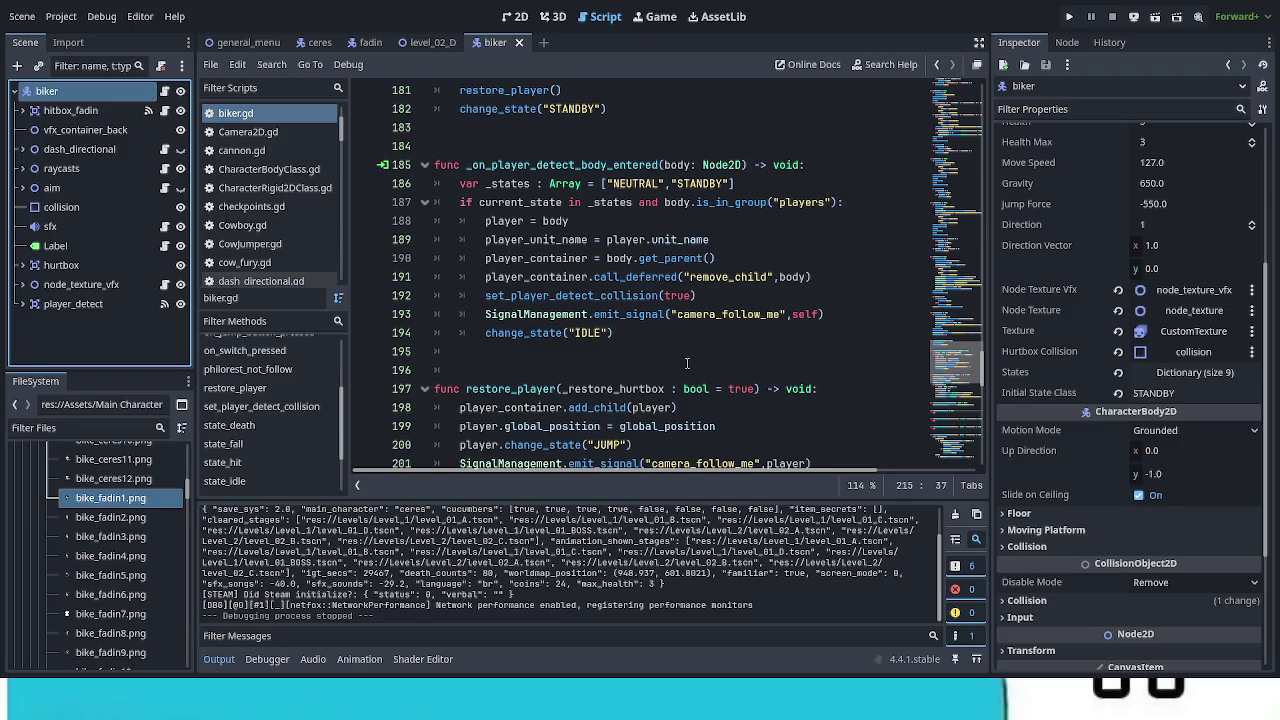
pyautogui.click(436, 42)
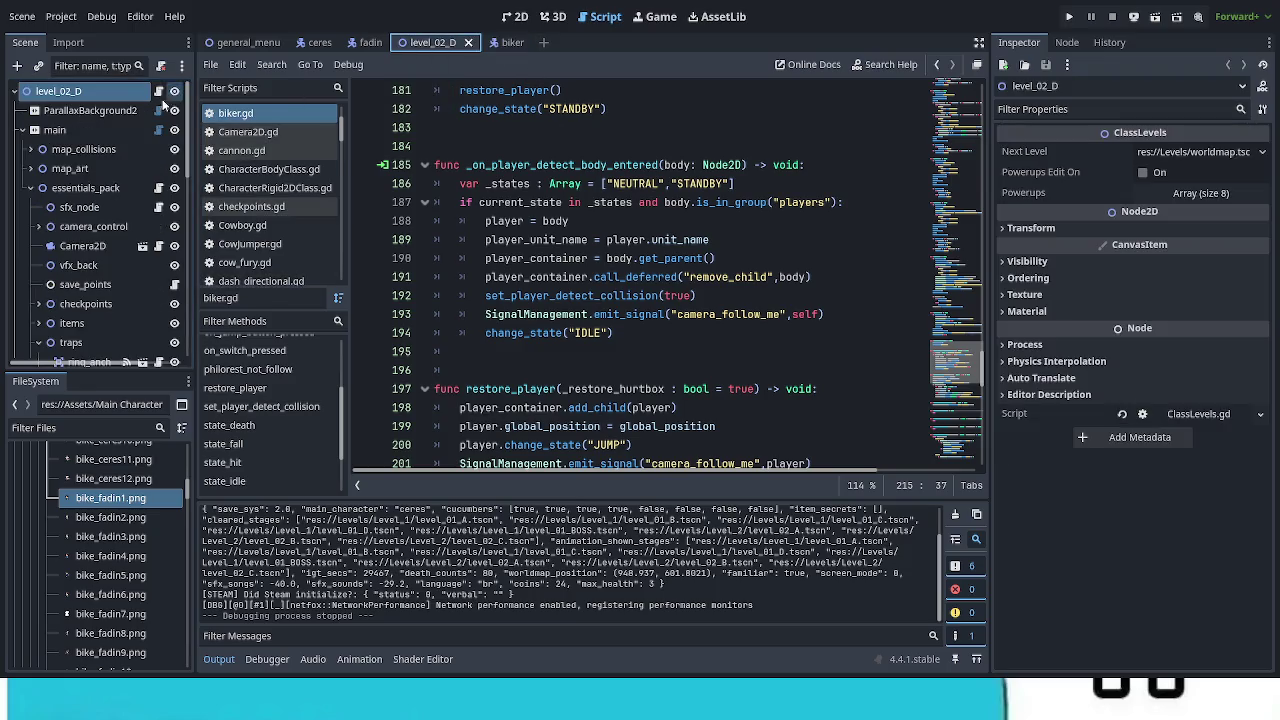
# Step: Find the debug_menu node in the Scene tree and open its script
pyautogui.click(30, 188)
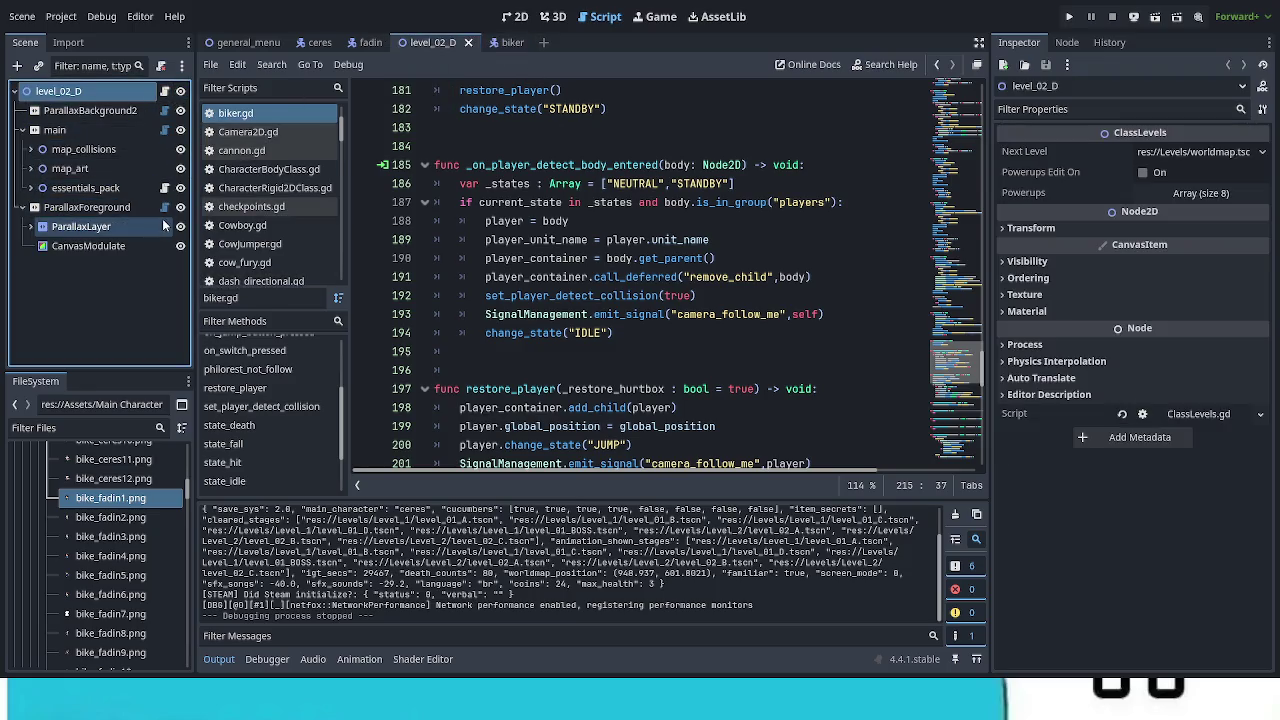
pyautogui.click(22, 207)
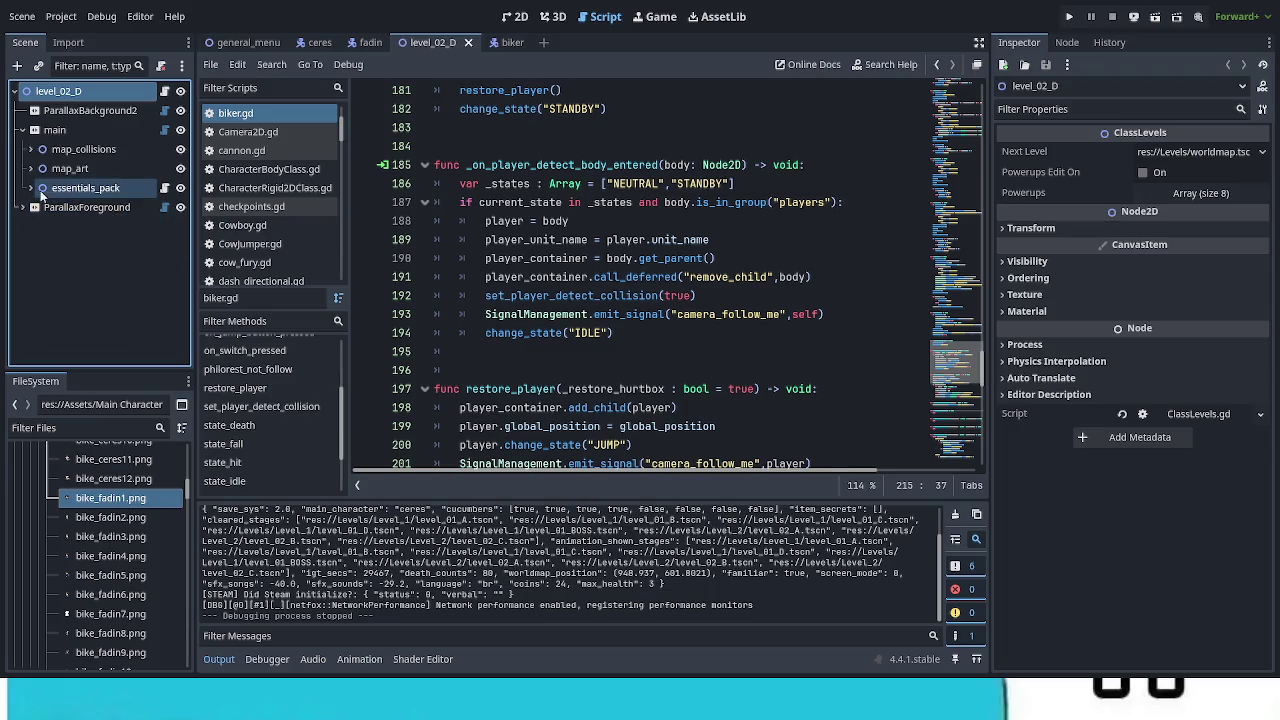
pyautogui.click(30, 189)
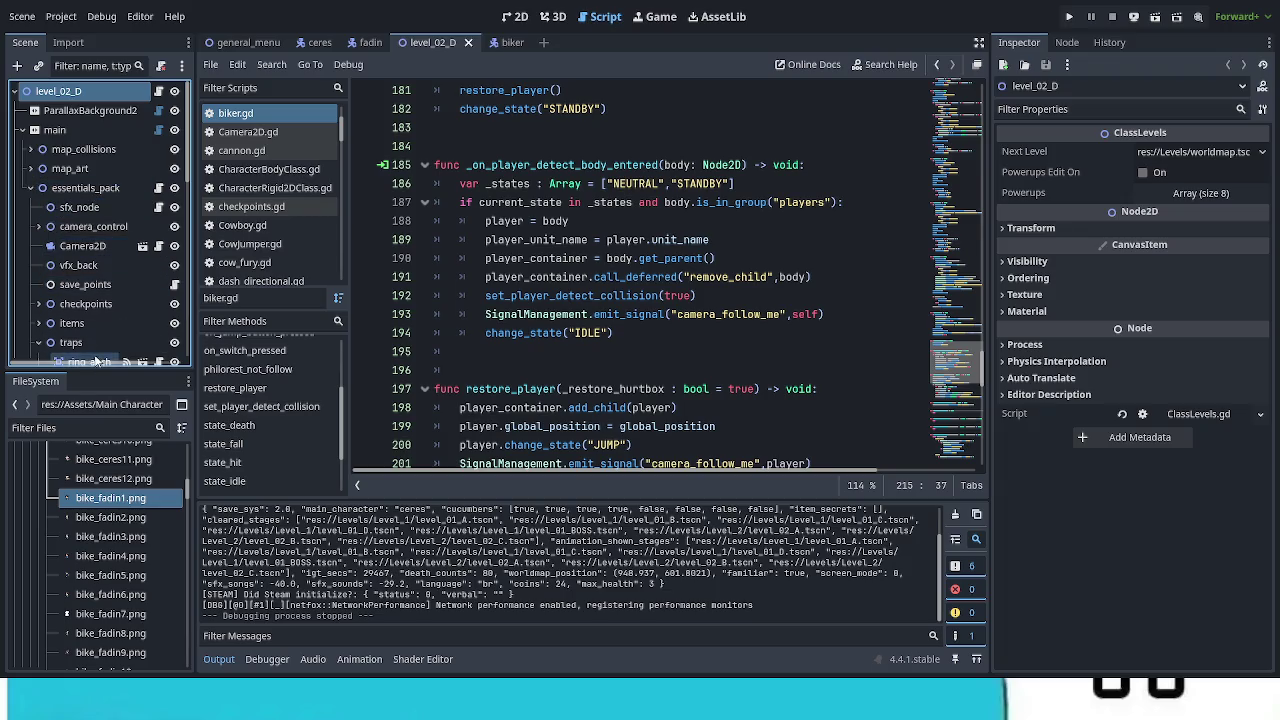
pyautogui.scroll(-1, 100, 340)
pyautogui.click(38, 308)
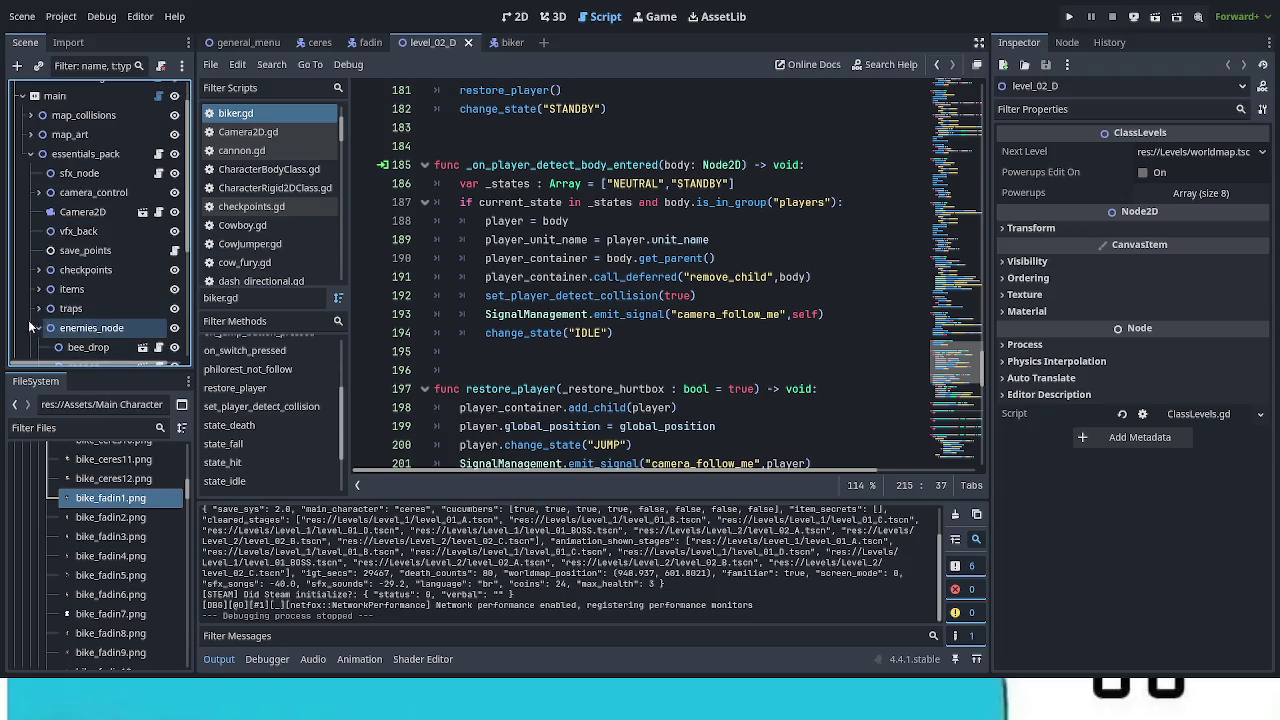
pyautogui.scroll(-5, 97, 300)
pyautogui.click(90, 268)
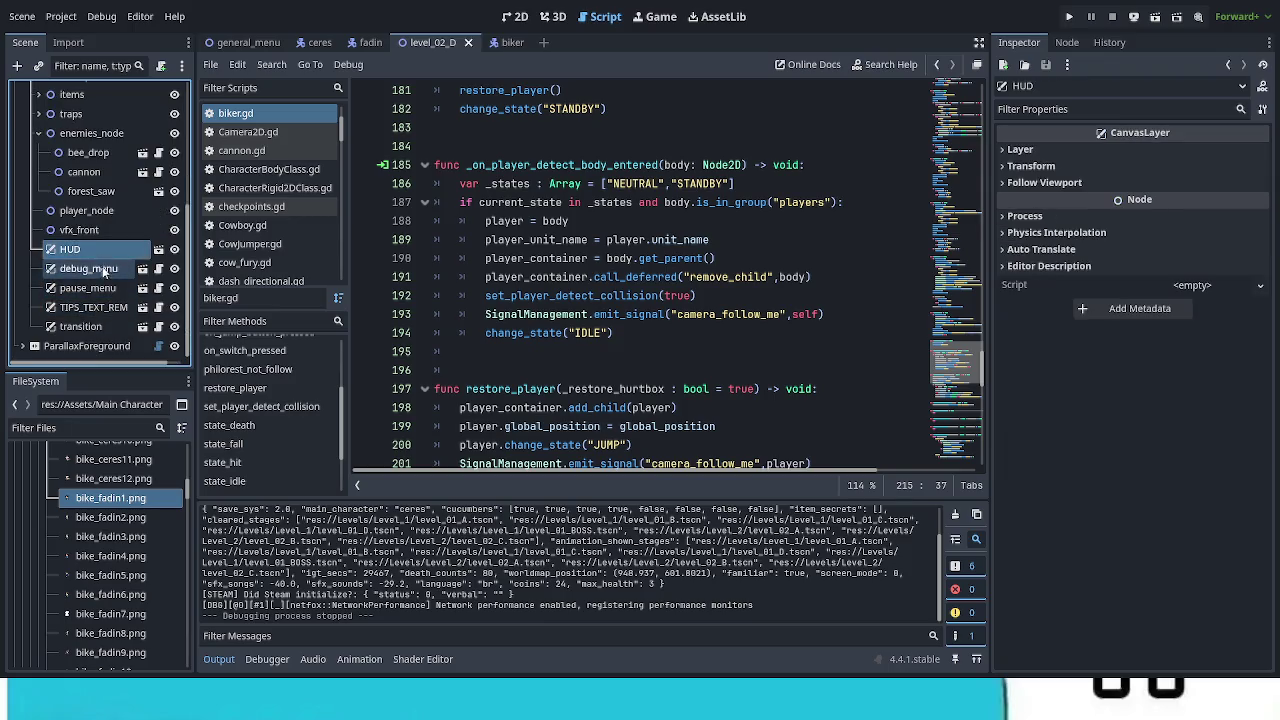
pyautogui.click(157, 270)
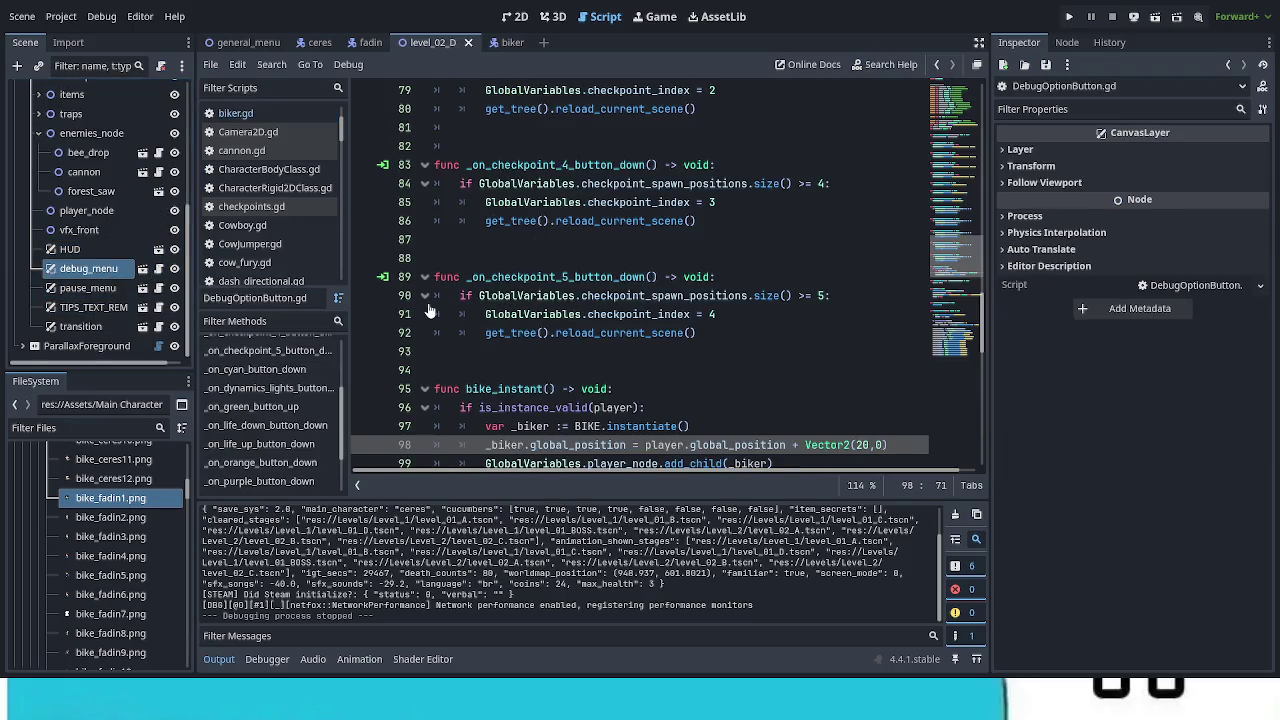
# Step: Change line 99 to GlobalVariables.vfx_front_node.add_child(_biker) and save
pyautogui.scroll(-2, 660, 400)
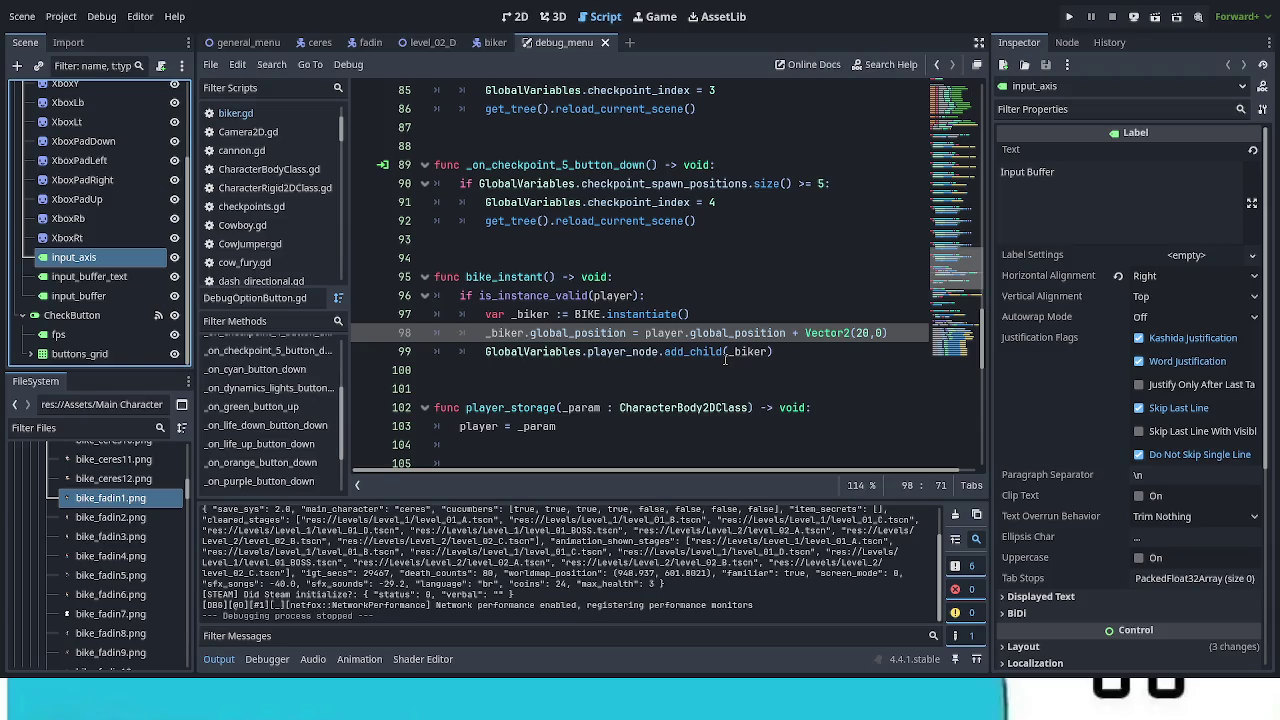
pyautogui.doubleClick(635, 352)
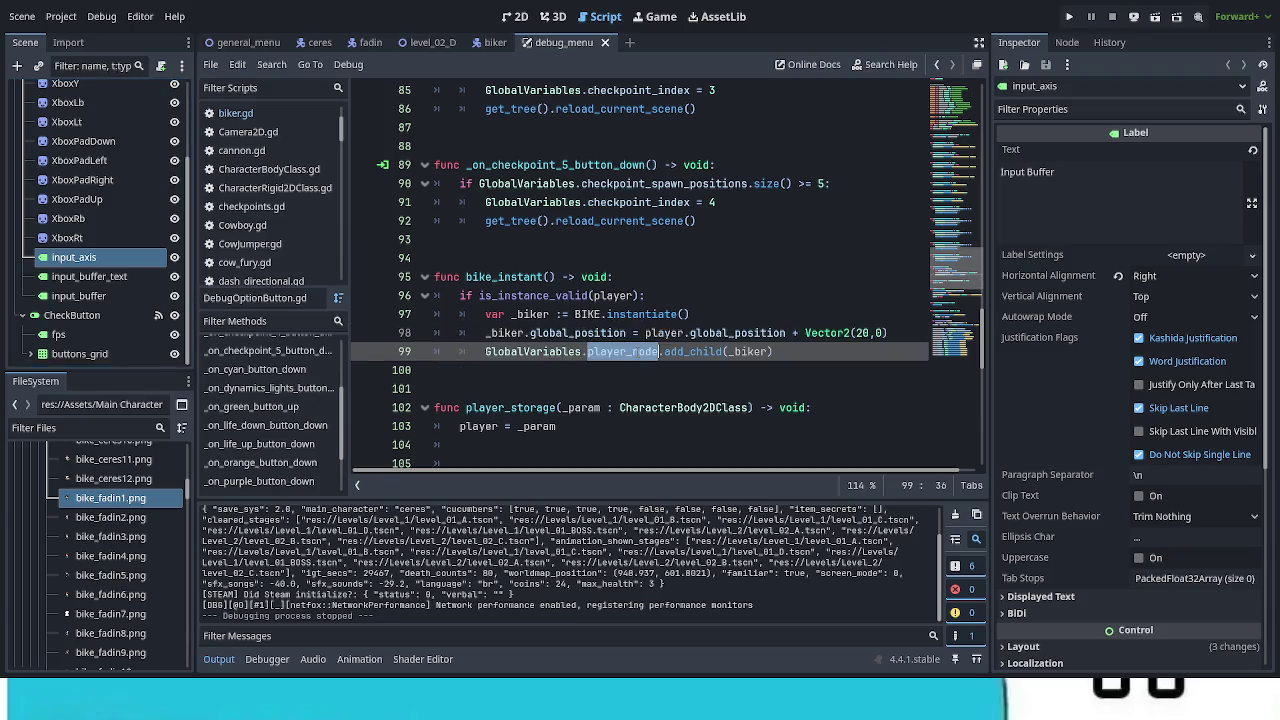
pyautogui.write('vfx')
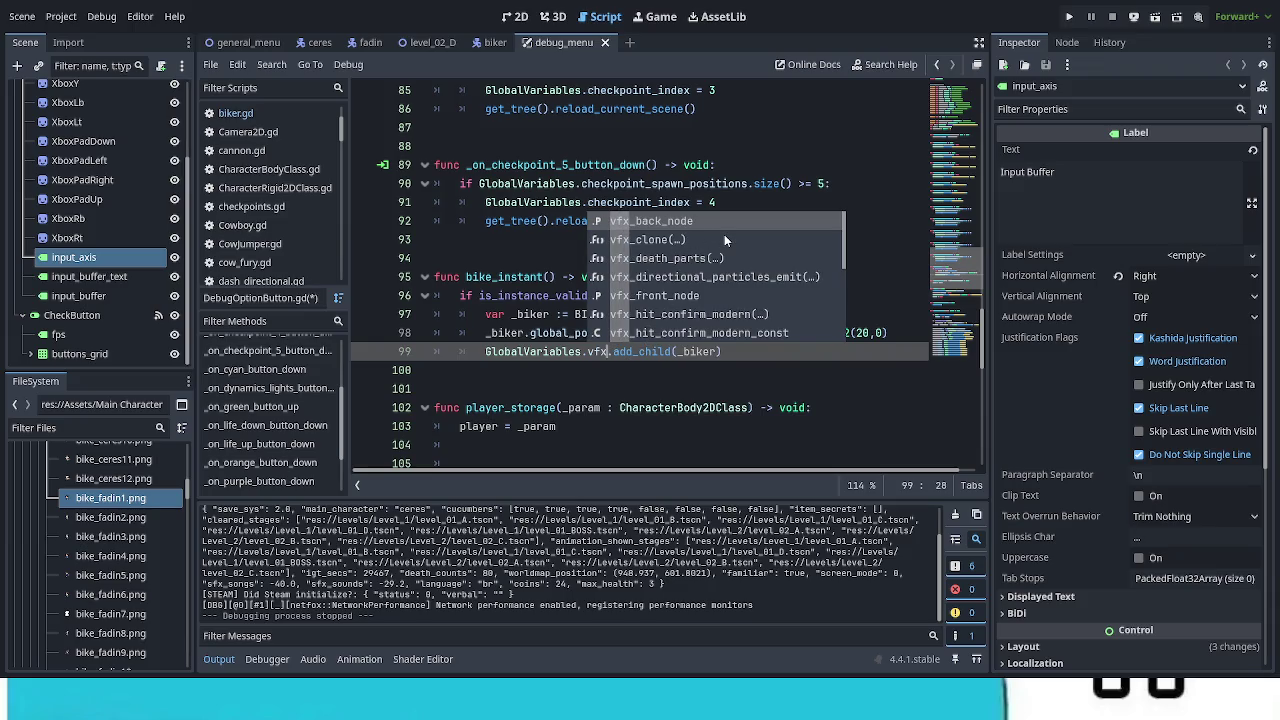
pyautogui.doubleClick(678, 294)
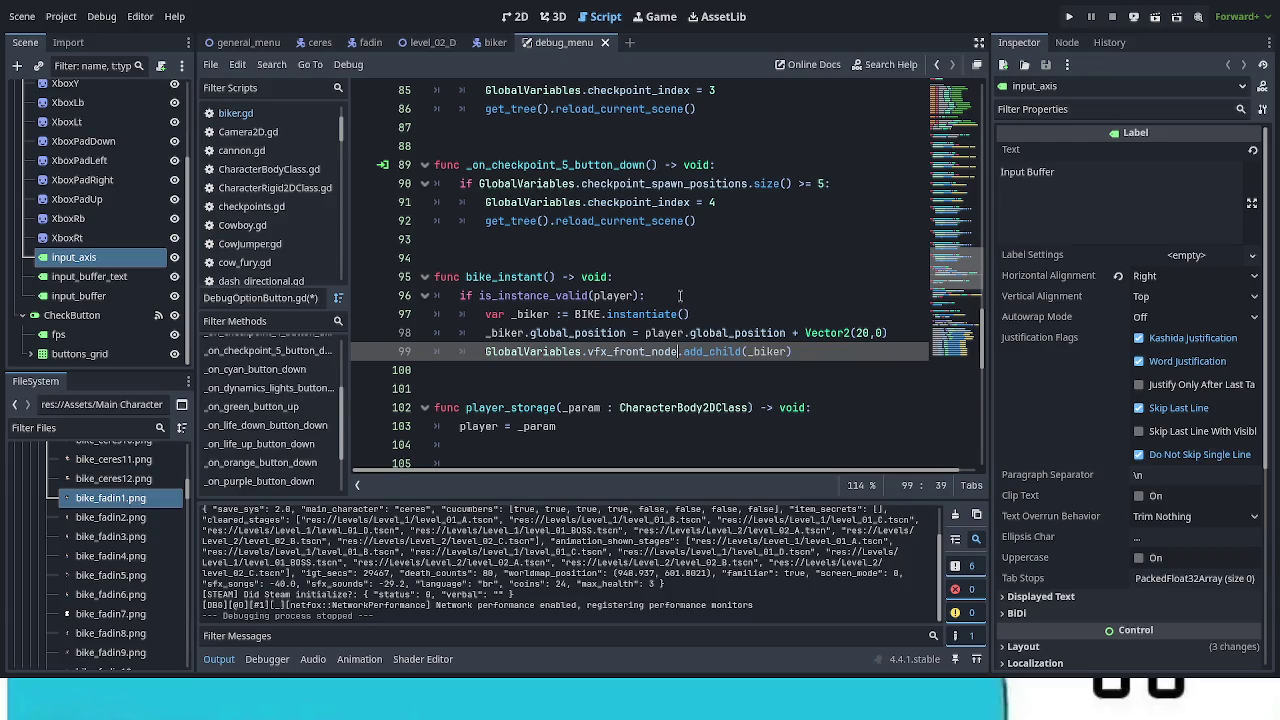
pyautogui.click(790, 372)
pyautogui.hotkey('ctrl', 's')
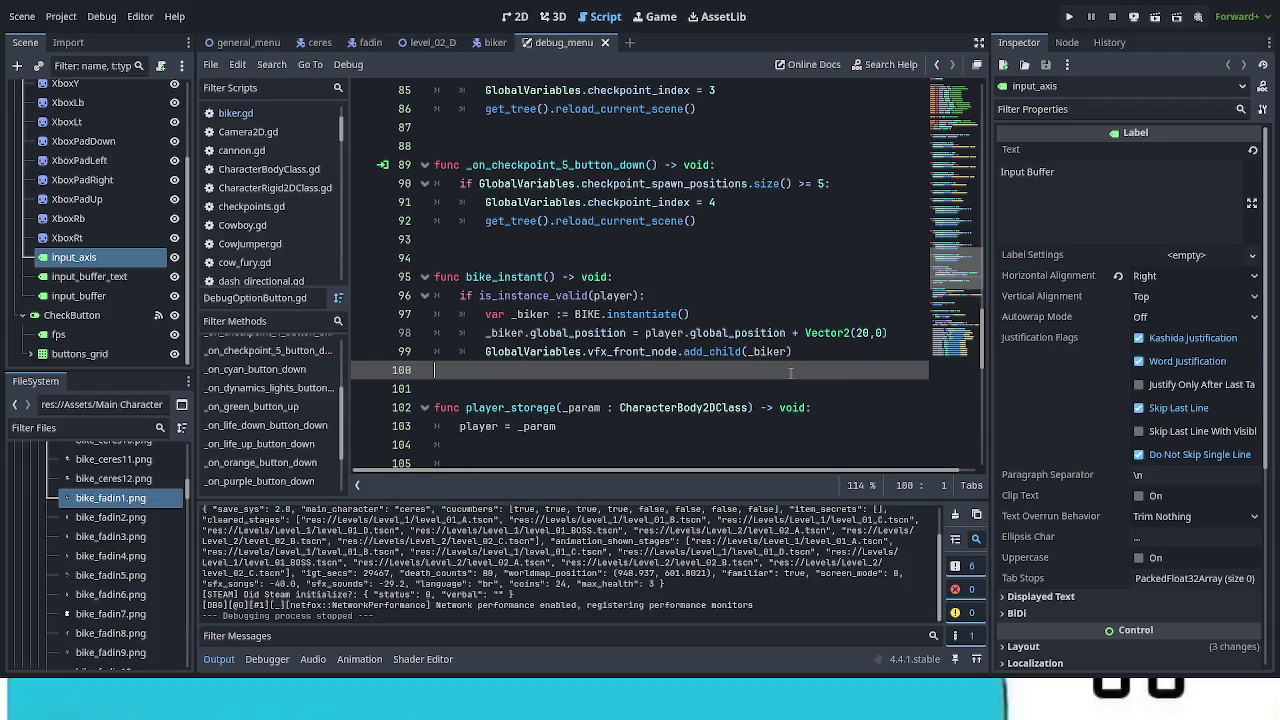
# Step: Change the bike spawn offset from Vector2(20,0) to Vector2(60,0) and save
pyautogui.click(861, 333)
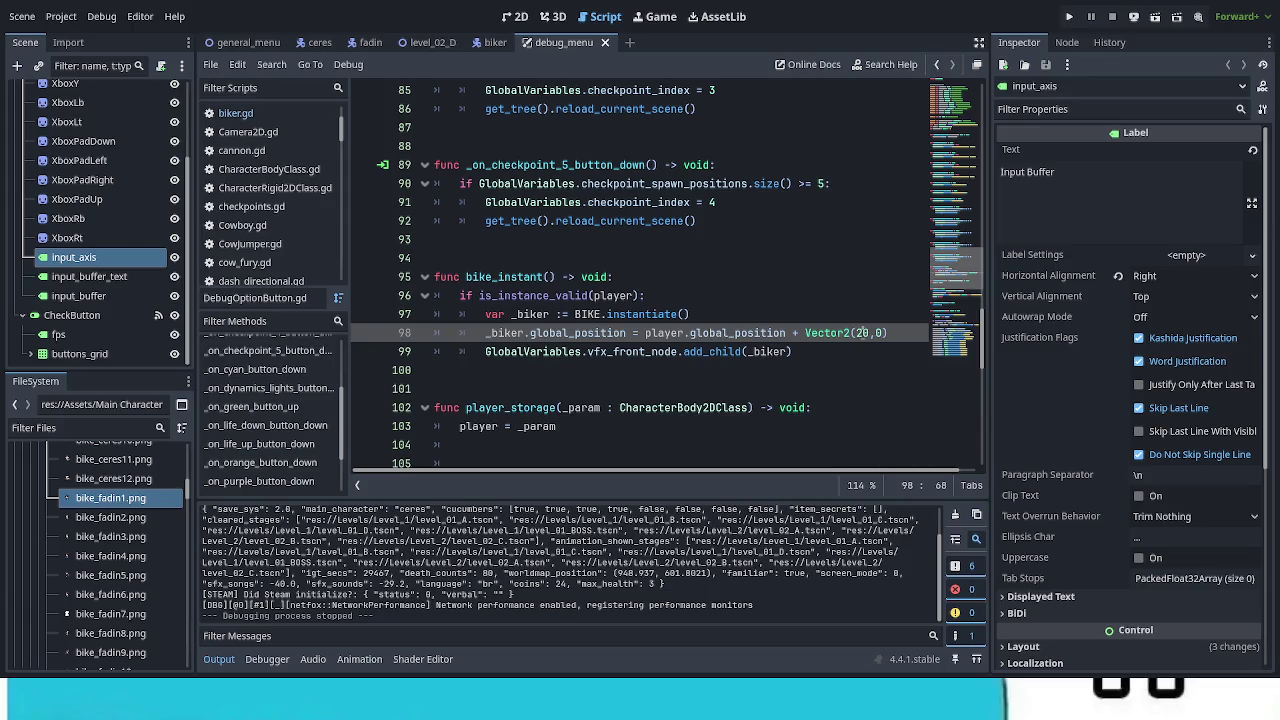
pyautogui.hotkey('shift', 'Left')
pyautogui.write('6')
pyautogui.click(775, 428)
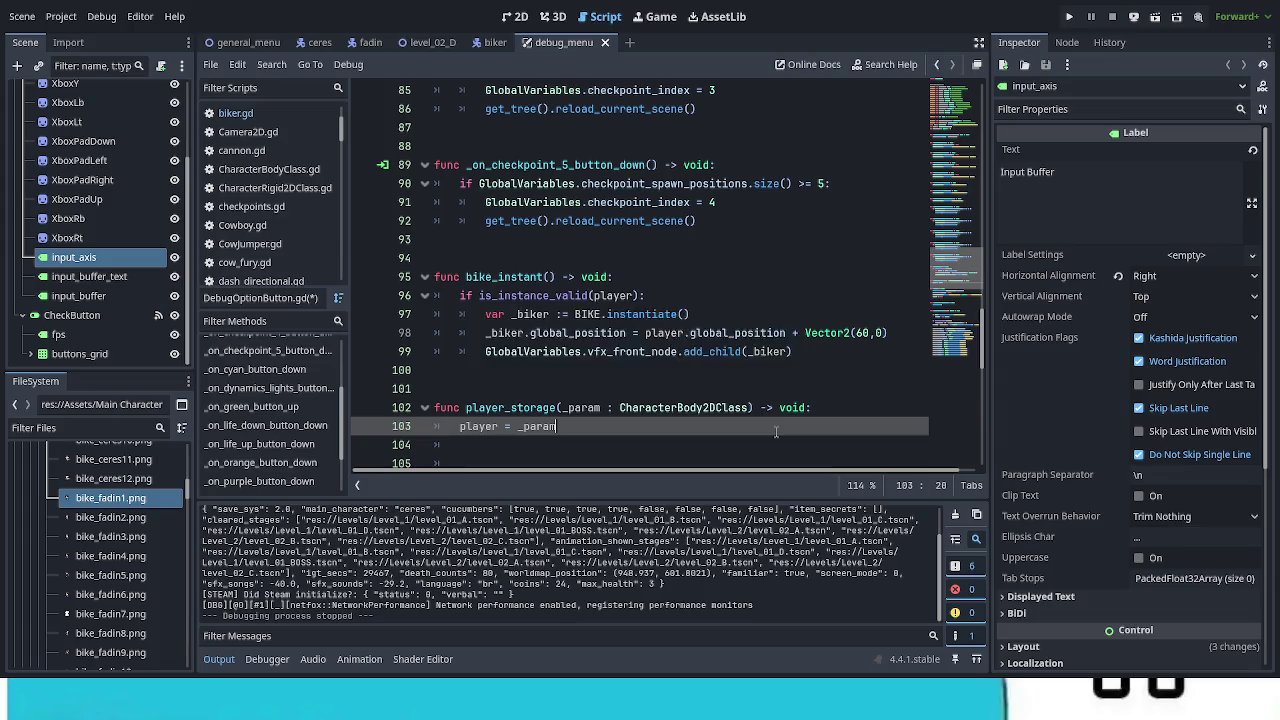
pyautogui.hotkey('ctrl', 's')
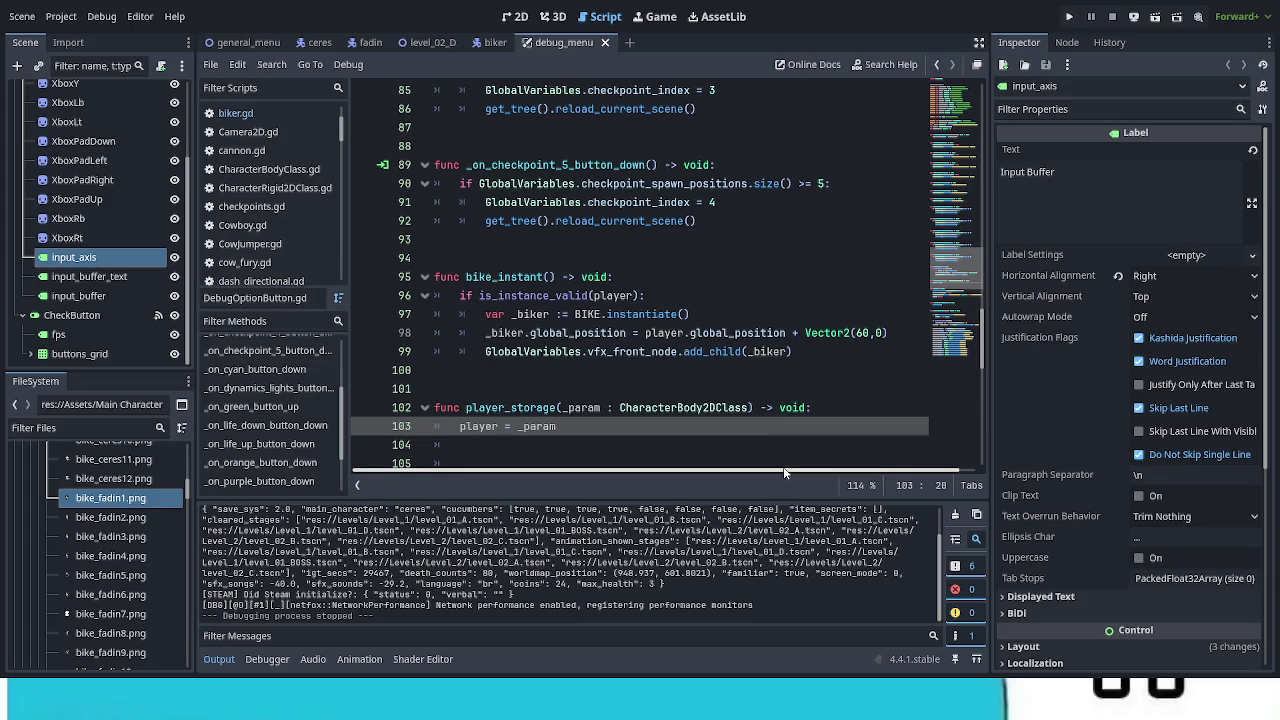
pyautogui.hotkey('ctrl', 's')
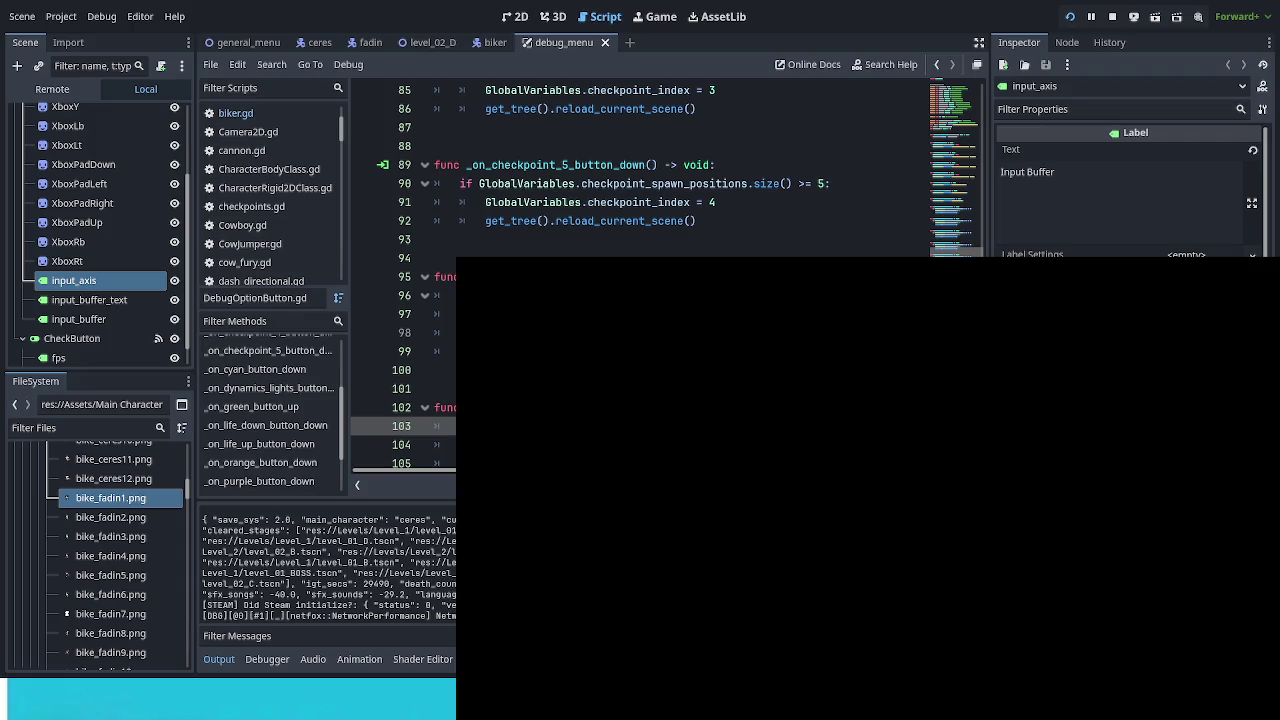
pyautogui.press('Down')
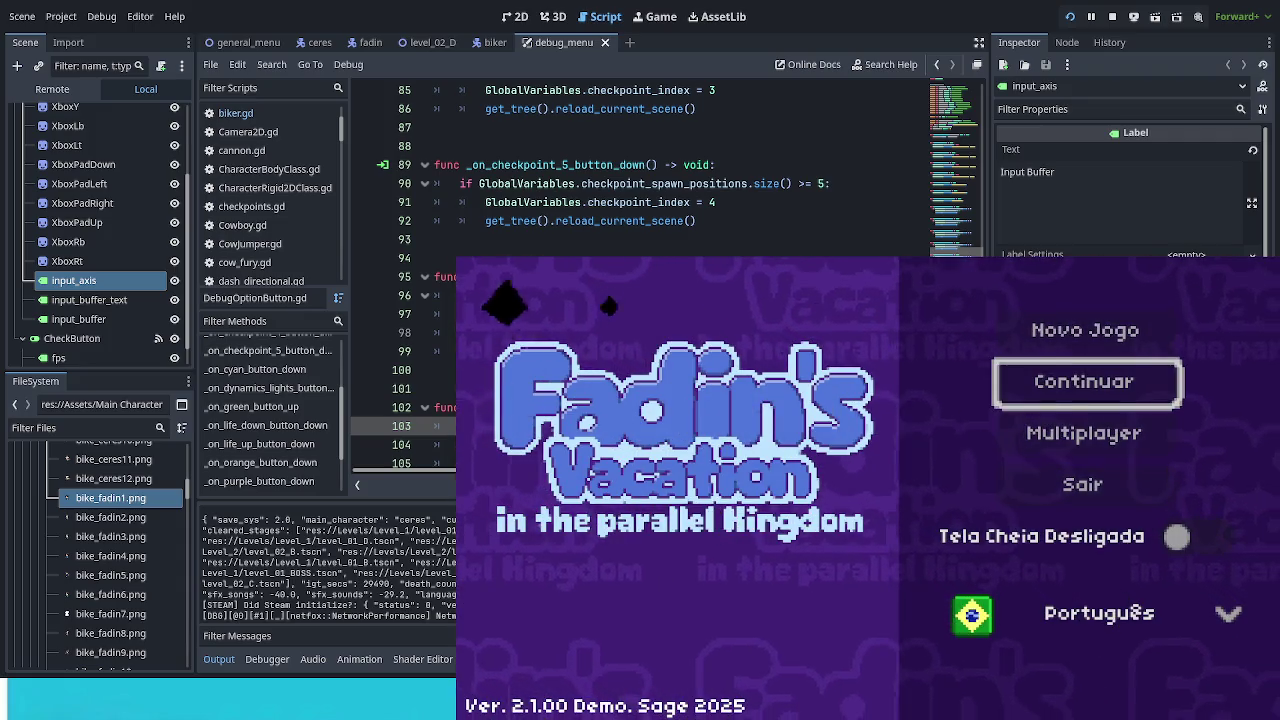
pyautogui.press('Return')
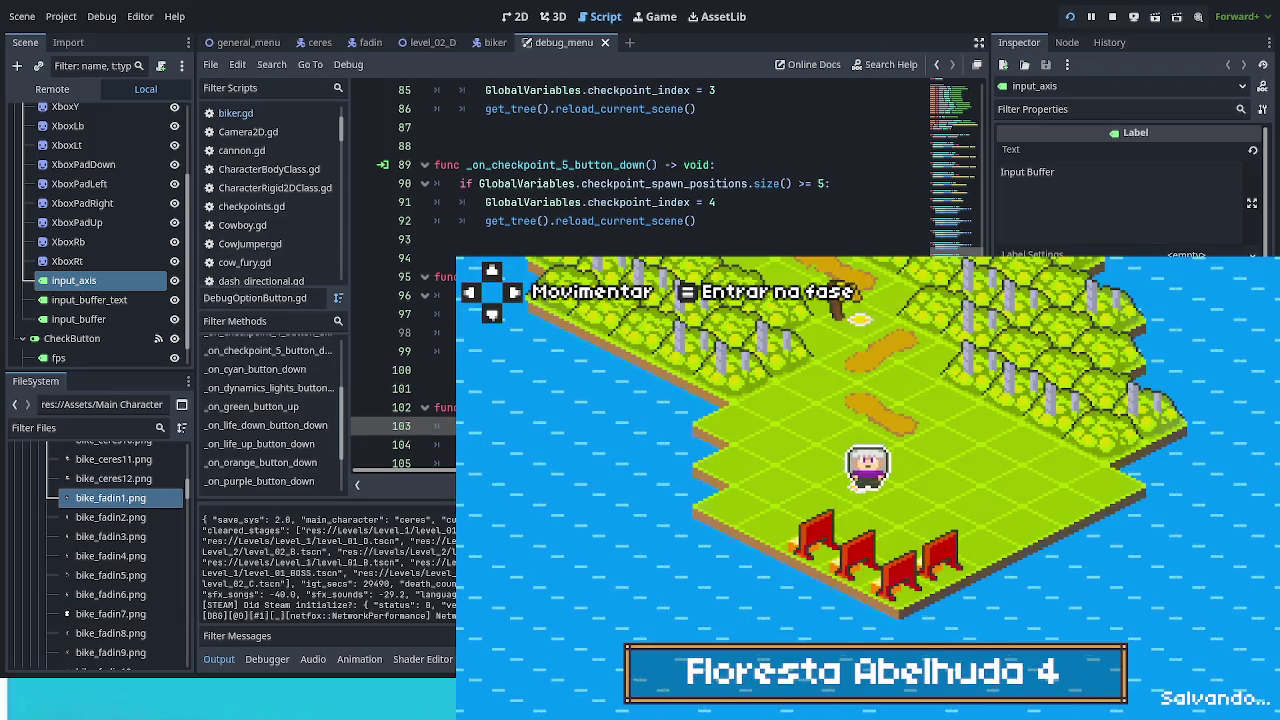
pyautogui.press('Return')
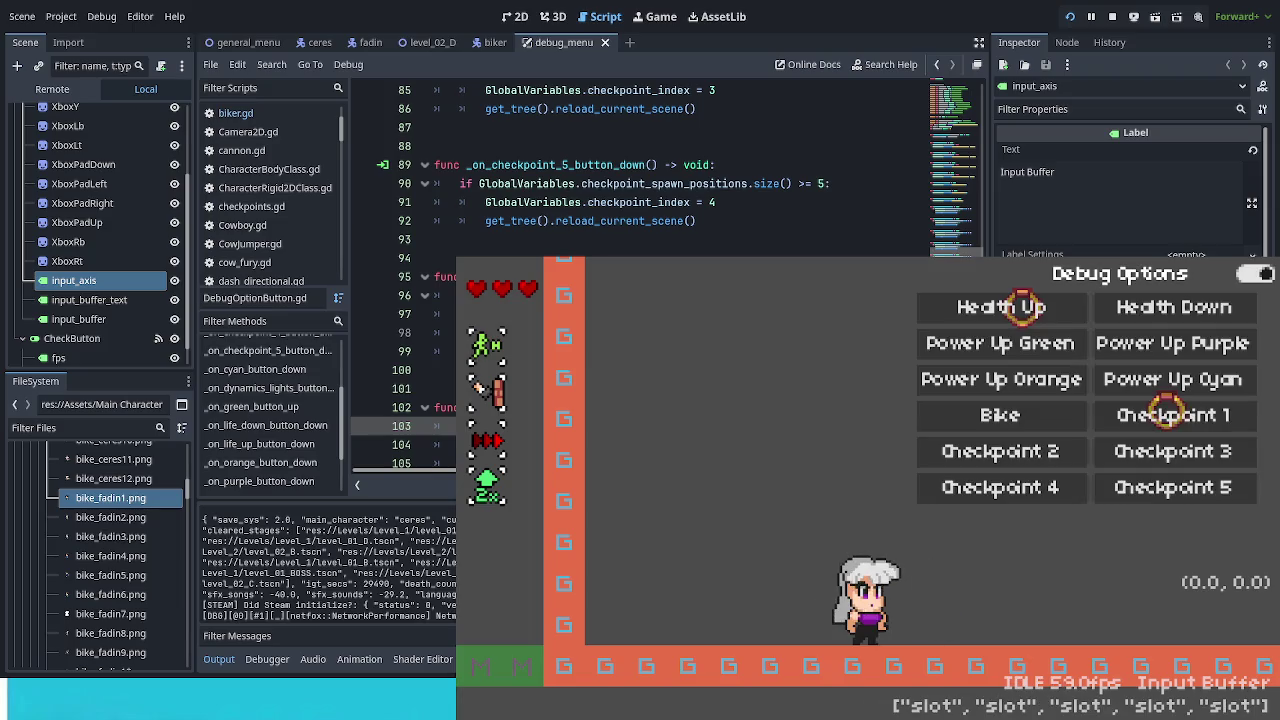
pyautogui.click(1010, 412)
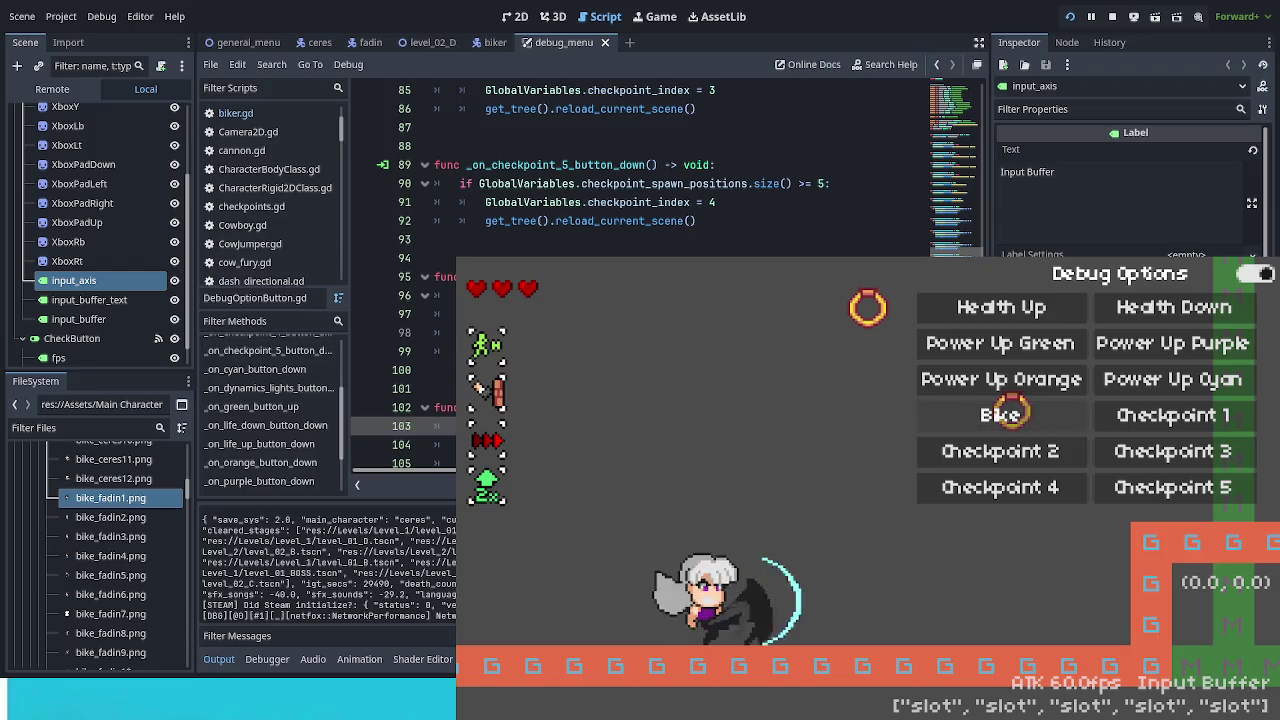
pyautogui.press('F8')
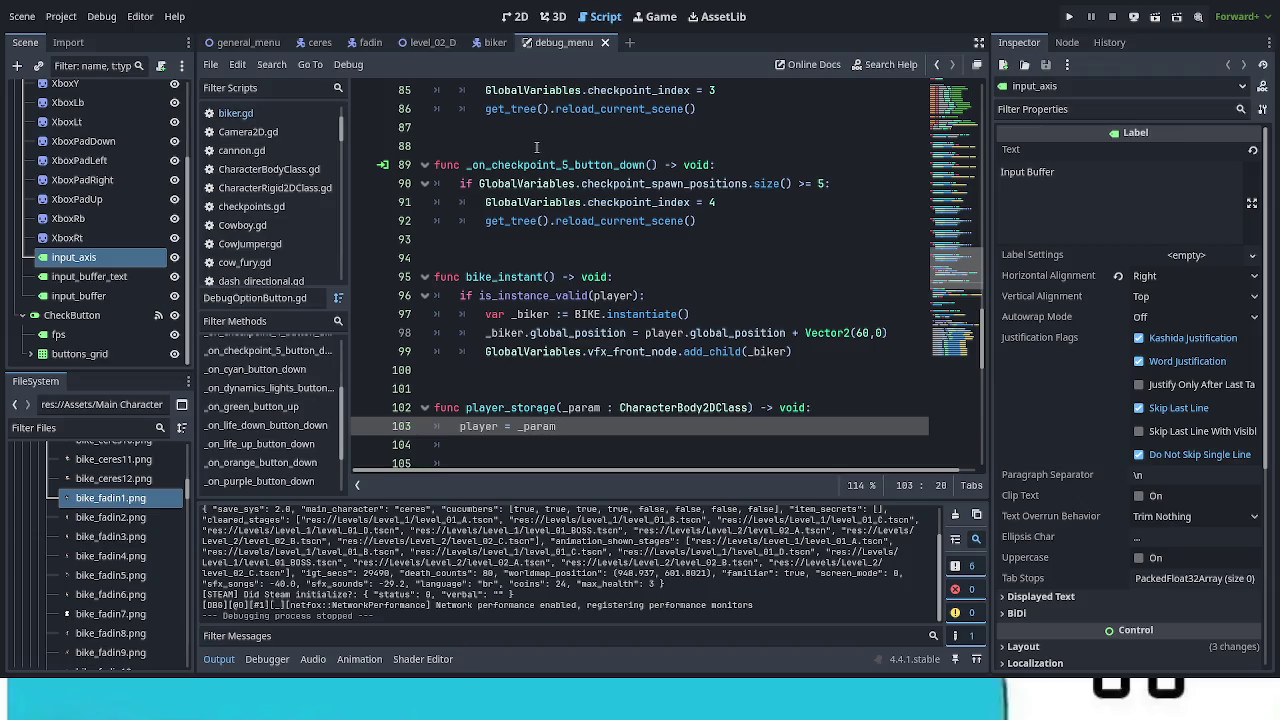
# Step: Show the biker scene, scroll biker.gd, highlight 'players' on line 12, and select the biker node
pyautogui.click(494, 43)
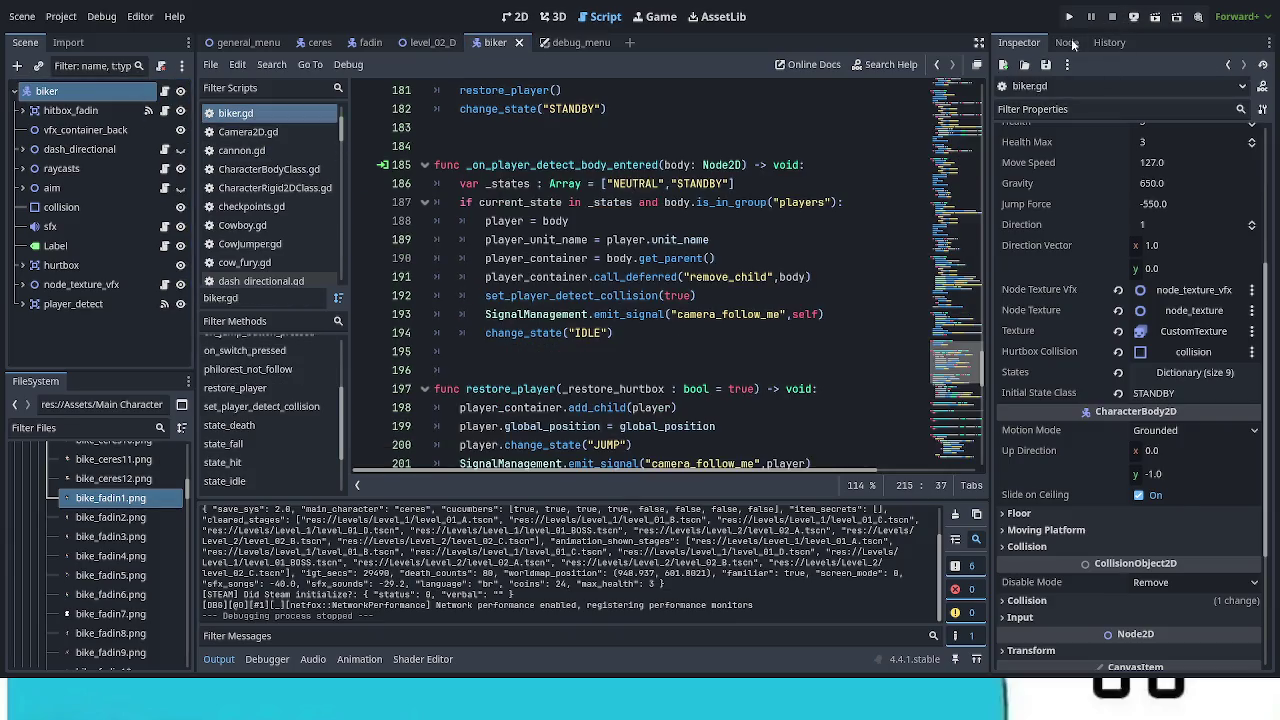
pyautogui.scroll(-4, 752, 358)
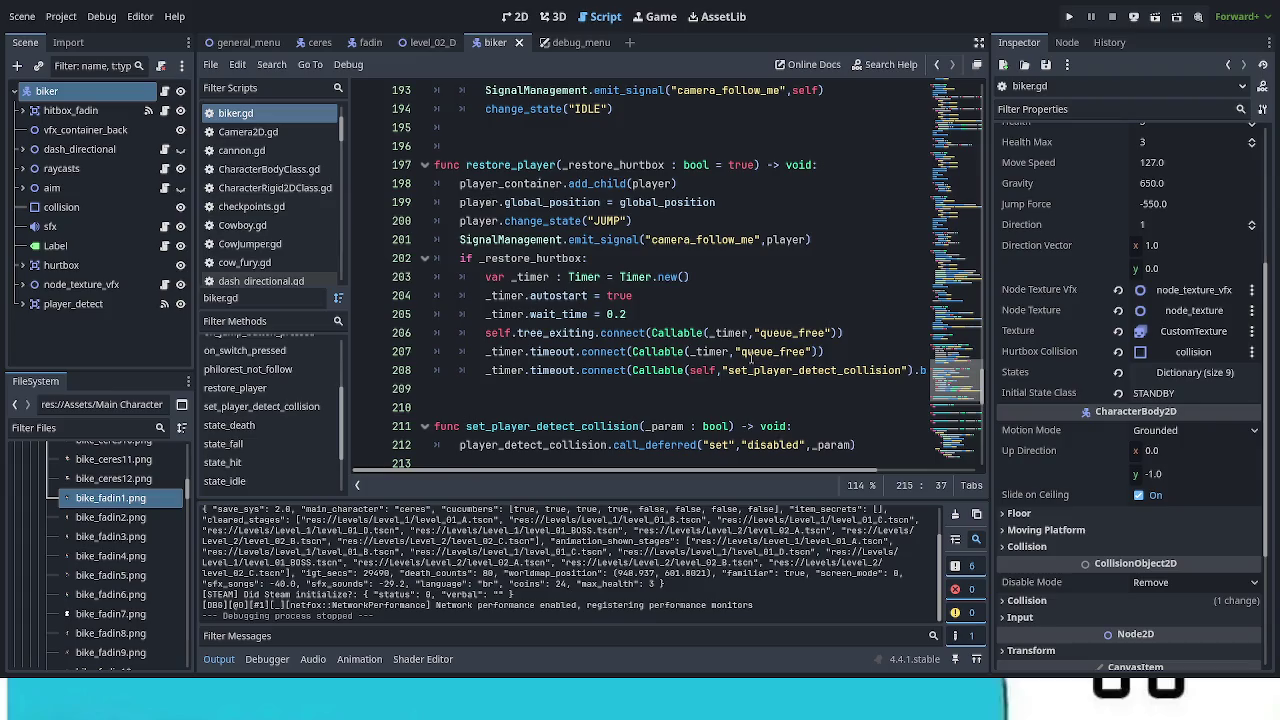
pyautogui.scroll(2, 727, 366)
pyautogui.scroll(1, 727, 366)
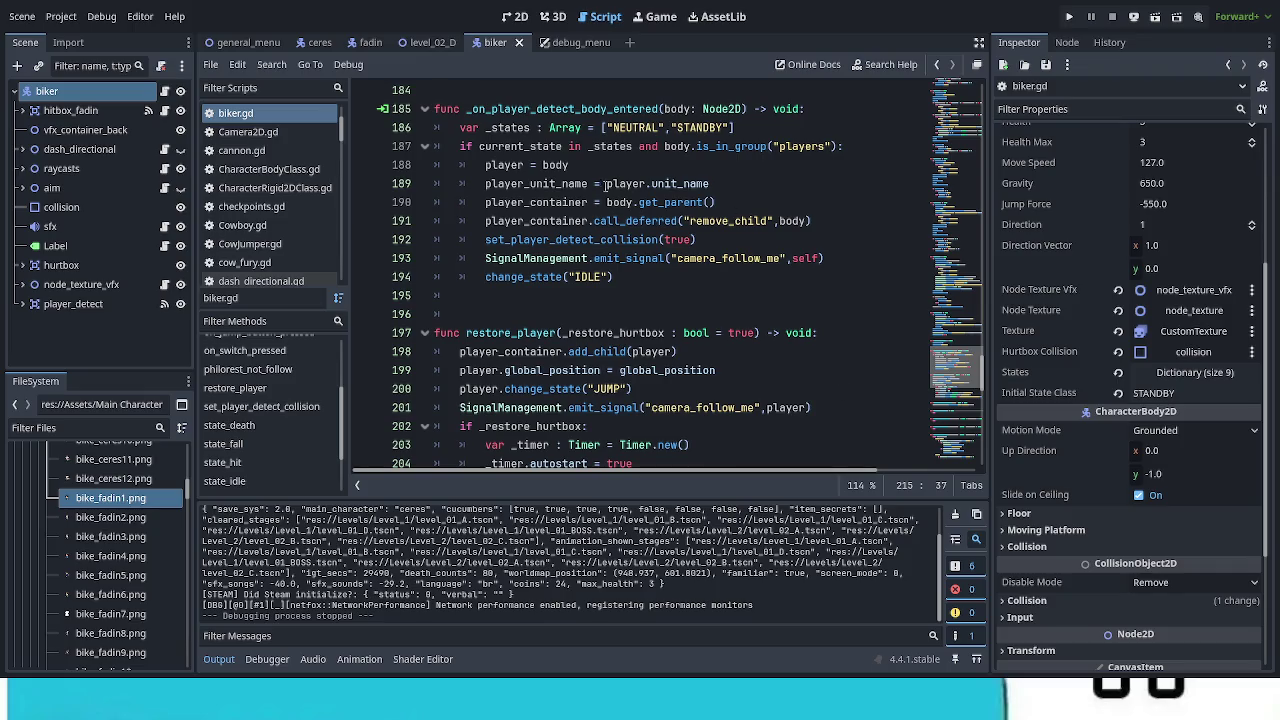
pyautogui.moveTo(967, 377); pyautogui.dragTo(972, 92)
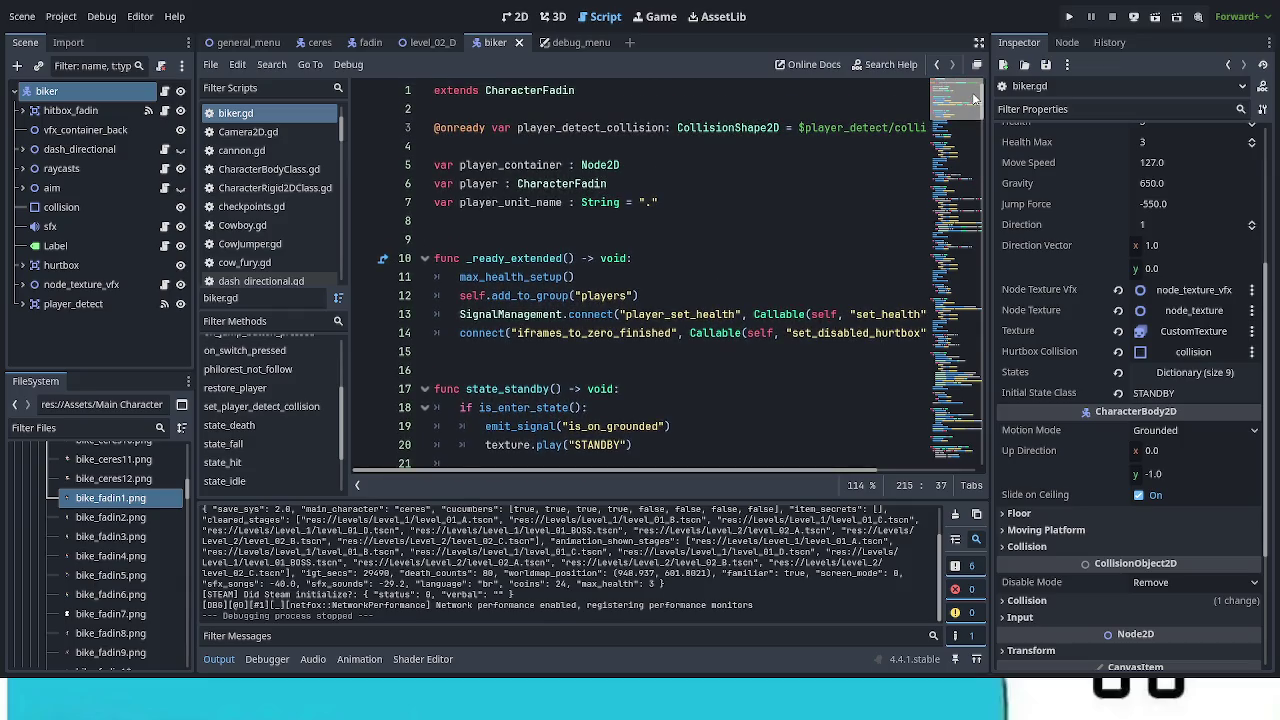
pyautogui.doubleClick(601, 294)
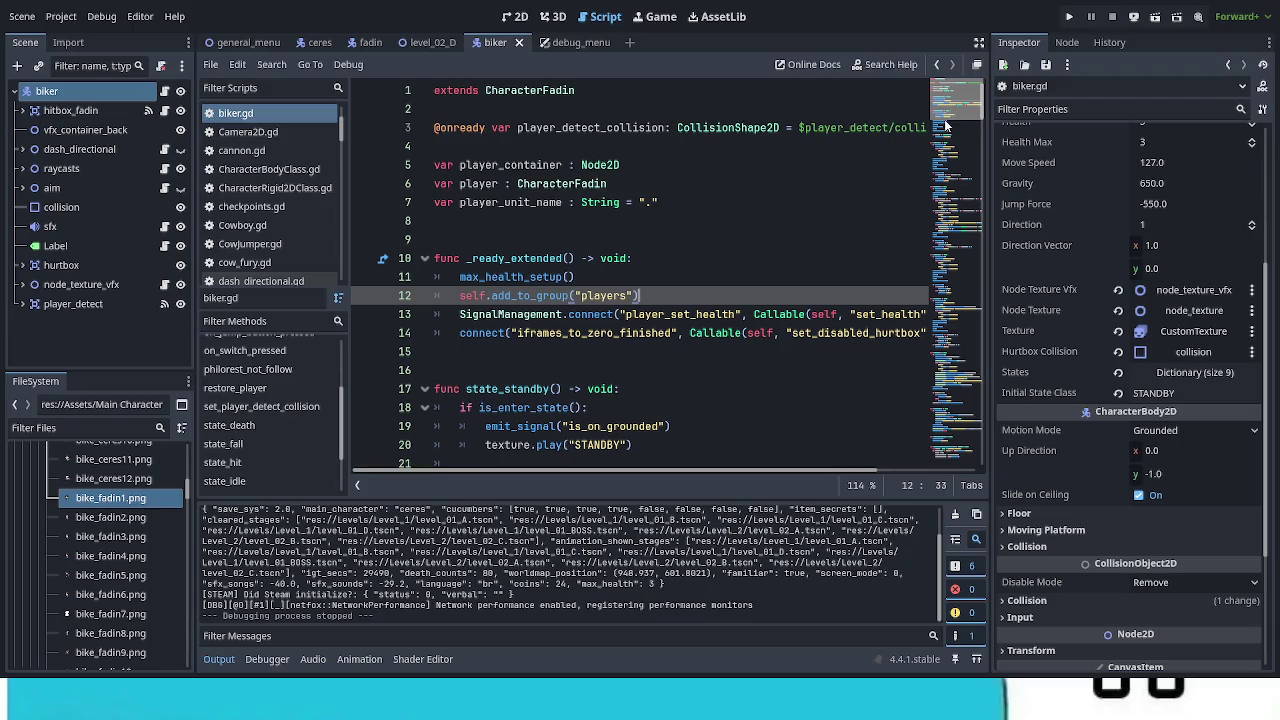
pyautogui.moveTo(957, 110); pyautogui.dragTo(937, 420)
pyautogui.click(102, 346)
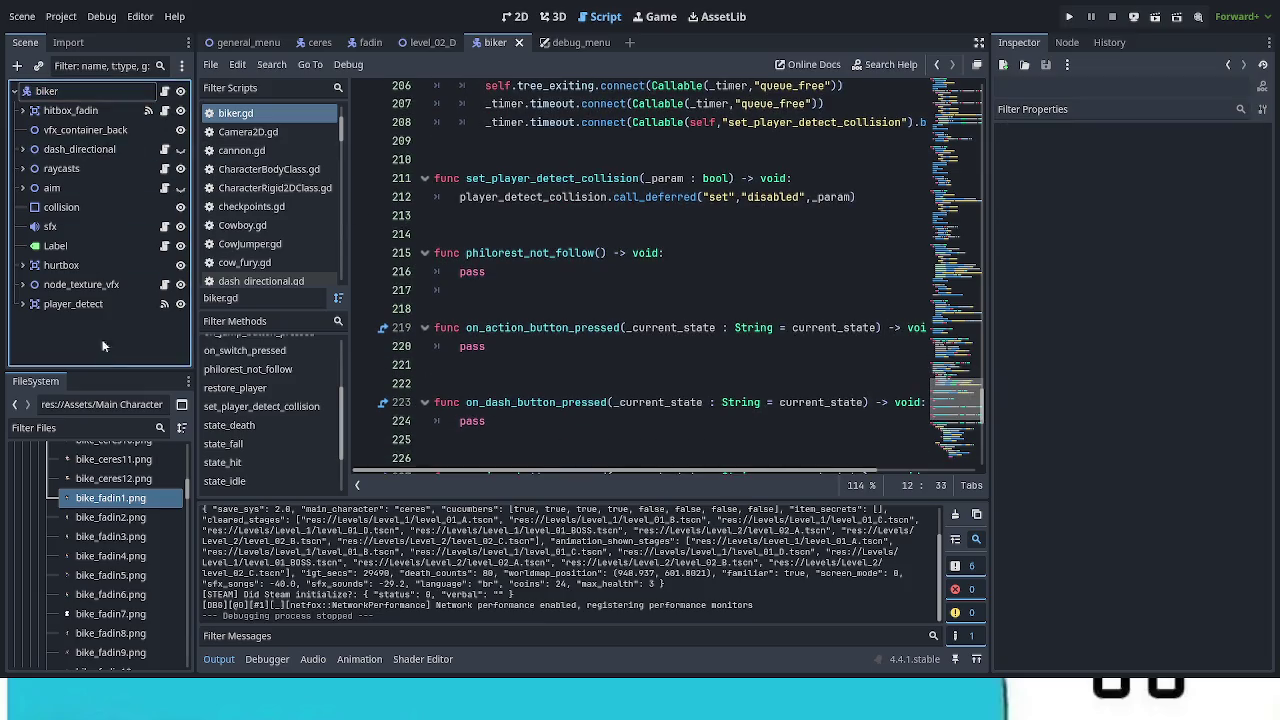
# Step: Set the biker's Unit Name to bike in the Inspector and save the scene
pyautogui.scroll(5, 1110, 370)
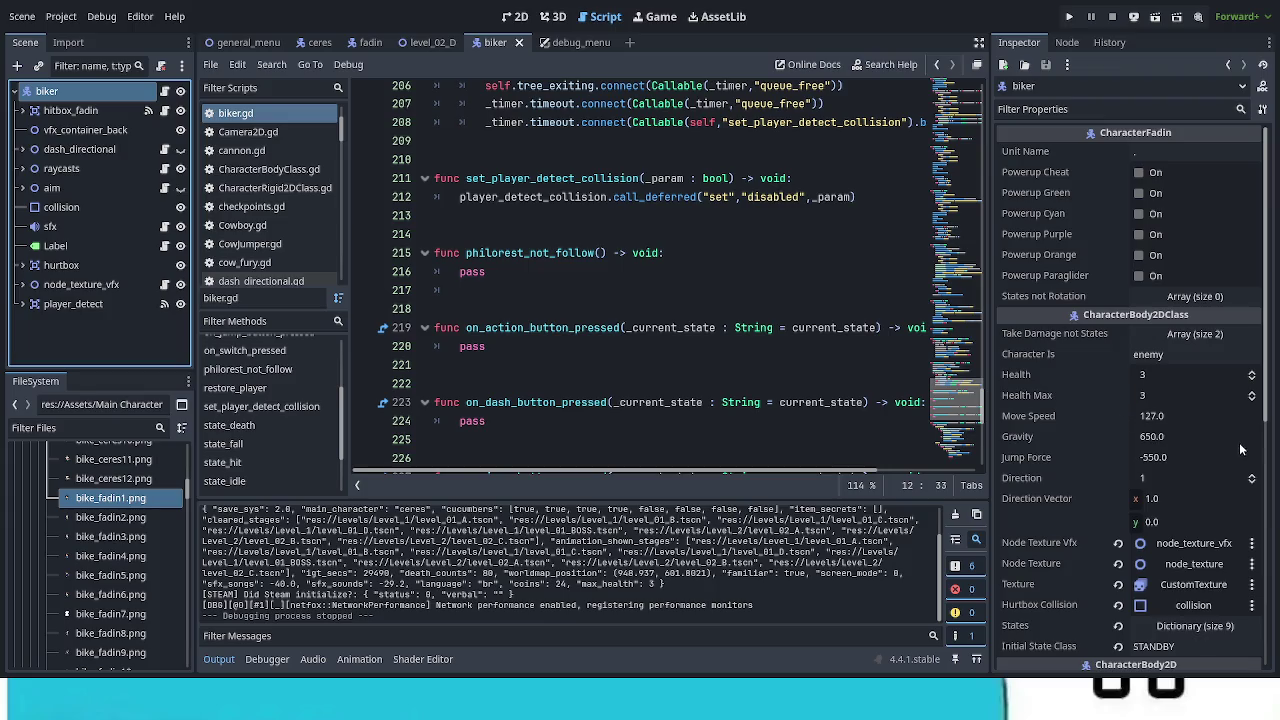
pyautogui.click(1181, 152)
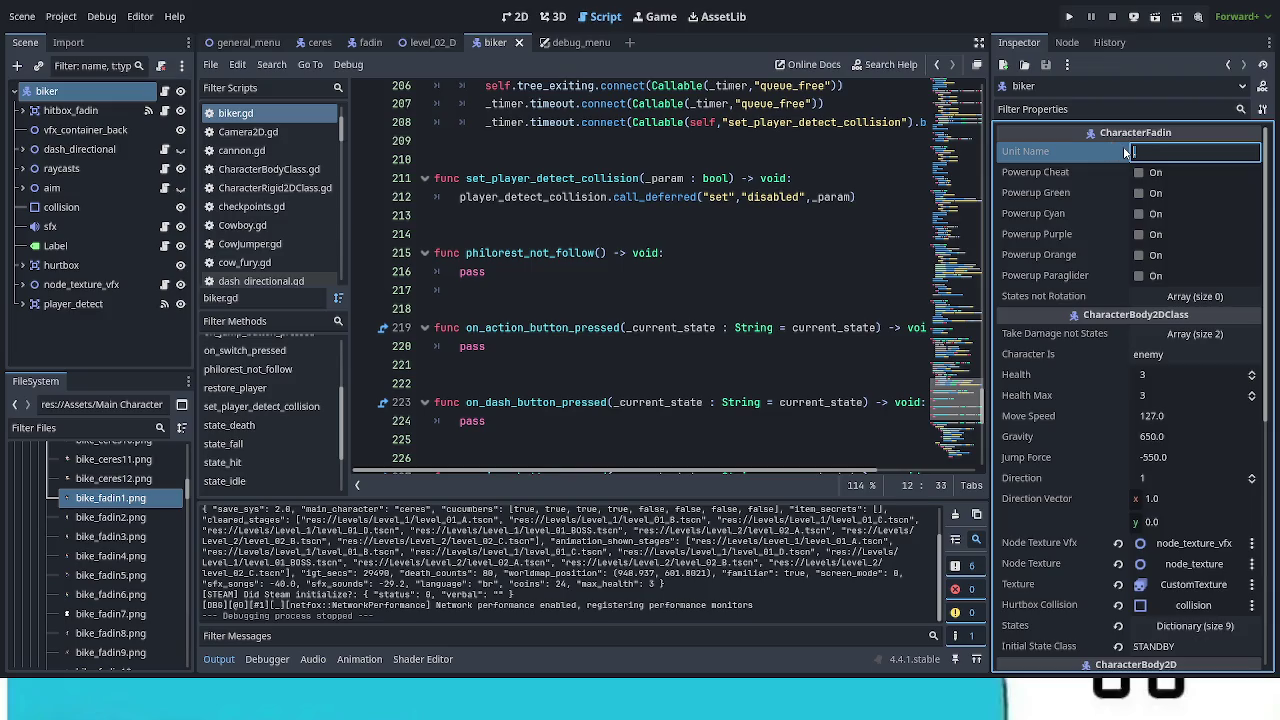
pyautogui.write('bik')
pyautogui.hotkey('ctrl', 's')
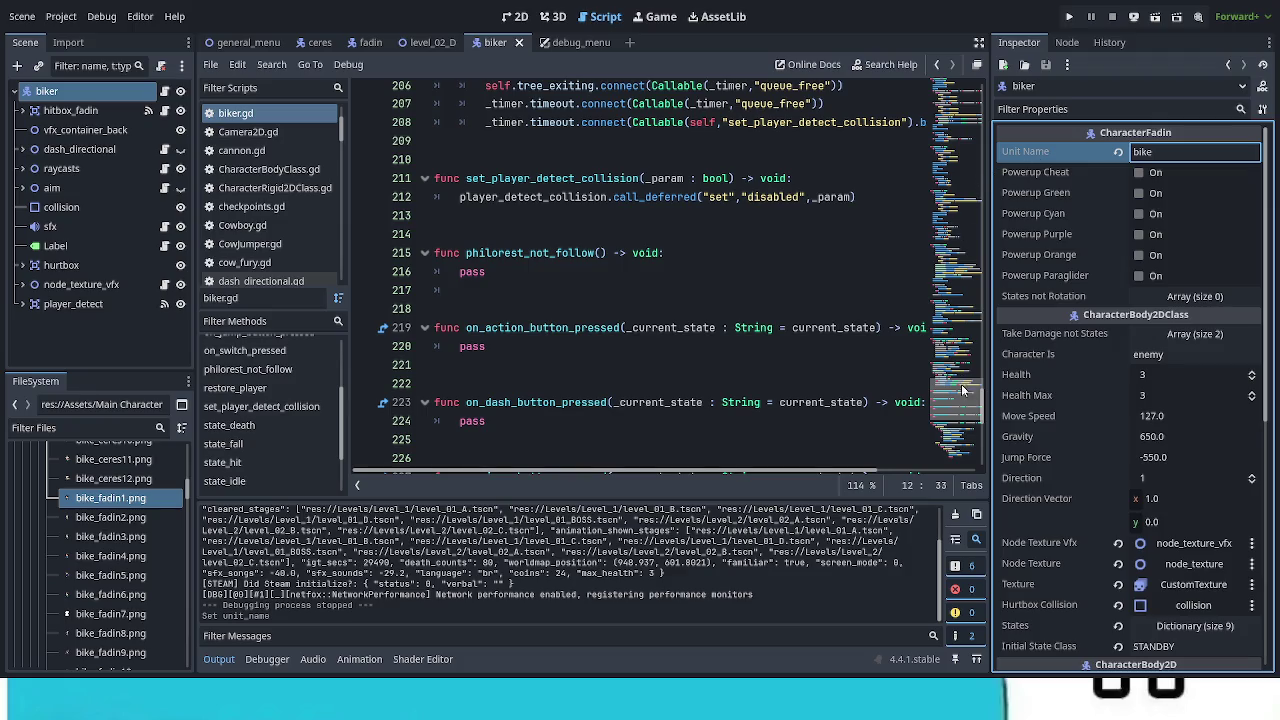
# Step: Append an 'and body.unit' check to line 187's player-detection condition and launch the game
pyautogui.click(961, 383)
pyautogui.moveTo(966, 378); pyautogui.dragTo(970, 360)
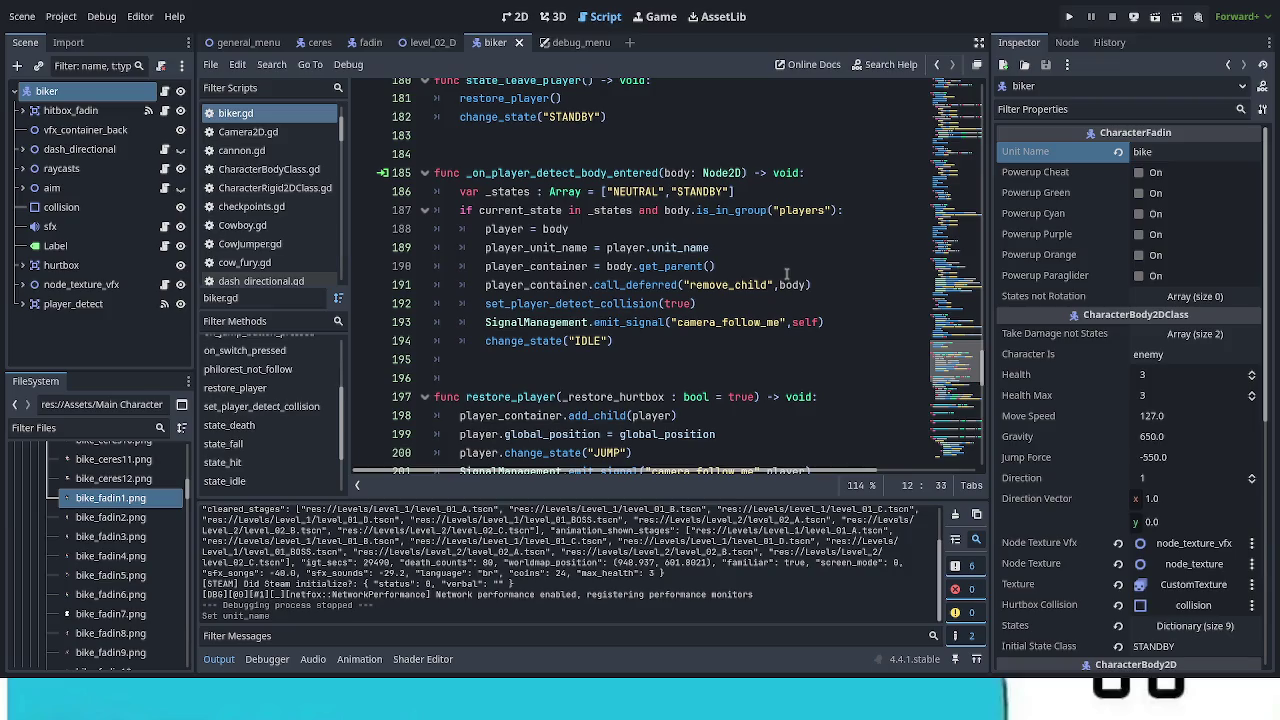
pyautogui.click(838, 211)
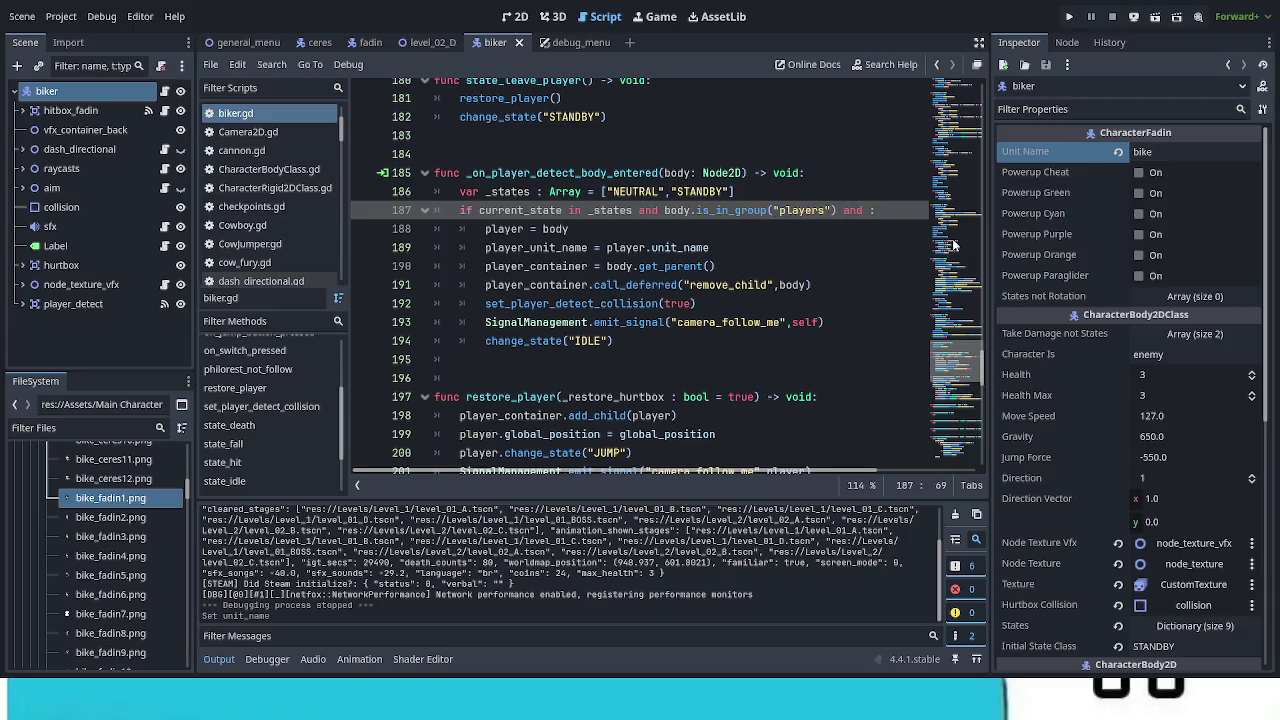
pyautogui.write('ody.unit')
pyautogui.press('F5')
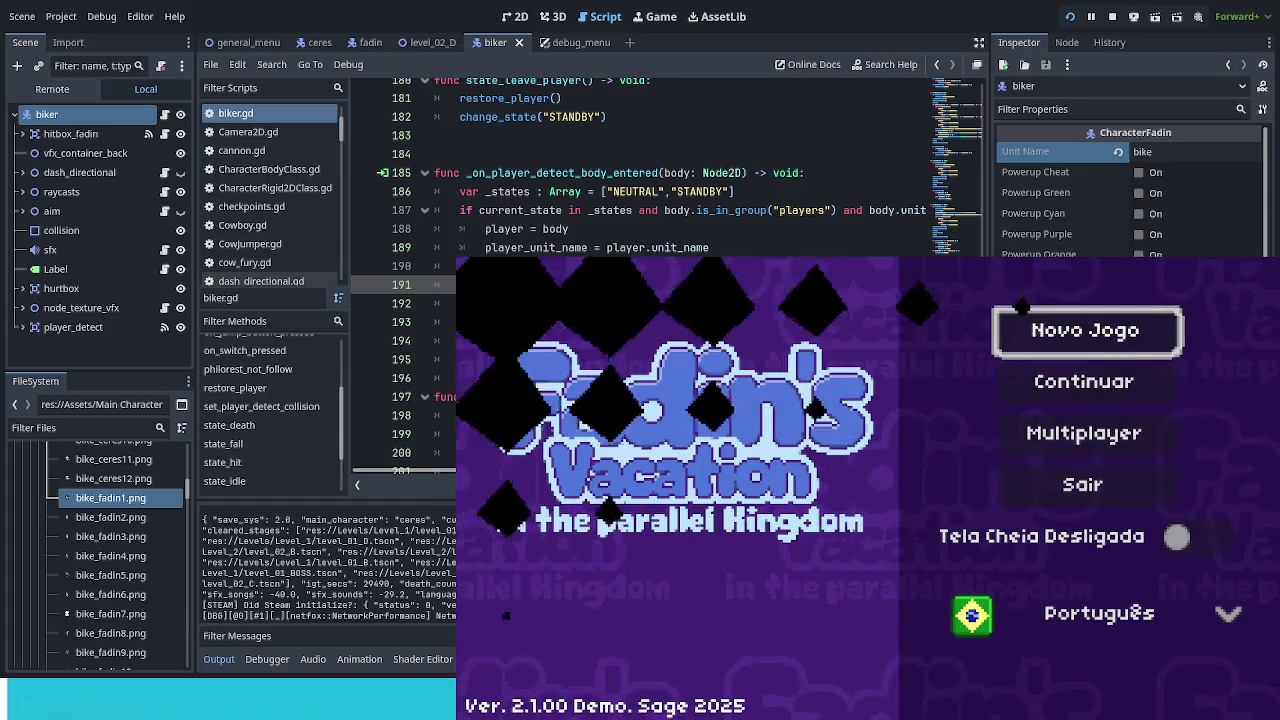
# Step: Continue the saved game, enter the Floresta Abelhuda 4 level, and toggle the F1 debug options
pyautogui.press('Down')
pyautogui.press('Return')
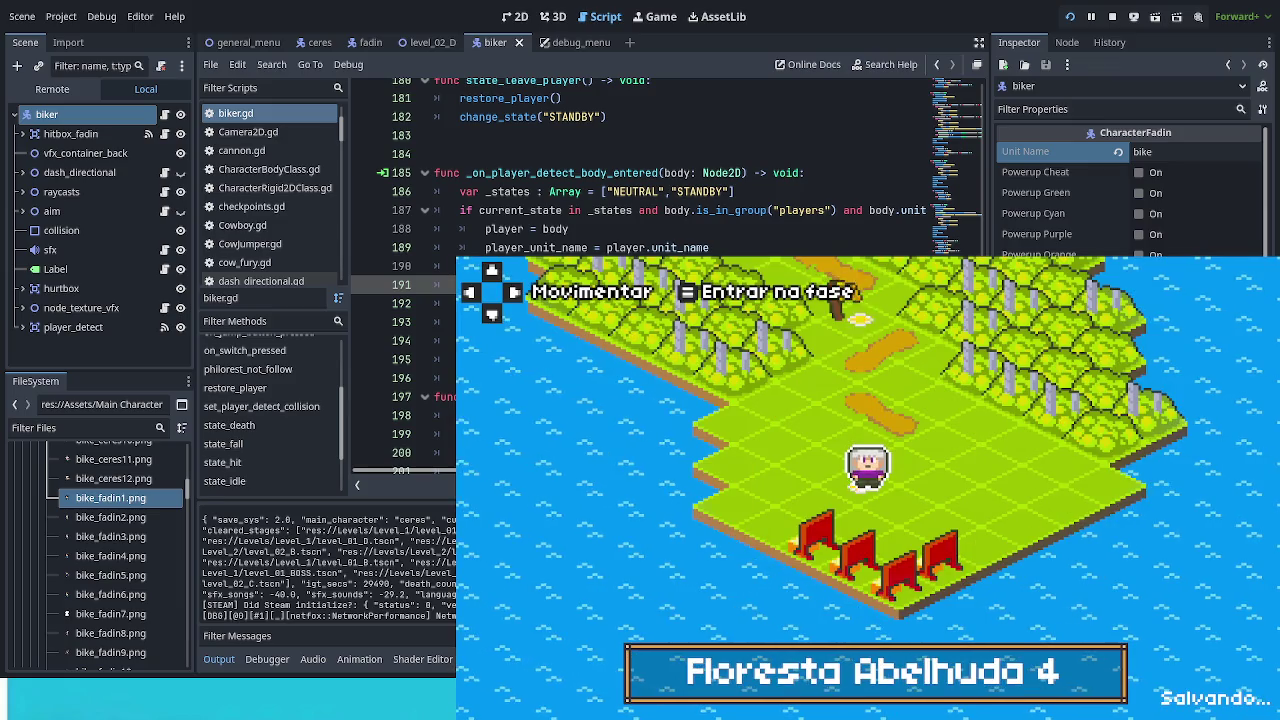
pyautogui.press('Return')
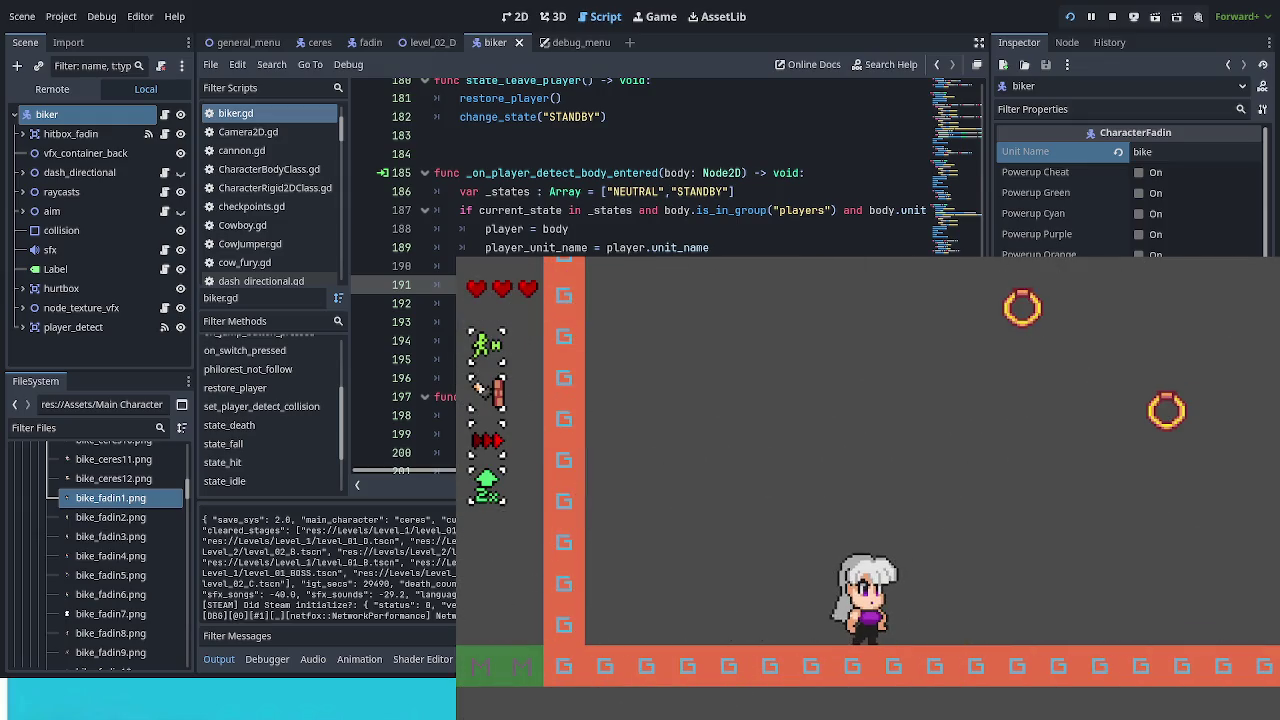
pyautogui.press('F1')
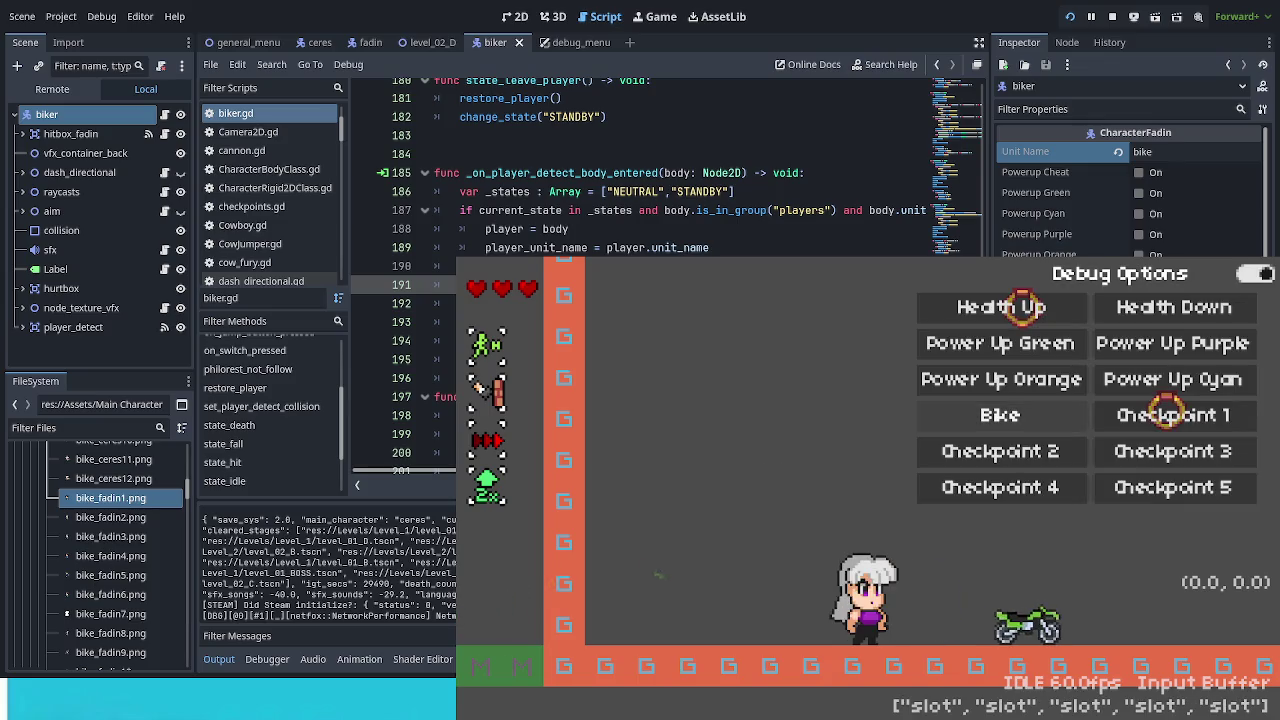
pyautogui.press('F1')
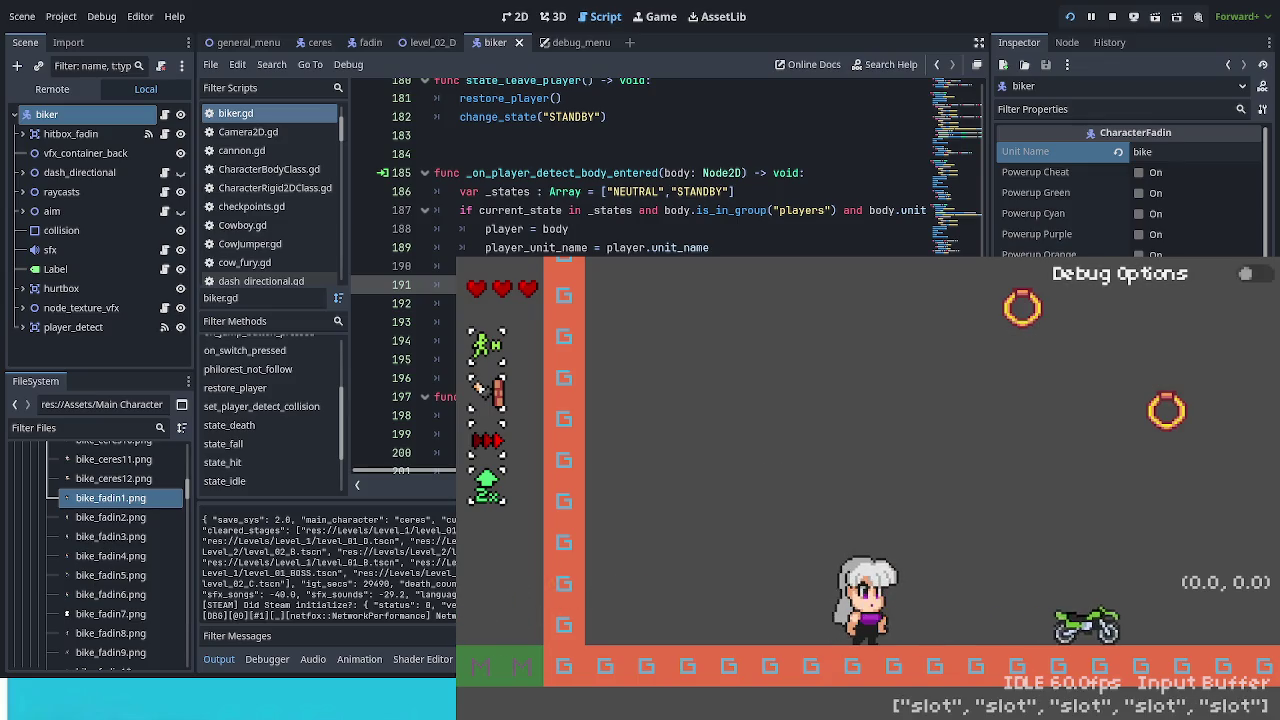
# Step: Mount the bike and ride it back and forth along the floor and up the wall
pyautogui.press('Right')
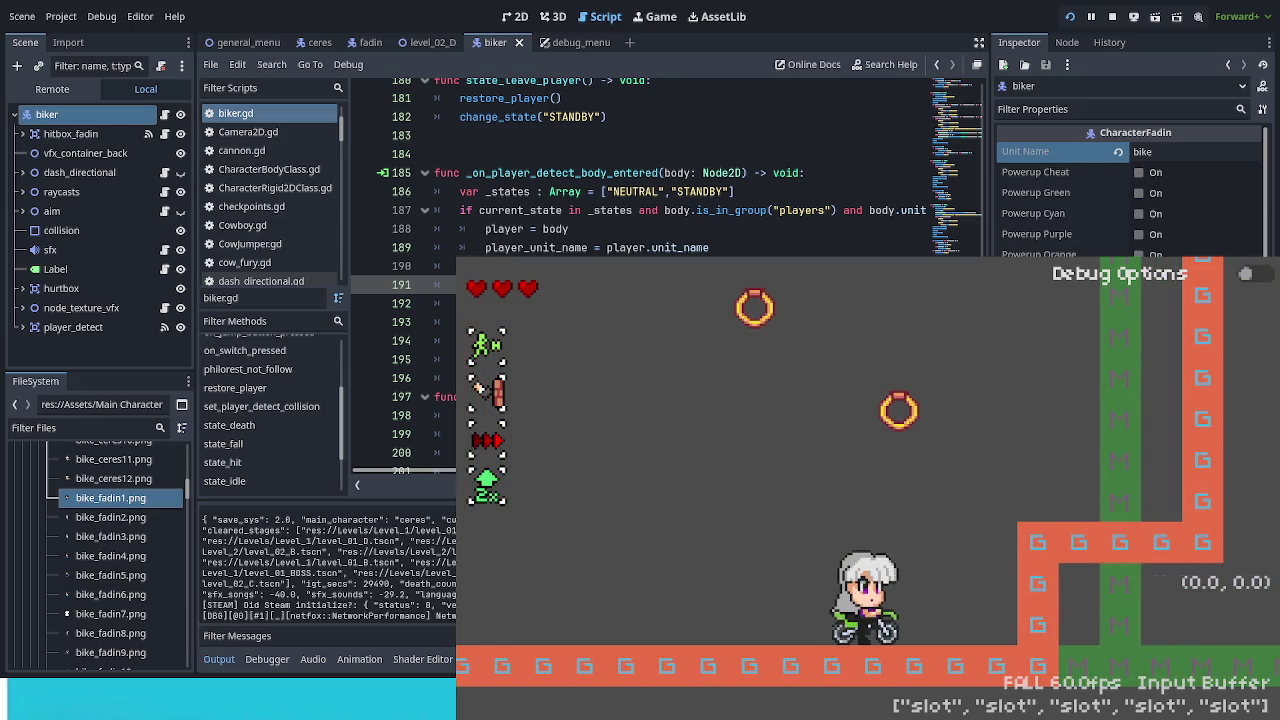
pyautogui.press('Left')
pyautogui.press('Right')
pyautogui.press('space')
pyautogui.press('Left')
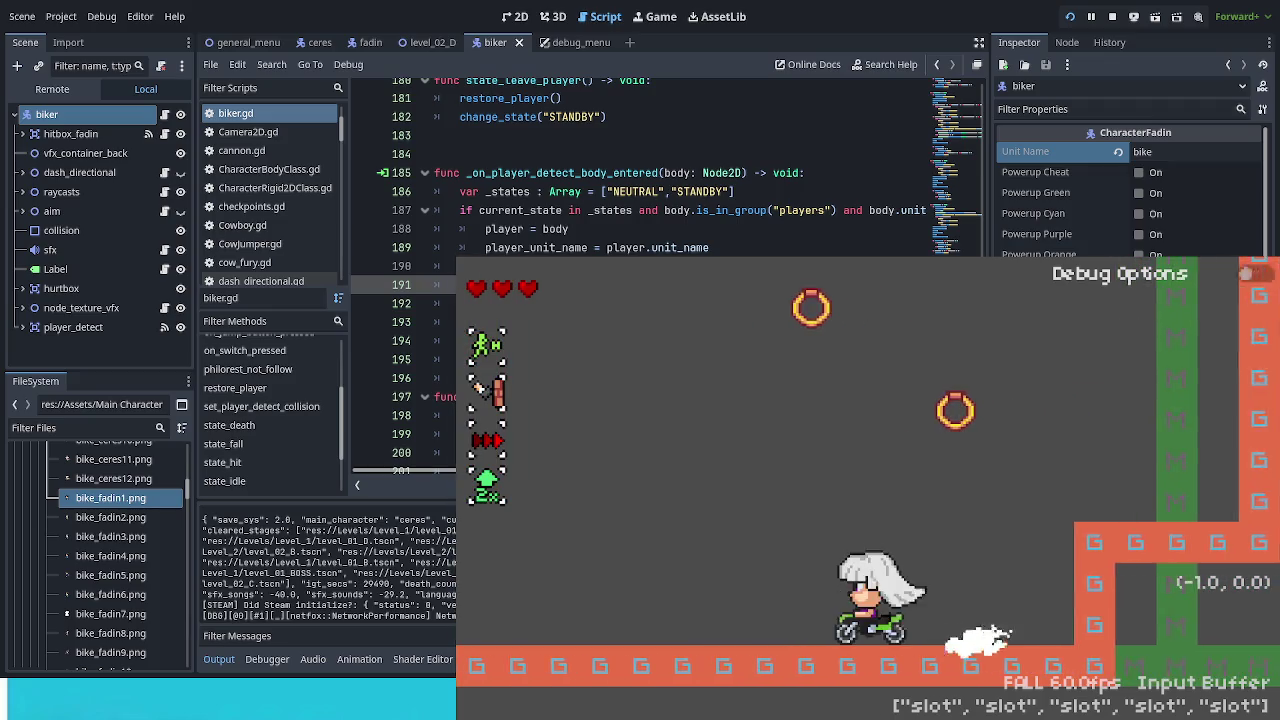
pyautogui.press('Right')
pyautogui.press('Left')
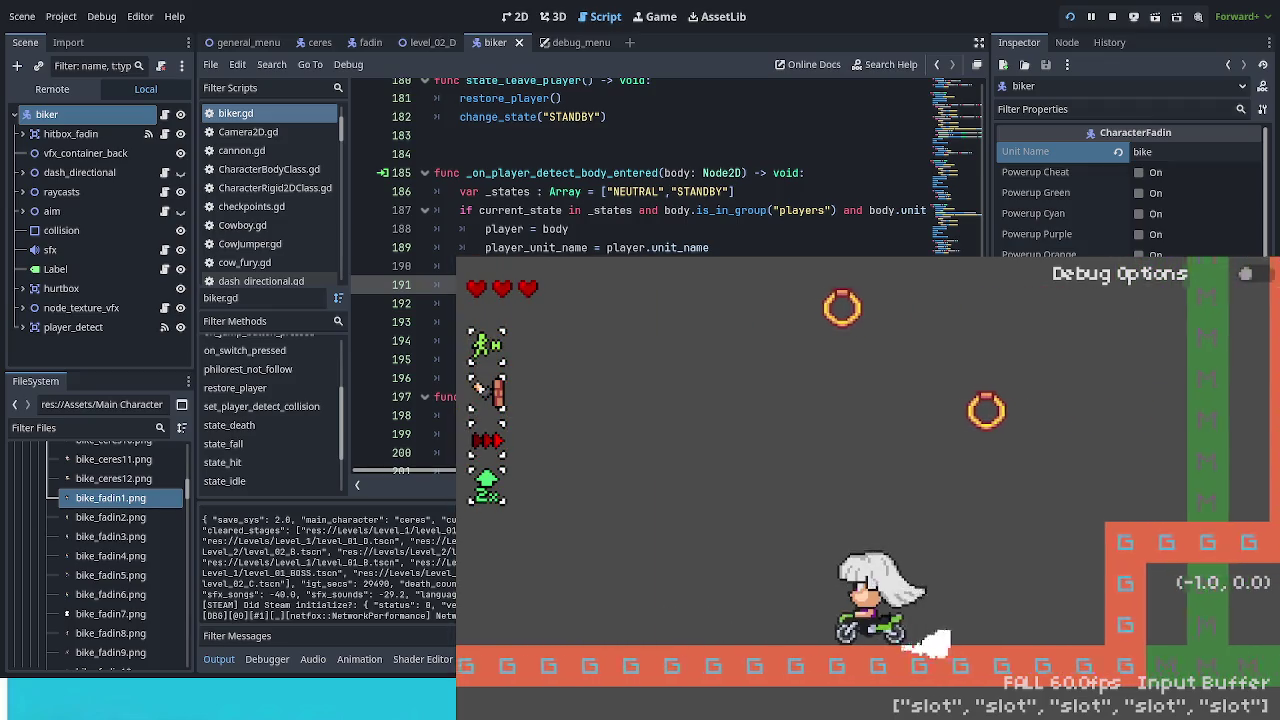
pyautogui.press('Right')
pyautogui.press('Left')
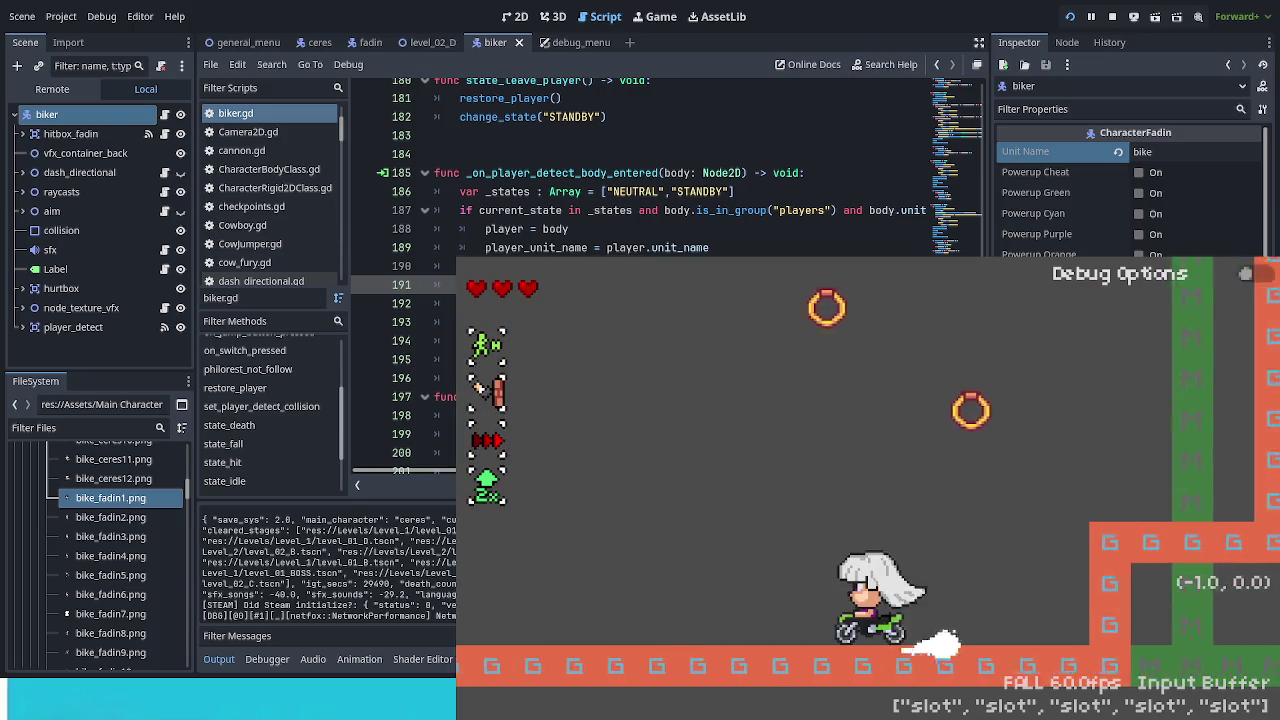
pyautogui.press('Right')
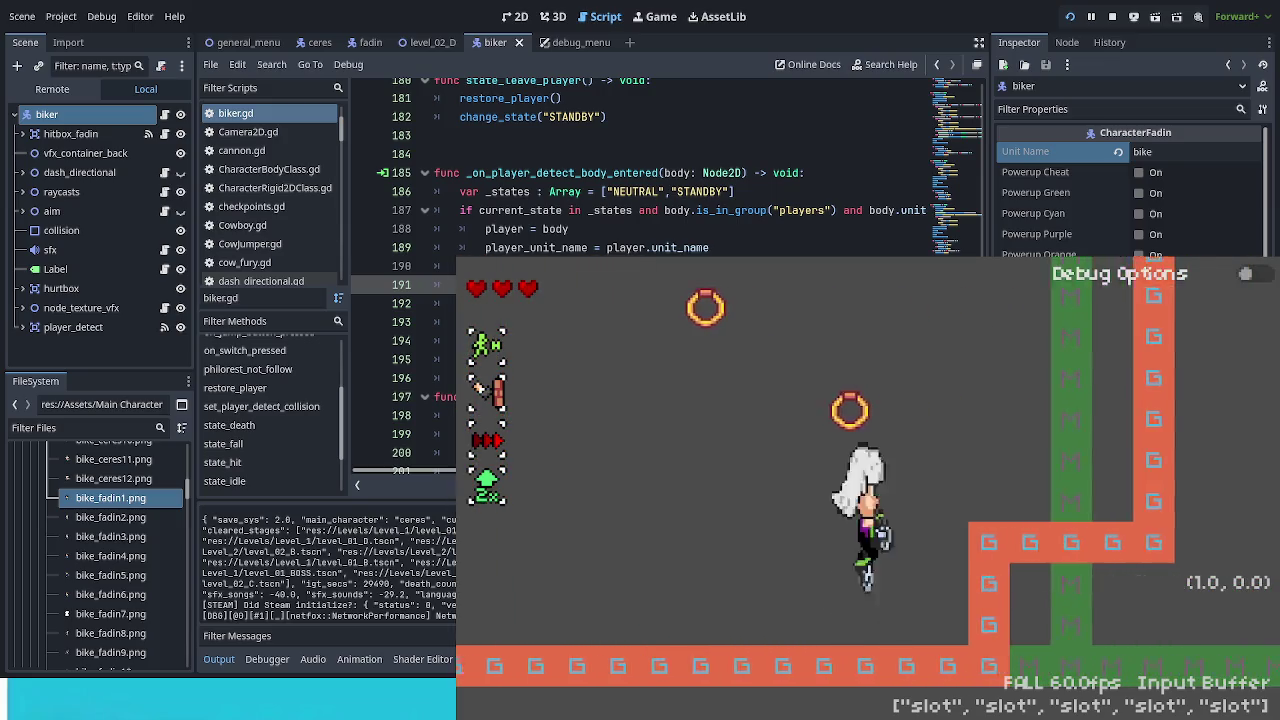
pyautogui.press('Left')
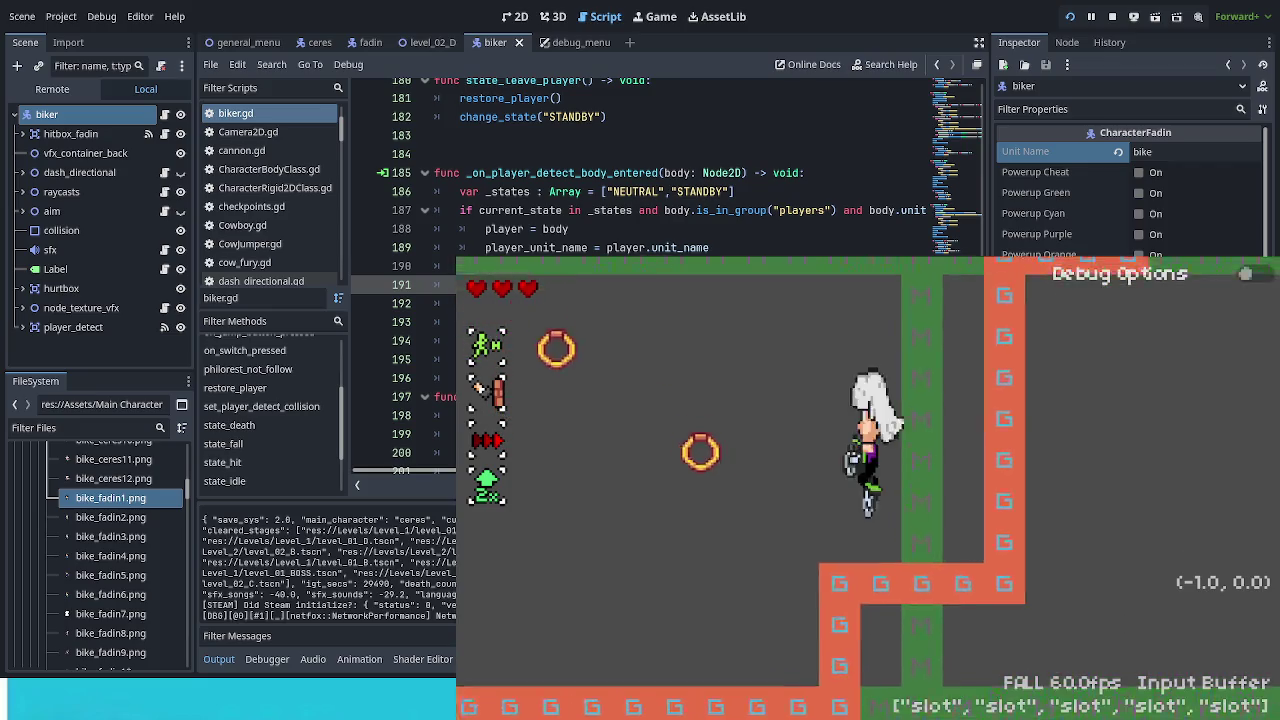
# Step: Keep riding the bike left and right, dropping to the floor and jumping
pyautogui.press('Left')
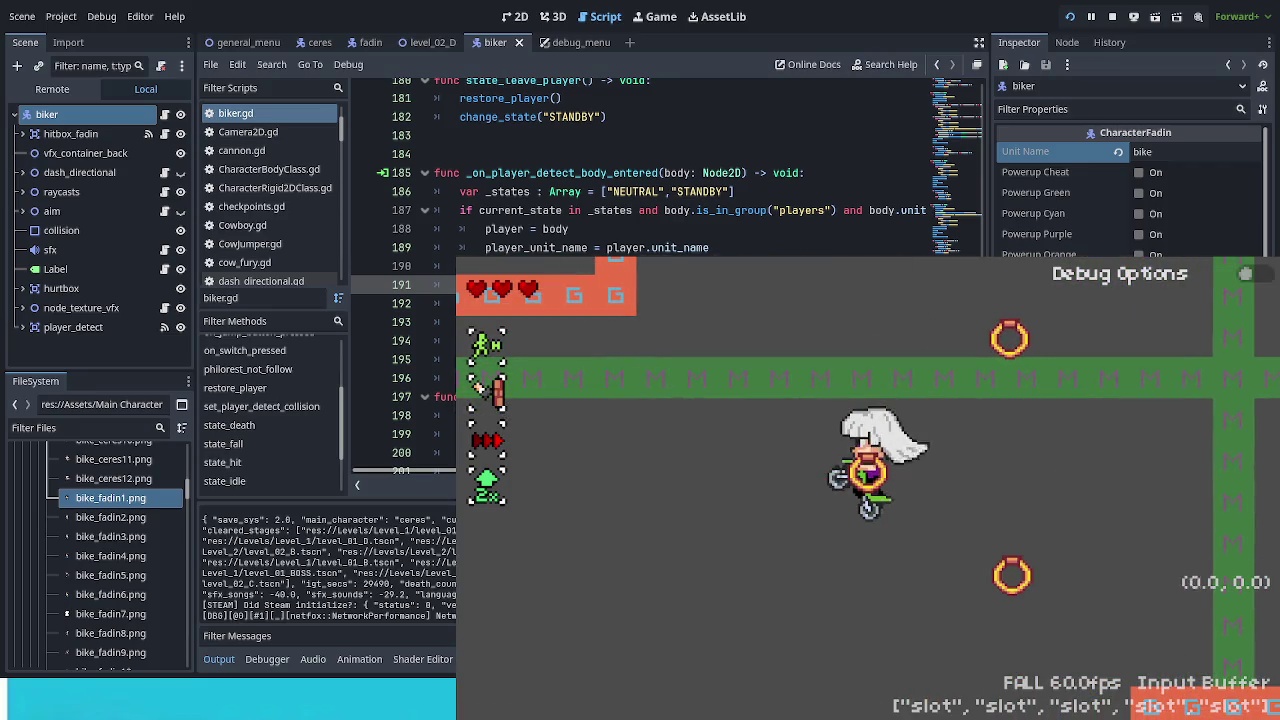
pyautogui.press('Right')
pyautogui.press('Left')
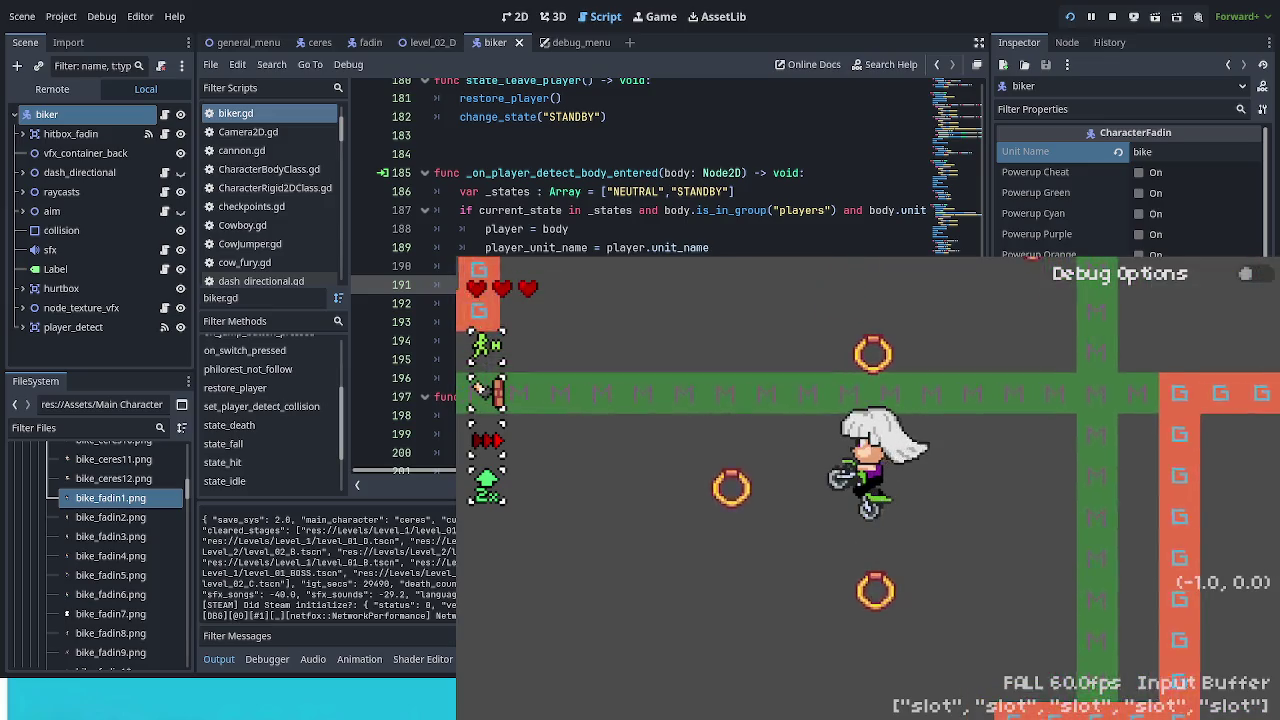
pyautogui.press('Right')
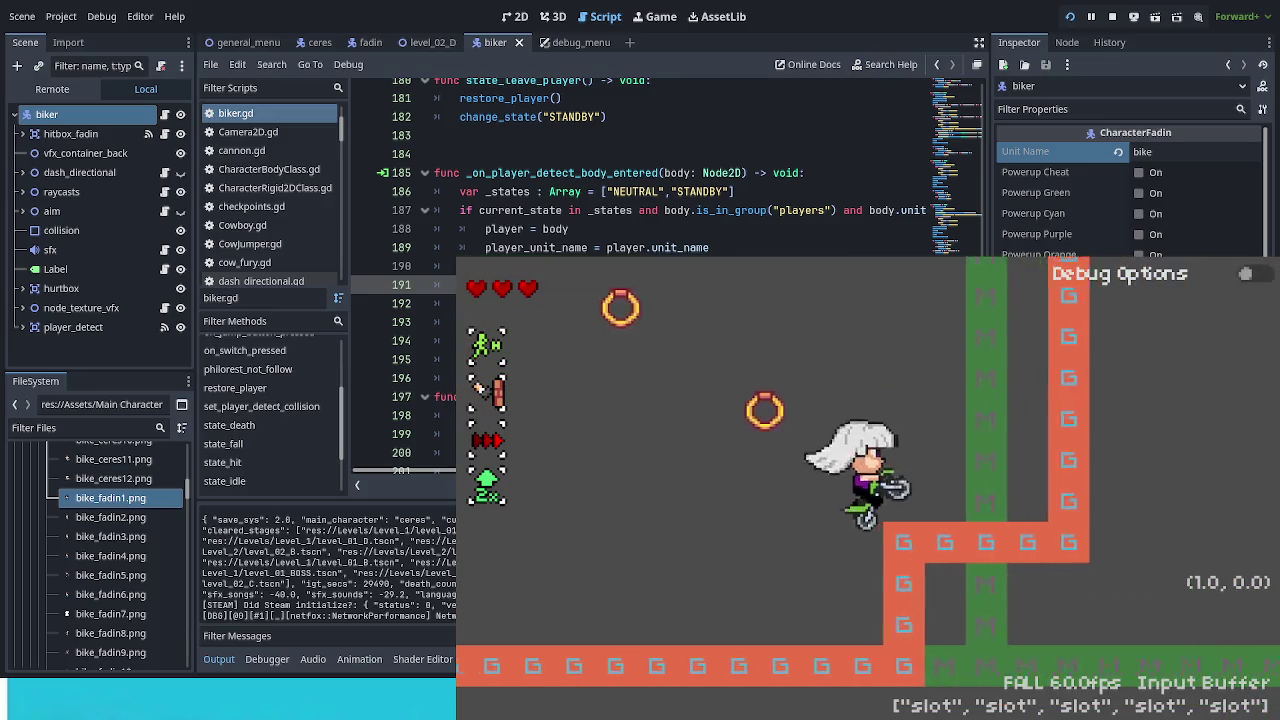
pyautogui.press('Left')
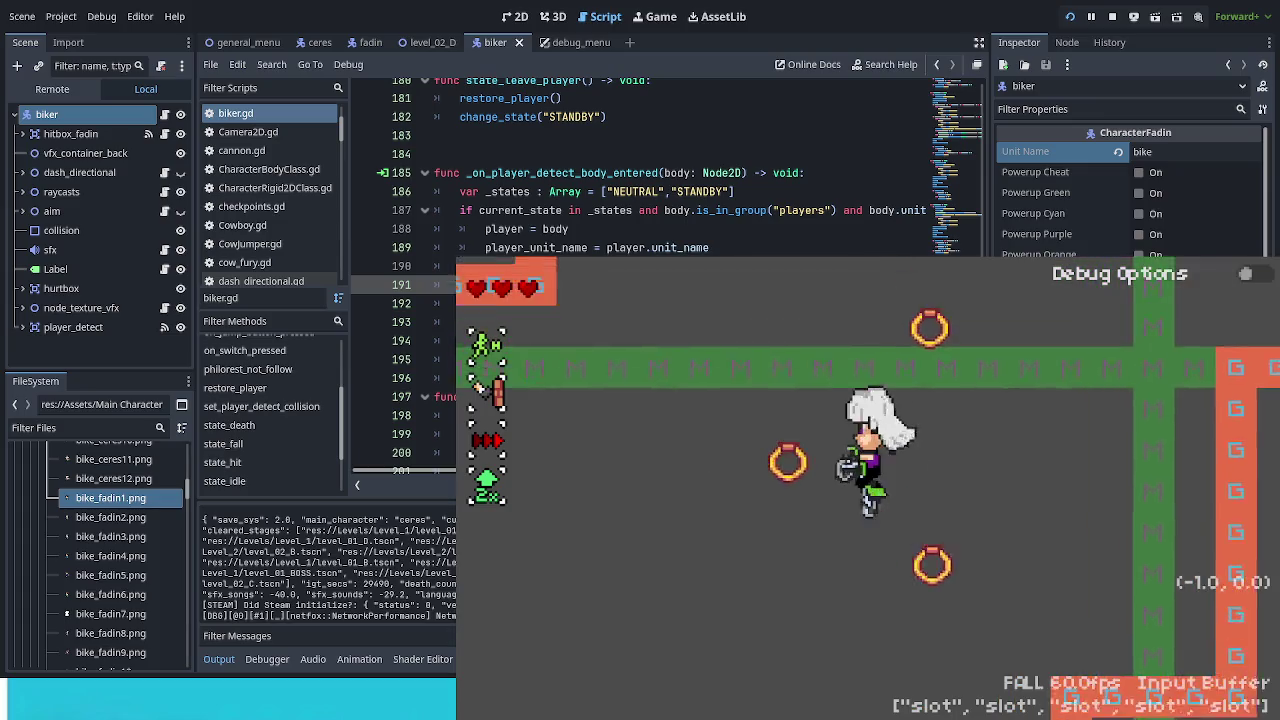
pyautogui.press('Left')
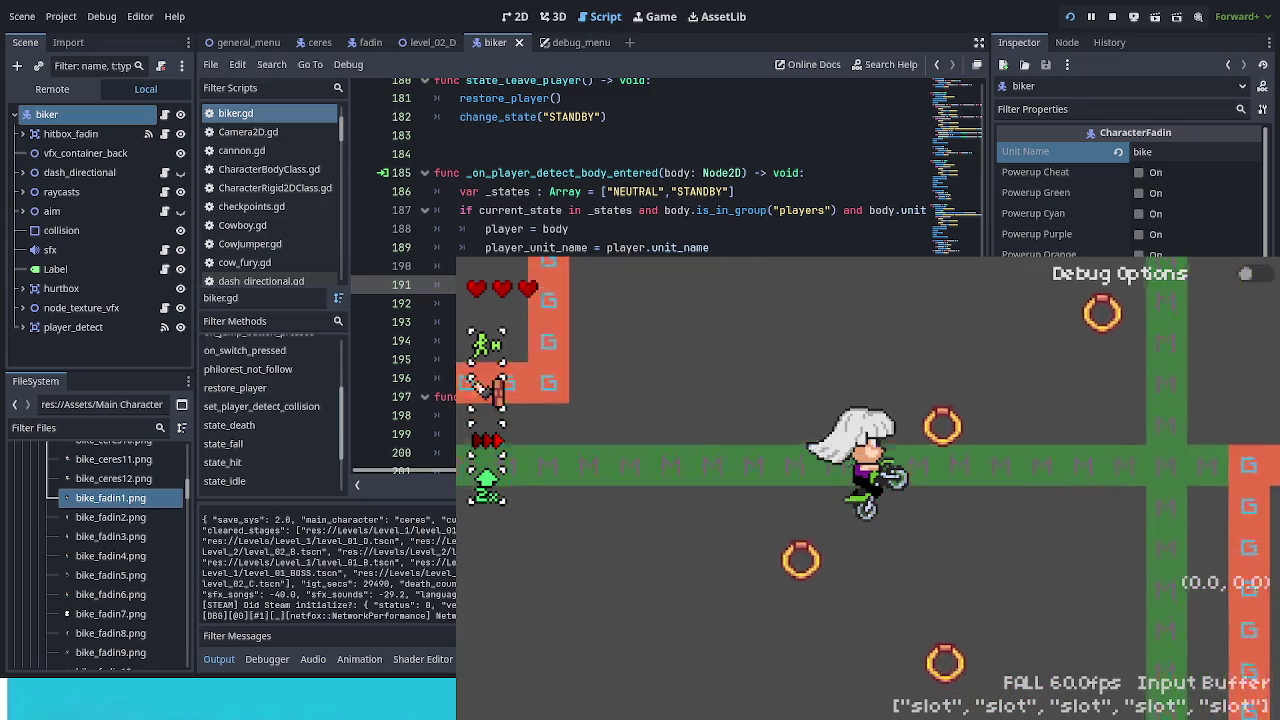
pyautogui.press('Right')
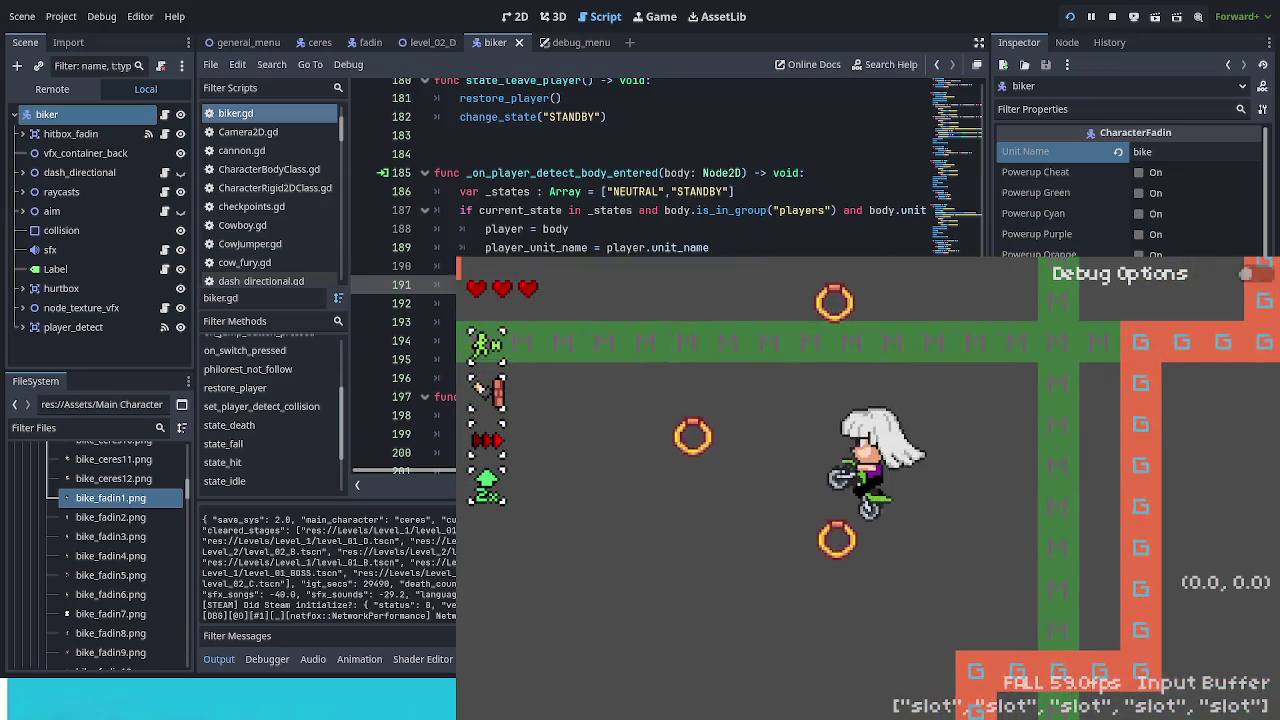
pyautogui.press('Left')
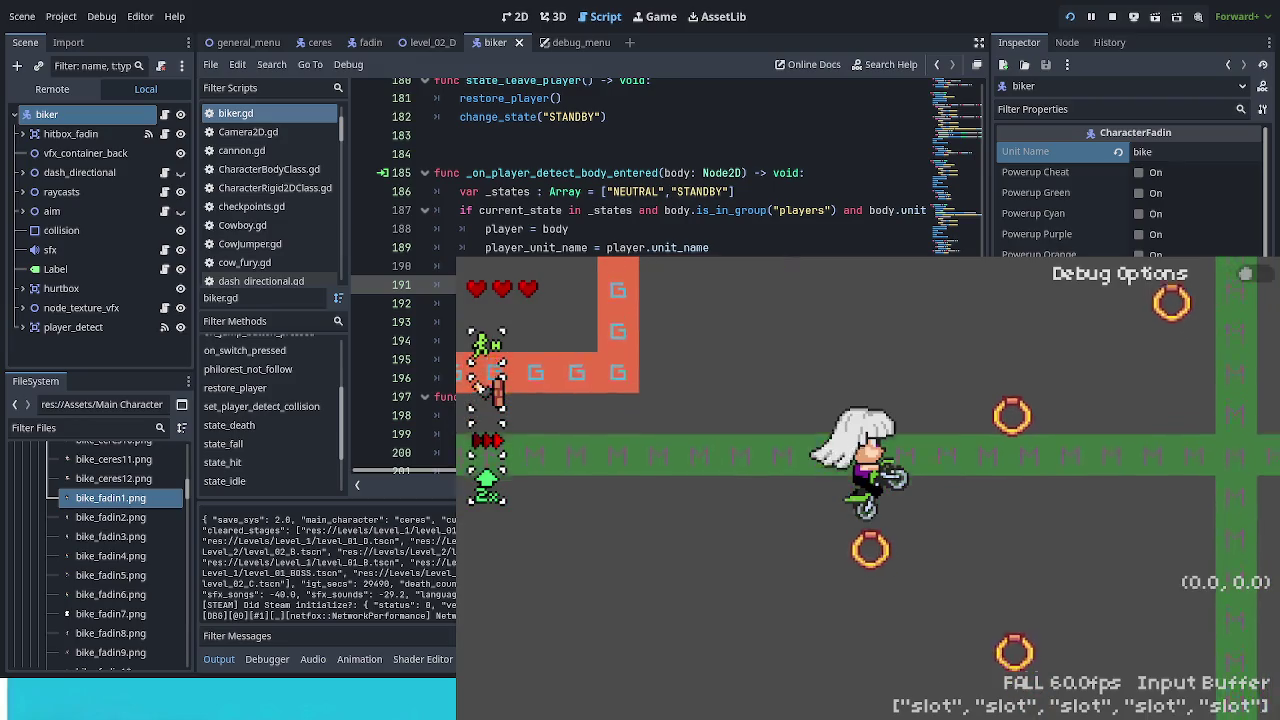
pyautogui.press('Right')
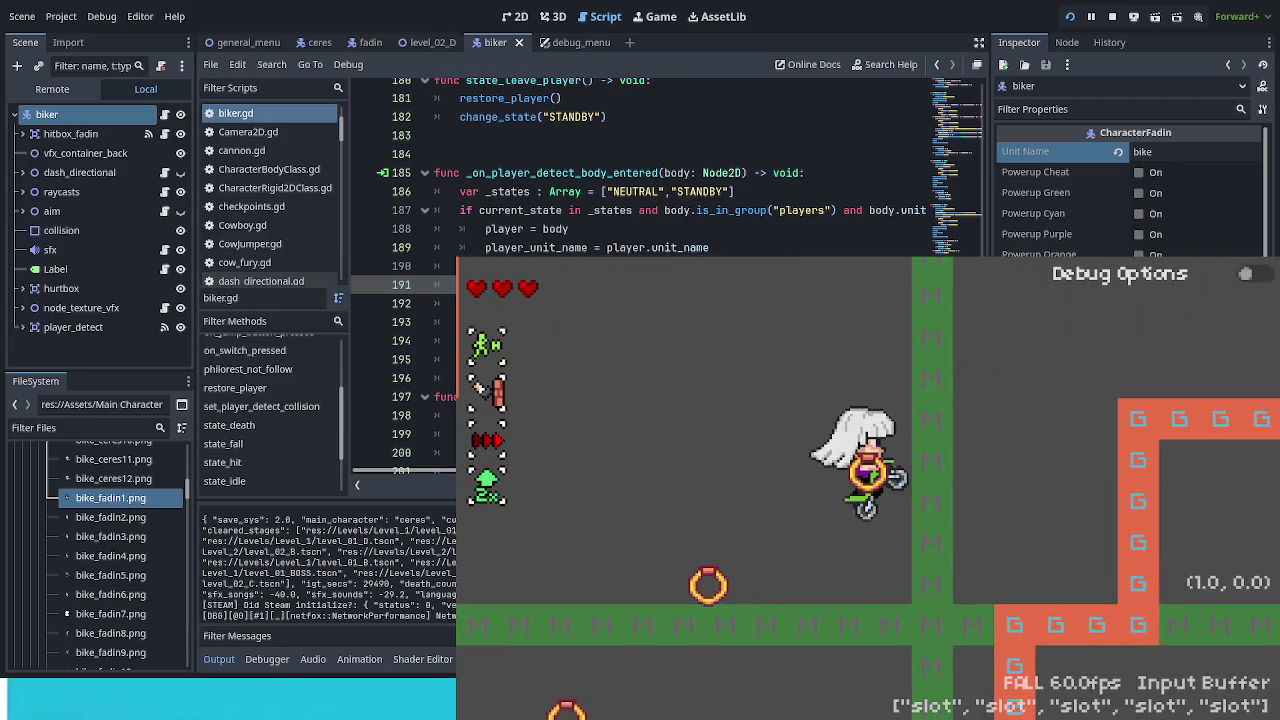
pyautogui.press('Left')
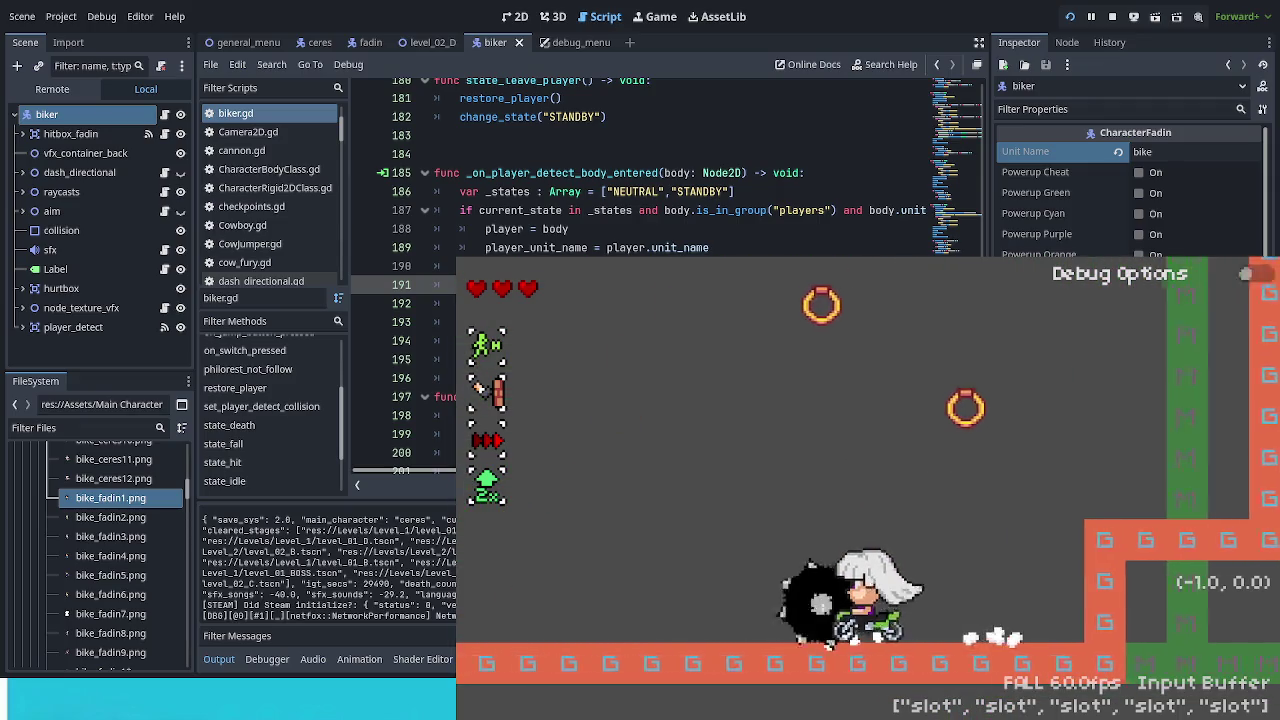
# Step: Jump the bike to the right, climb the wall, then ride left and drop down
pyautogui.press('Right')
pyautogui.press('space')
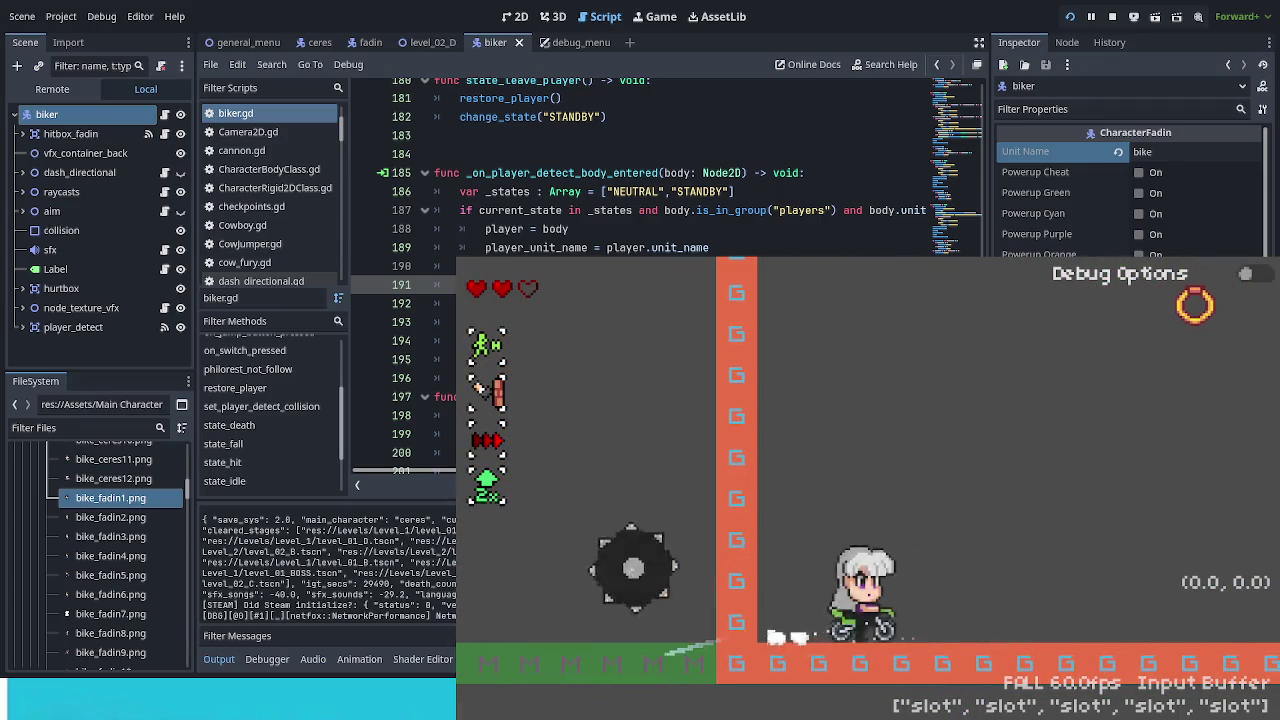
pyautogui.press('Right')
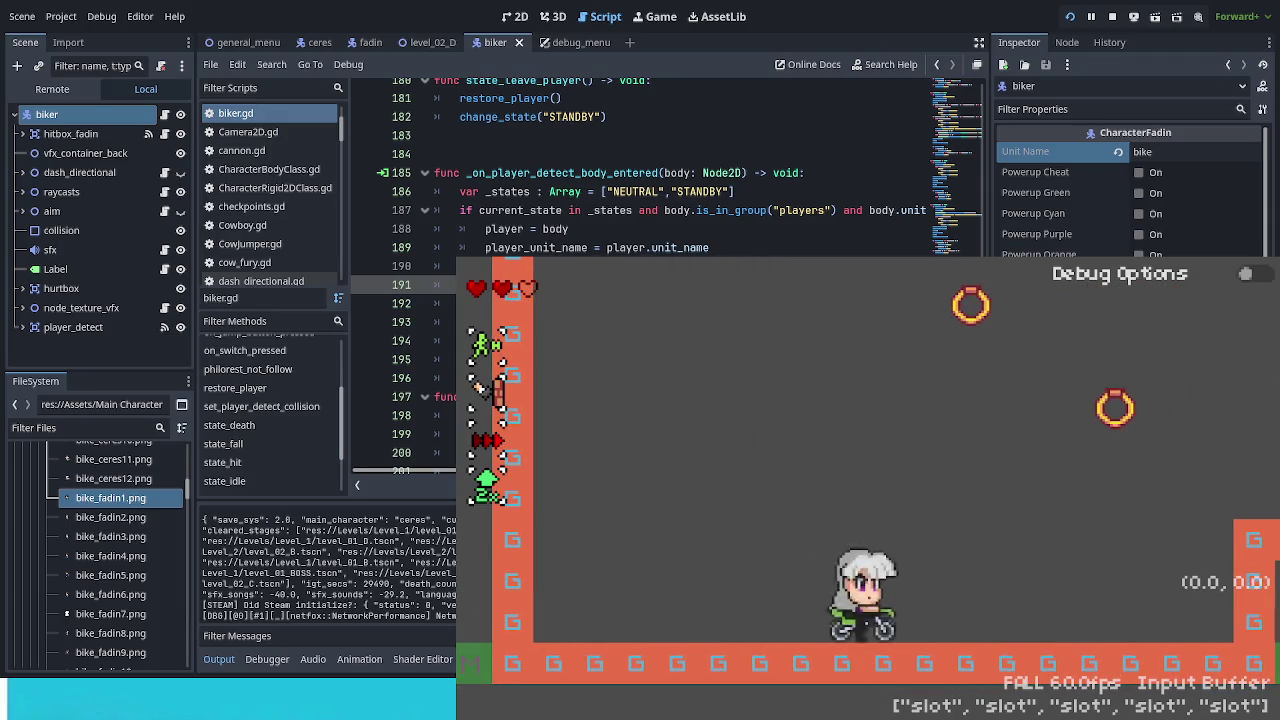
pyautogui.press('Right')
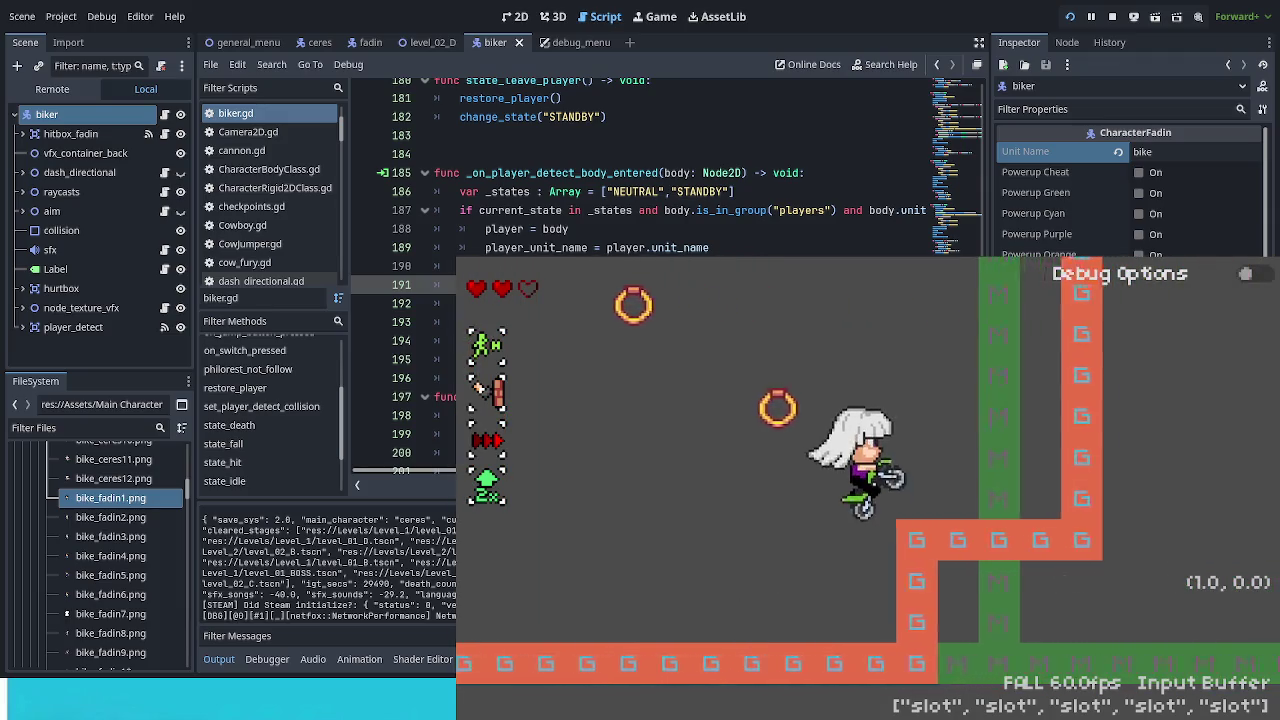
pyautogui.press('Left')
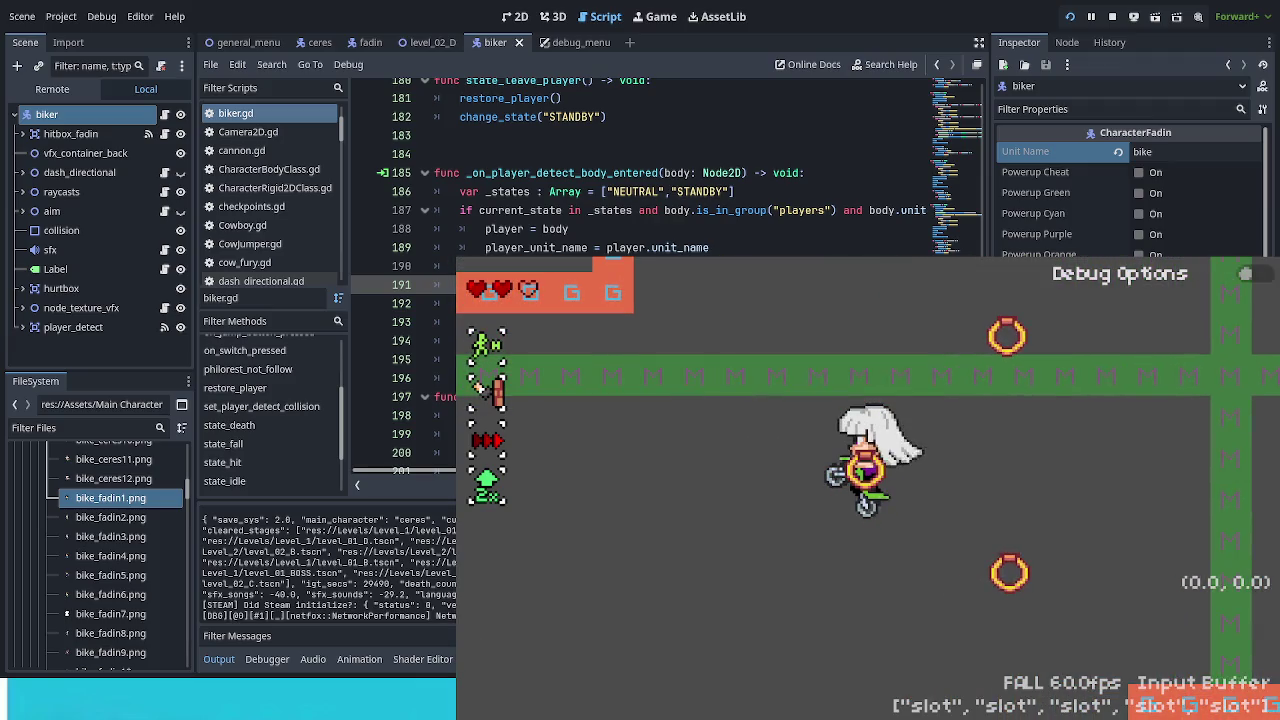
pyautogui.press('Right')
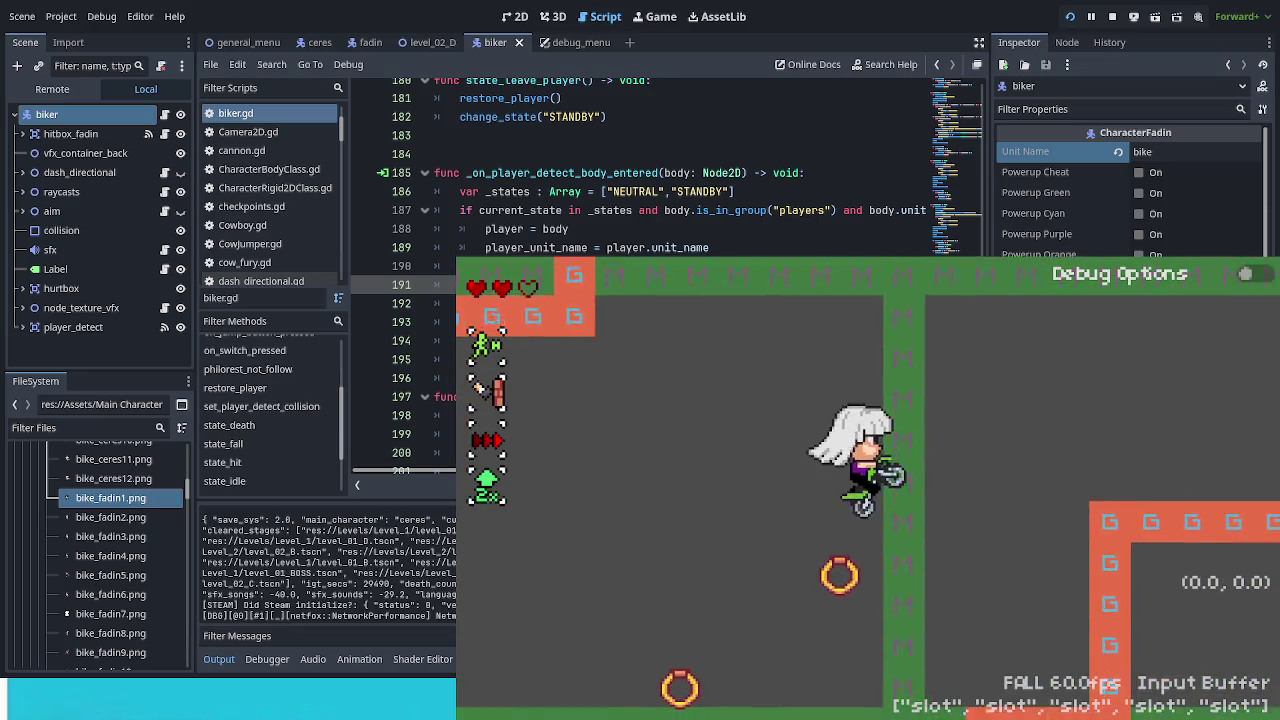
pyautogui.press('Right')
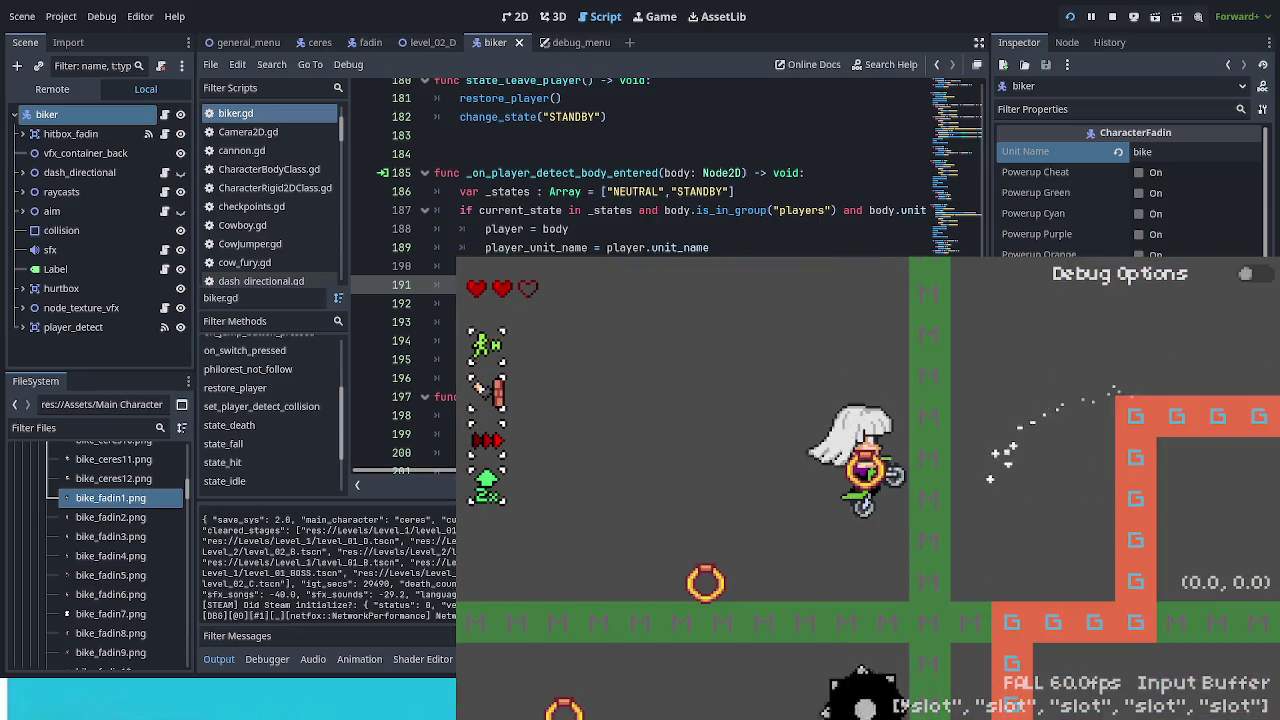
pyautogui.press('Right')
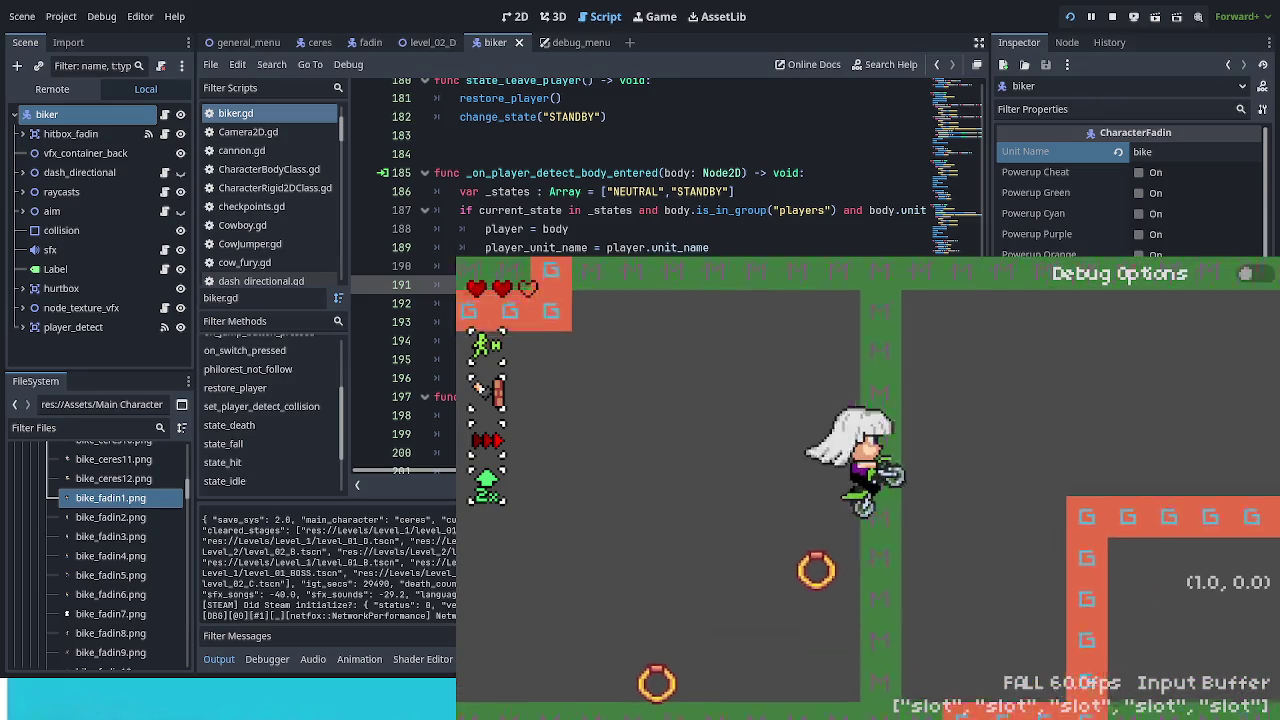
pyautogui.press('Left')
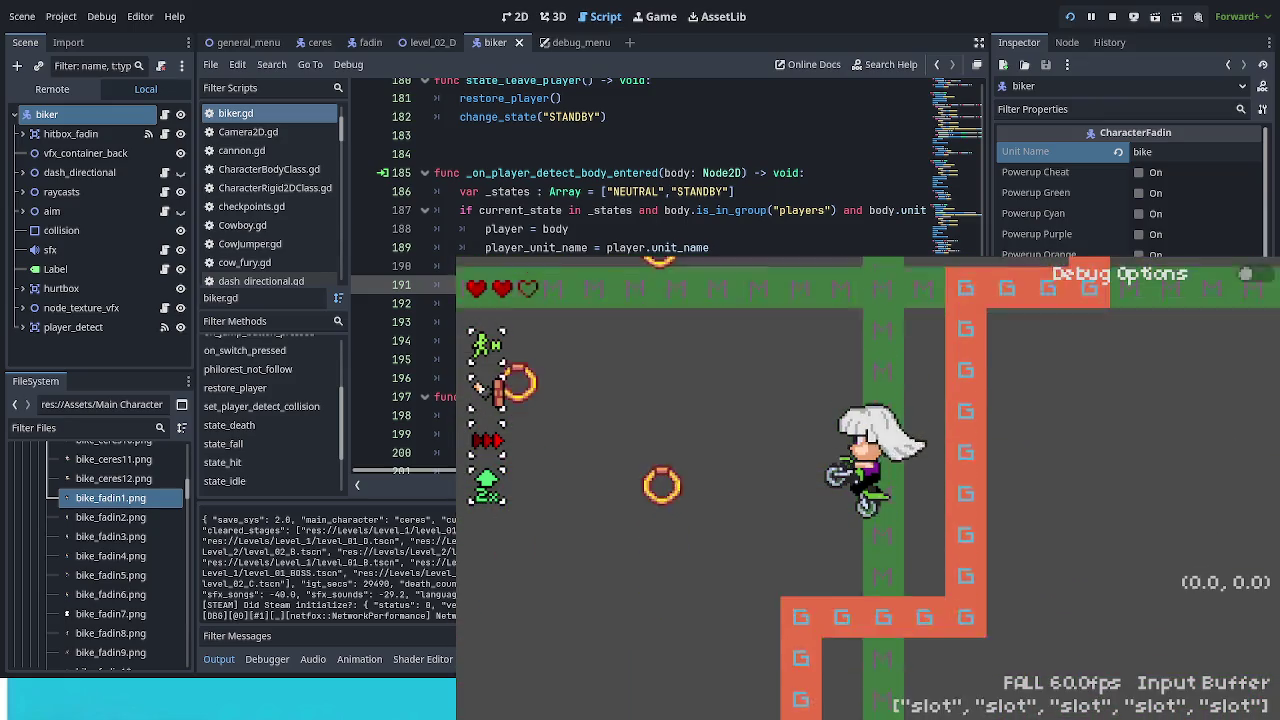
pyautogui.press('Left')
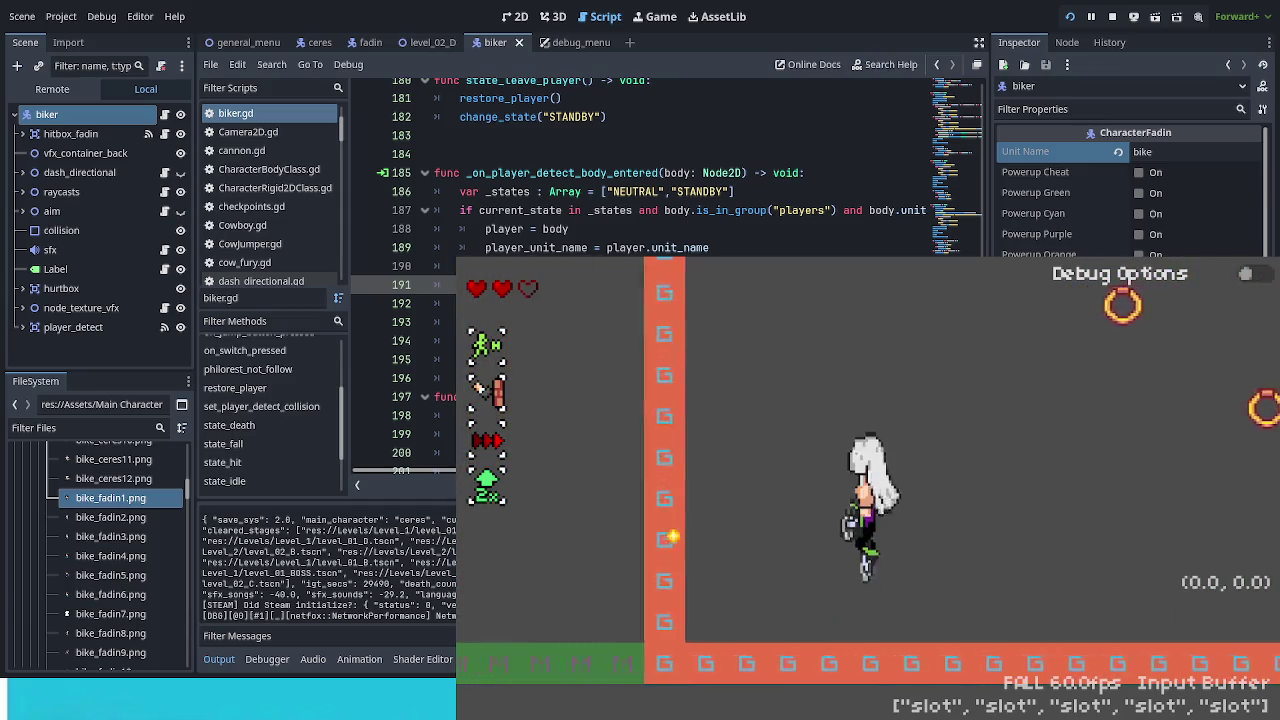
pyautogui.press('Right')
# Step: Get off the bike, test jump and dash on foot, then get back on
pyautogui.press('Left')
pyautogui.press('x')
pyautogui.press('space')
pyautogui.press('Right')
pyautogui.press('shift')
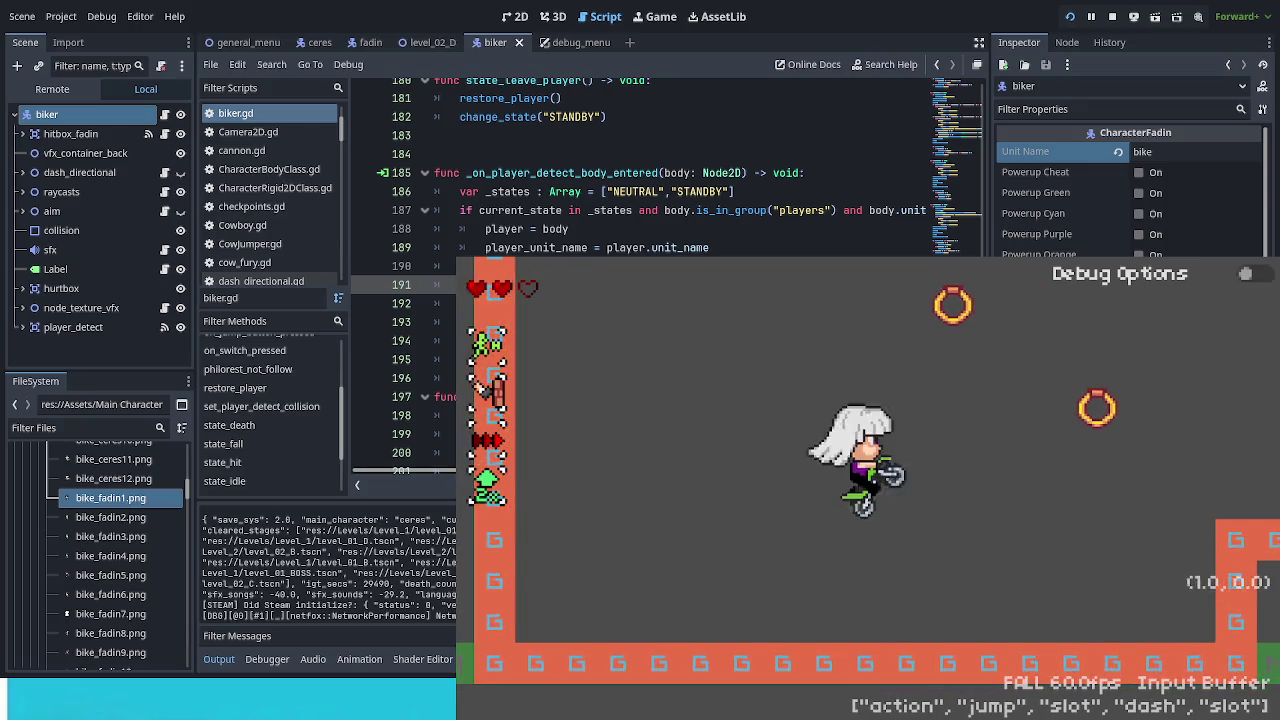
pyautogui.press('space')
# Step: Ride the bike back and forth into the green area, jump, stop, and pause the game
pyautogui.press('Left')
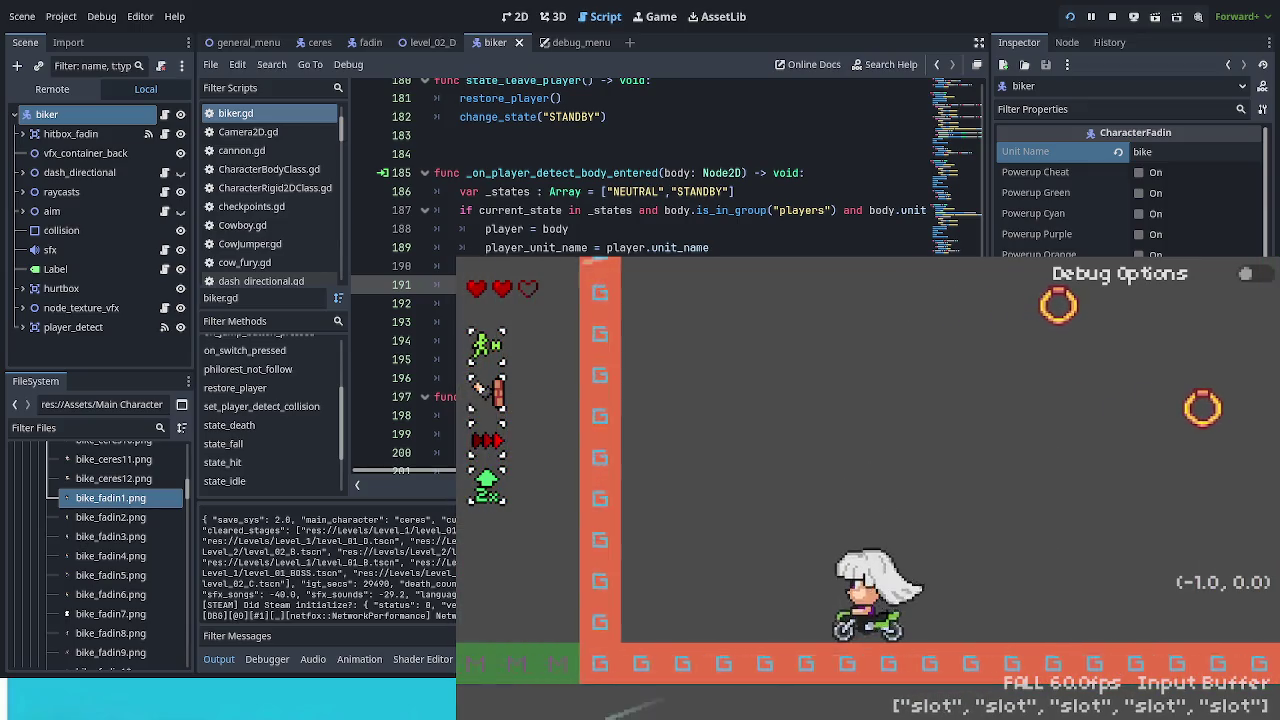
pyautogui.press('Right')
pyautogui.press('Left')
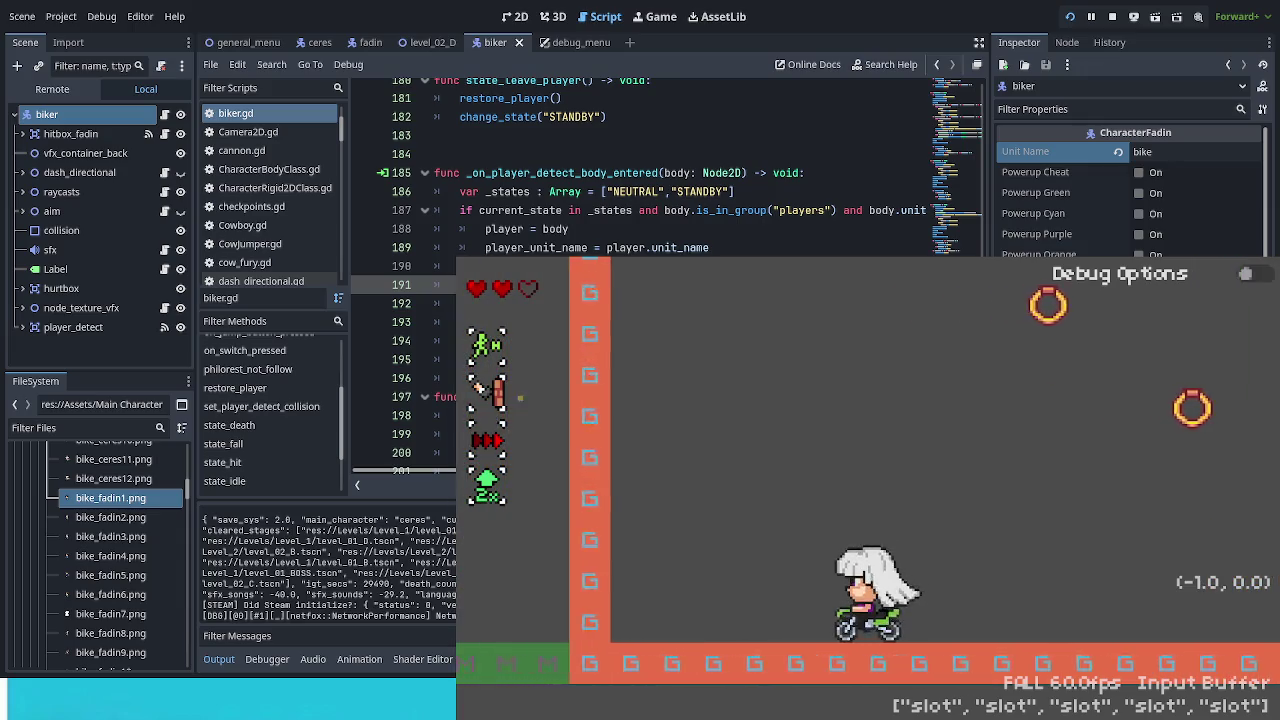
pyautogui.press('Right')
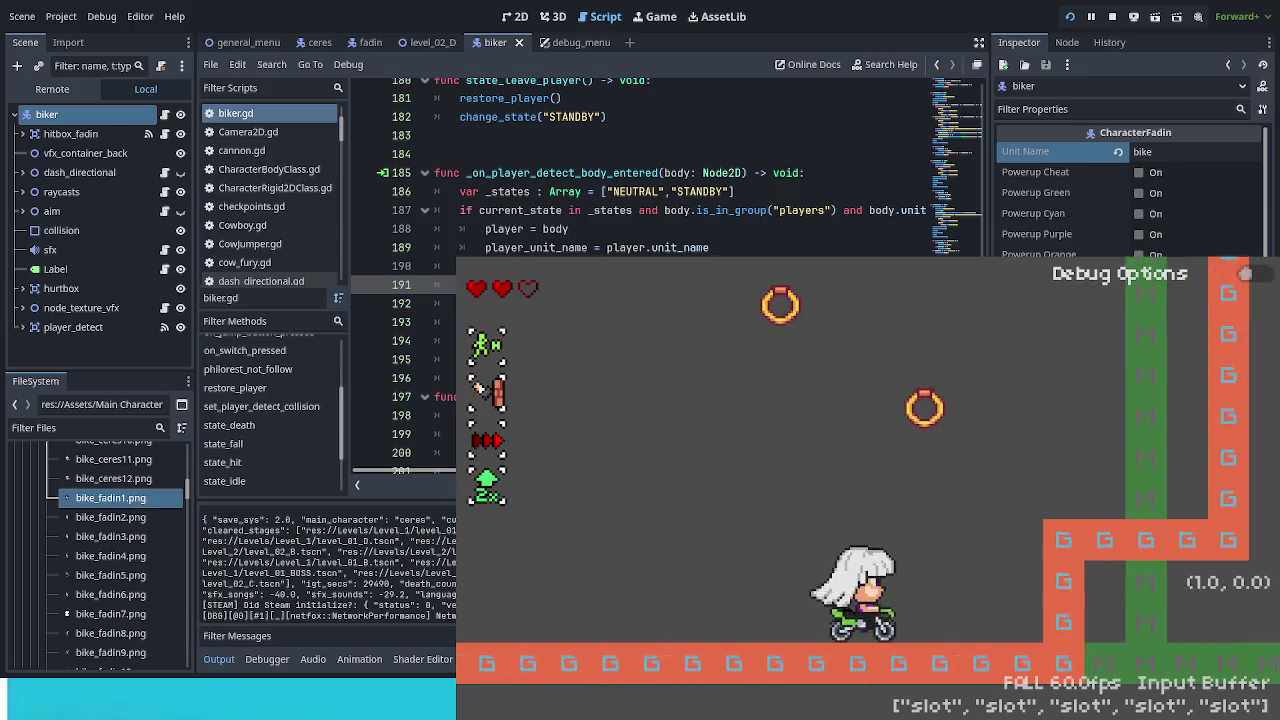
pyautogui.press('Left')
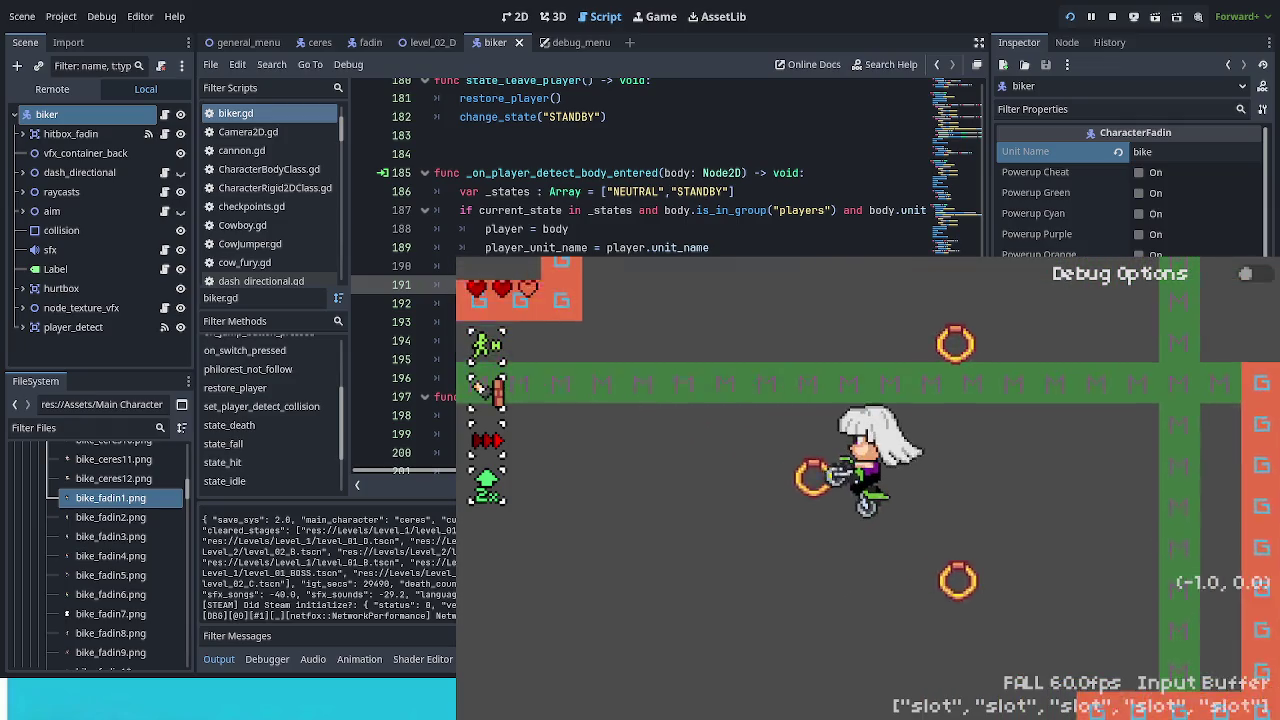
pyautogui.press('Right')
pyautogui.press('Right')
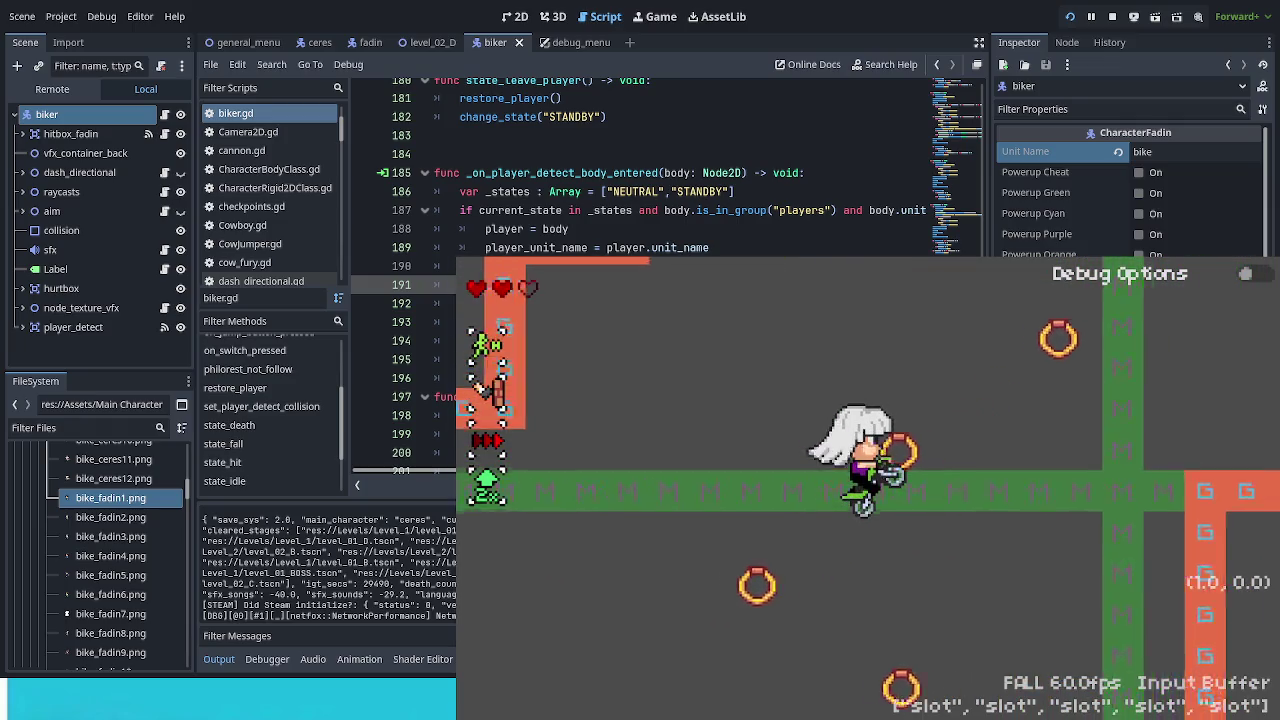
pyautogui.press('Right')
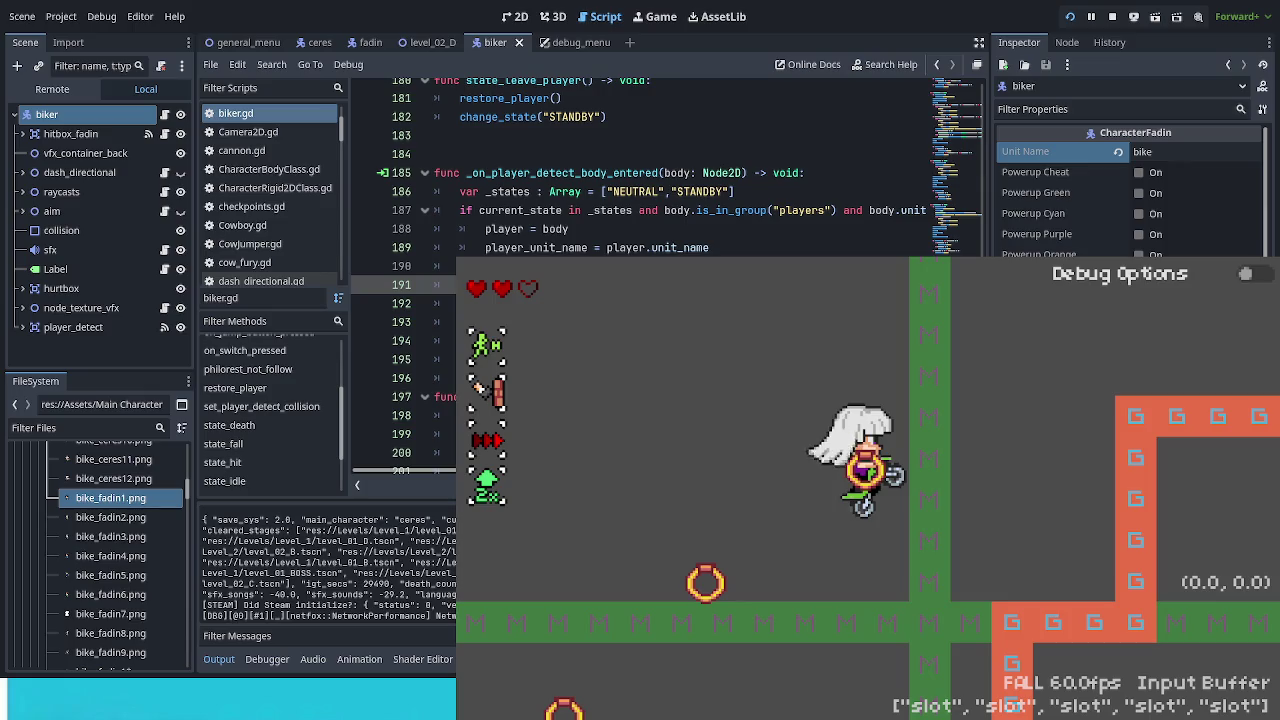
pyautogui.press('Left')
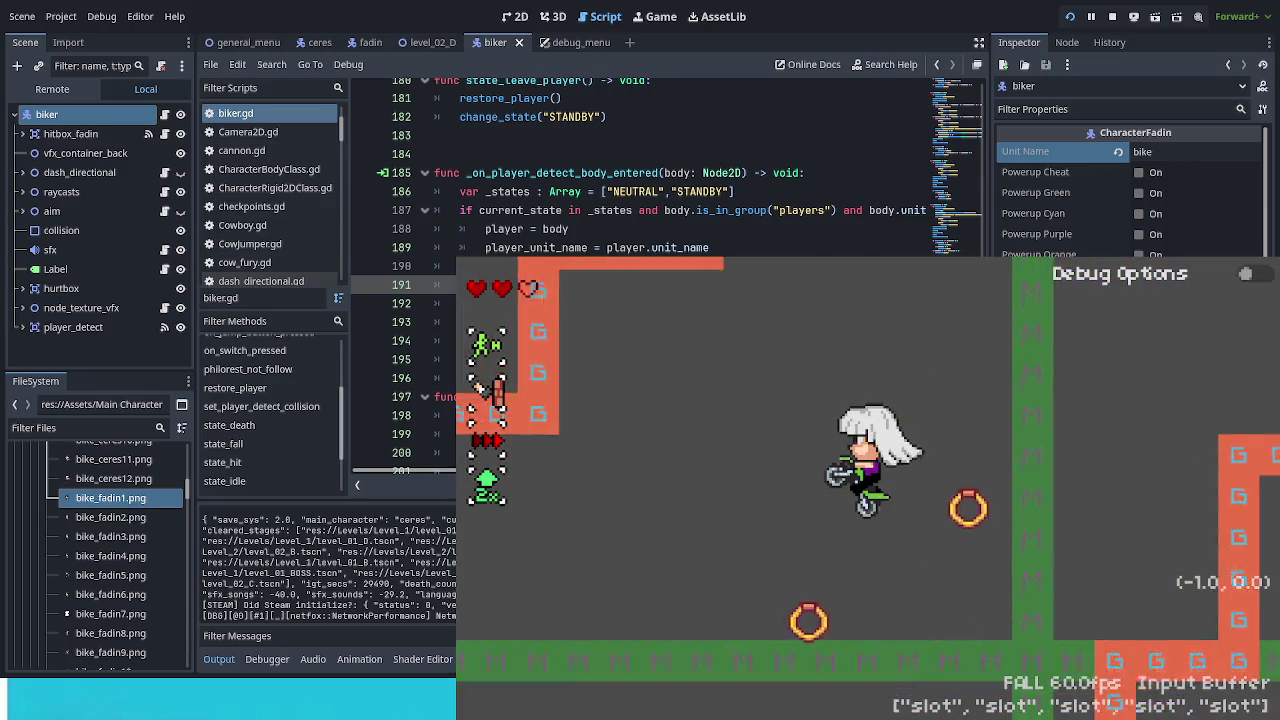
pyautogui.press('Left')
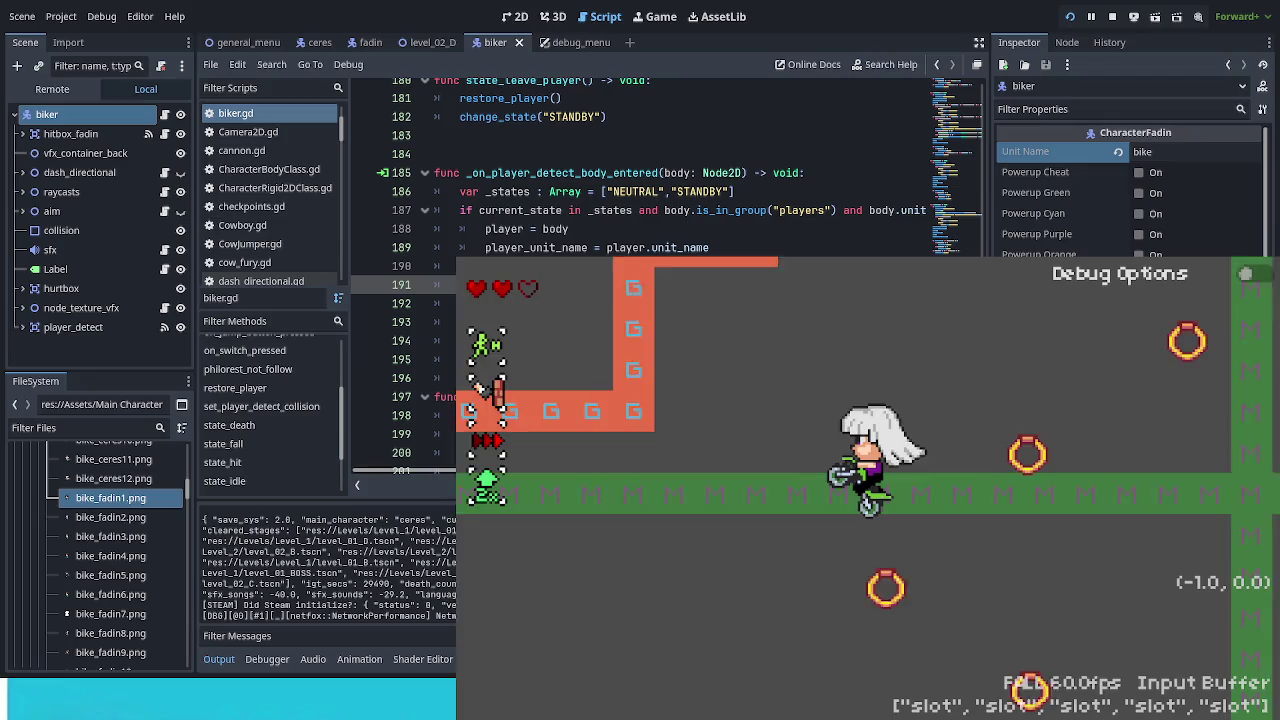
pyautogui.press('Left')
pyautogui.press('Right')
pyautogui.press('space')
pyautogui.press('Left')
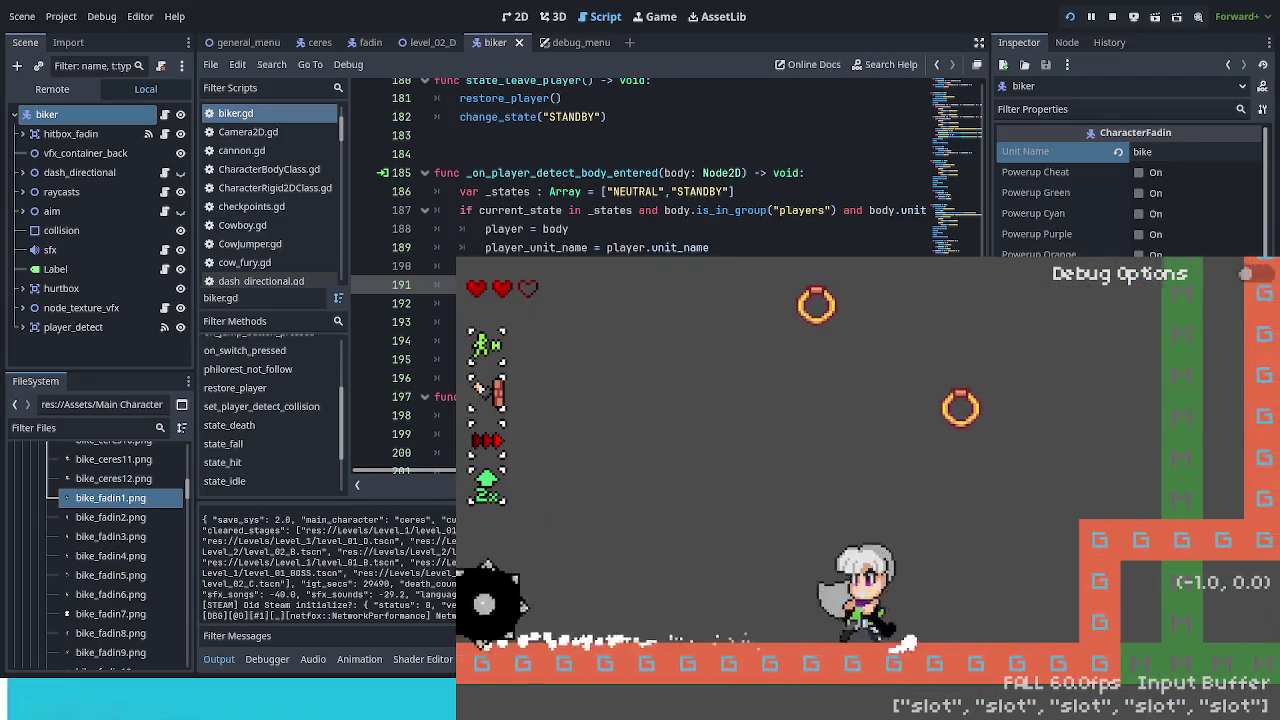
pyautogui.press('Right')
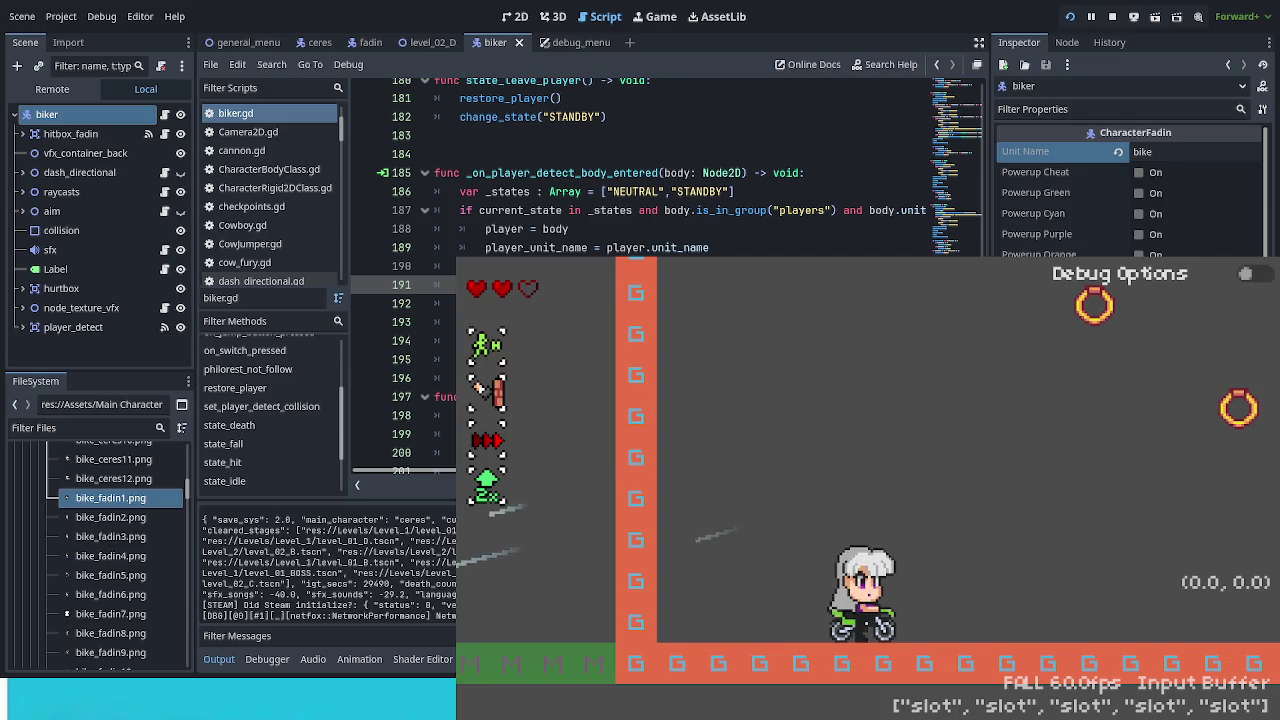
pyautogui.press('Escape')
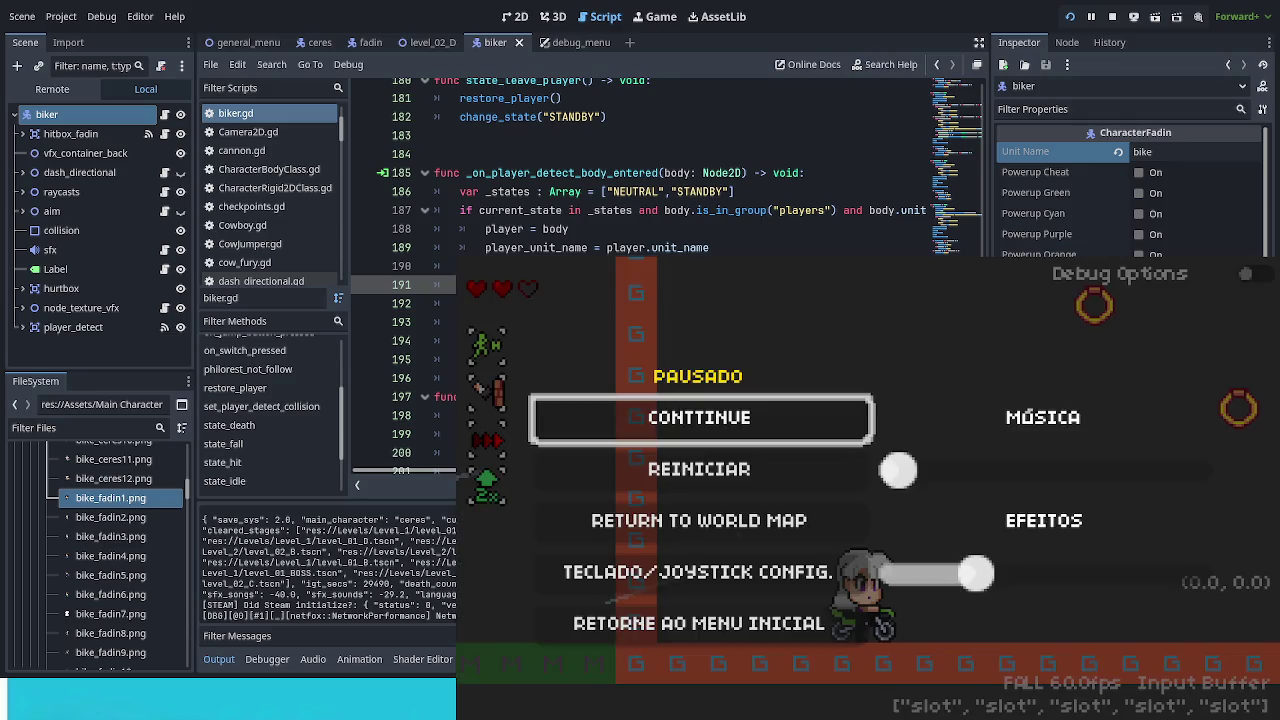
# Step: Resume the game, get off the bike, and jump and air-dash via a ring back beside the motorbike
pyautogui.press('Escape')
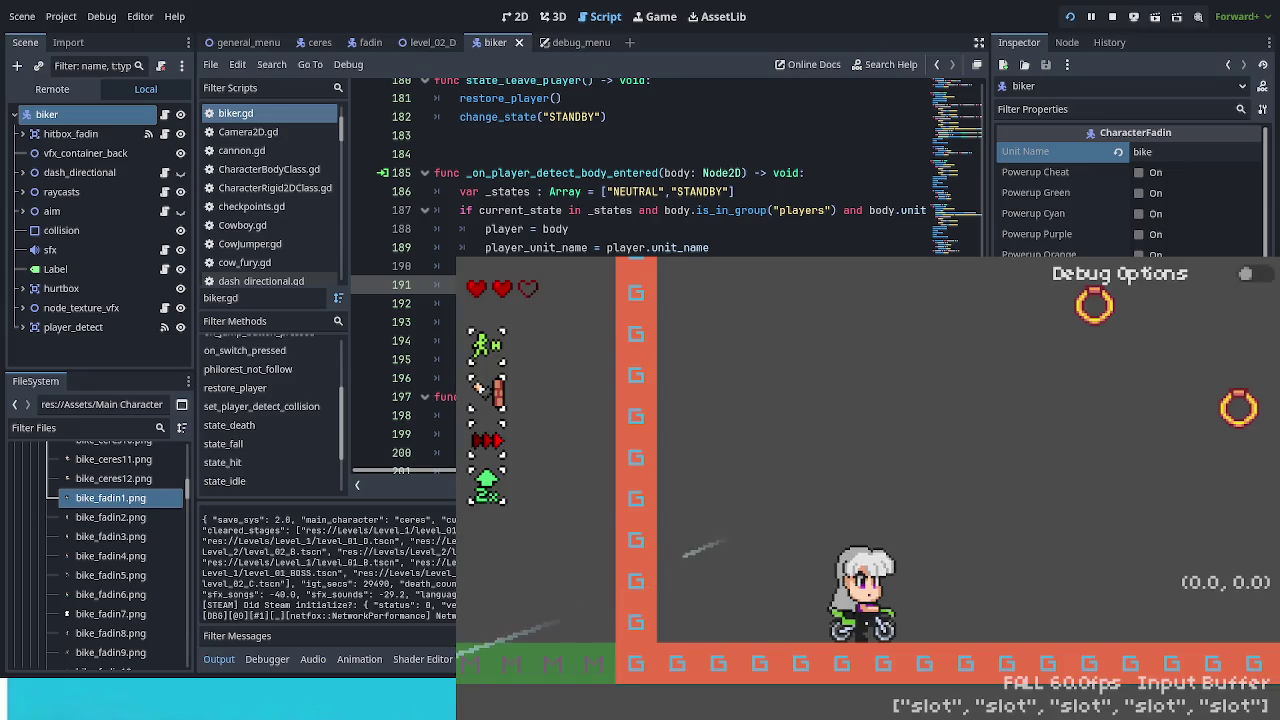
pyautogui.press('Right')
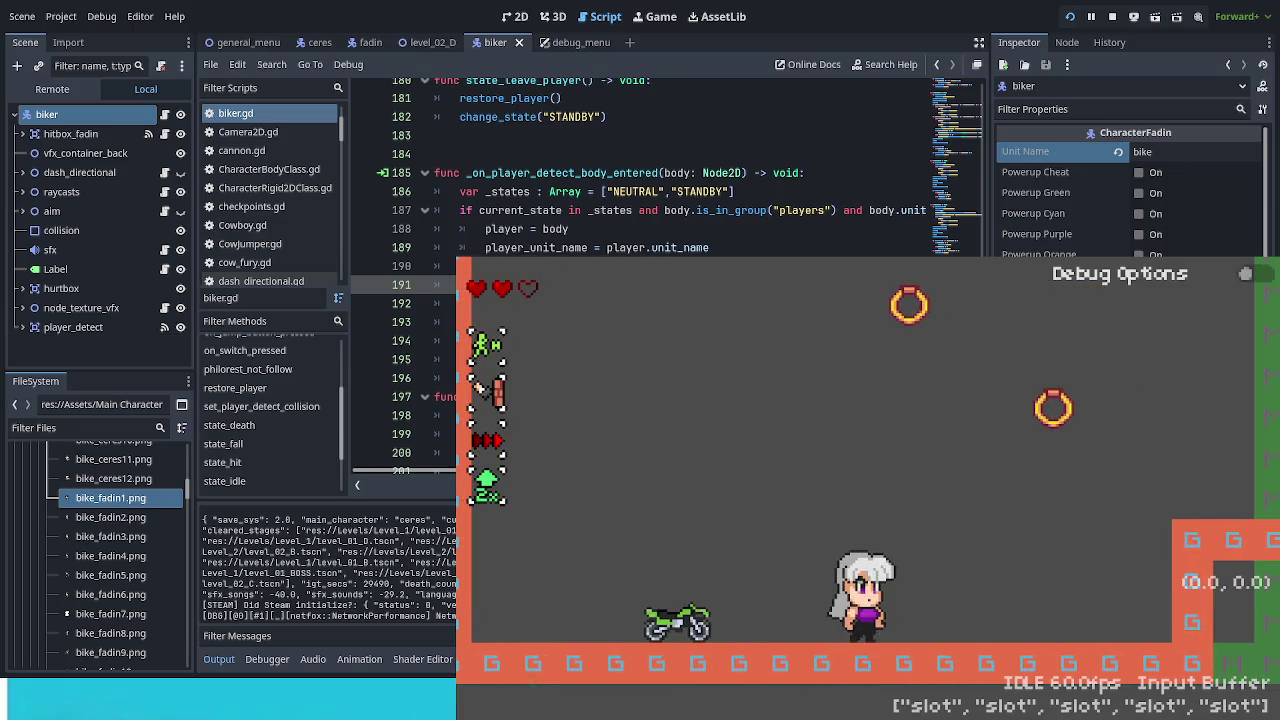
pyautogui.press('space')
pyautogui.press('Left')
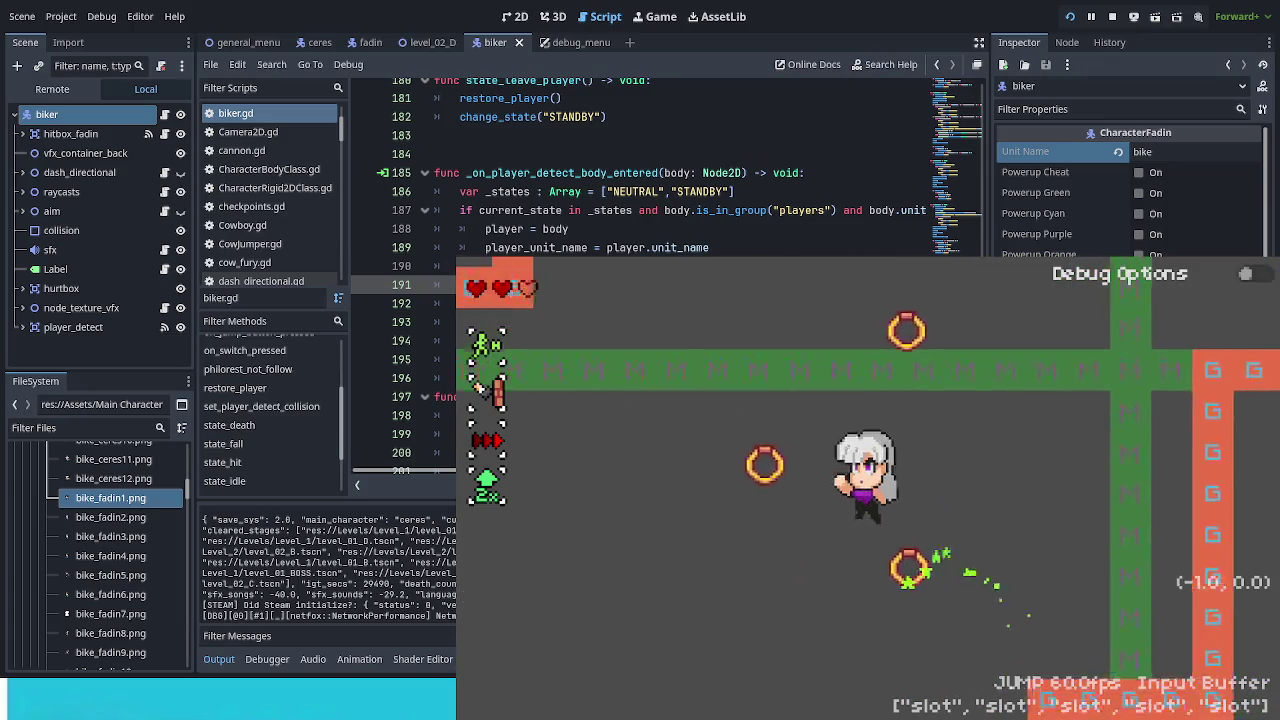
pyautogui.press('space')
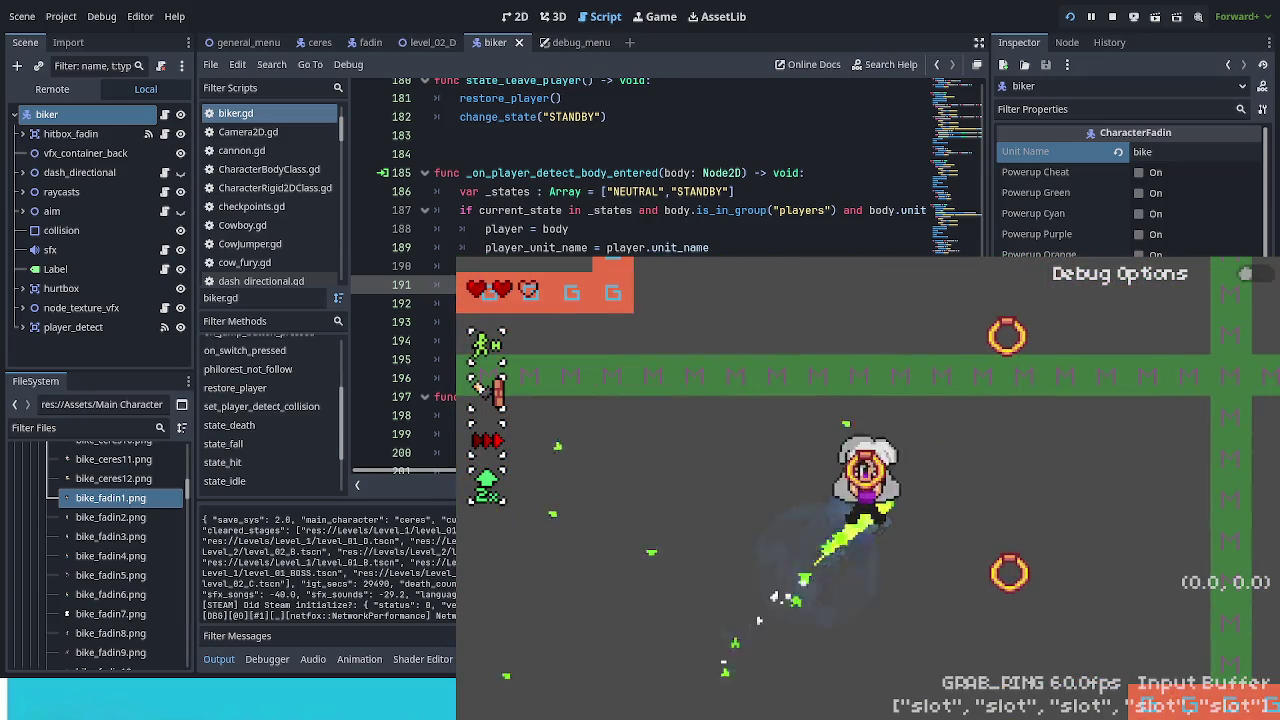
pyautogui.press('Right')
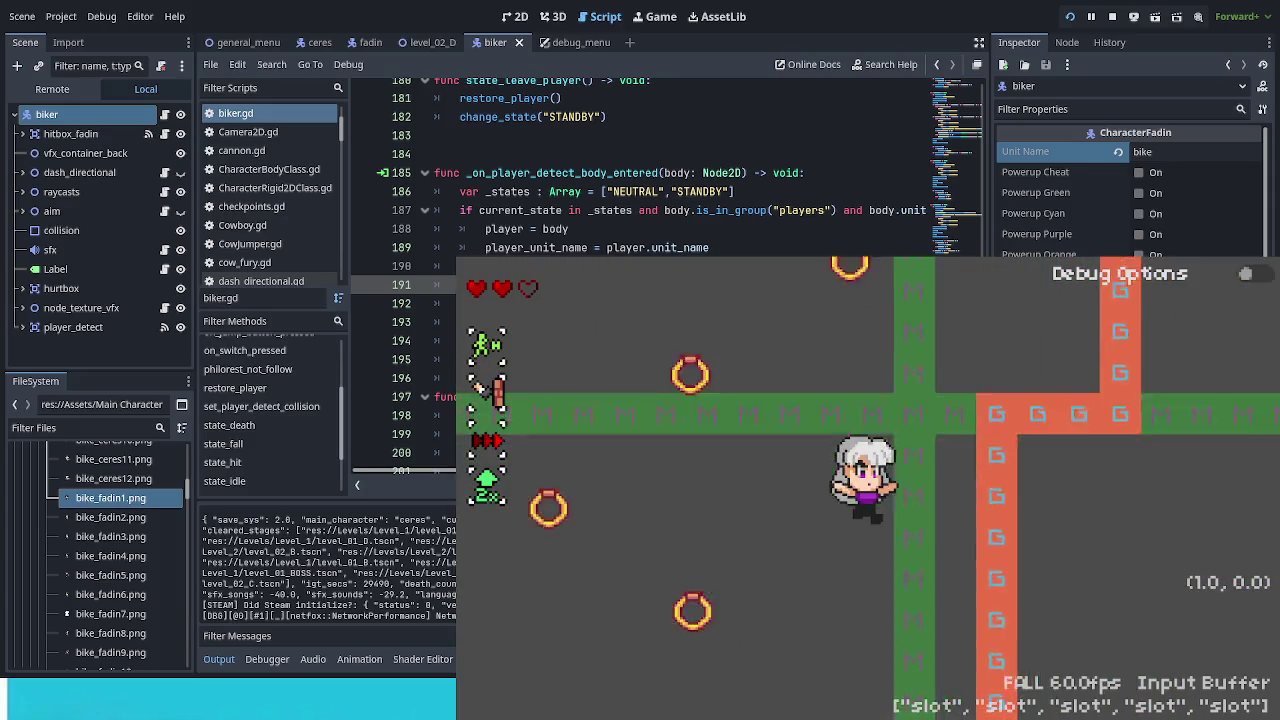
pyautogui.press('space')
pyautogui.press('Left')
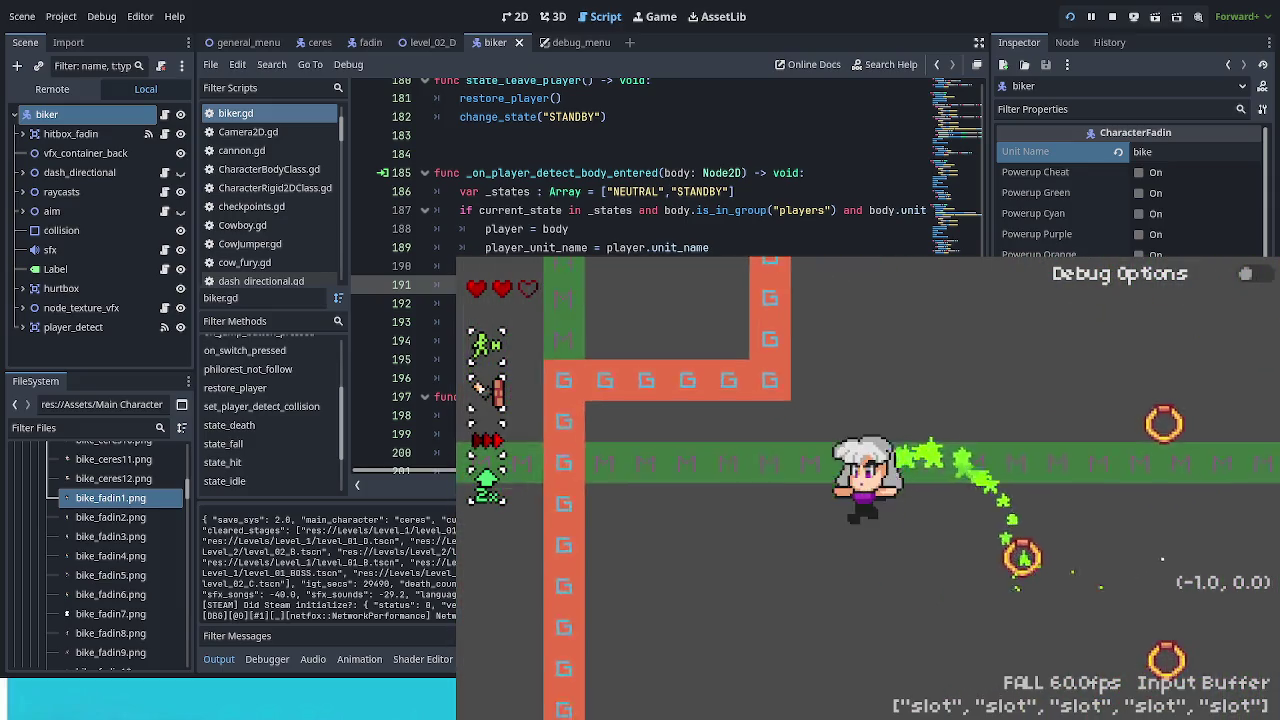
pyautogui.press('Up')
pyautogui.press('space')
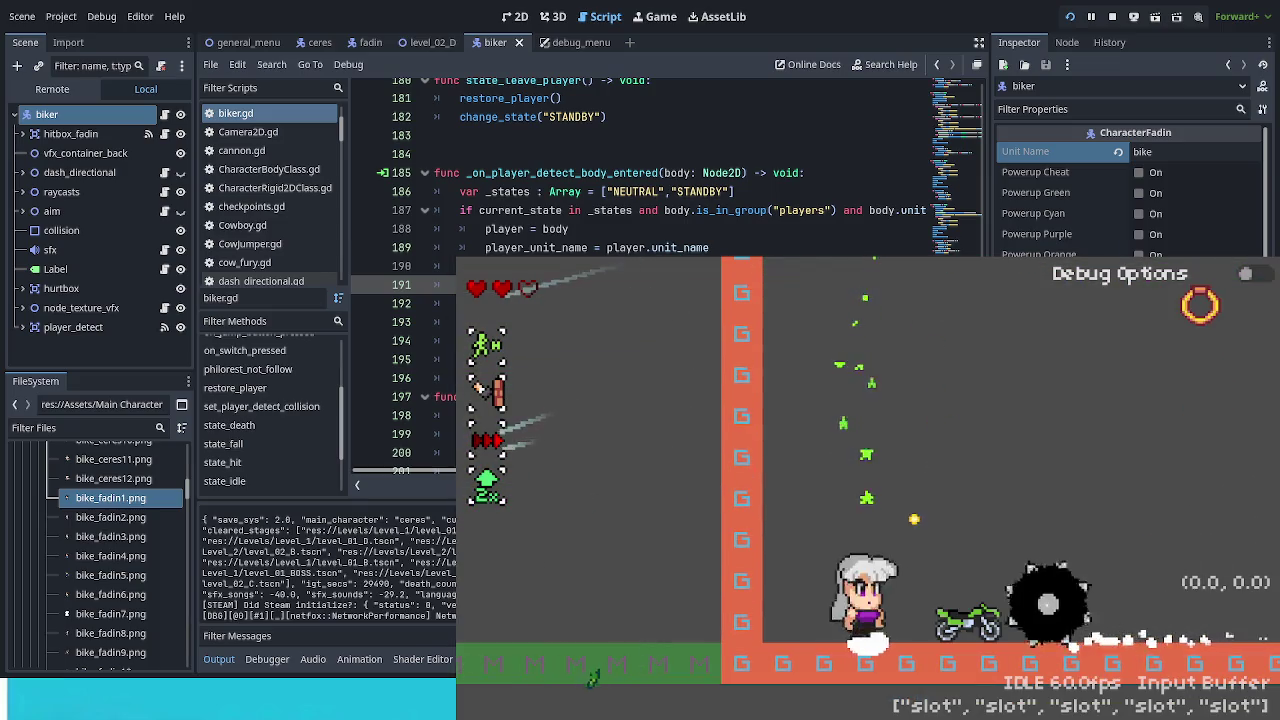
# Step: Remount the motorbike, then leave it with an air dash and dash diagonally up-right
pyautogui.press('Right')
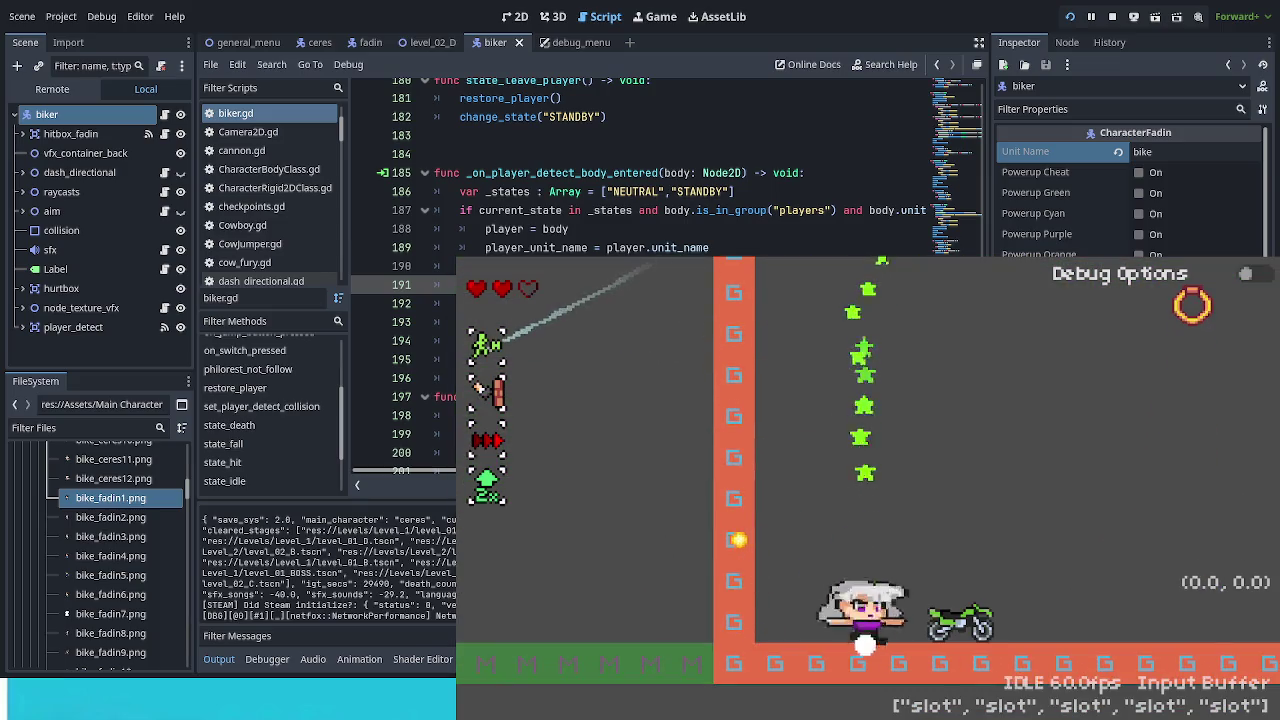
pyautogui.press('Right')
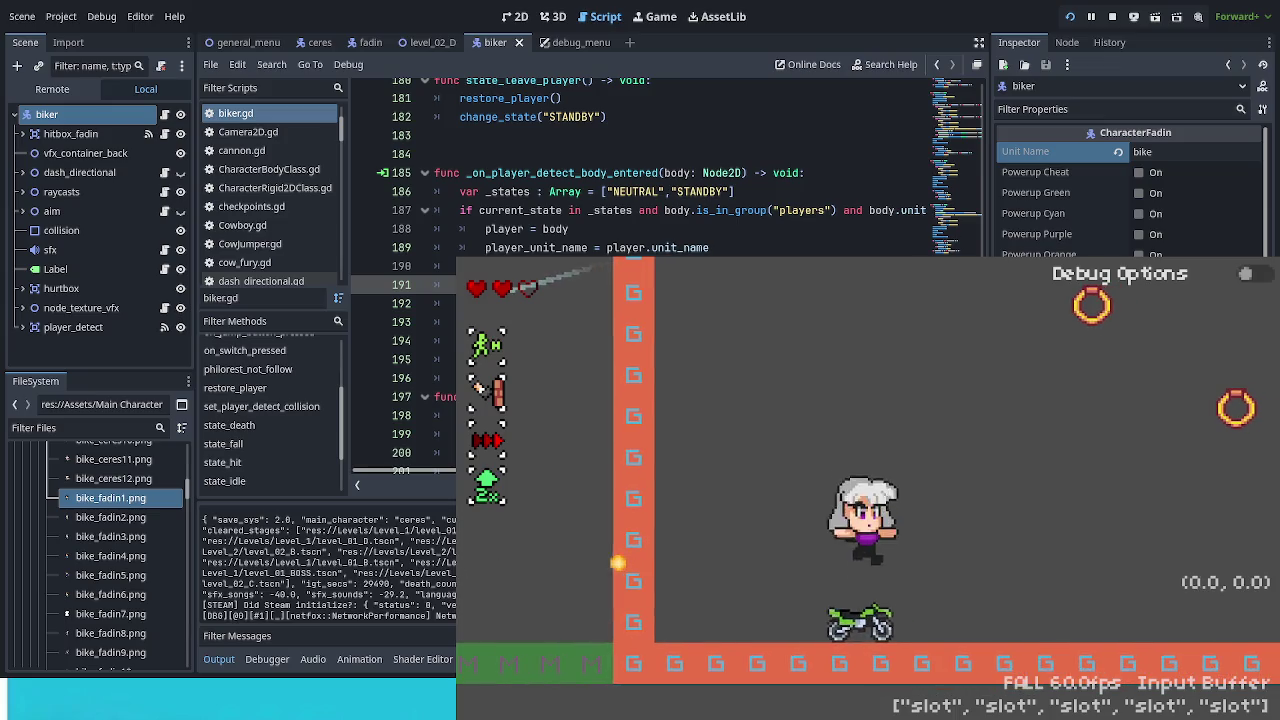
pyautogui.press('Right')
pyautogui.press('Left')
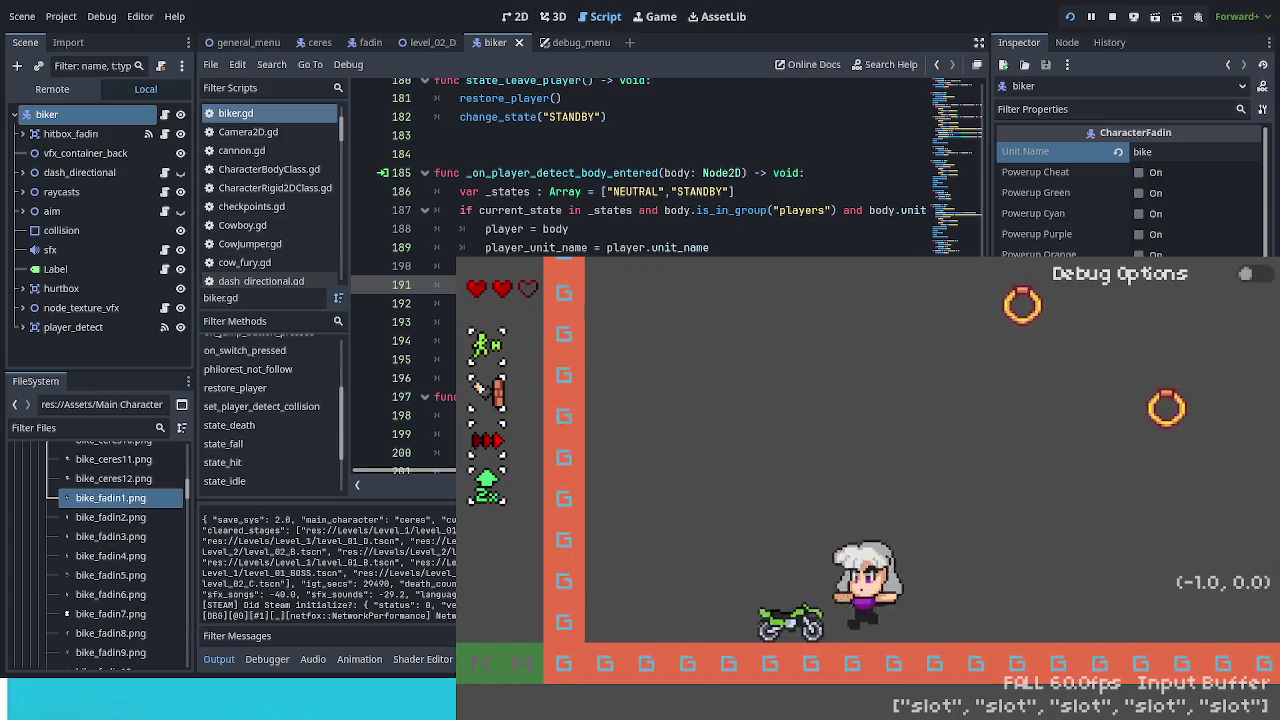
pyautogui.press('shift')
pyautogui.press('Right')
pyautogui.press('Down')
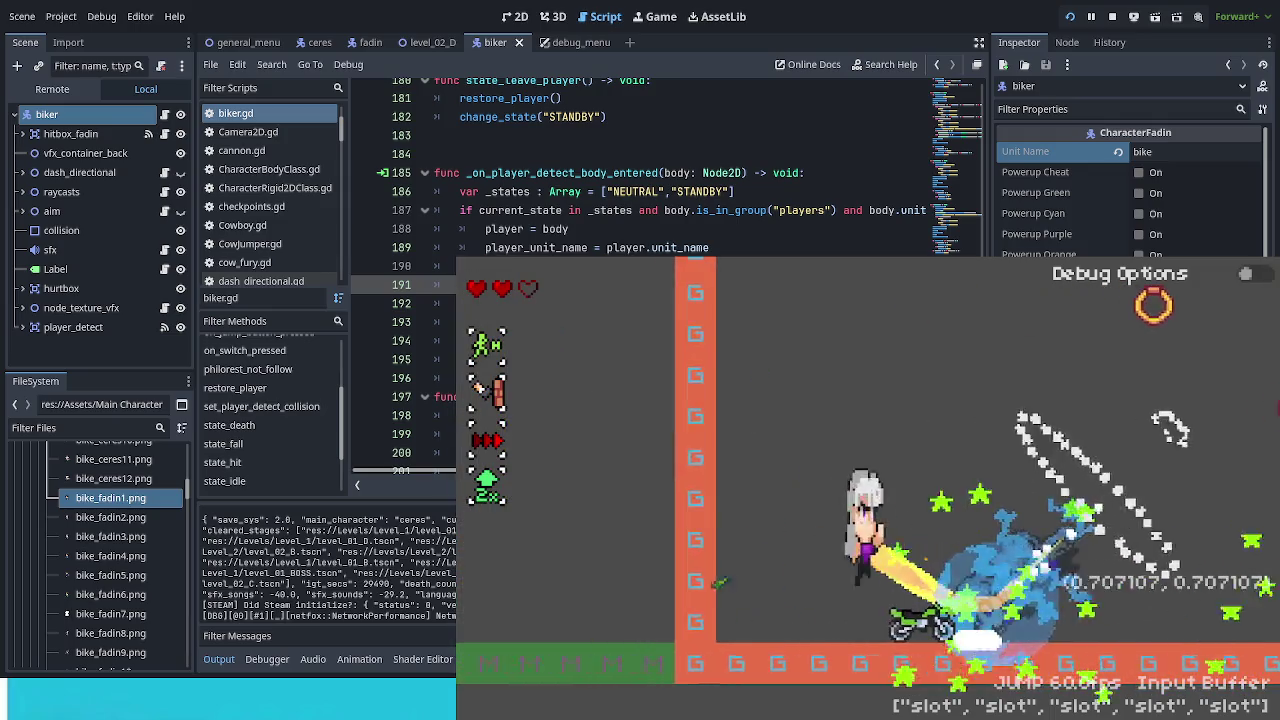
pyautogui.press('space')
pyautogui.press('shift')
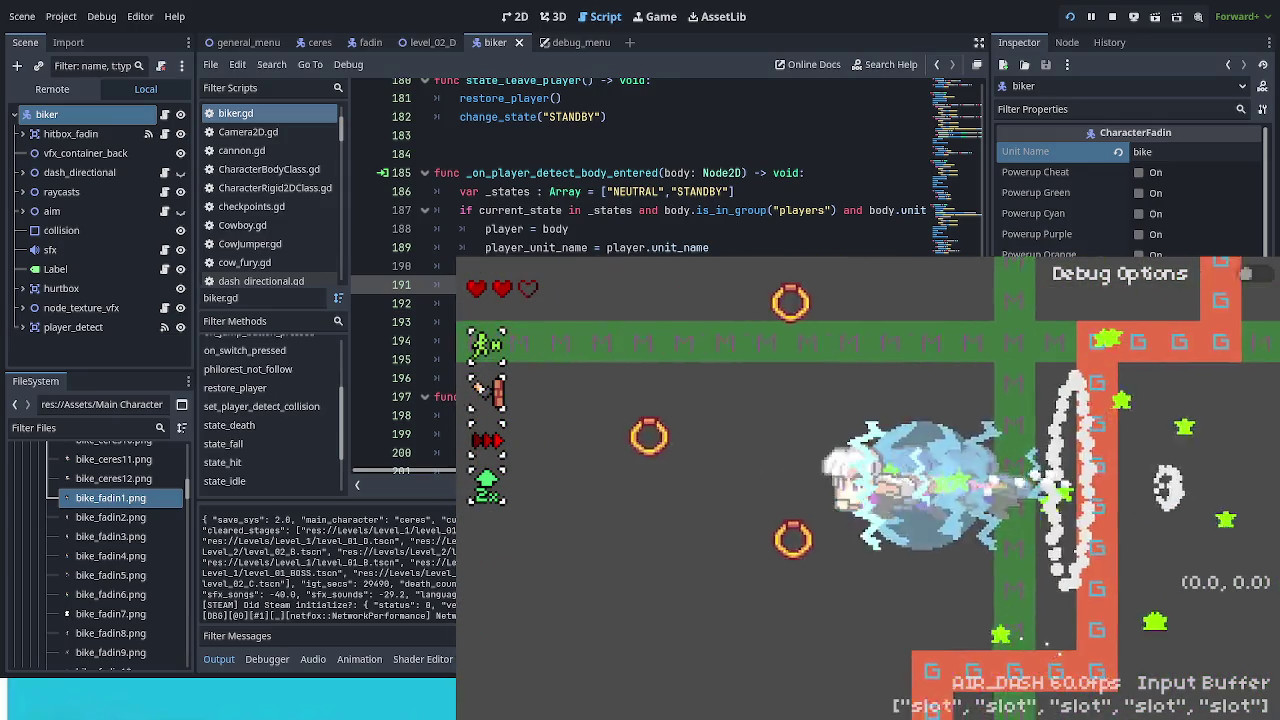
pyautogui.press('Left')
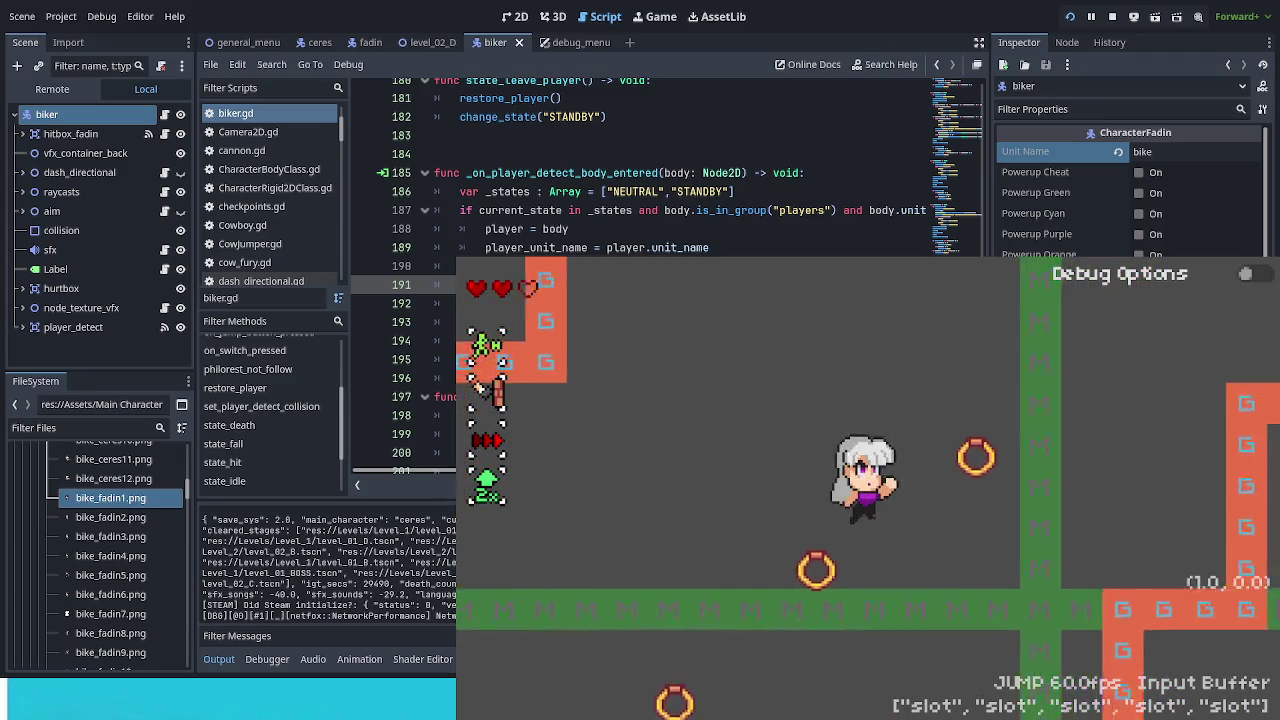
# Step: Jump, land and walk left, then turn and dash right toward the bike
pyautogui.press('x')
pyautogui.press('Left')
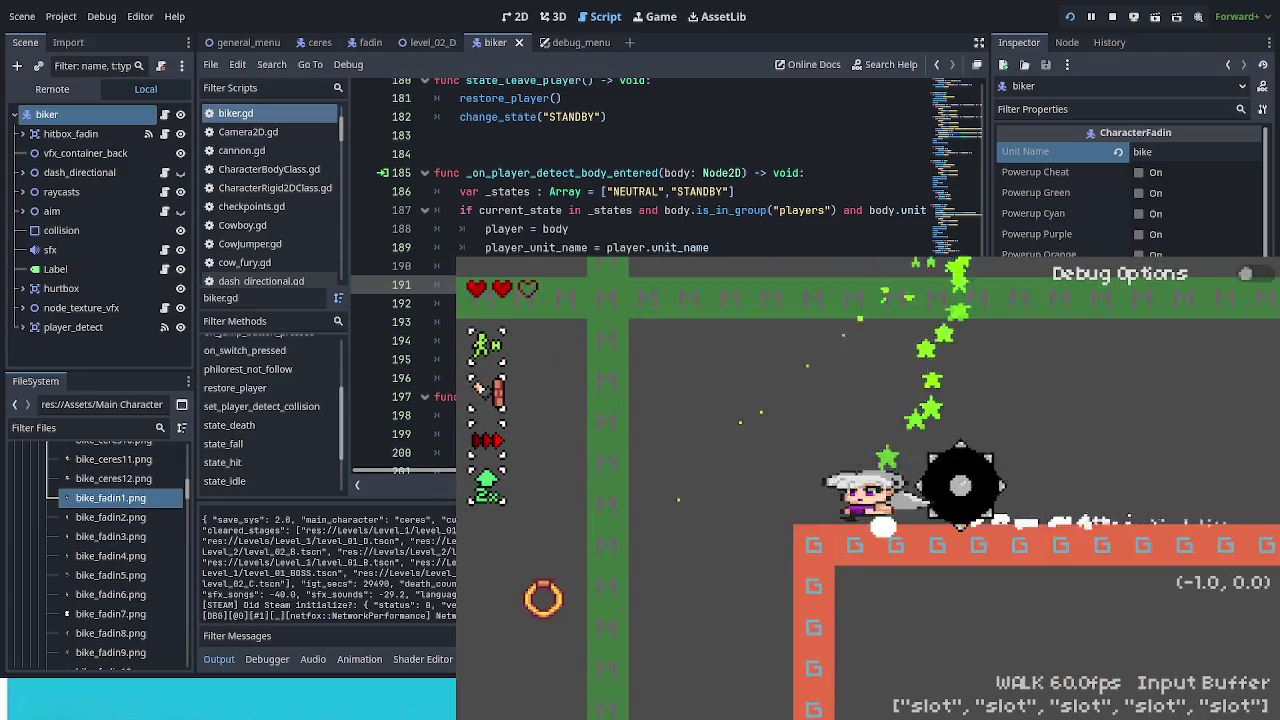
pyautogui.press('Right')
pyautogui.press('Left')
pyautogui.press('Left')
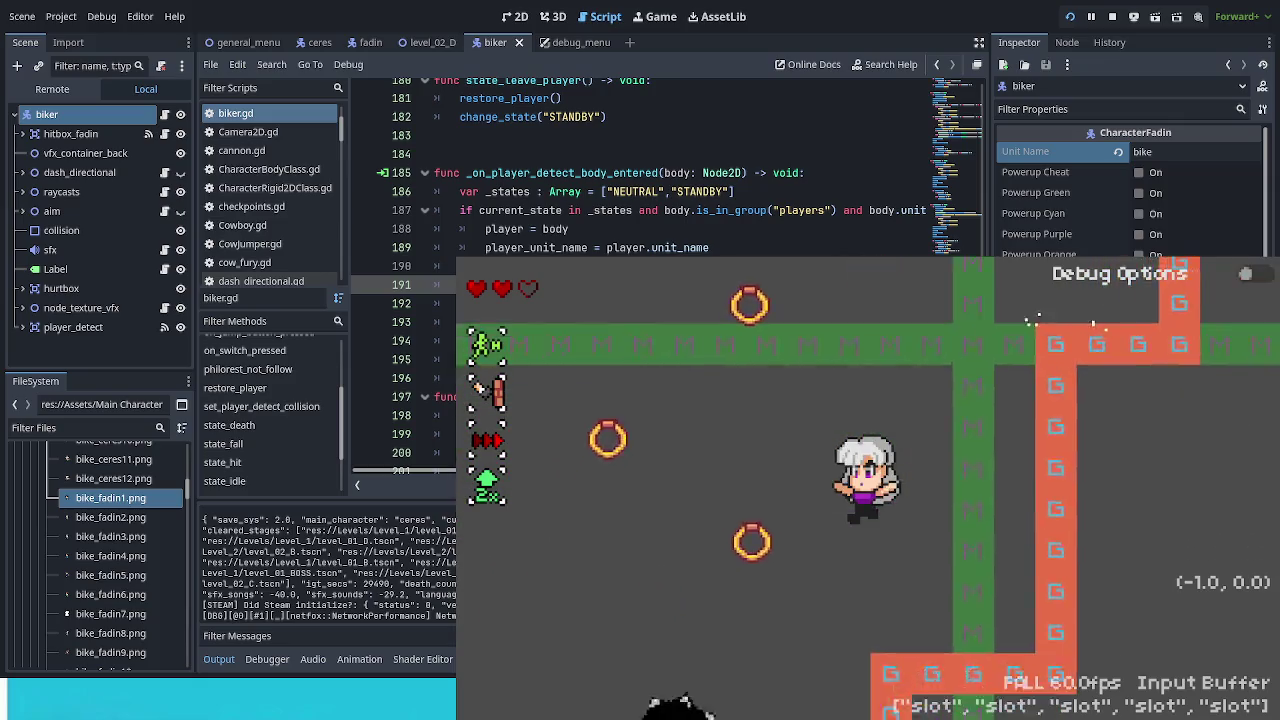
pyautogui.press('Right')
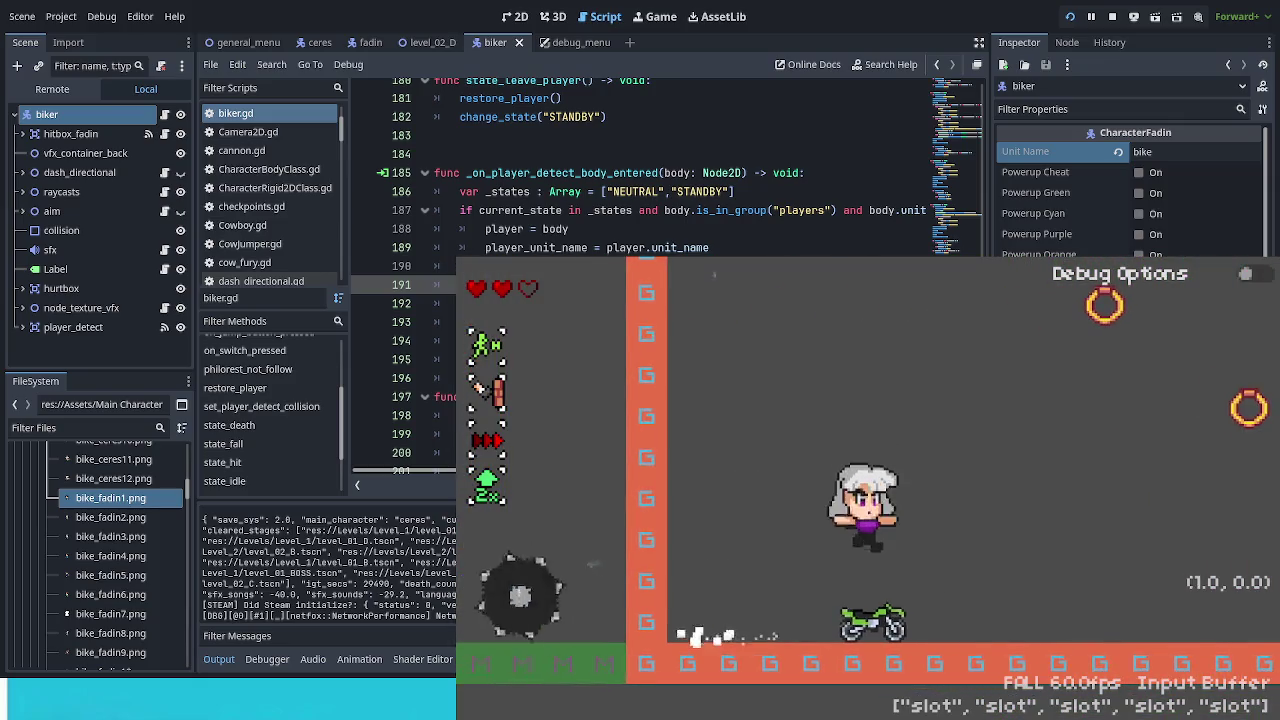
pyautogui.press('x')
# Step: Leave the bike, climb and jump out of the vertical corridor, and air-dash up-right from a ring
pyautogui.press('Up')
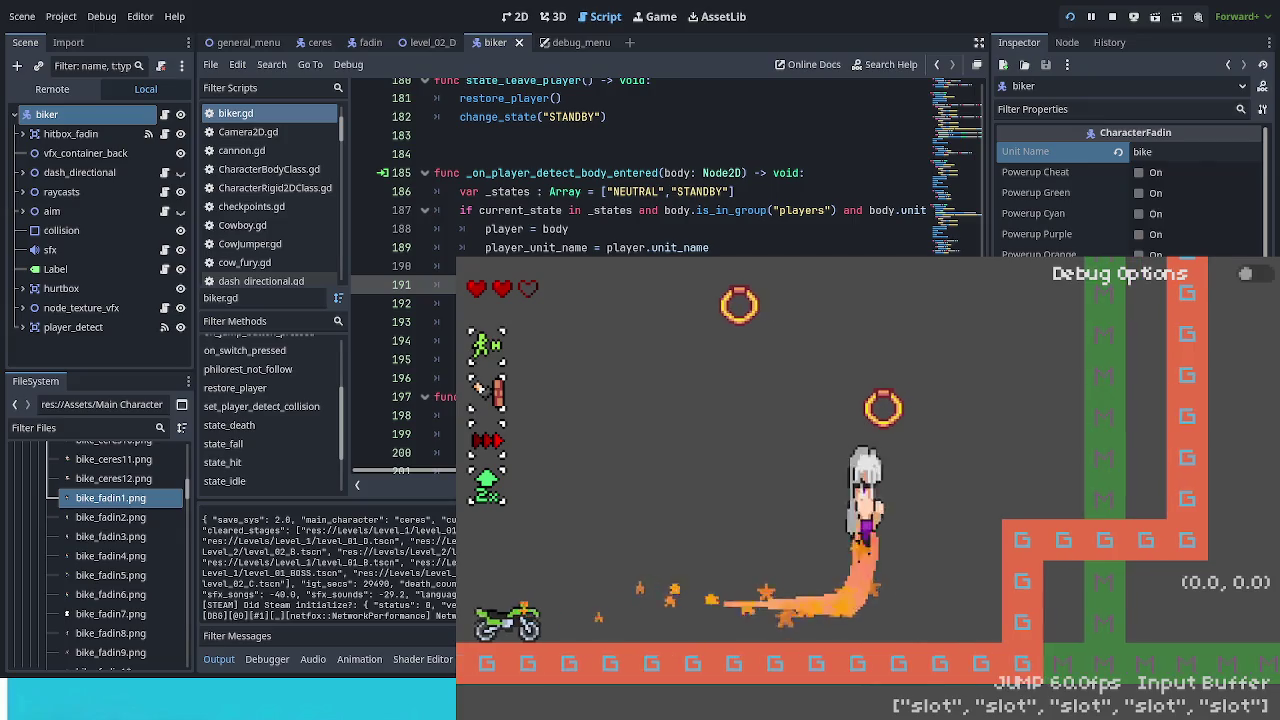
pyautogui.press('Left')
pyautogui.press('z')
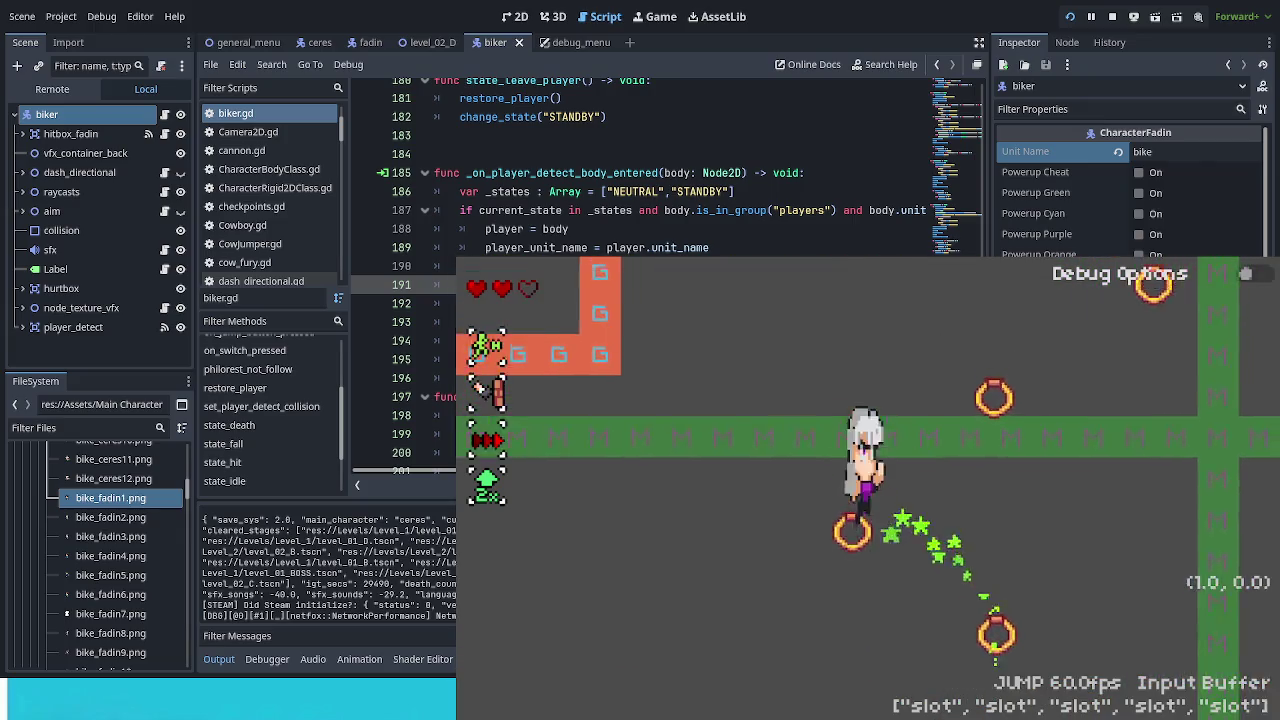
pyautogui.press('Right')
pyautogui.press('x')
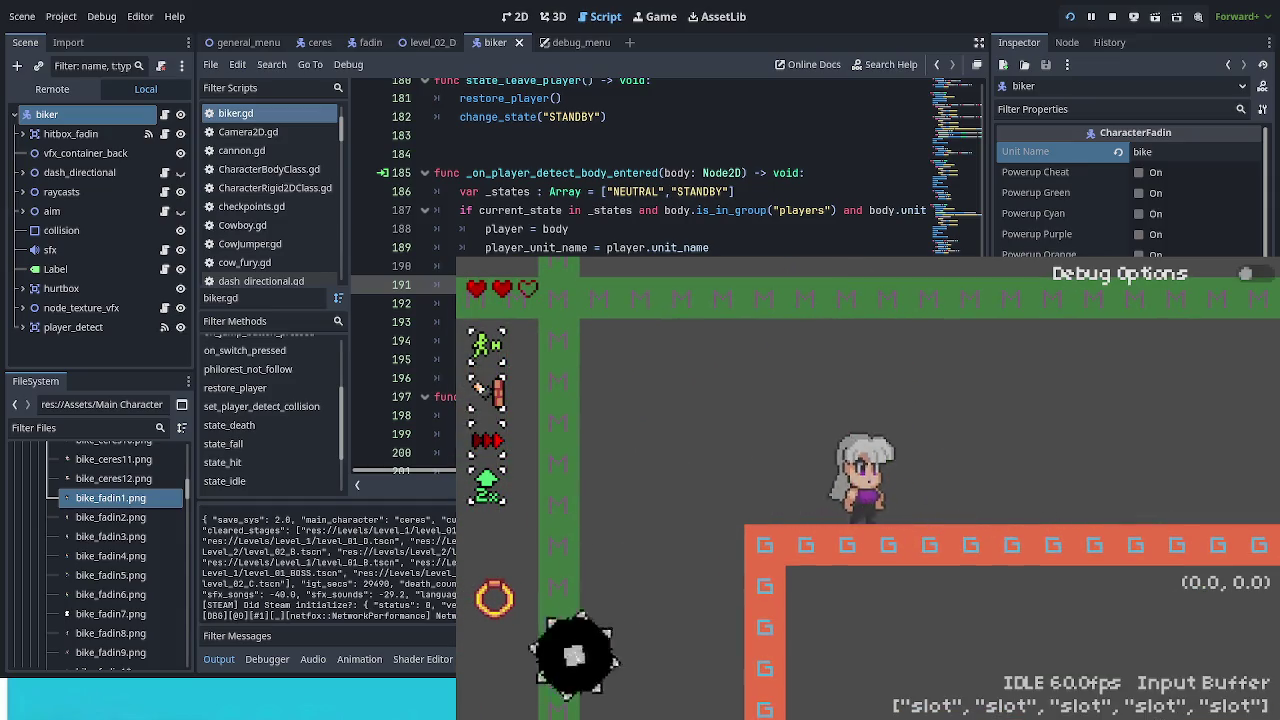
# Step: Stop the game, review _on_player_detect_body_entered and restore_player in biker.gd, then relaunch with F5
pyautogui.press('F8')
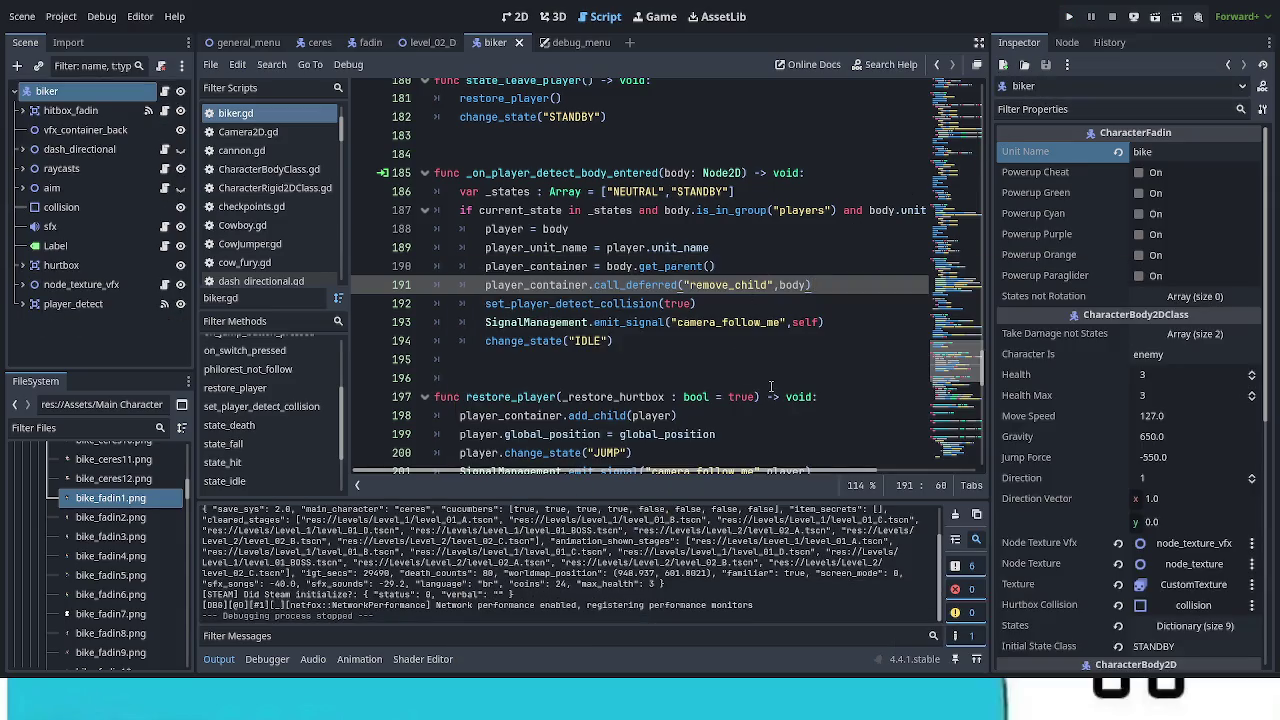
pyautogui.scroll(-3, 768, 377)
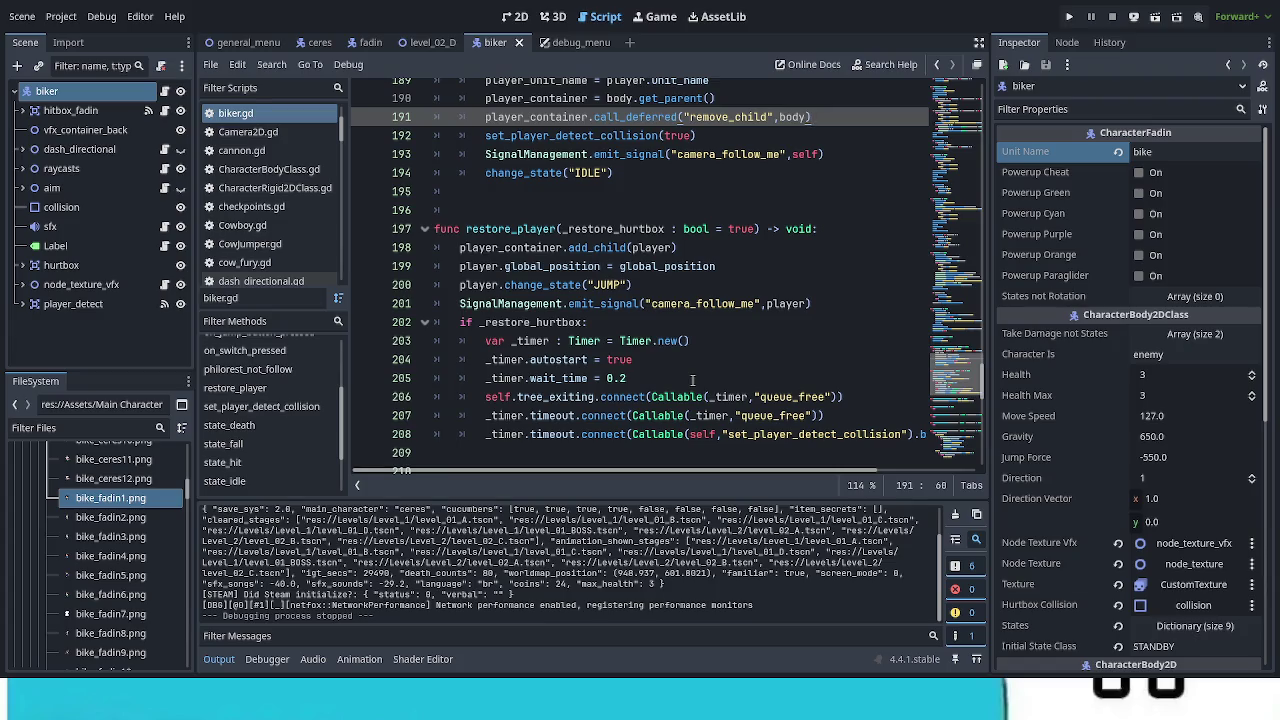
pyautogui.scroll(-1, 692, 380)
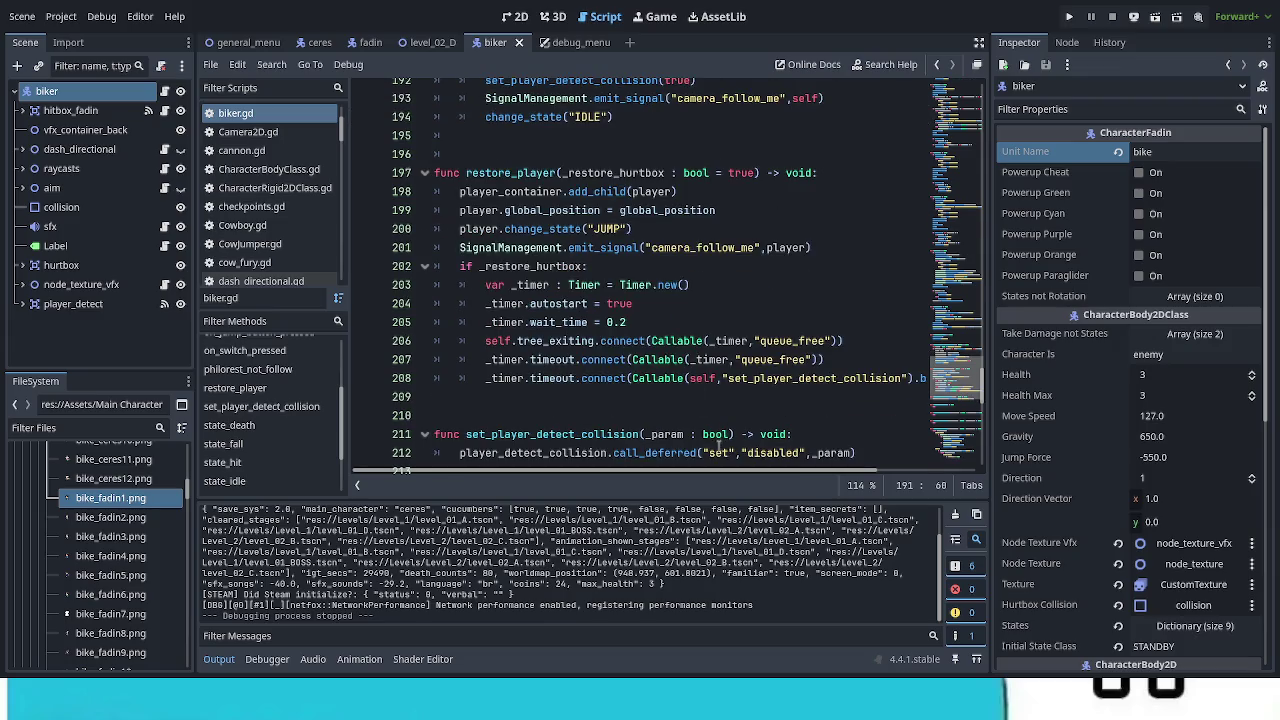
pyautogui.moveTo(740, 470)
pyautogui.mouseDown()
pyautogui.moveTo(845, 485)
pyautogui.moveTo(713, 478)
pyautogui.mouseUp()
pyautogui.scroll(3, 590, 317)
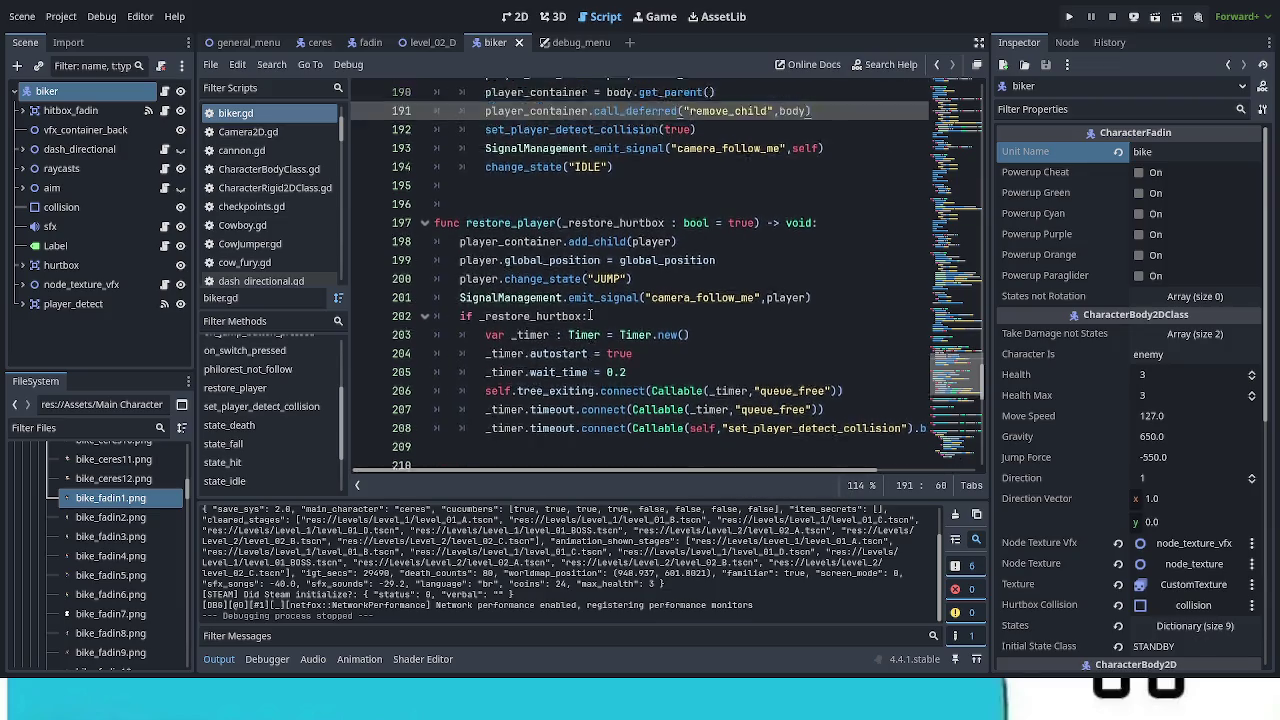
pyautogui.scroll(5, 590, 317)
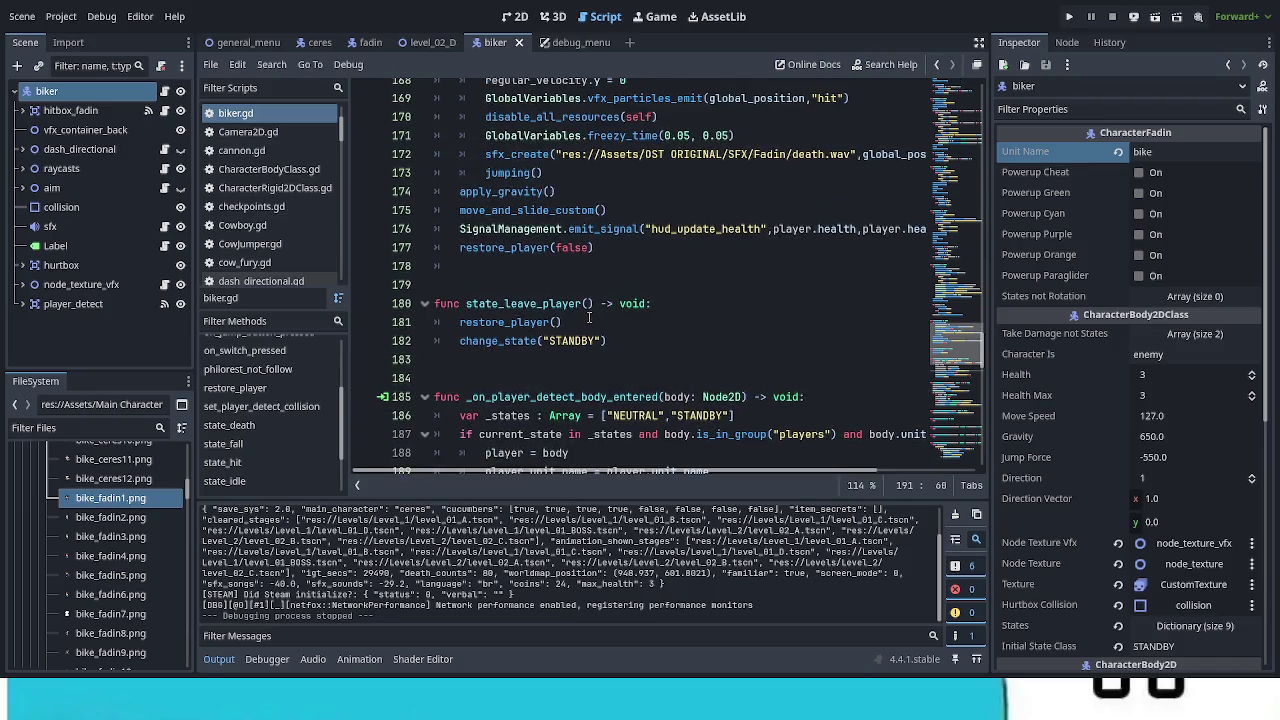
pyautogui.scroll(-12, 589, 317)
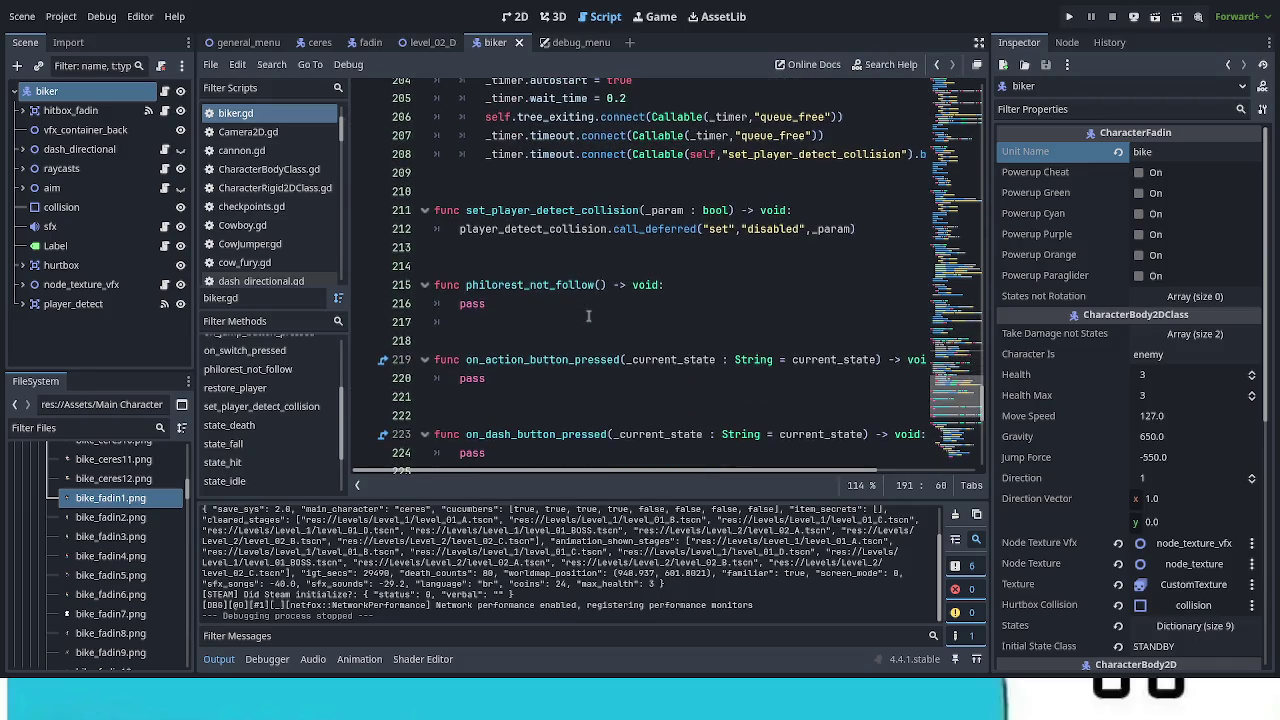
pyautogui.scroll(1, 588, 315)
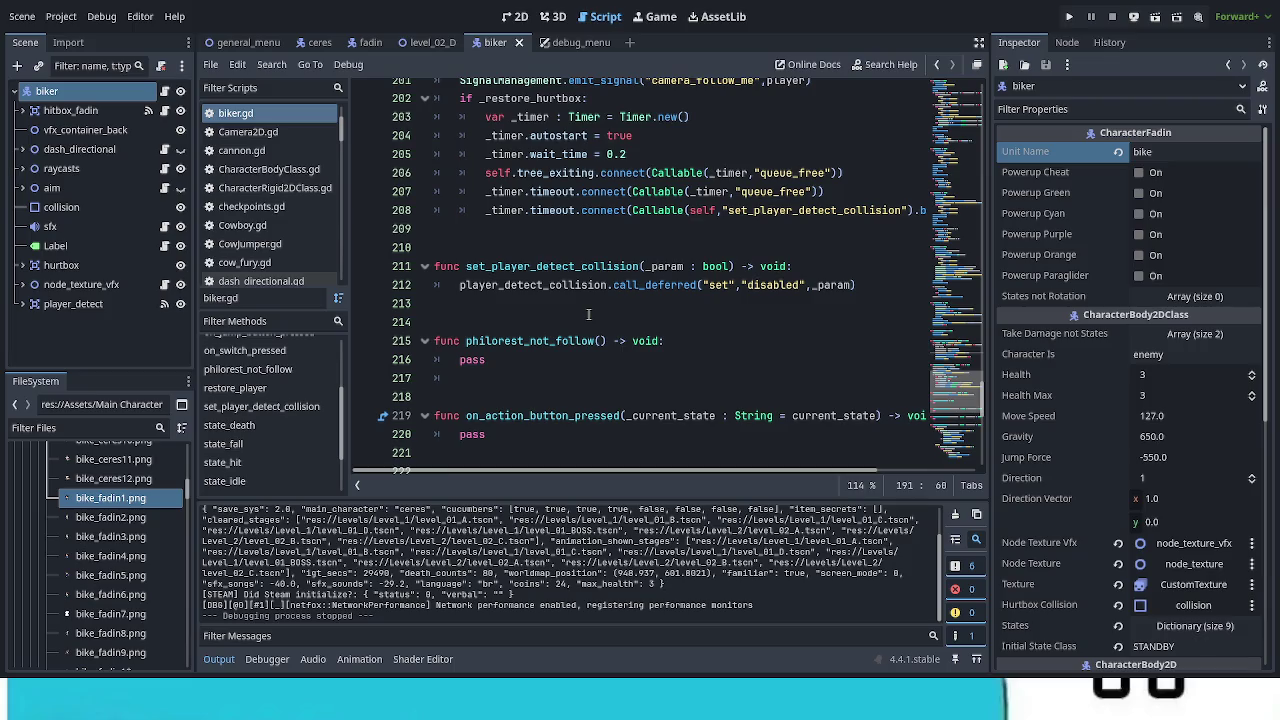
pyautogui.scroll(8, 588, 315)
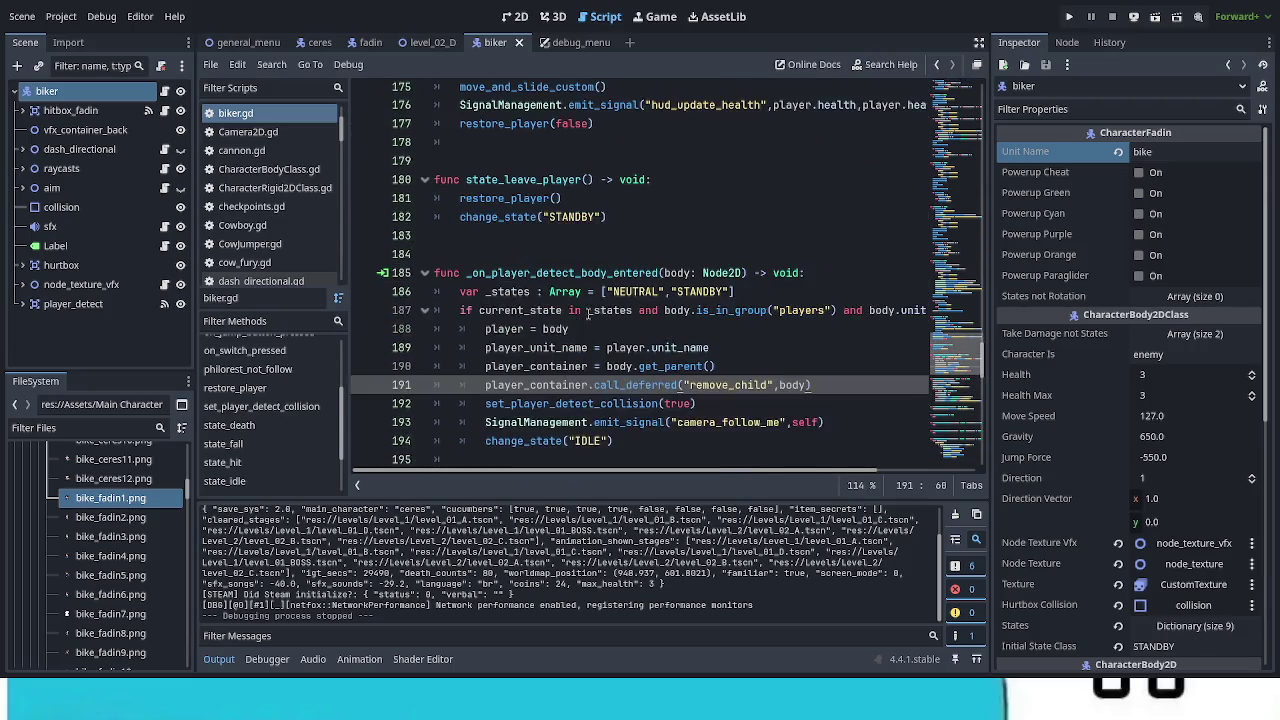
pyautogui.scroll(-1, 588, 315)
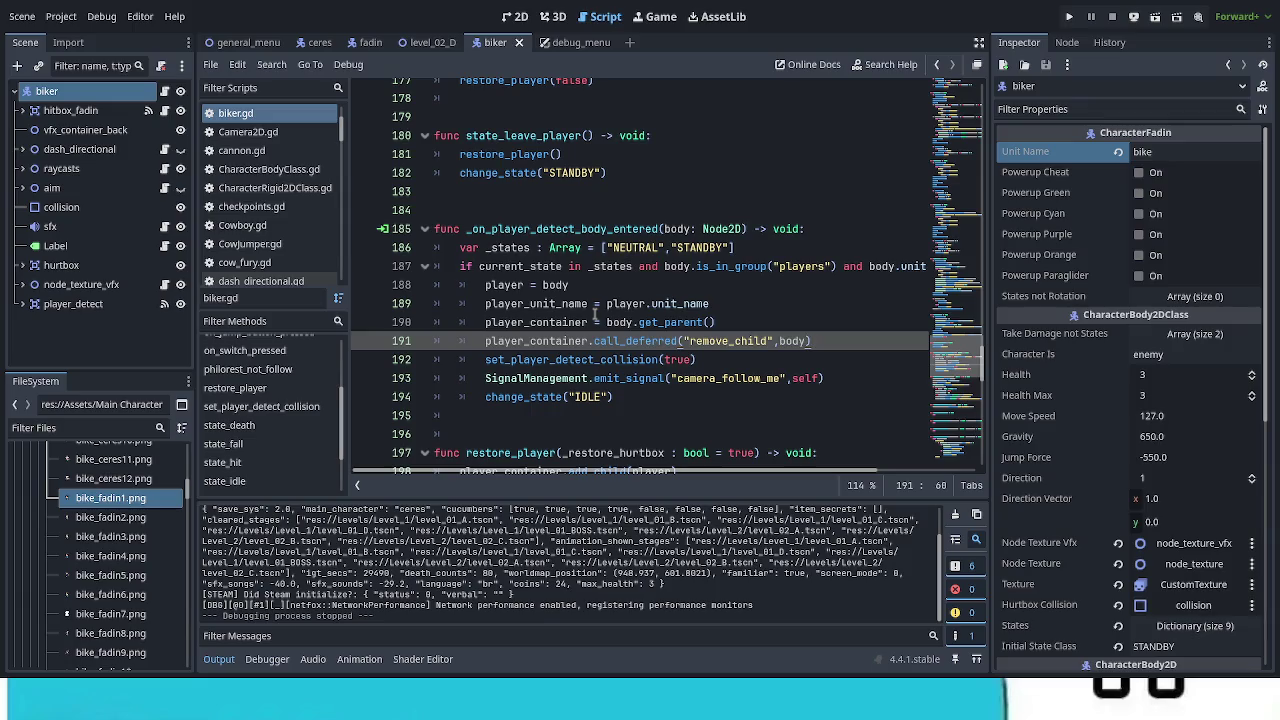
pyautogui.press('F5')
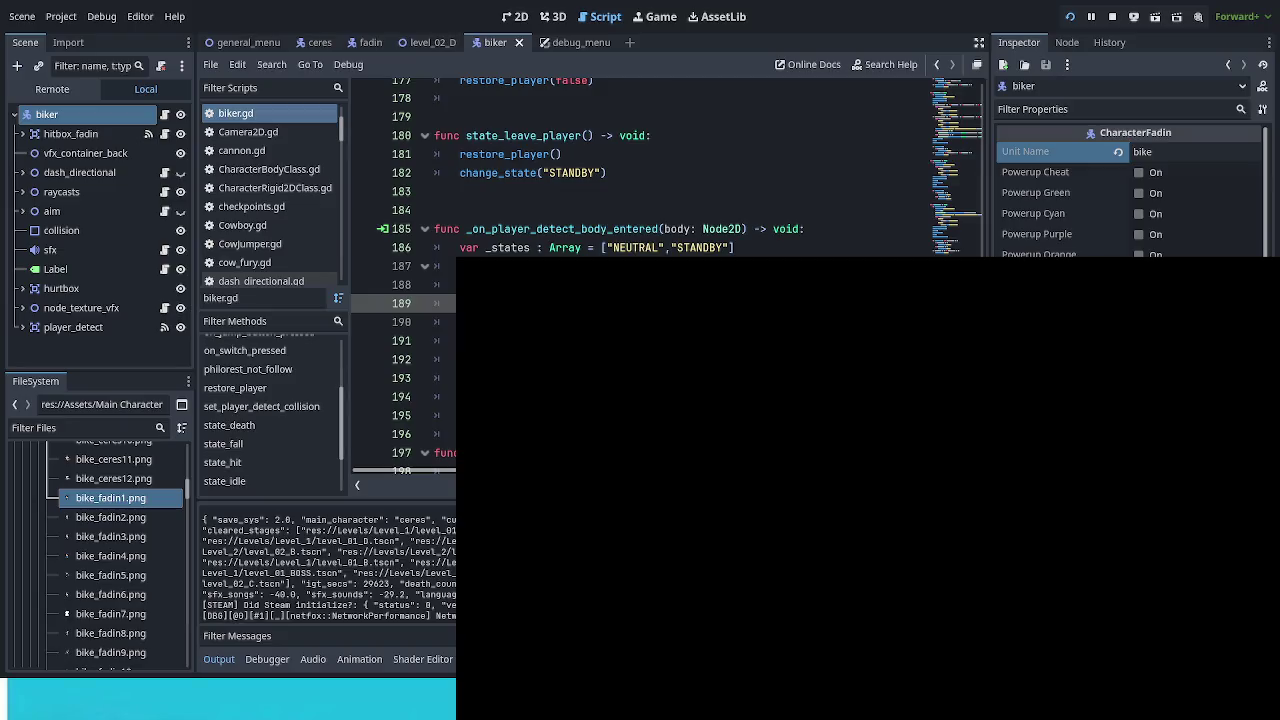
# Step: Continue the saved game, enter the Zé Walter 1 stage from the world map, and open debug options
pyautogui.press('Down')
pyautogui.press('Return')
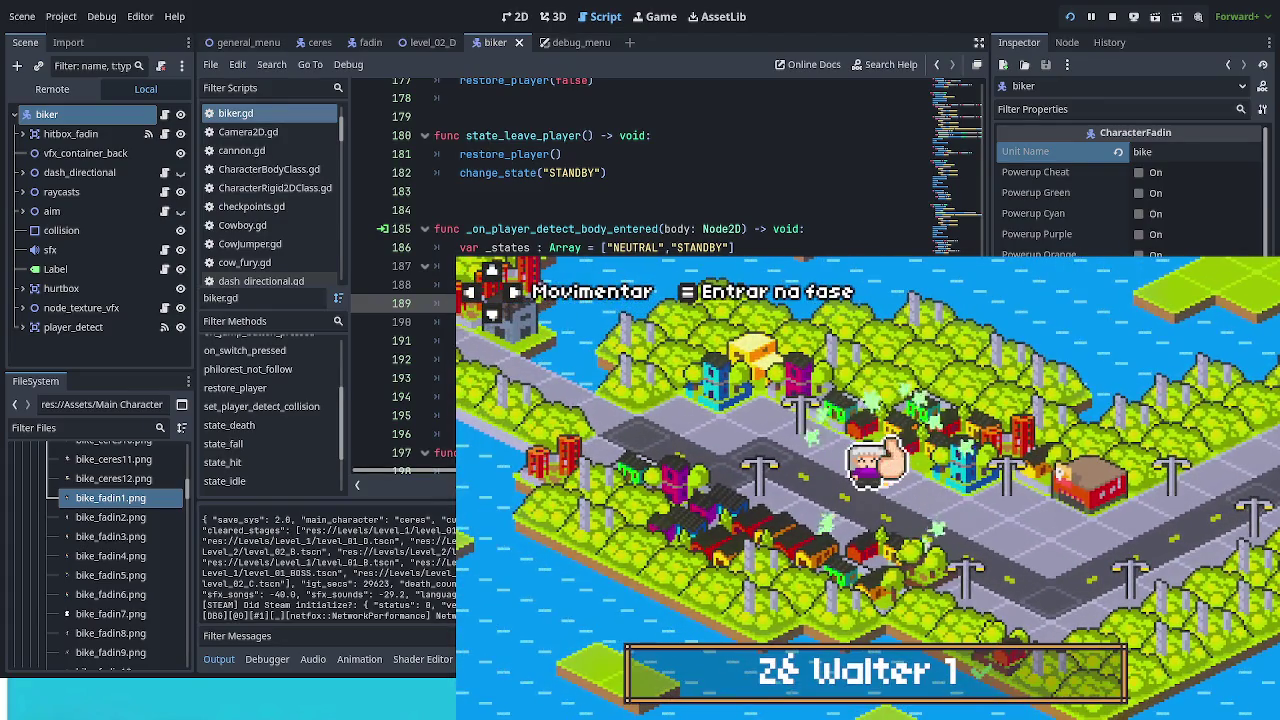
pyautogui.press('Return')
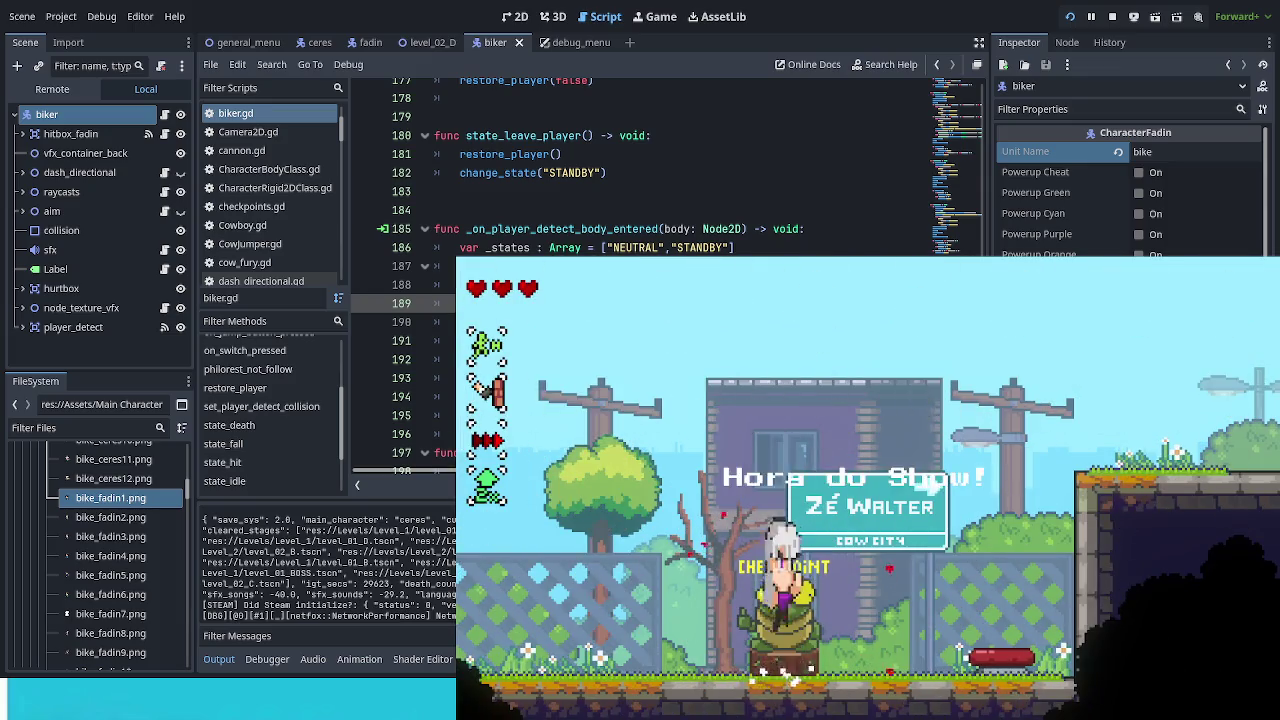
pyautogui.click(1258, 273)
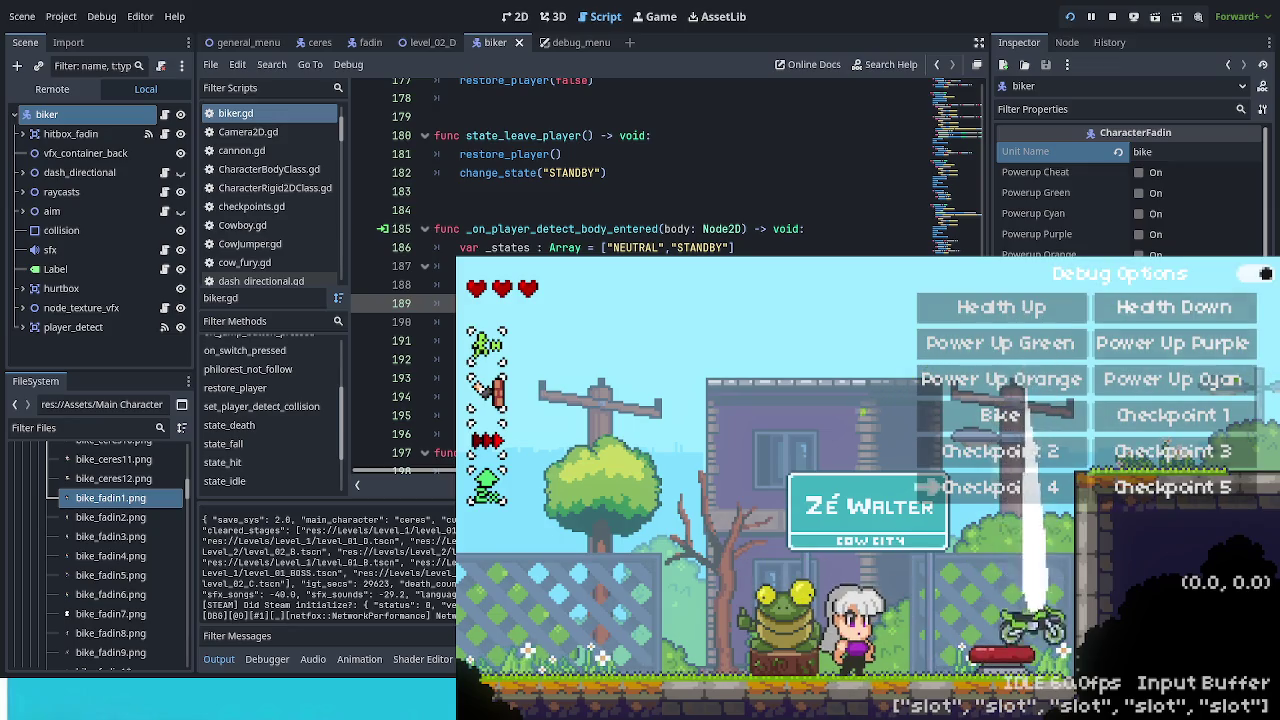
# Step: Spawn the debug bike, jump onto it, and ride it left and right with jumps
pyautogui.click(1258, 273)
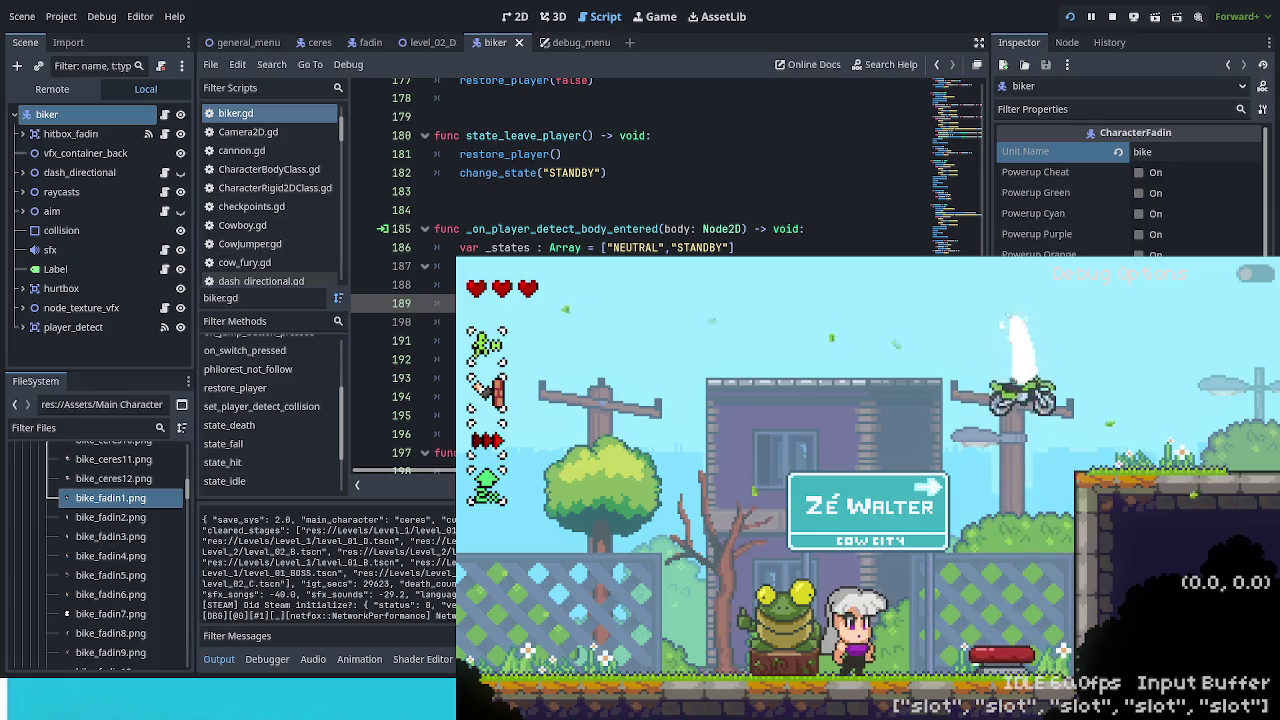
pyautogui.press('Left')
pyautogui.press('space')
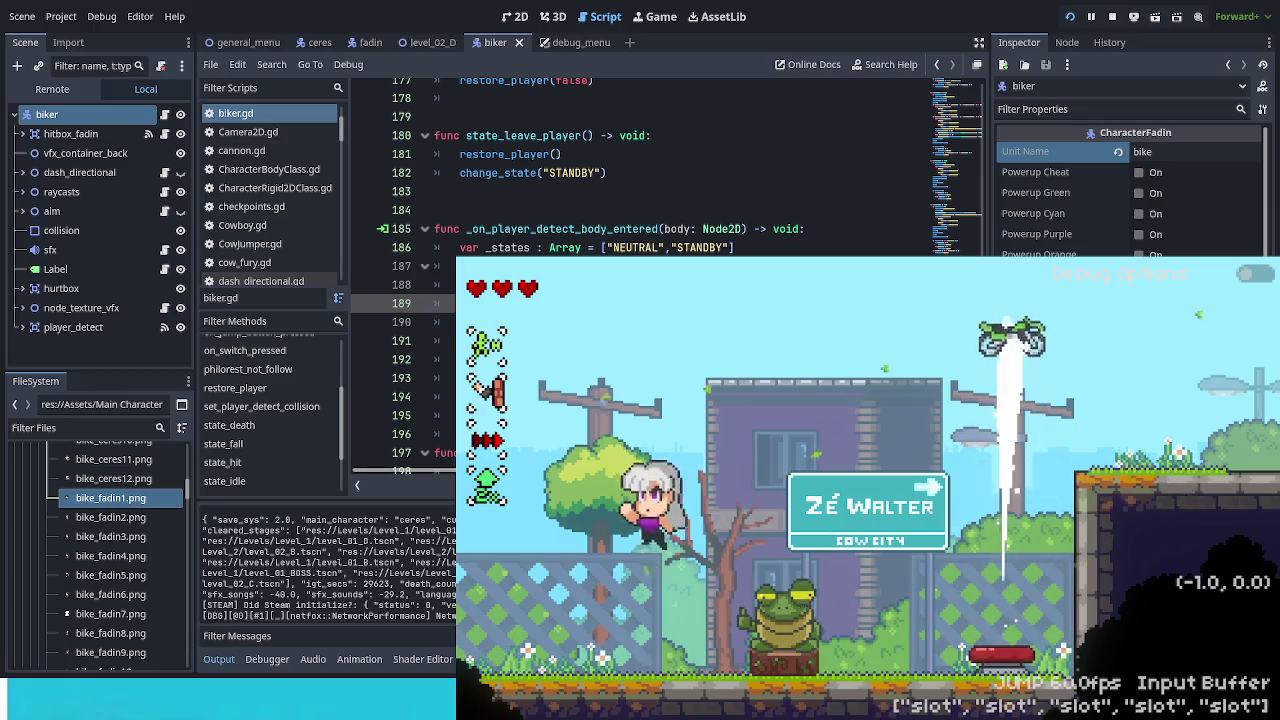
pyautogui.press('Right')
pyautogui.press('space')
pyautogui.press('Left')
pyautogui.press('Right')
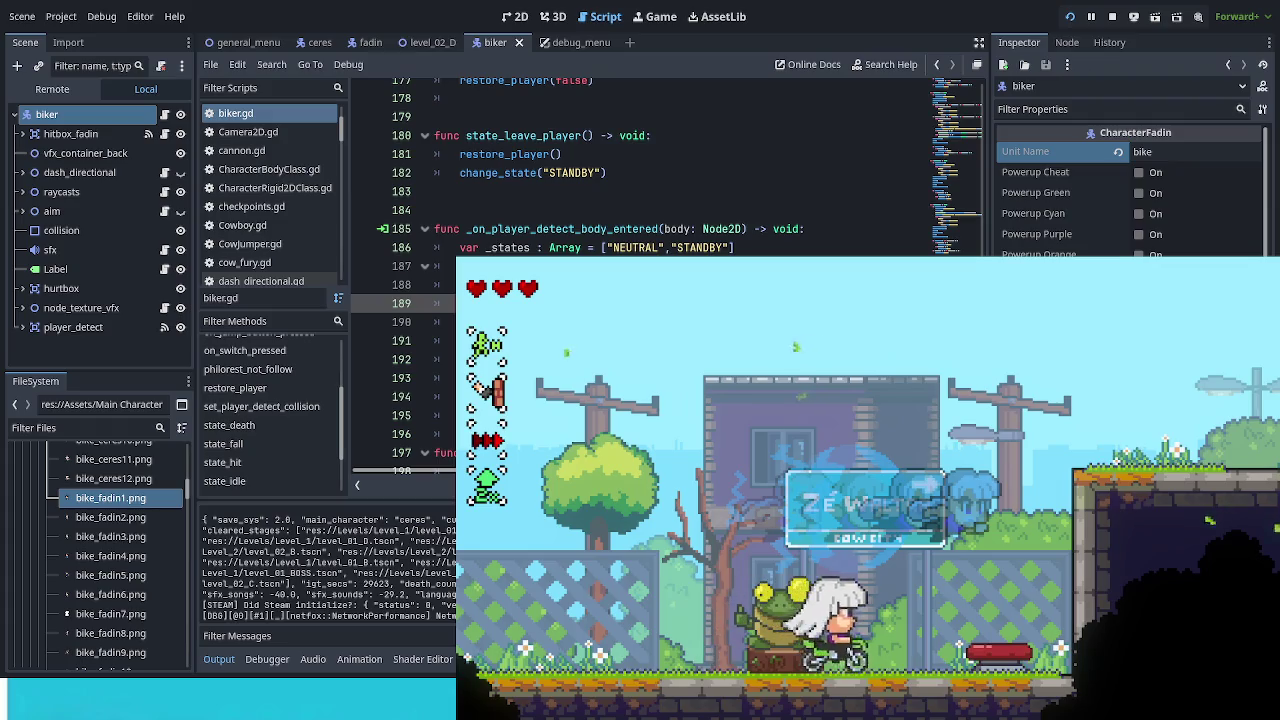
pyautogui.press('space')
# Step: Ride into the next room and back, then leap off, leaving the bike parked on the ledge
pyautogui.press('Left')
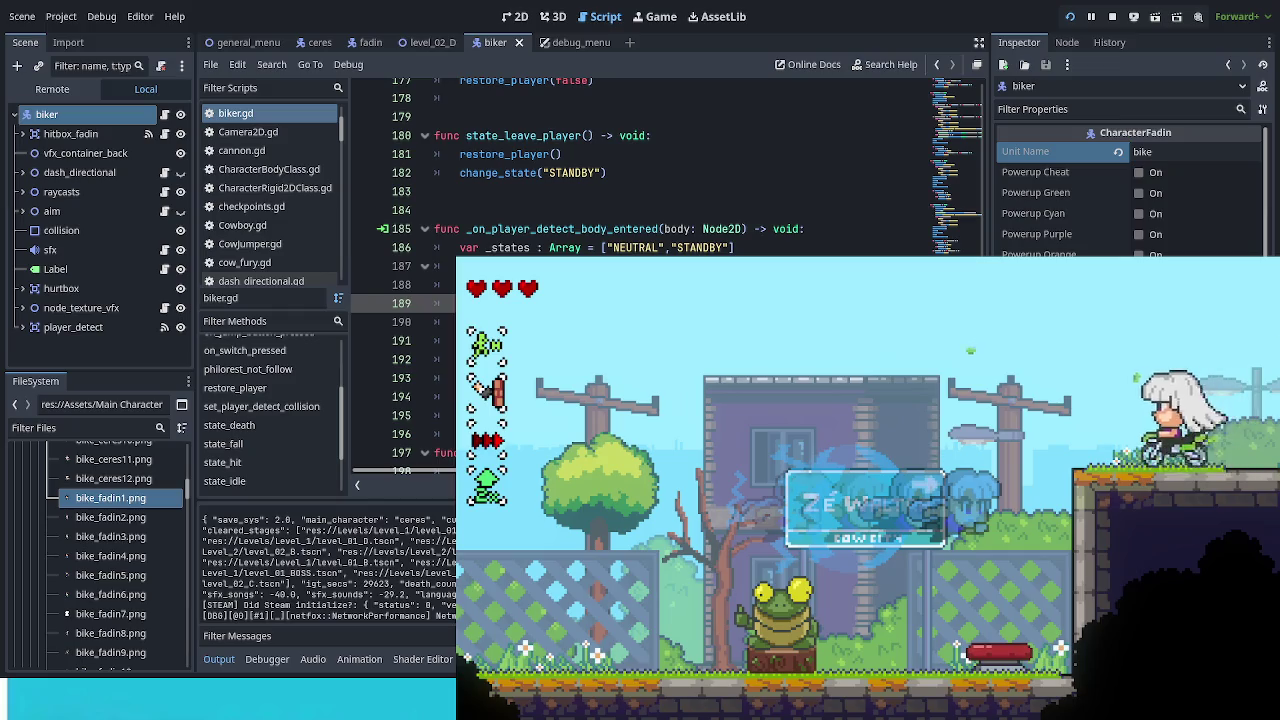
pyautogui.press('space')
pyautogui.press('space')
pyautogui.press('space')
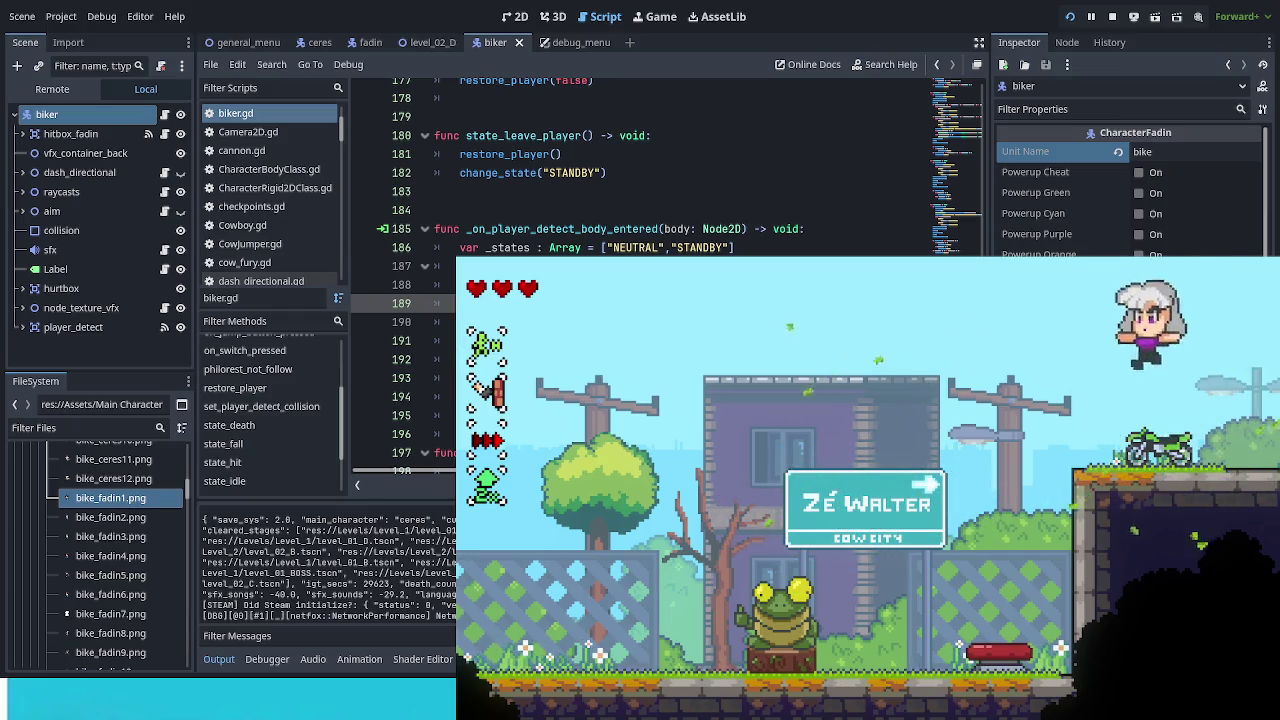
pyautogui.press('space')
pyautogui.press('space')
pyautogui.press('space')
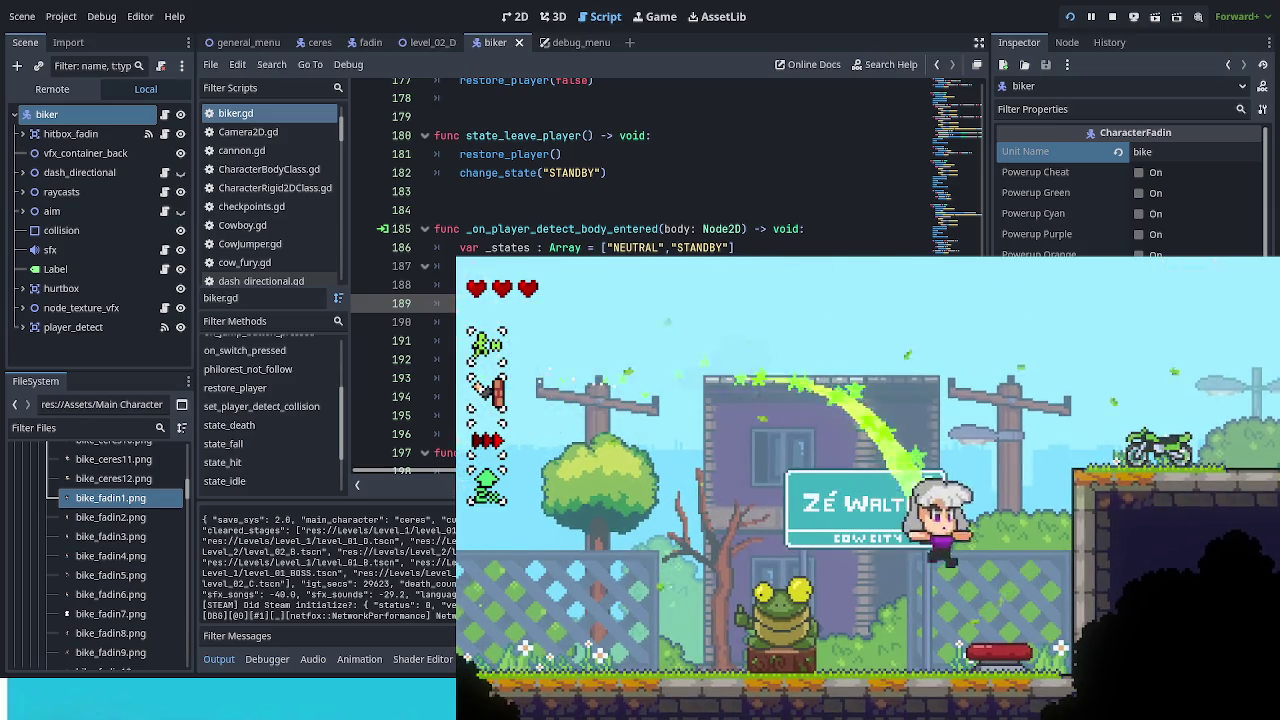
pyautogui.press('space')
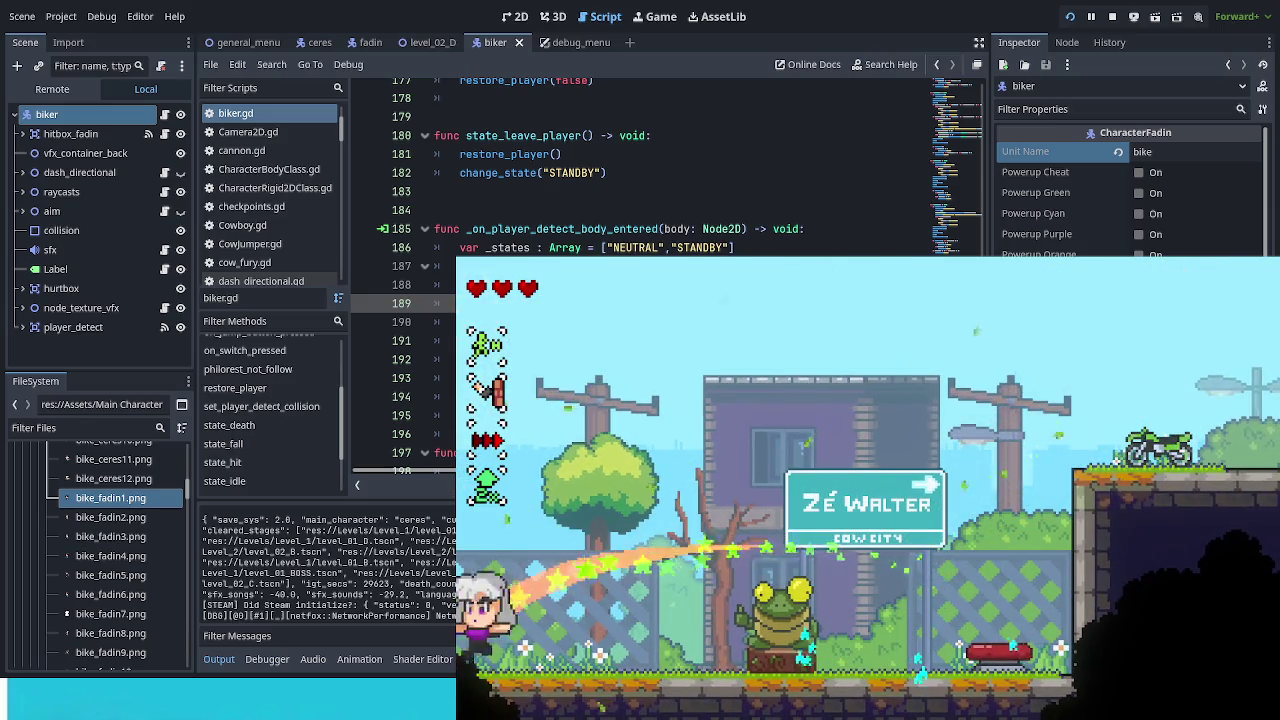
pyautogui.press('space')
pyautogui.press('space')
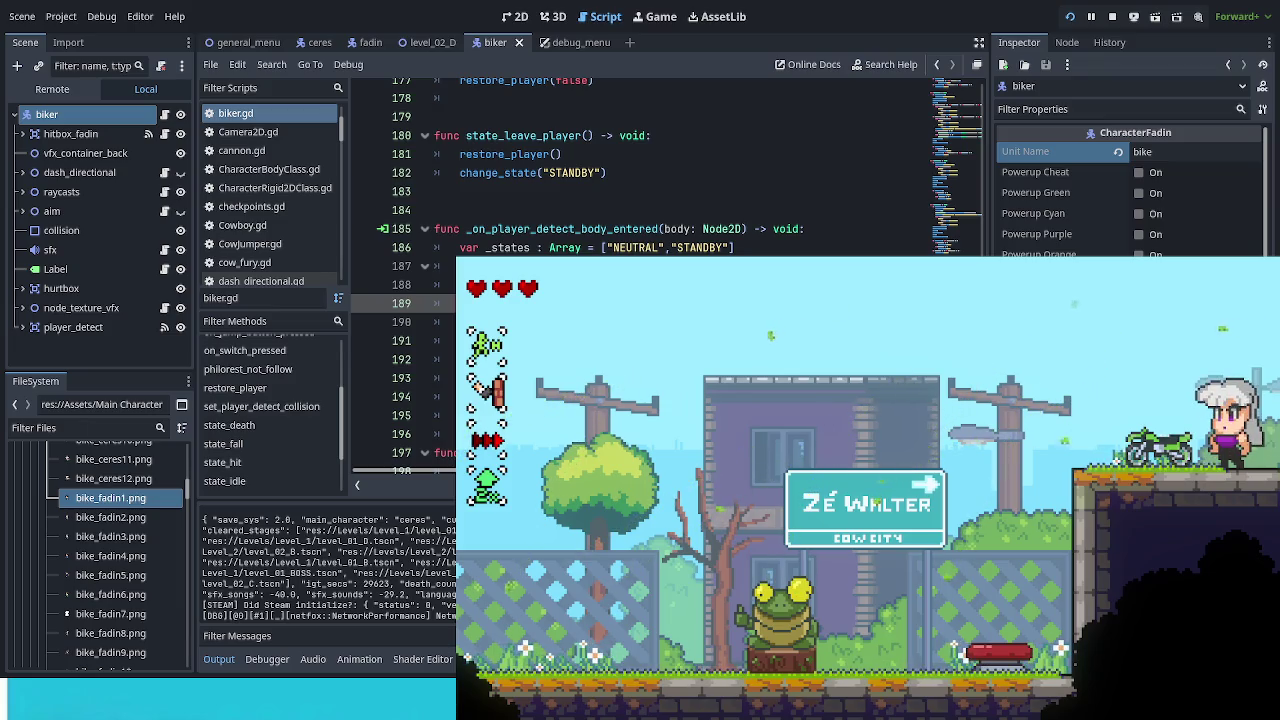
pyautogui.scroll(-3, 640, 165)
pyautogui.scroll(-2, 640, 165)
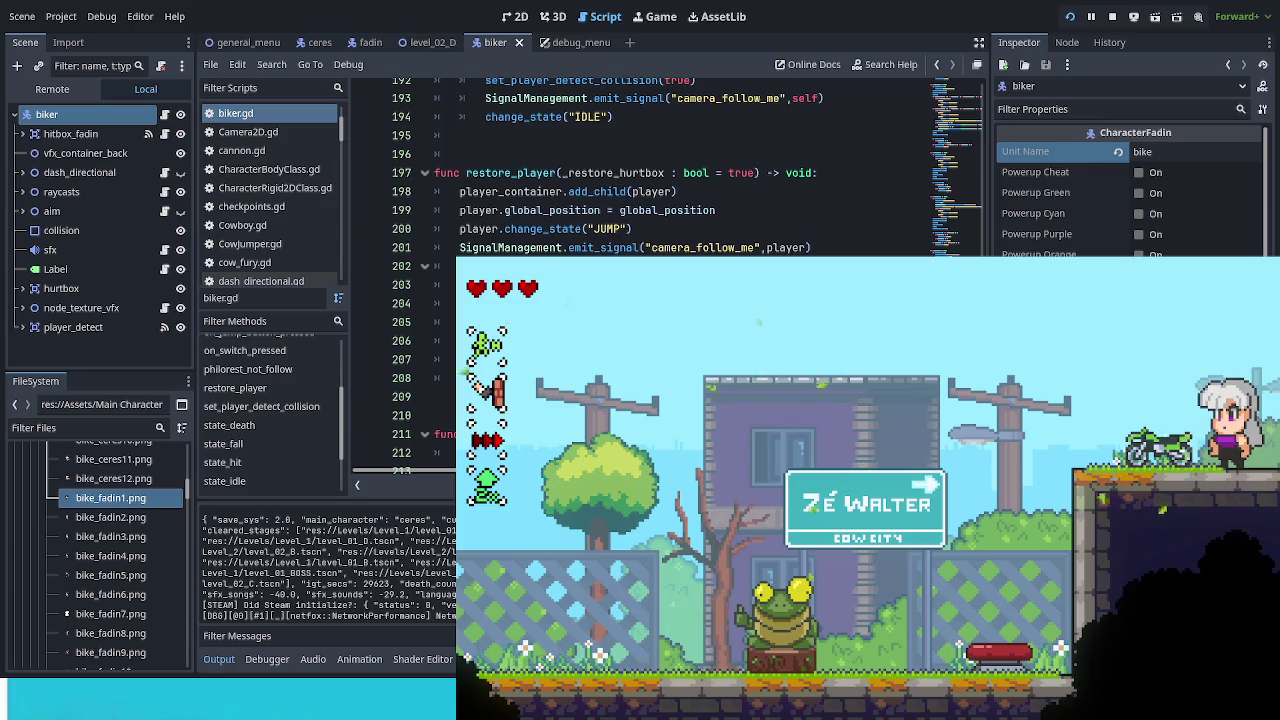
# Step: Add change_state("STANDBY") as line 202 in restore_player, save biker.gd, and relaunch the game
pyautogui.click(848, 246)
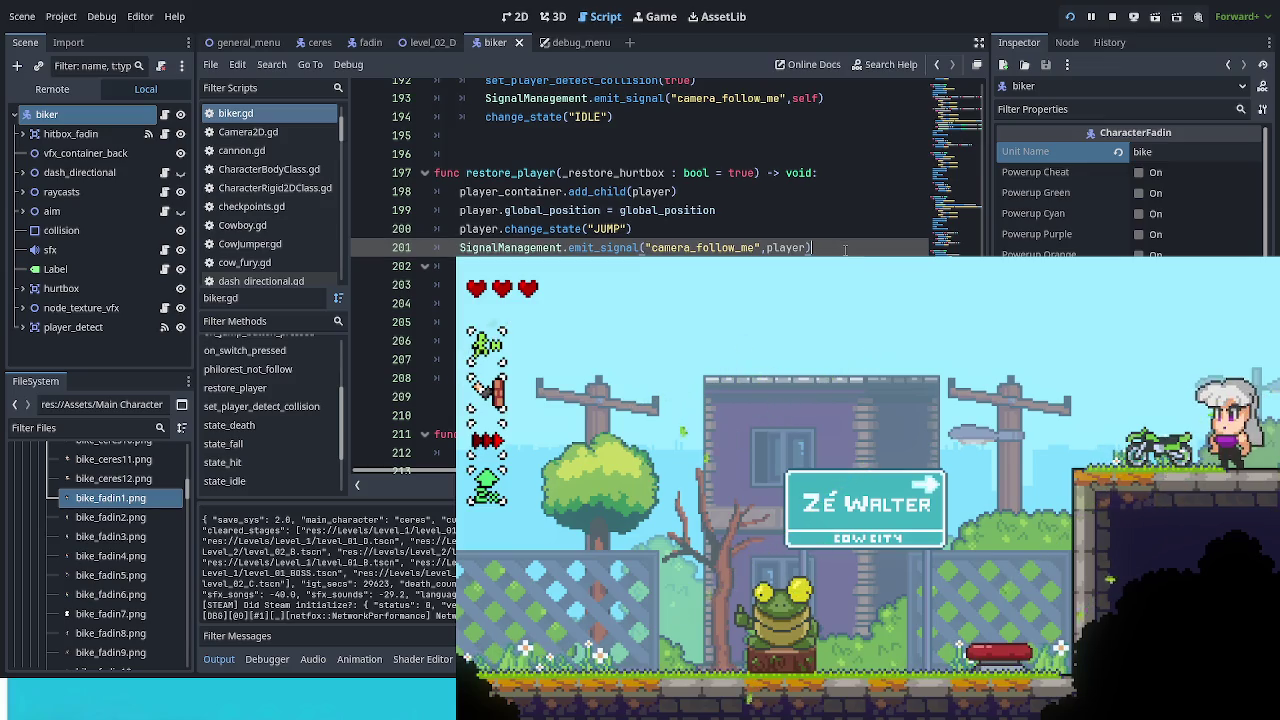
pyautogui.press('Return')
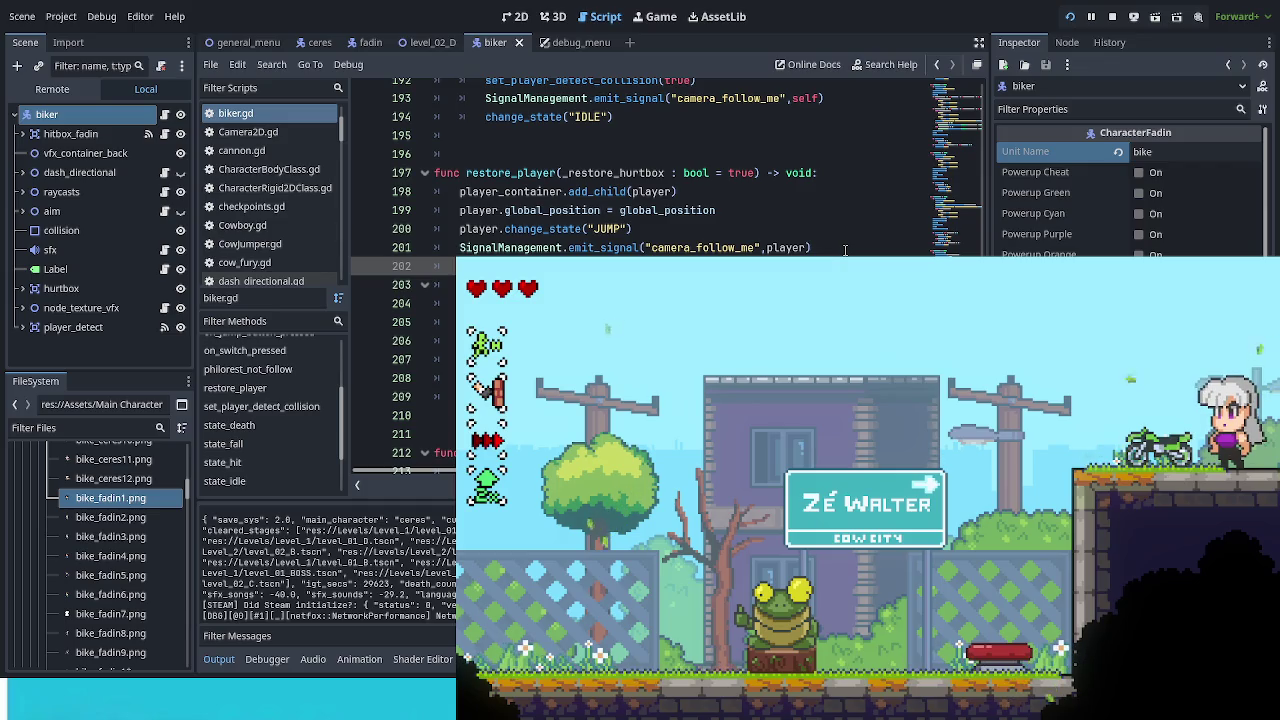
pyautogui.write('v')
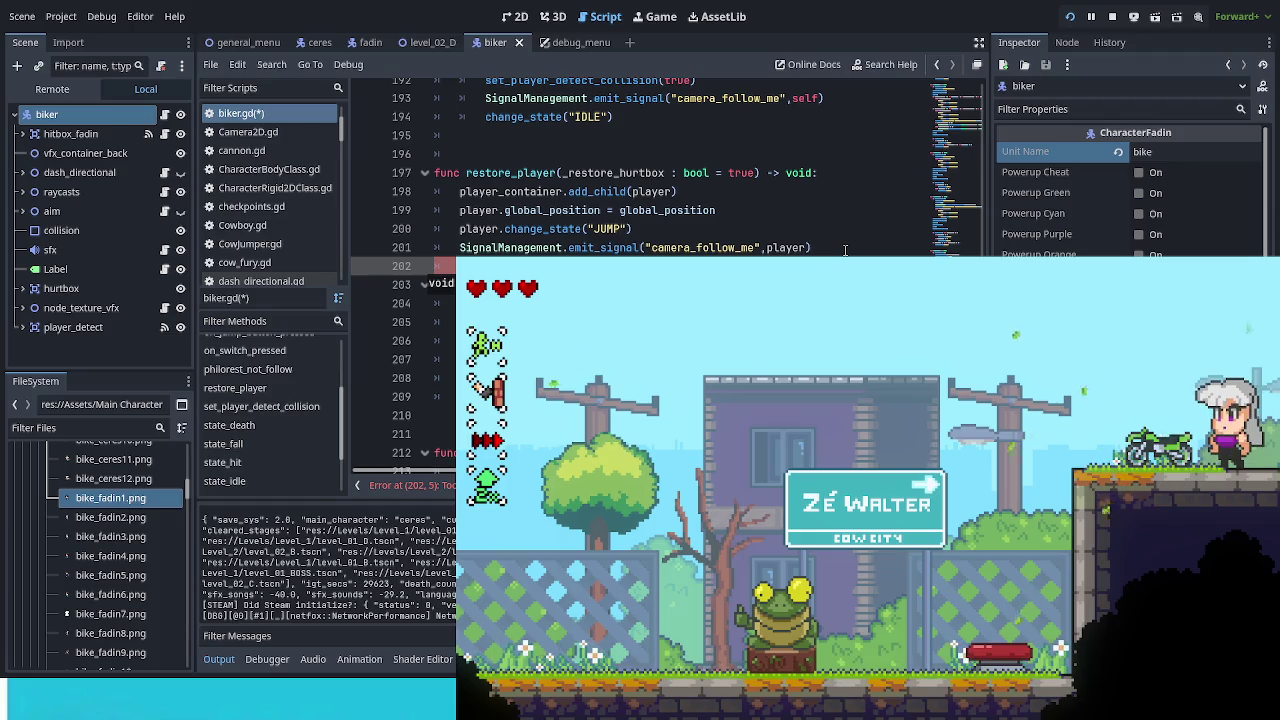
pyautogui.press('BackSpace')
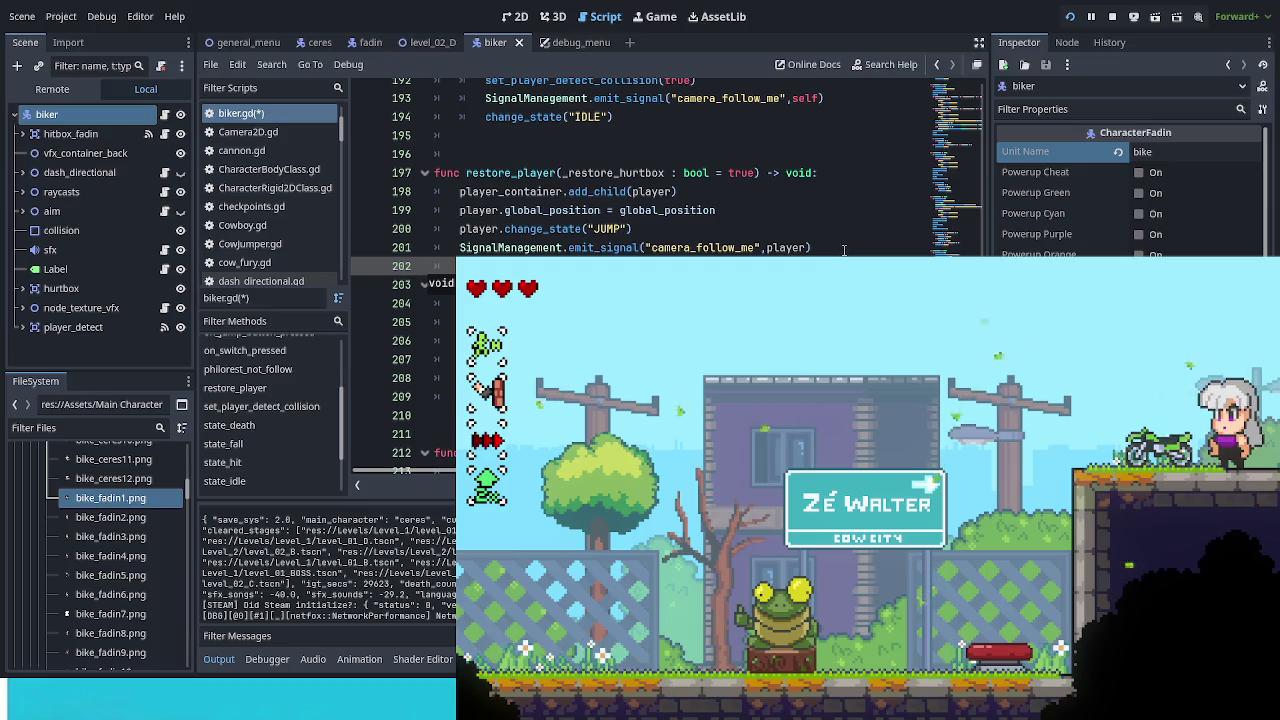
pyautogui.hotkey('ctrl', 's')
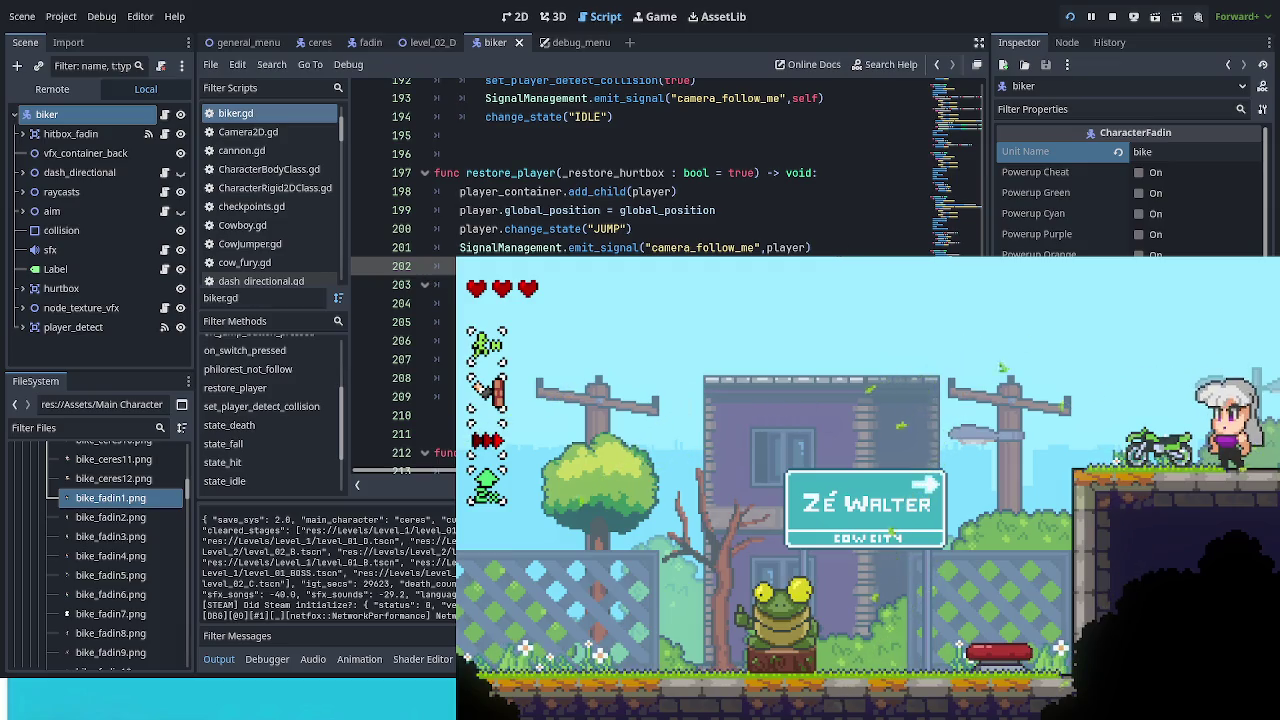
pyautogui.press('F8')
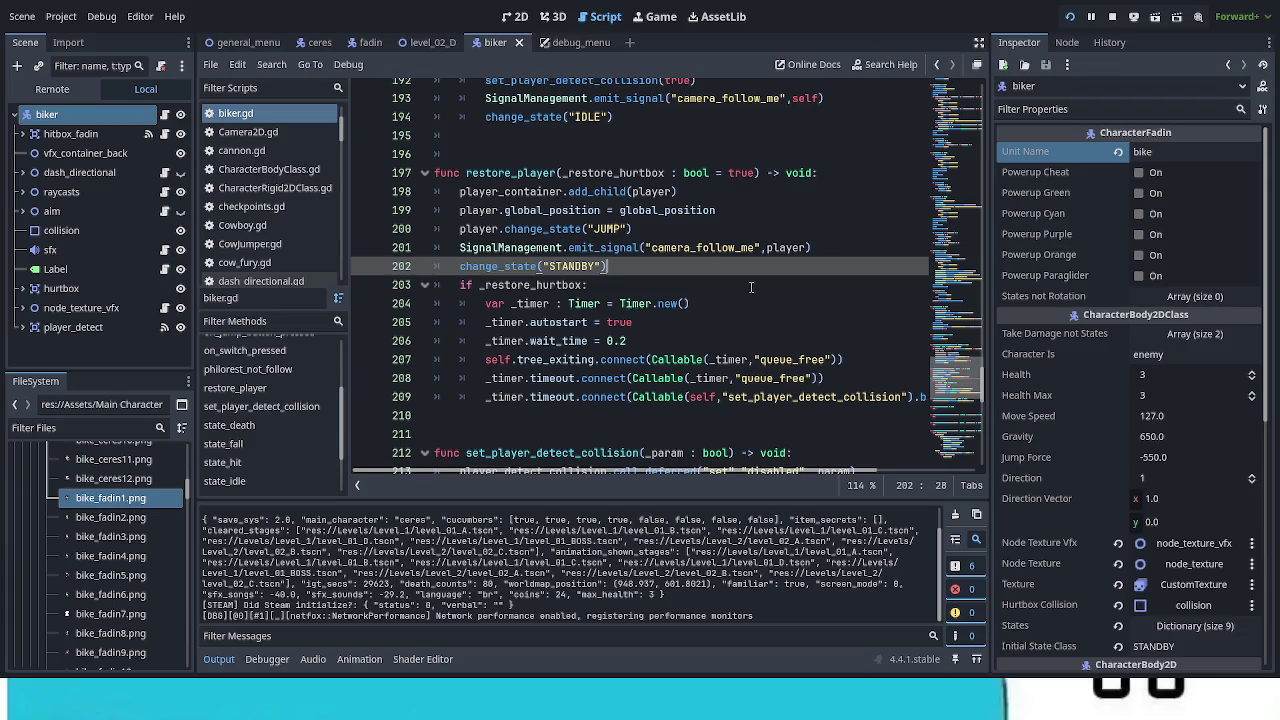
pyautogui.press('F5')
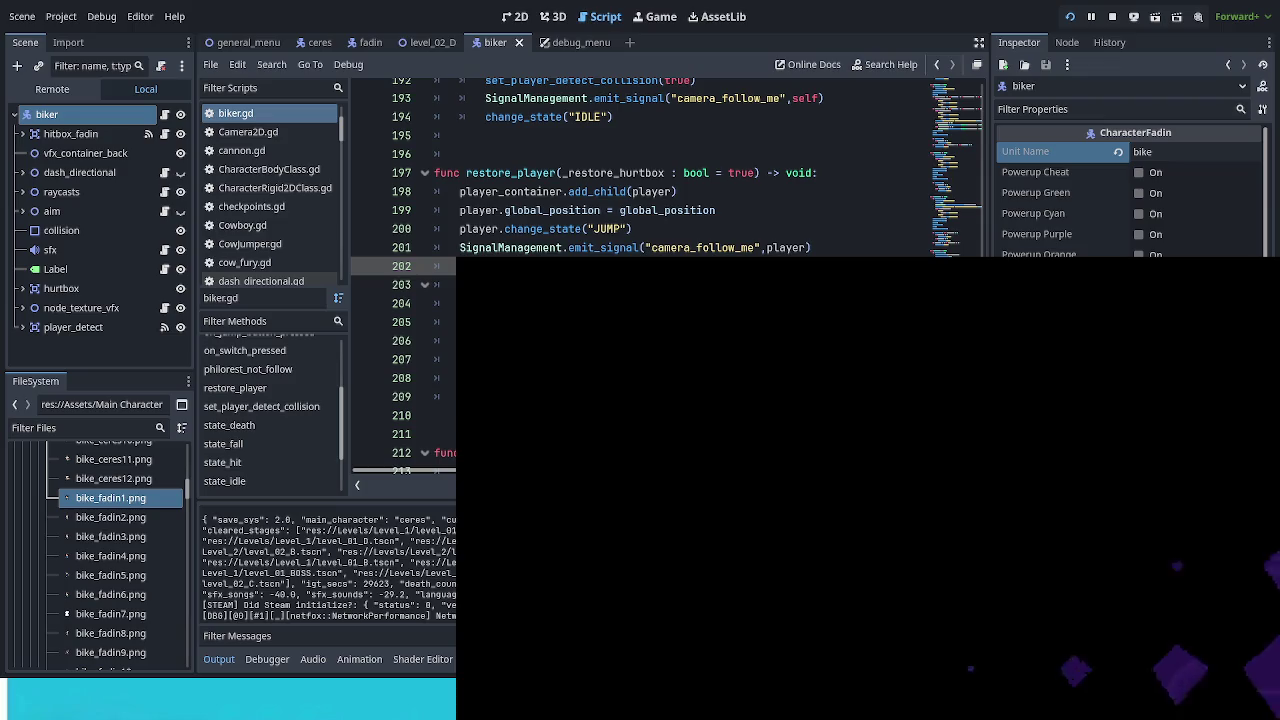
# Step: Continue the saved game, enter the stage, and spawn the bike from Debug Options
pyautogui.press('Down')
pyautogui.press('Return')
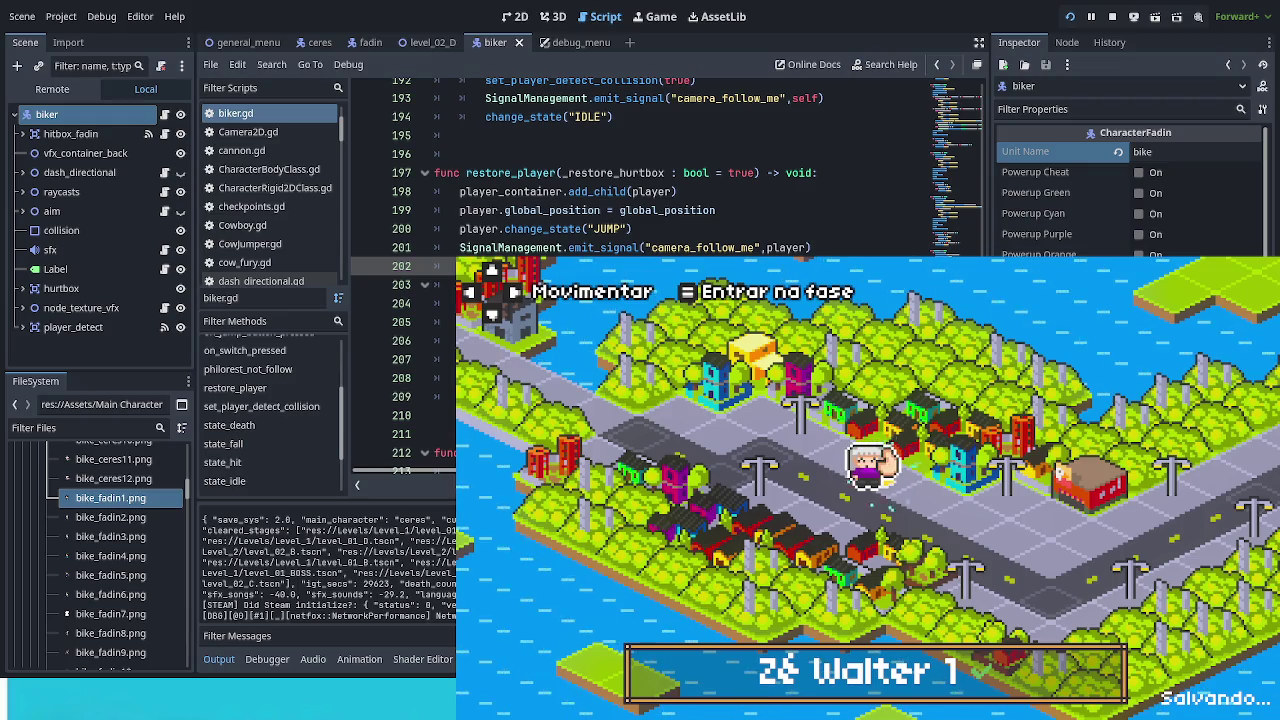
pyautogui.press('Return')
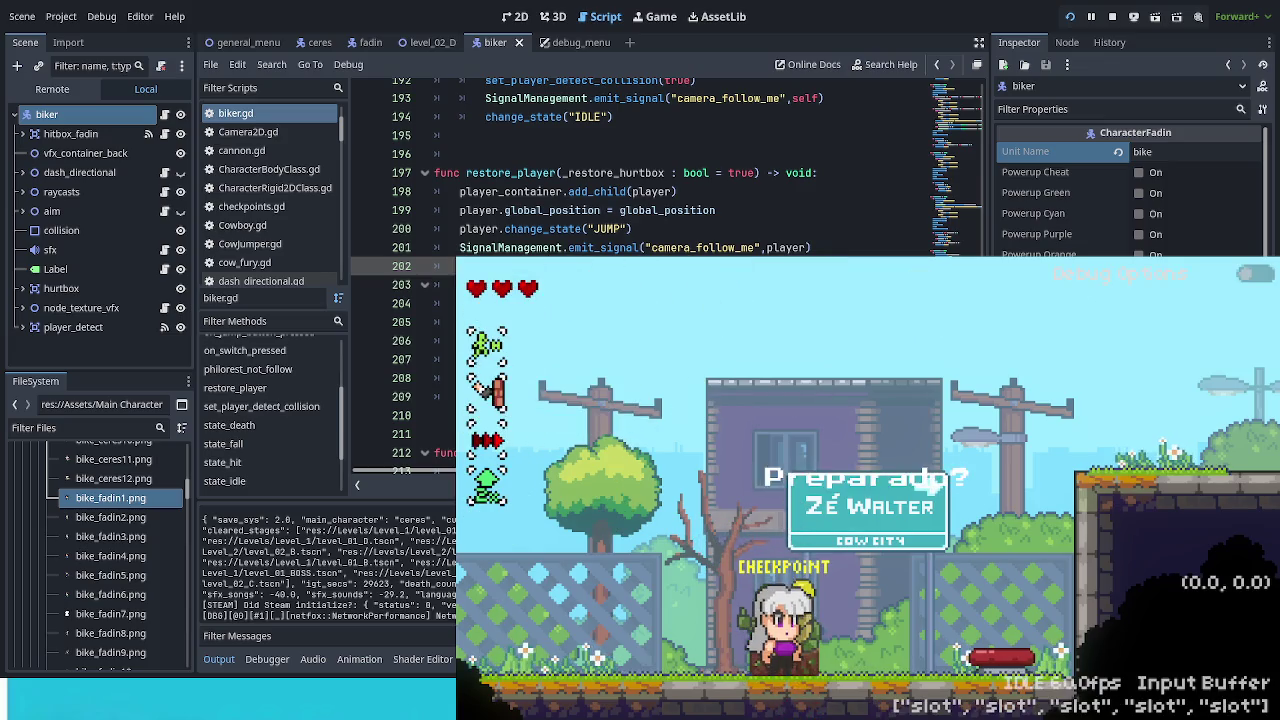
pyautogui.press('F1')
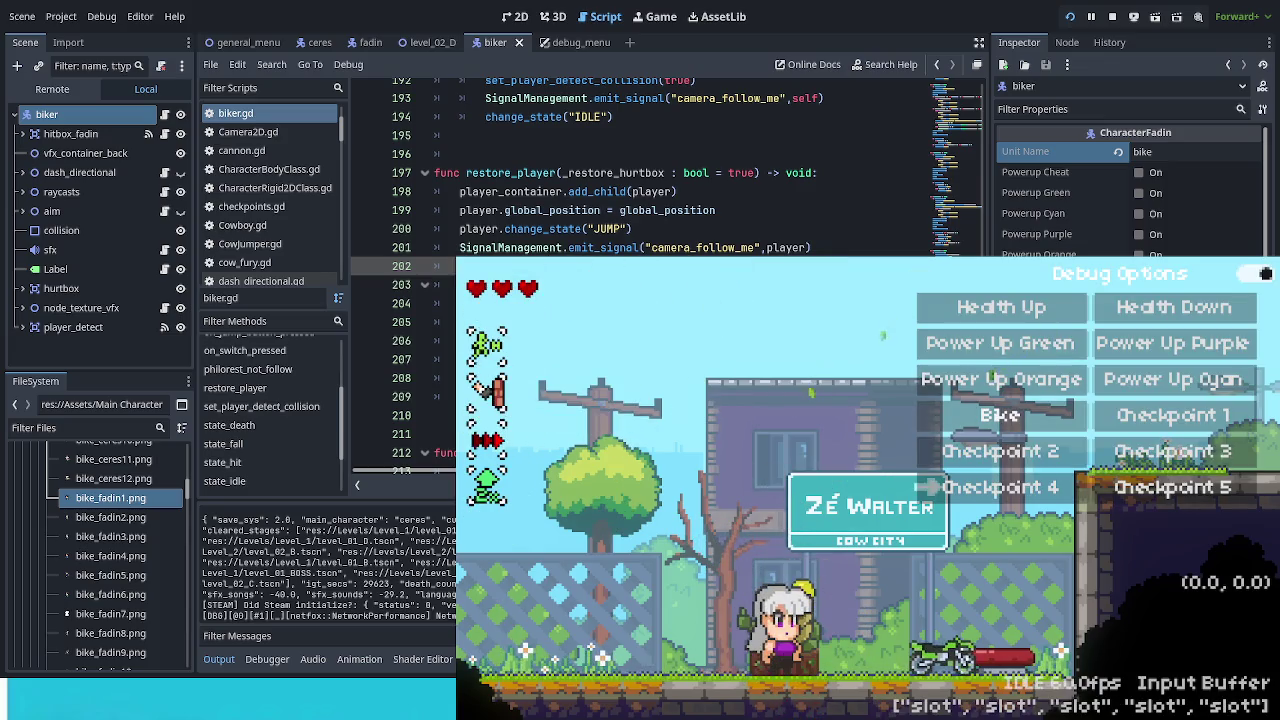
pyautogui.click(1000, 415)
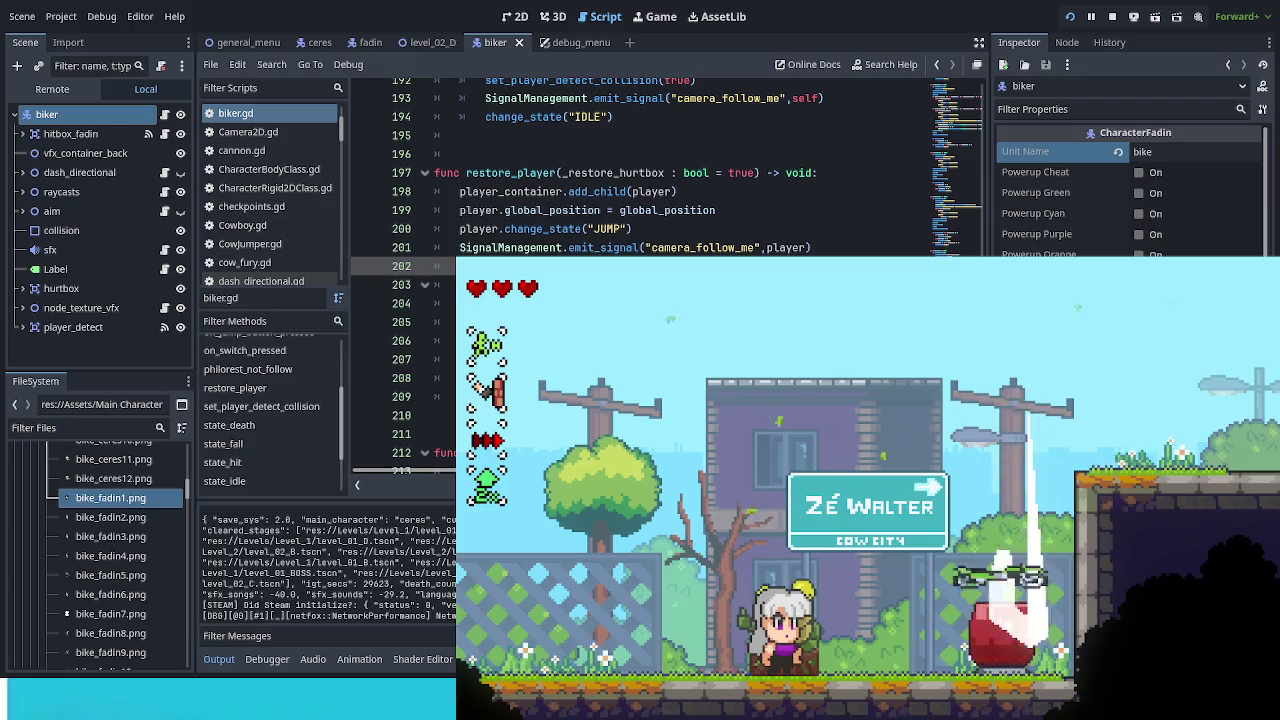
# Step: Jump toward the spring and bounce off it onto the spawned bike to mount it
pyautogui.press('space')
pyautogui.press('Right')
pyautogui.press('Right')
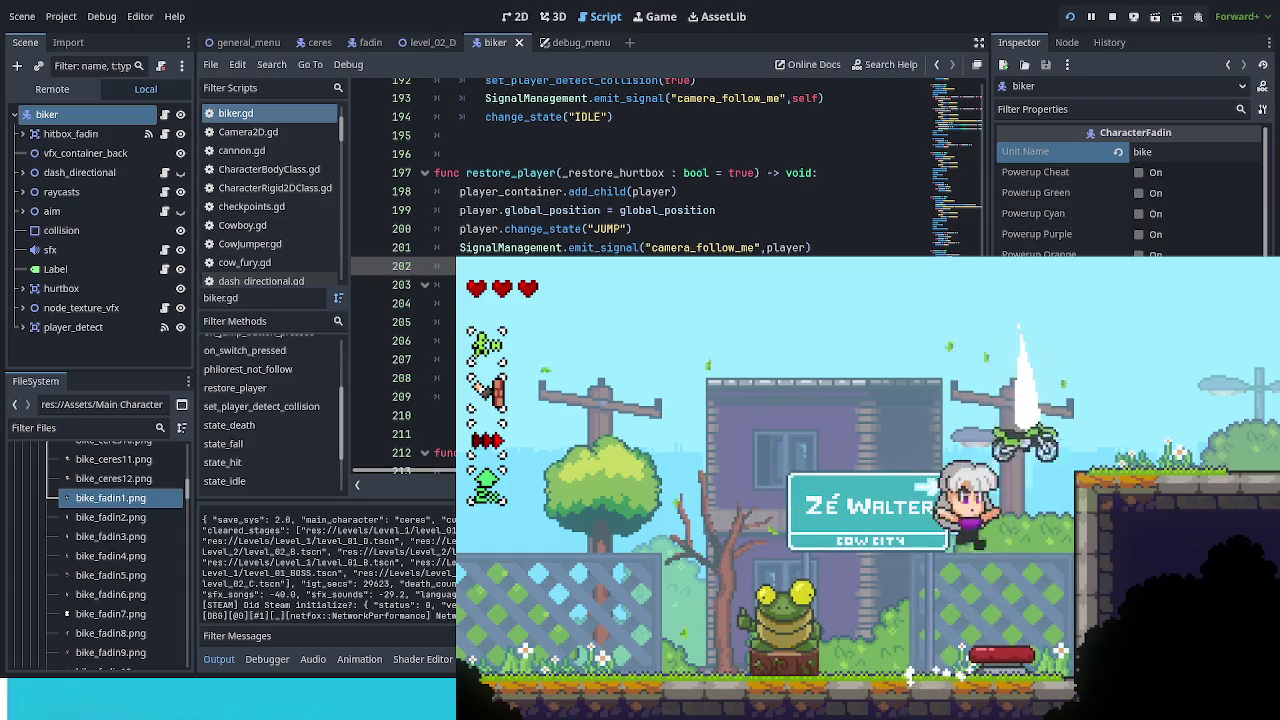
# Step: Ride the bike right through the next rooms into the balloon cows, hopping right and back left
pyautogui.press('Right')
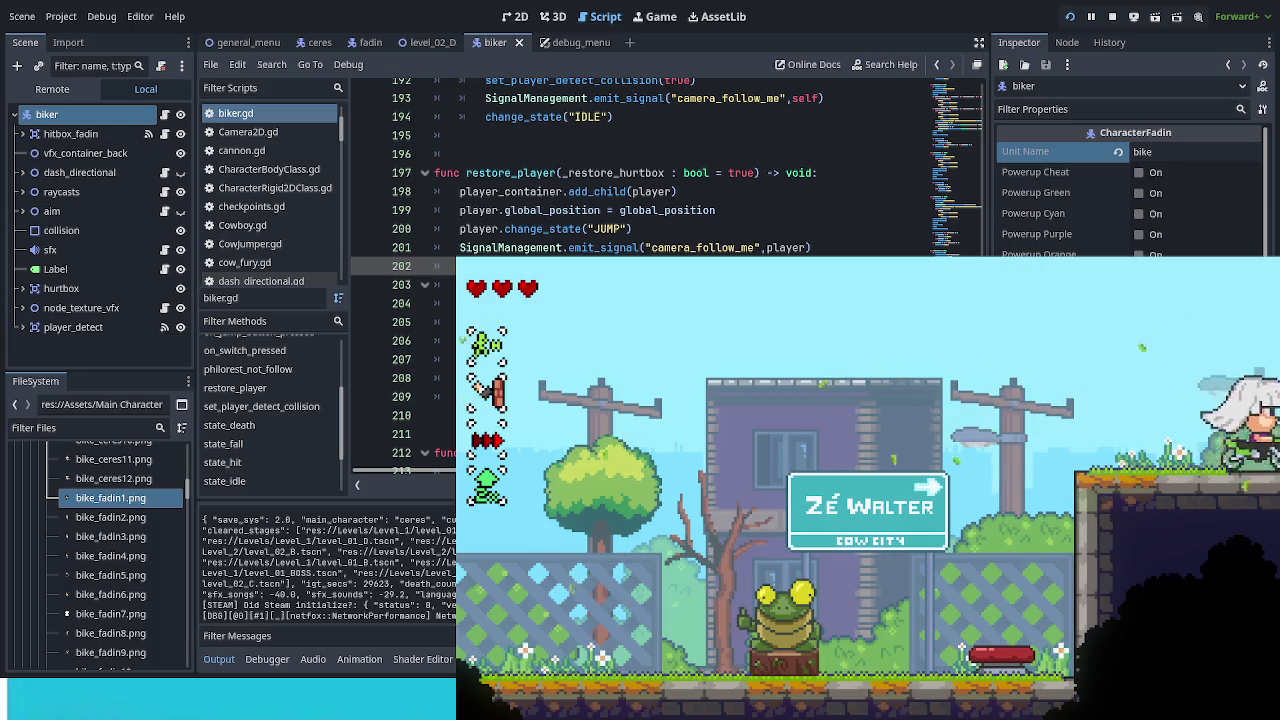
pyautogui.press('space')
pyautogui.press('Right')
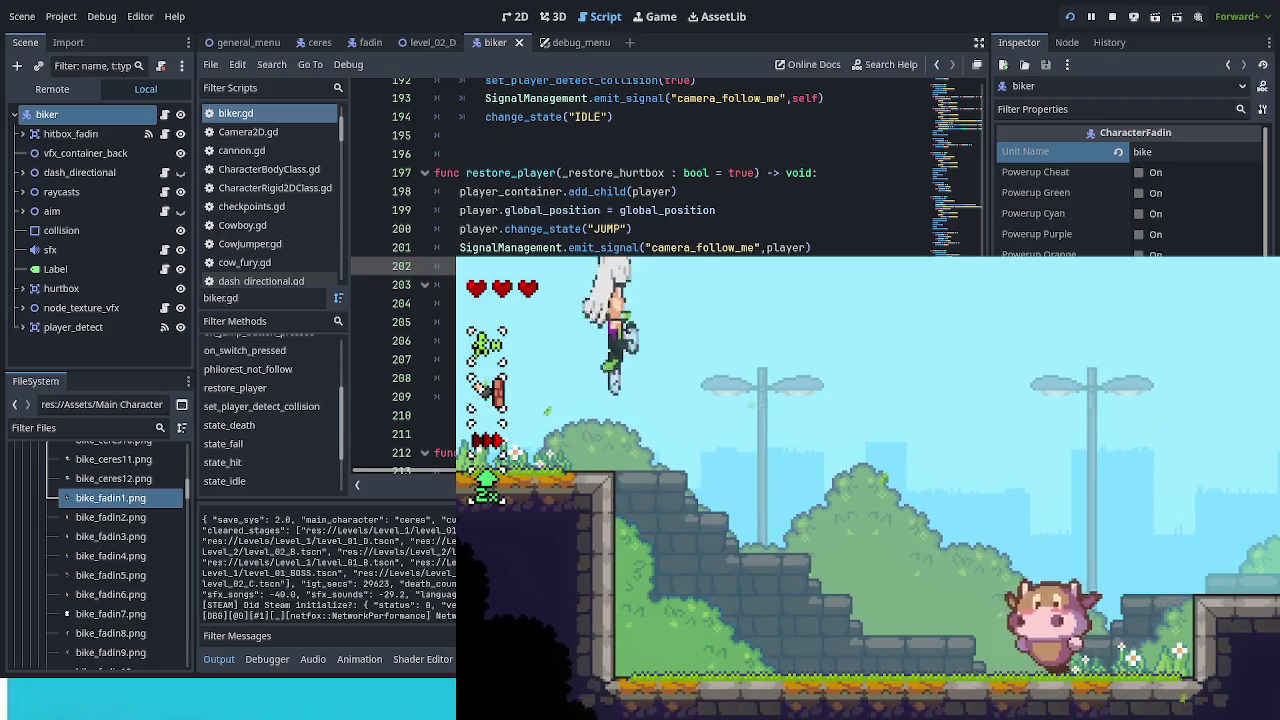
pyautogui.press('Right')
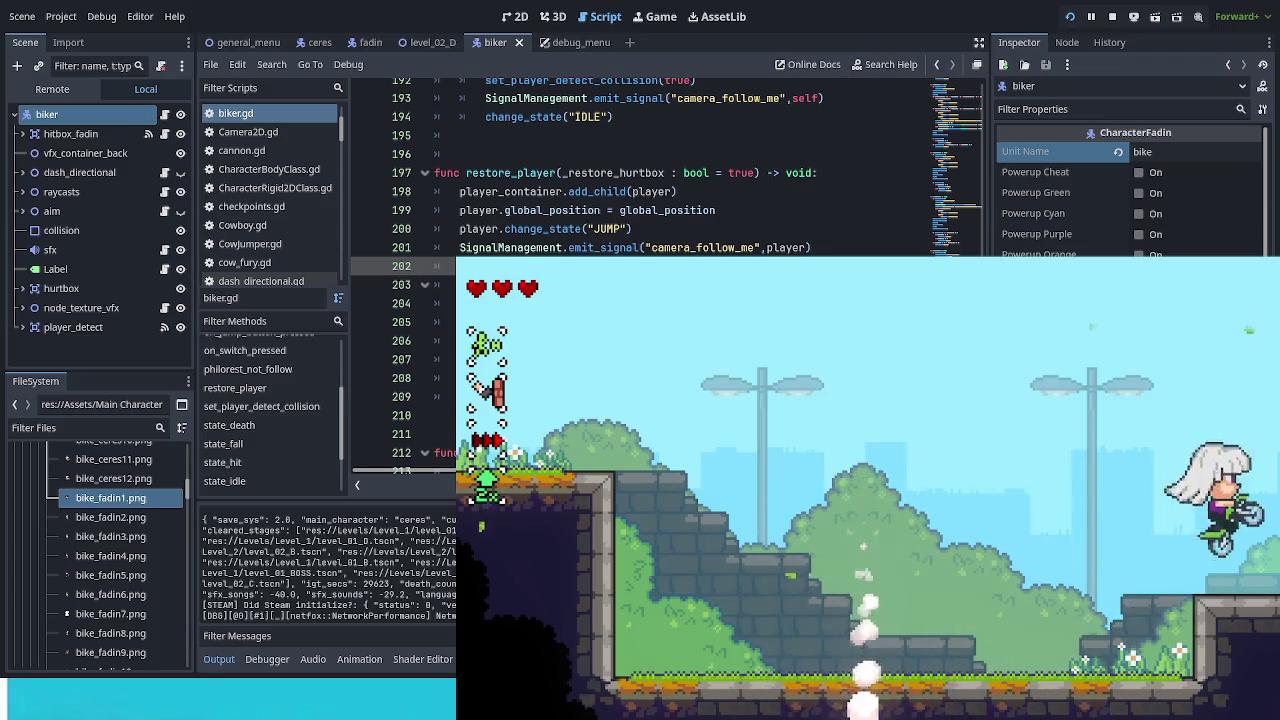
pyautogui.press('space')
pyautogui.press('Right')
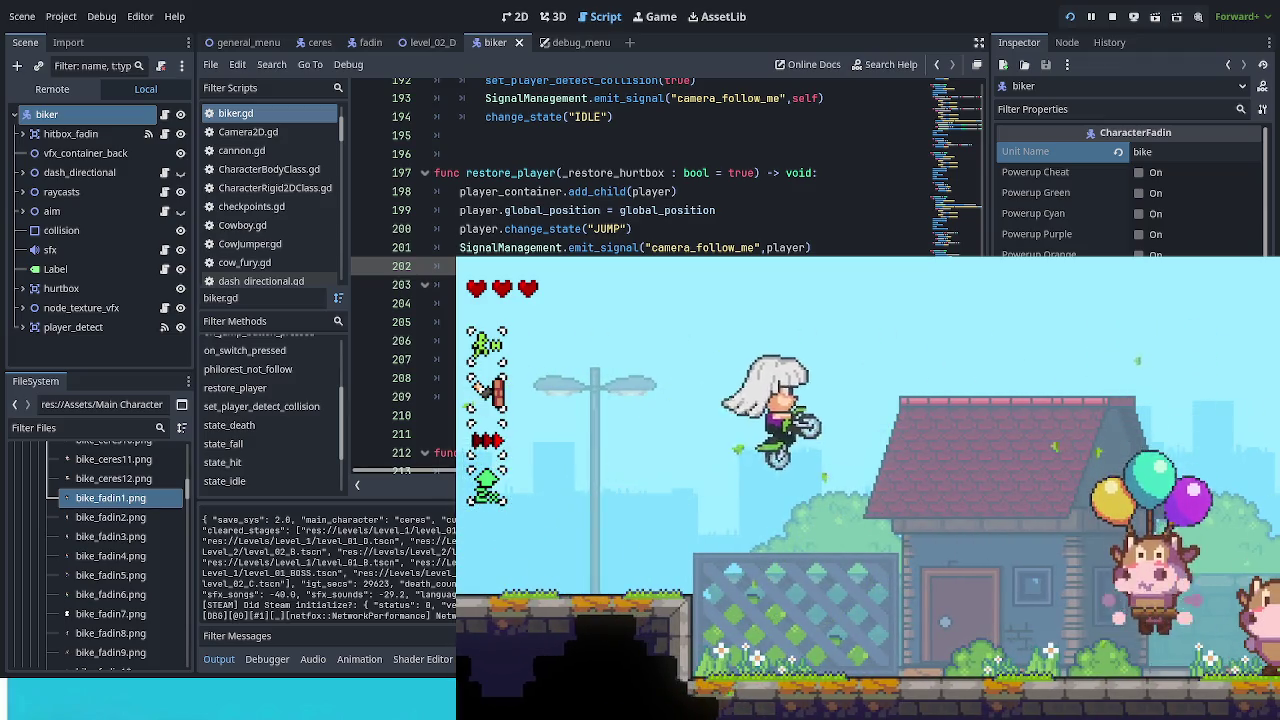
pyautogui.press('Left')
pyautogui.press('space')
pyautogui.press('space')
pyautogui.press('Right')
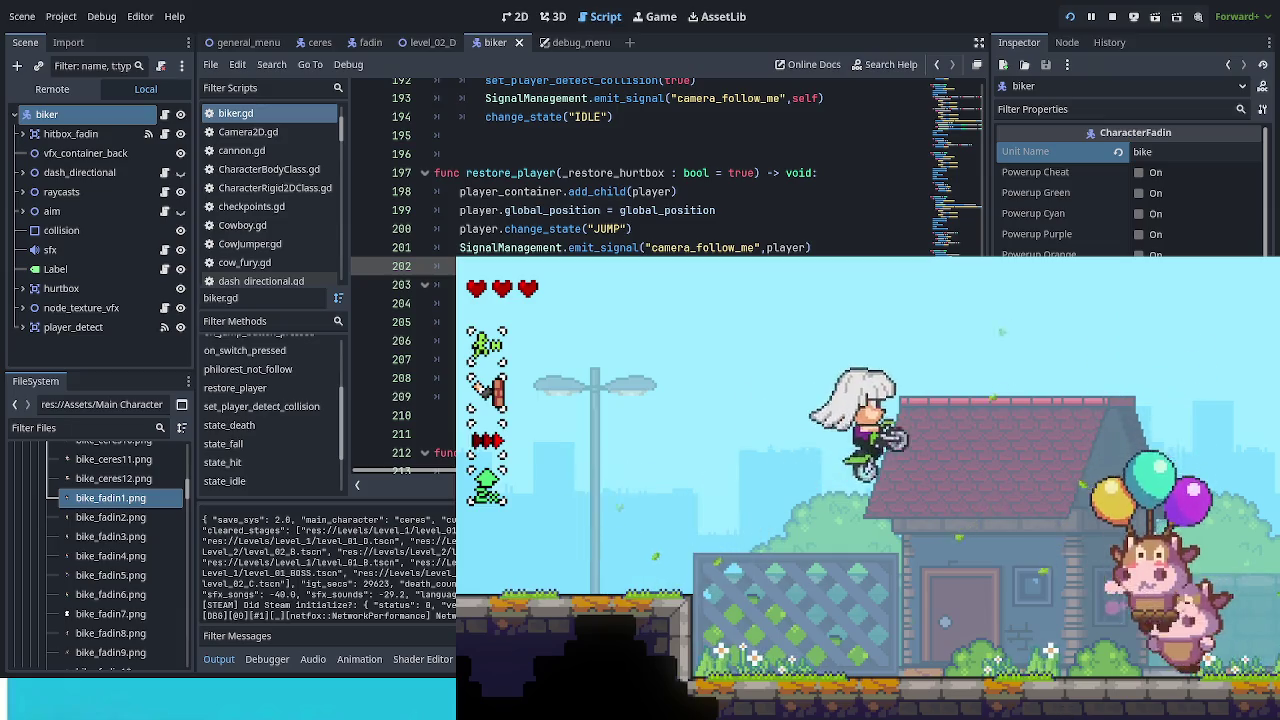
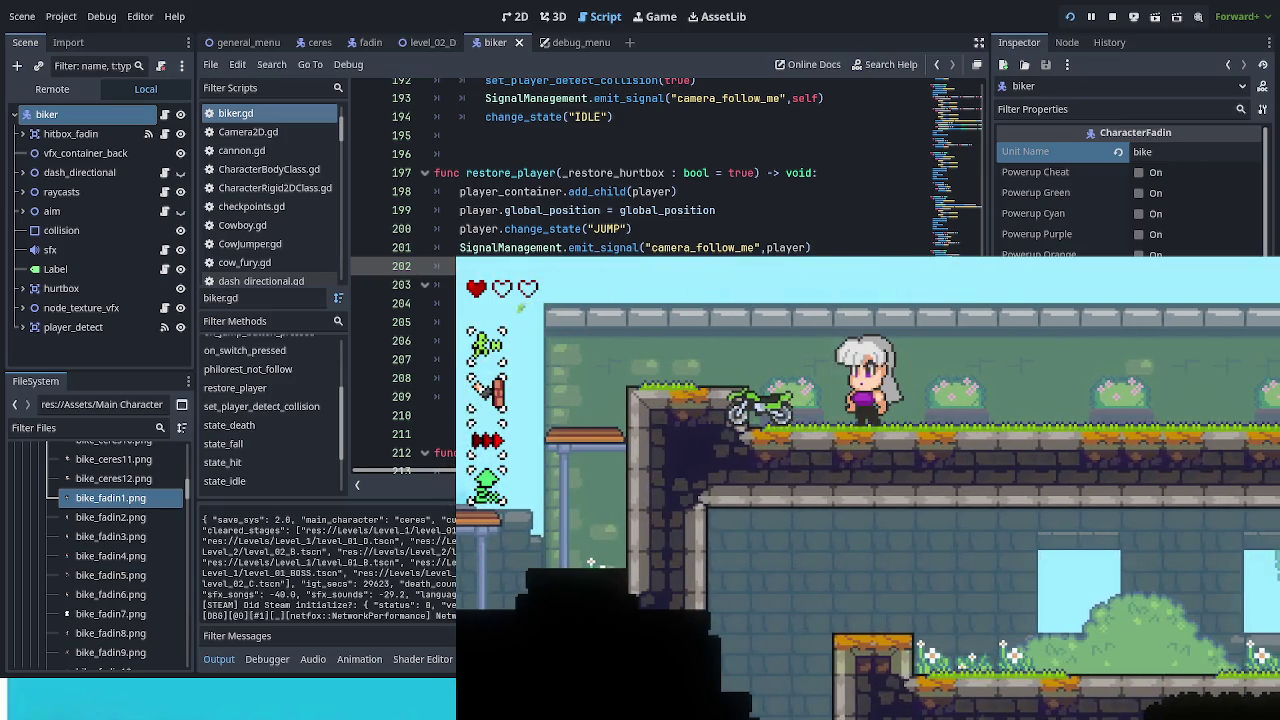
# Step: Stop the running game test and switch to the debug_menu scene
pyautogui.press('F8')
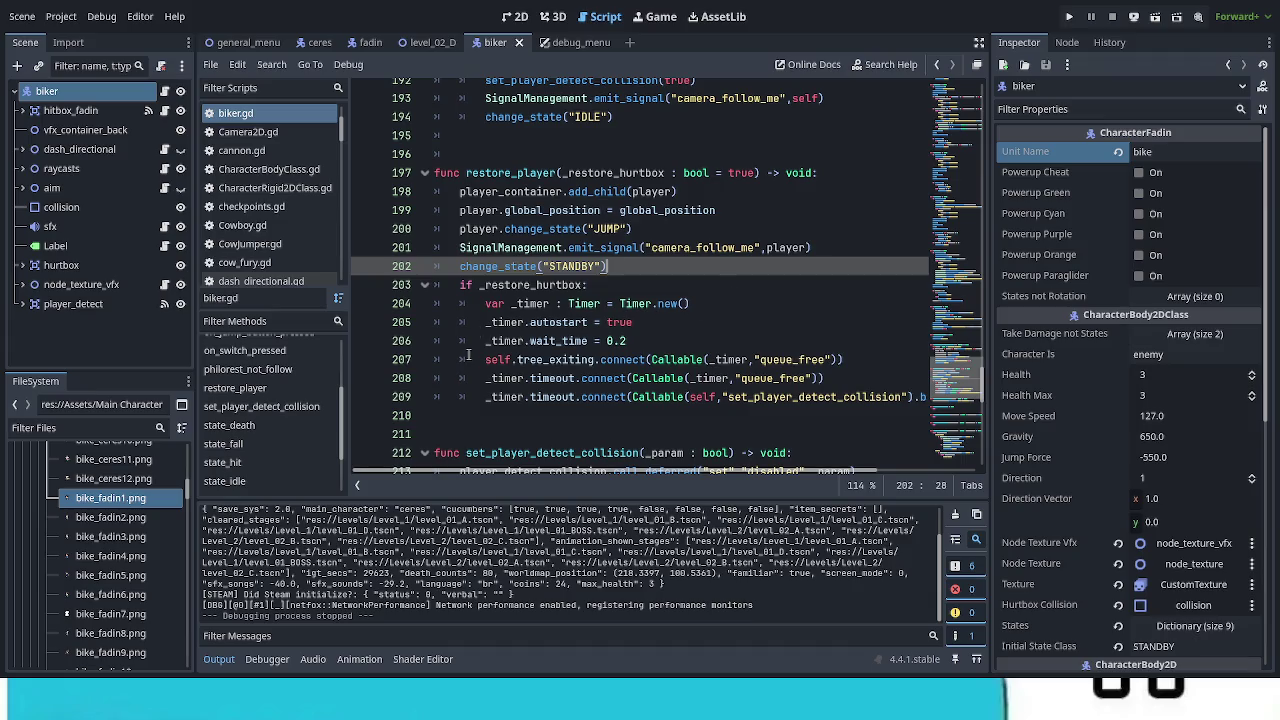
pyautogui.click(580, 43)
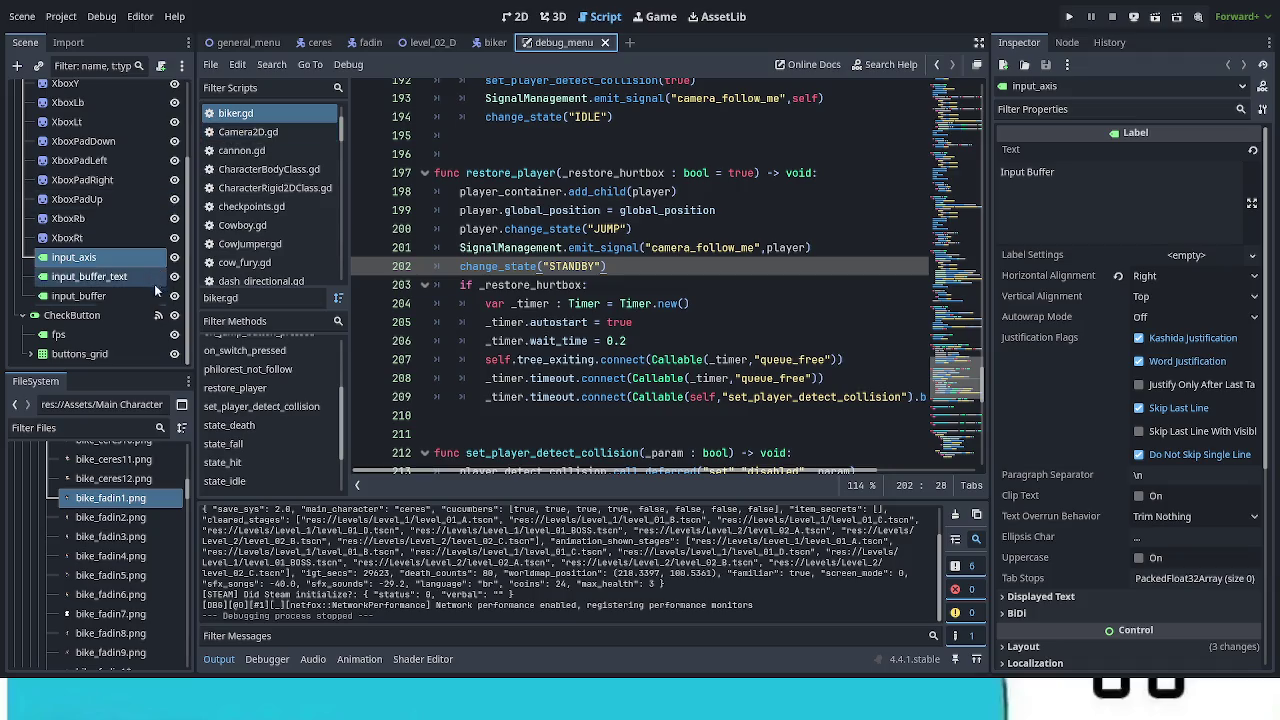
# Step: In DebugOptionButton.gd line 99, replace vfx_front_node with player_node and save the script
pyautogui.scroll(3, 158, 299)
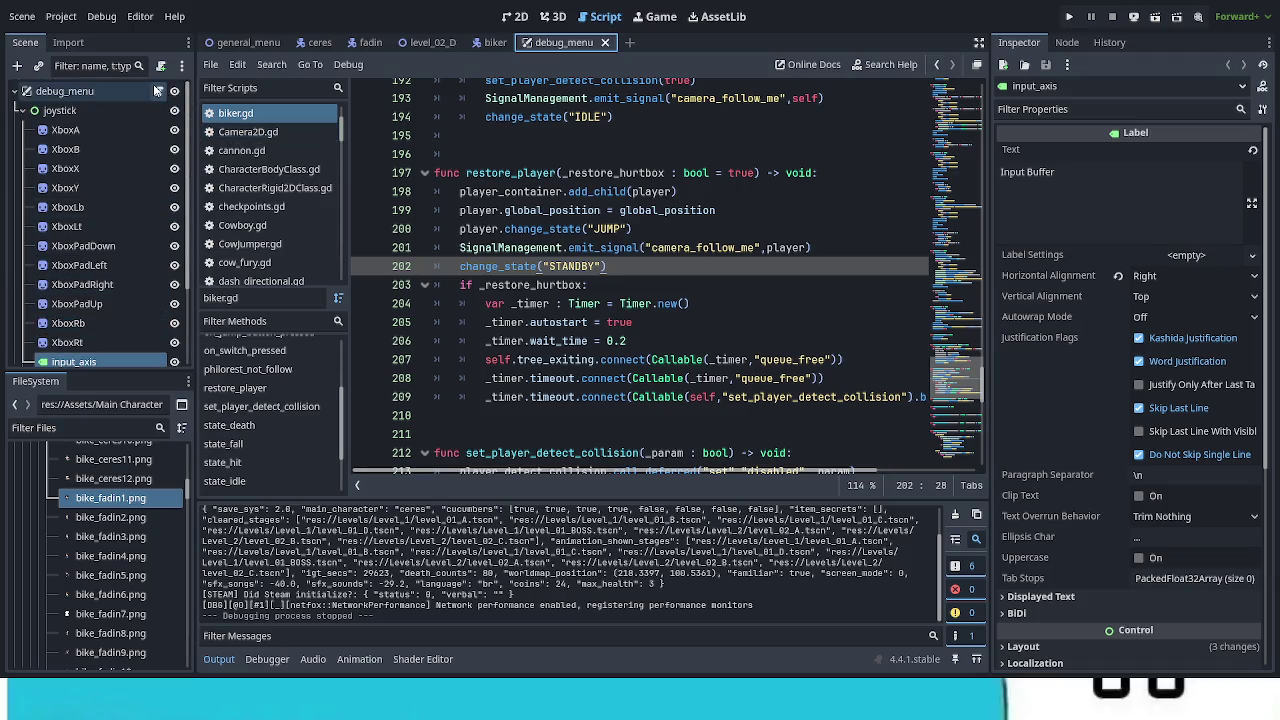
pyautogui.click(158, 91)
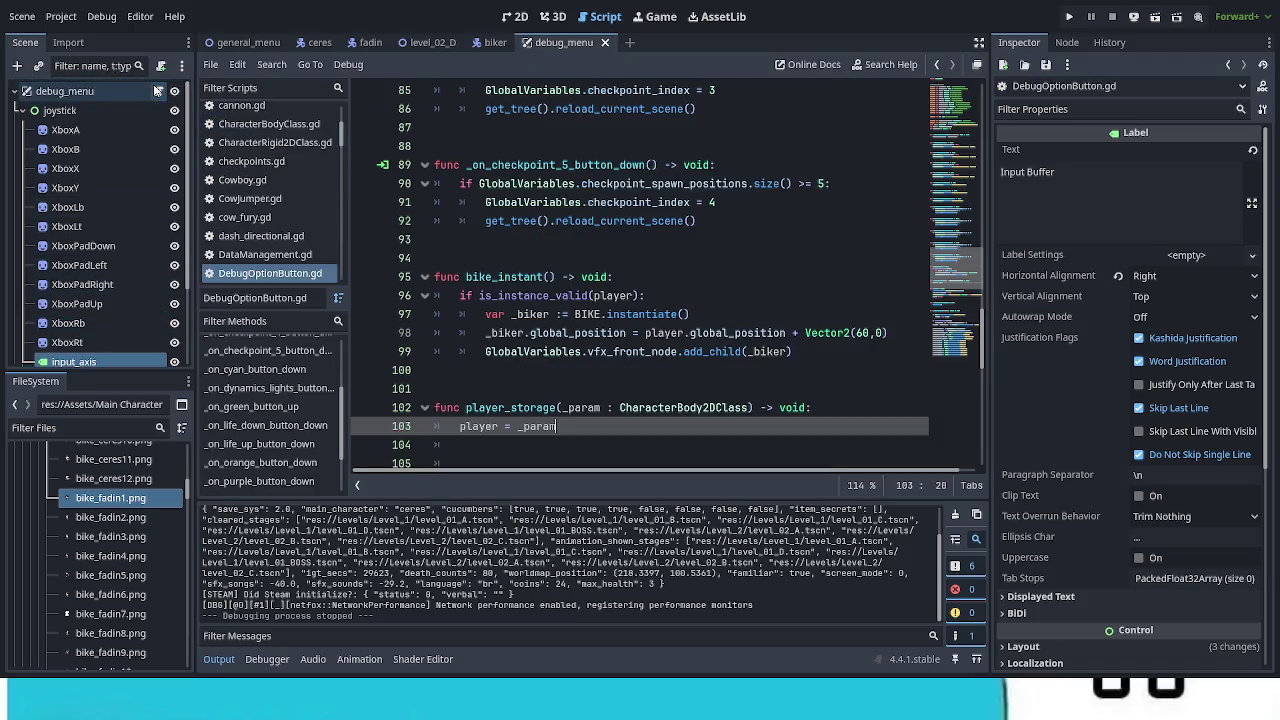
pyautogui.doubleClick(660, 352)
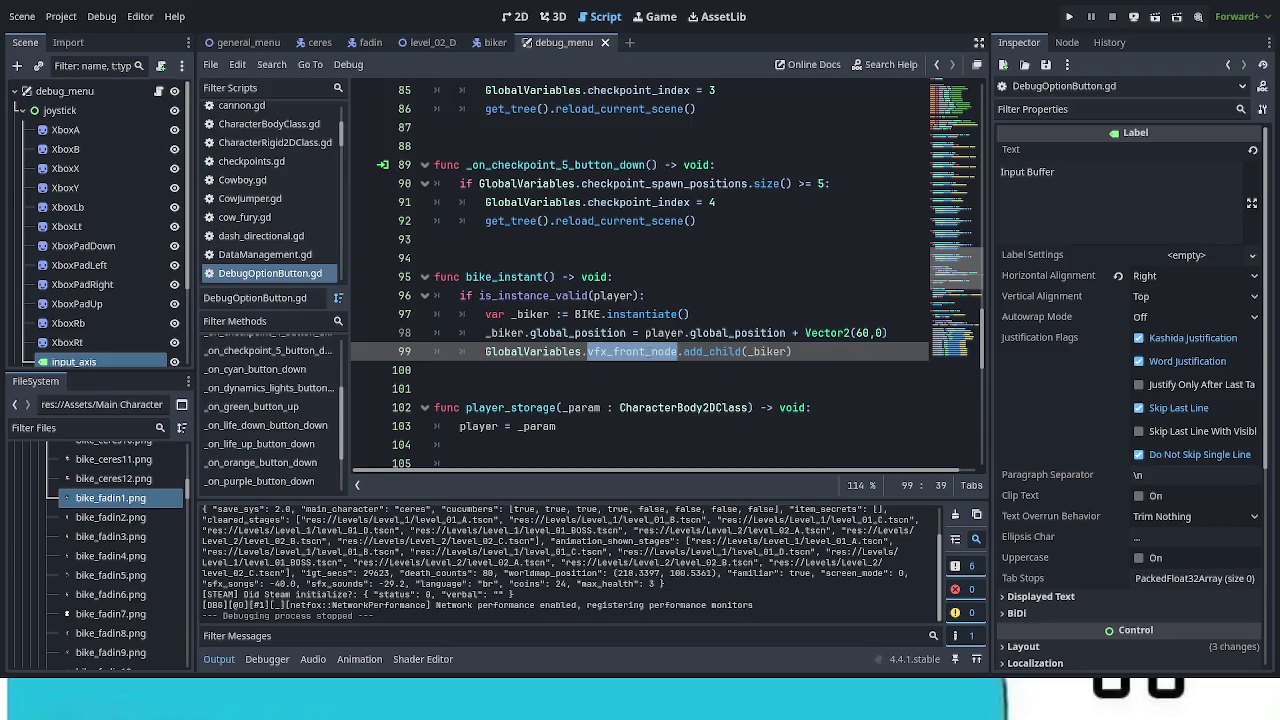
pyautogui.write('pla')
pyautogui.press('Down')
pyautogui.press('Down')
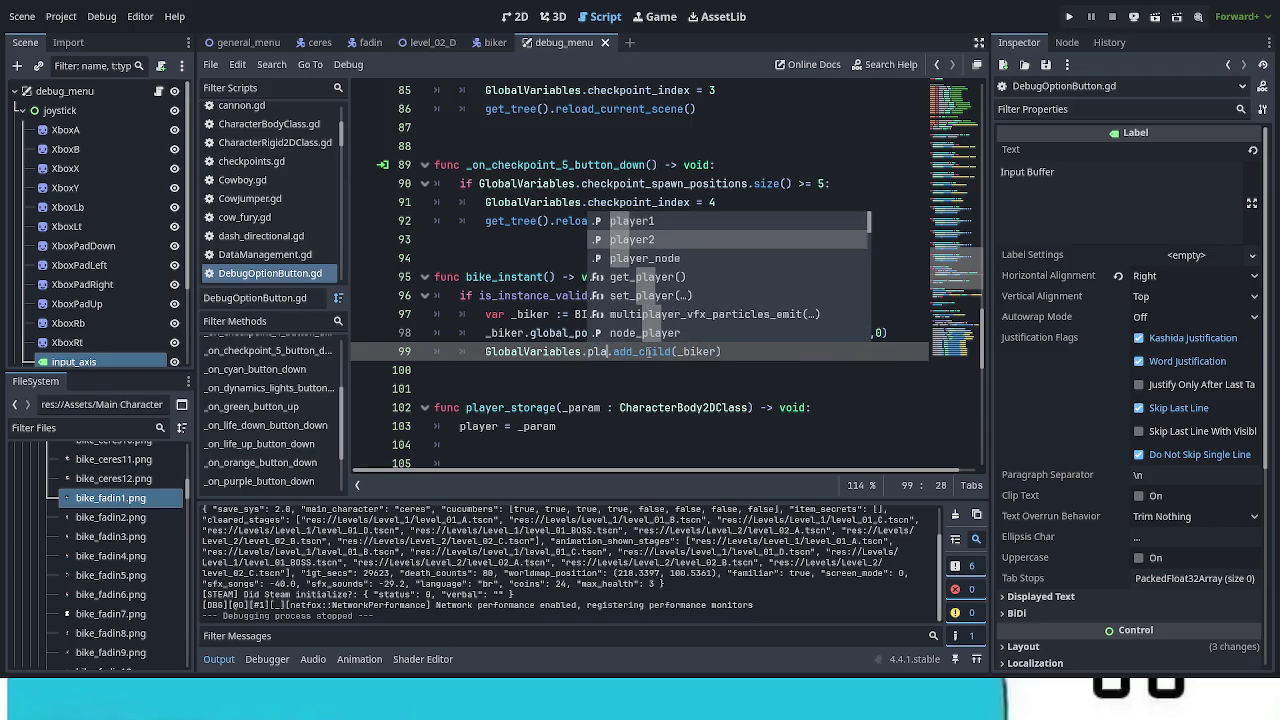
pyautogui.press('Return')
pyautogui.hotkey('ctrl', 's')
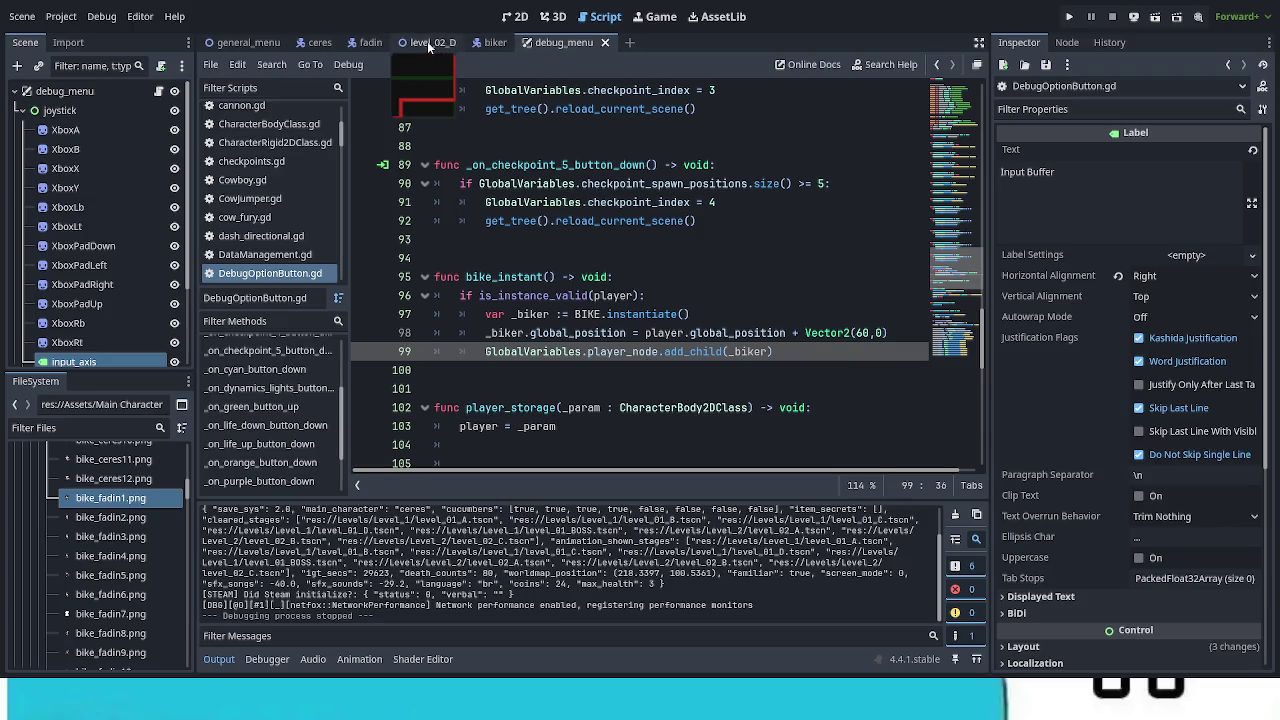
pyautogui.click(482, 48)
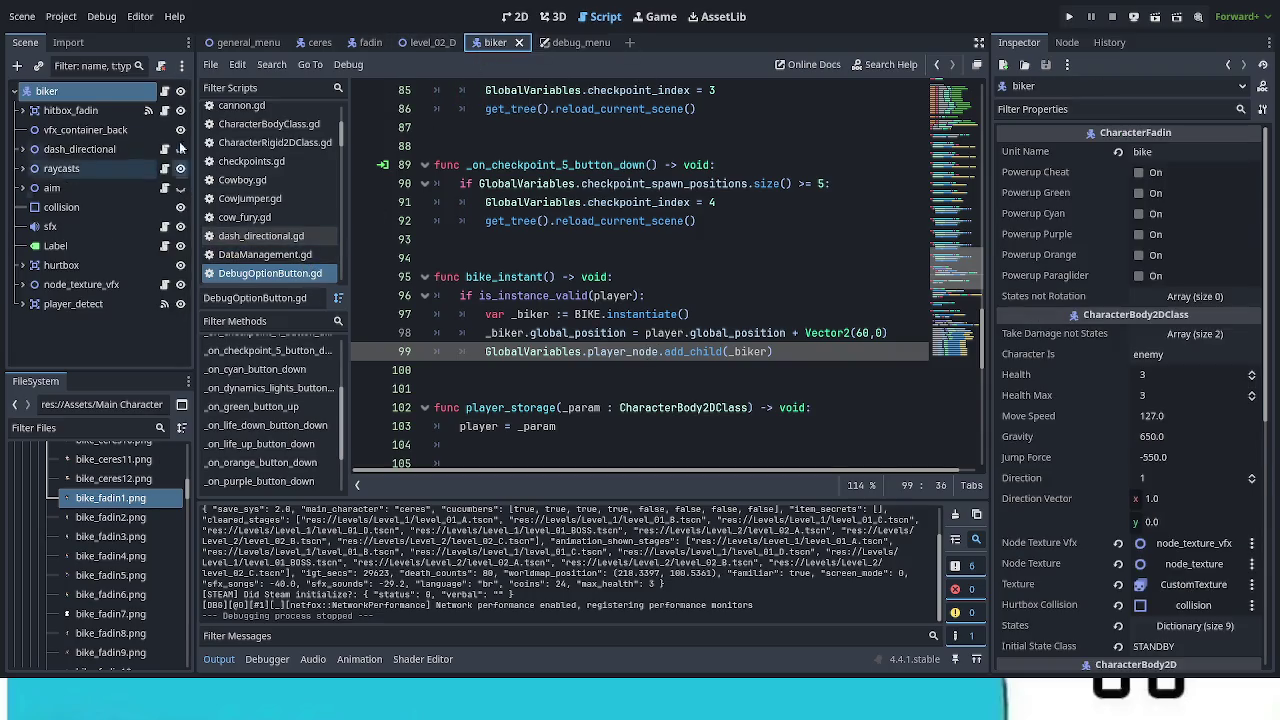
# Step: Open the biker's script, biker.gd, and scroll through its code
pyautogui.click(150, 306)
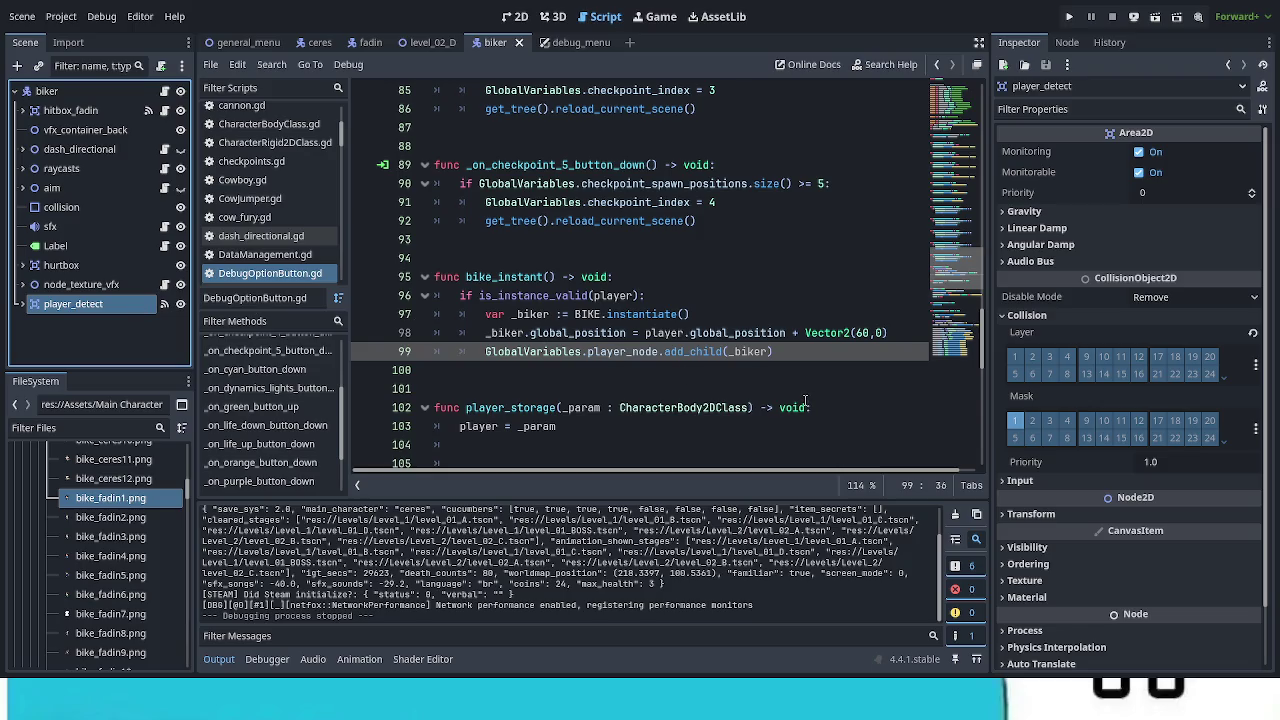
pyautogui.scroll(7, 962, 242)
pyautogui.scroll(13, 962, 242)
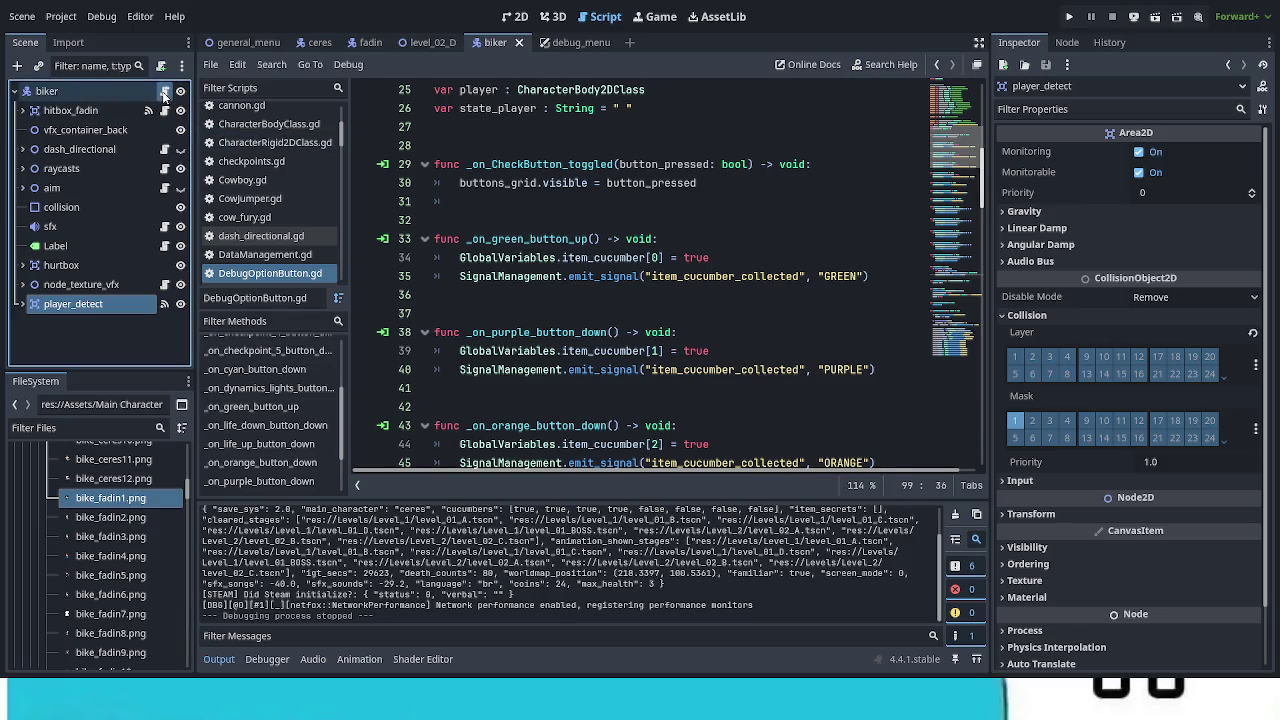
pyautogui.click(165, 91)
pyautogui.scroll(20, 955, 250)
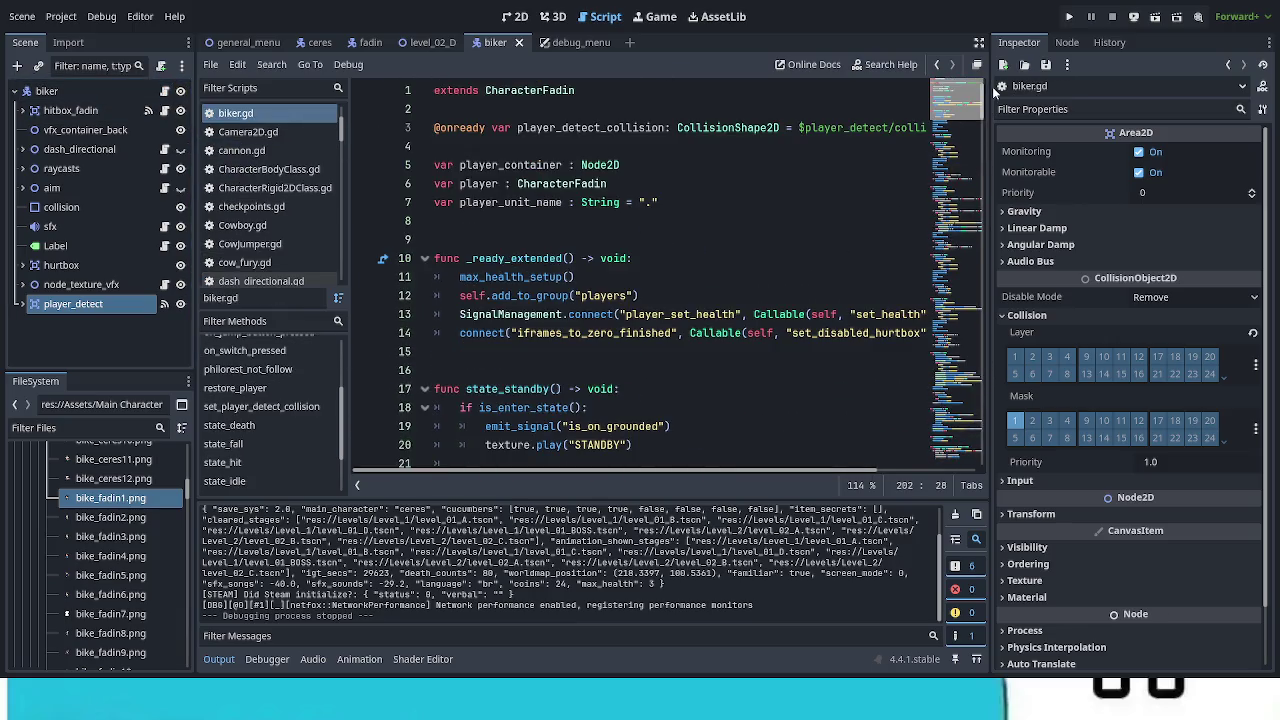
pyautogui.scroll(-5, 976, 120)
pyautogui.scroll(-2, 975, 117)
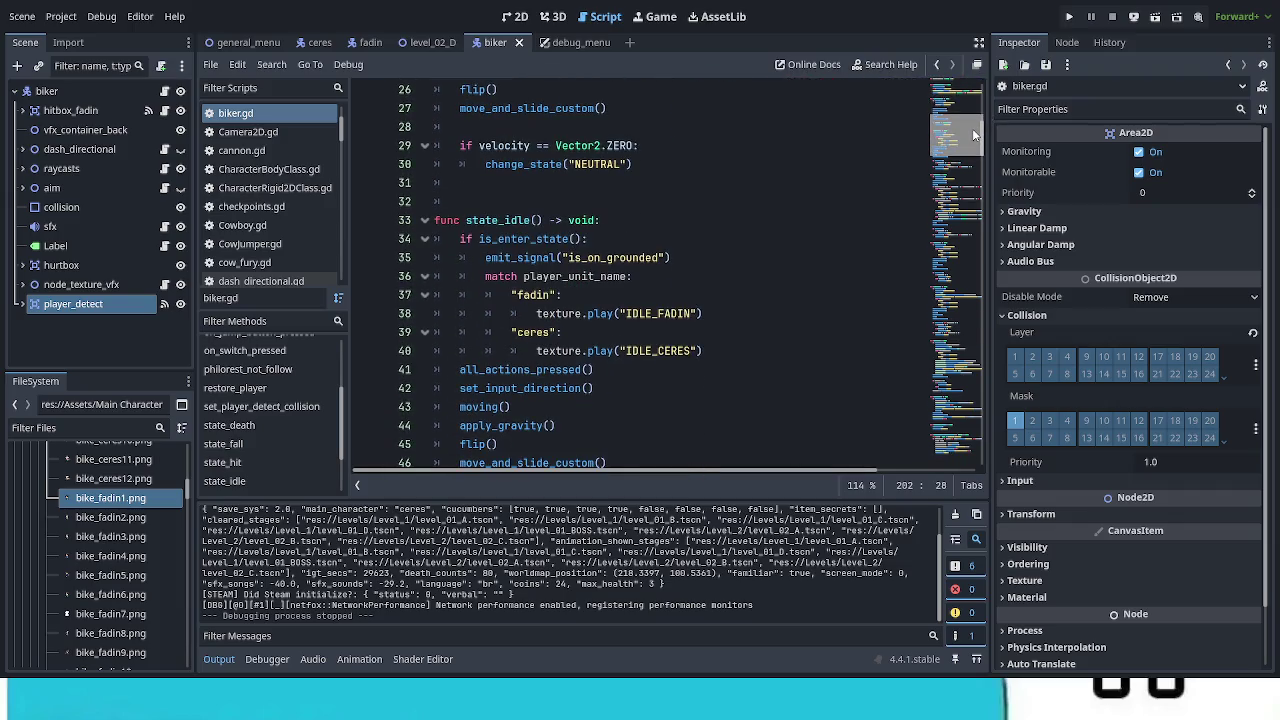
pyautogui.scroll(-4, 973, 130)
pyautogui.scroll(9, 977, 148)
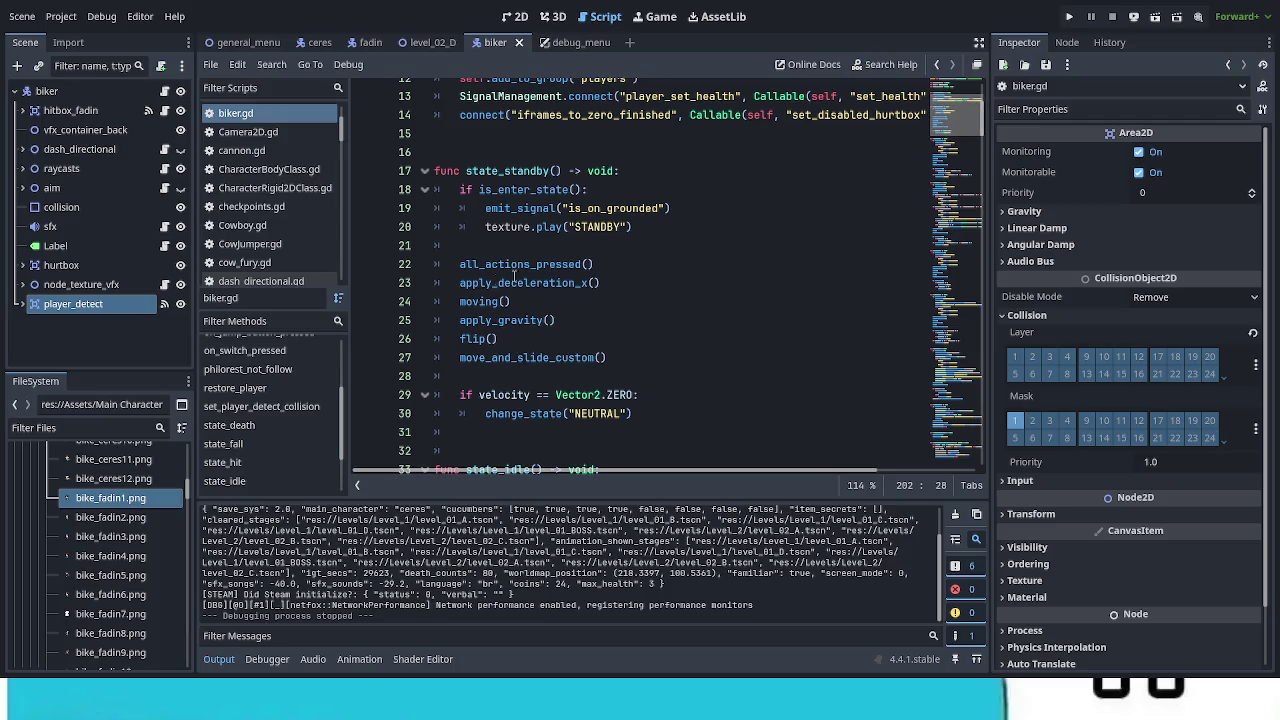
# Step: Follow the apply_deceleration_x call on line 23 to its definition in CharacterBodyClass.gd
pyautogui.click(460, 283)
pyautogui.moveTo(460, 283); pyautogui.dragTo(625, 289)
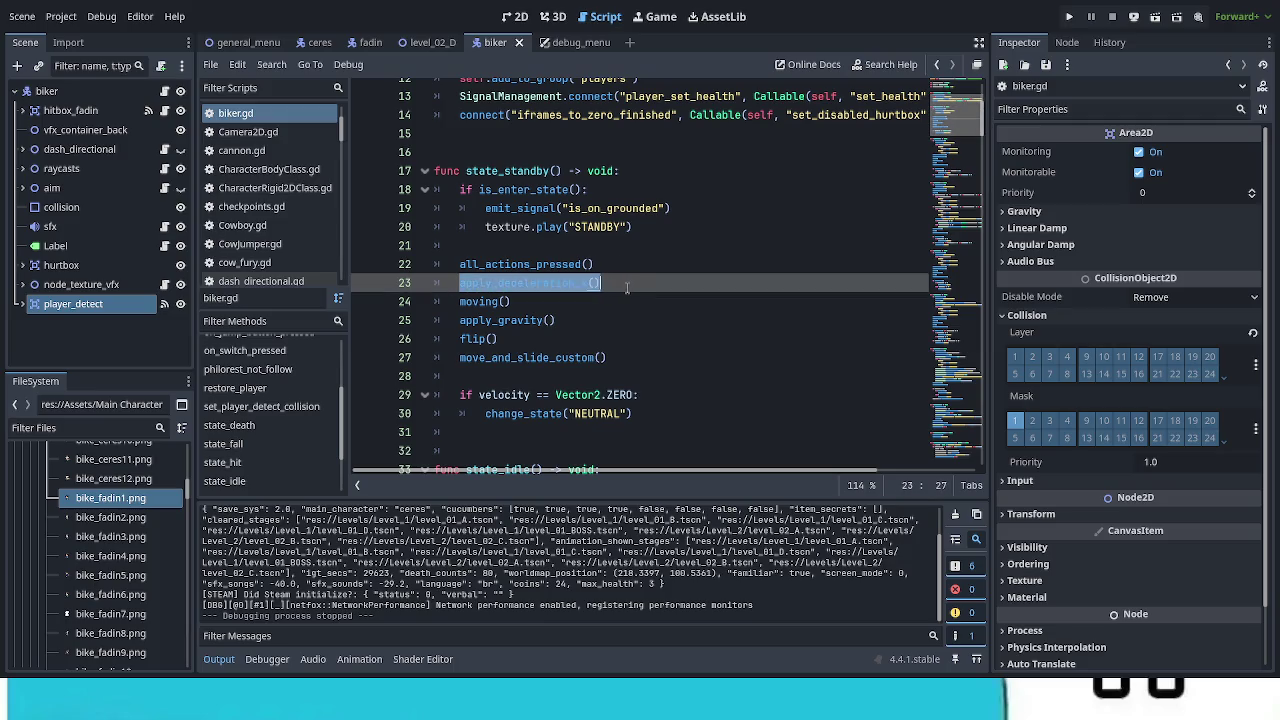
pyautogui.scroll(-3, 655, 334)
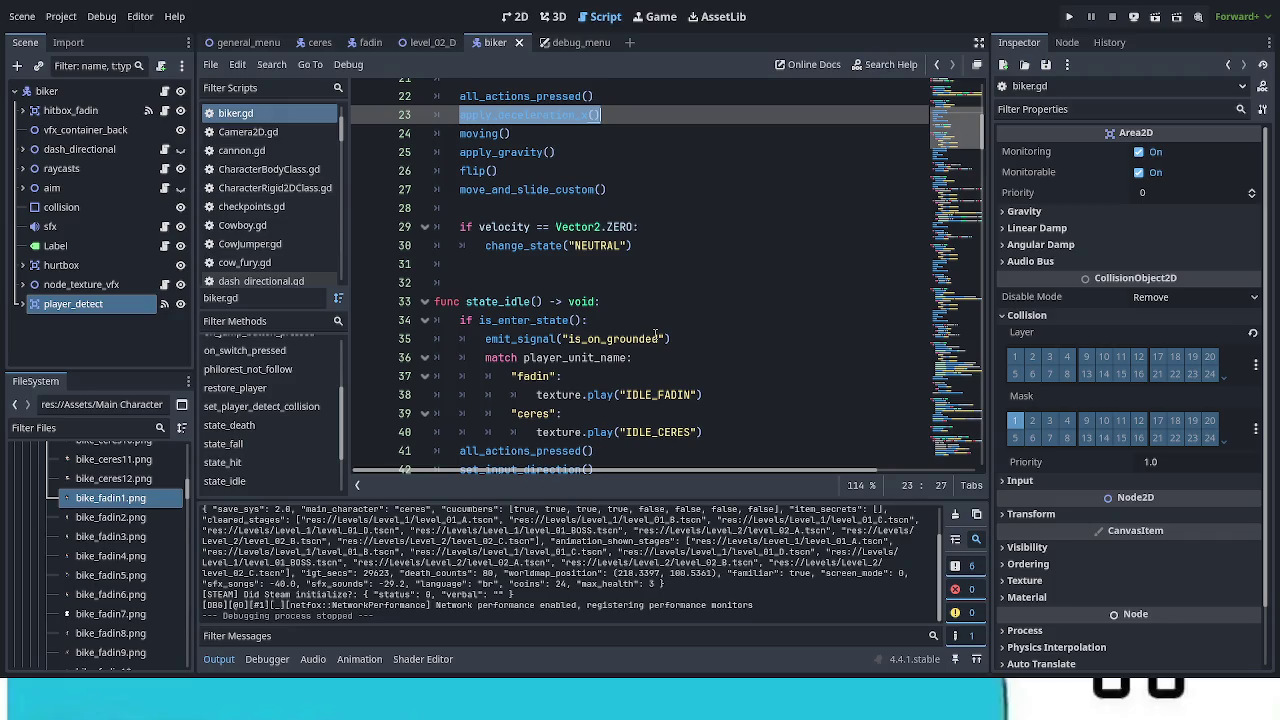
pyautogui.scroll(-3, 655, 334)
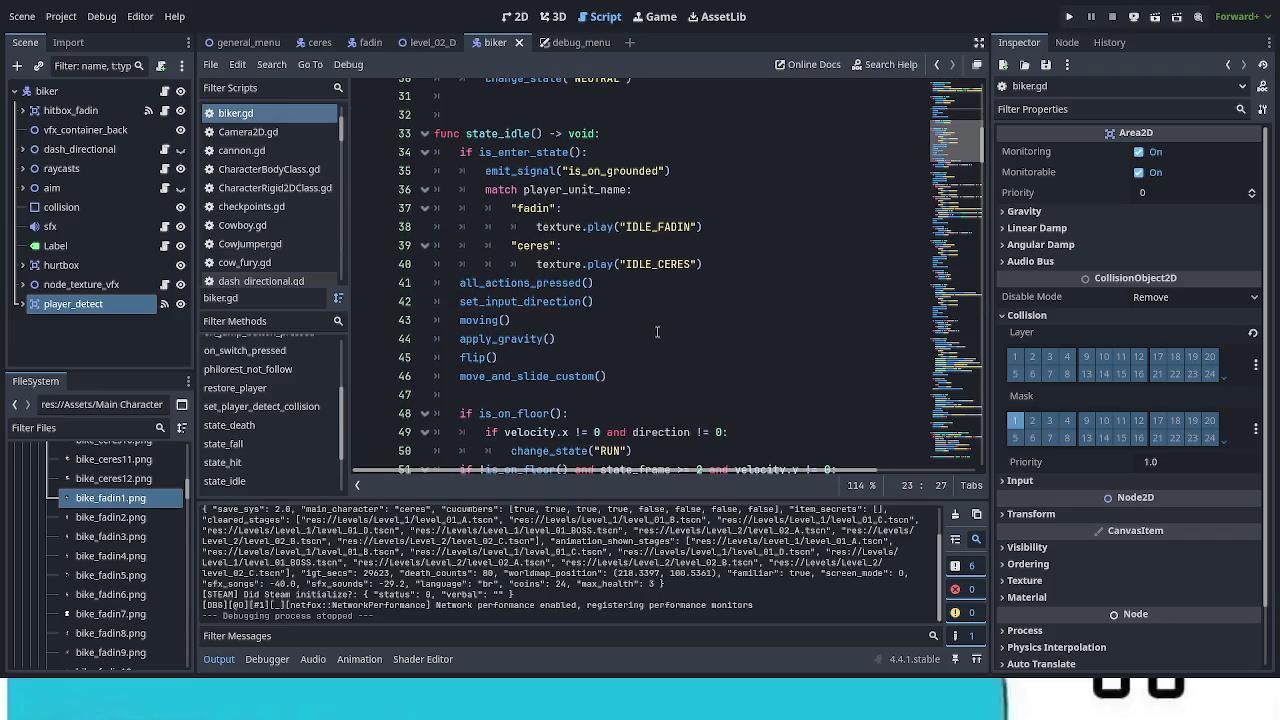
pyautogui.scroll(6, 657, 332)
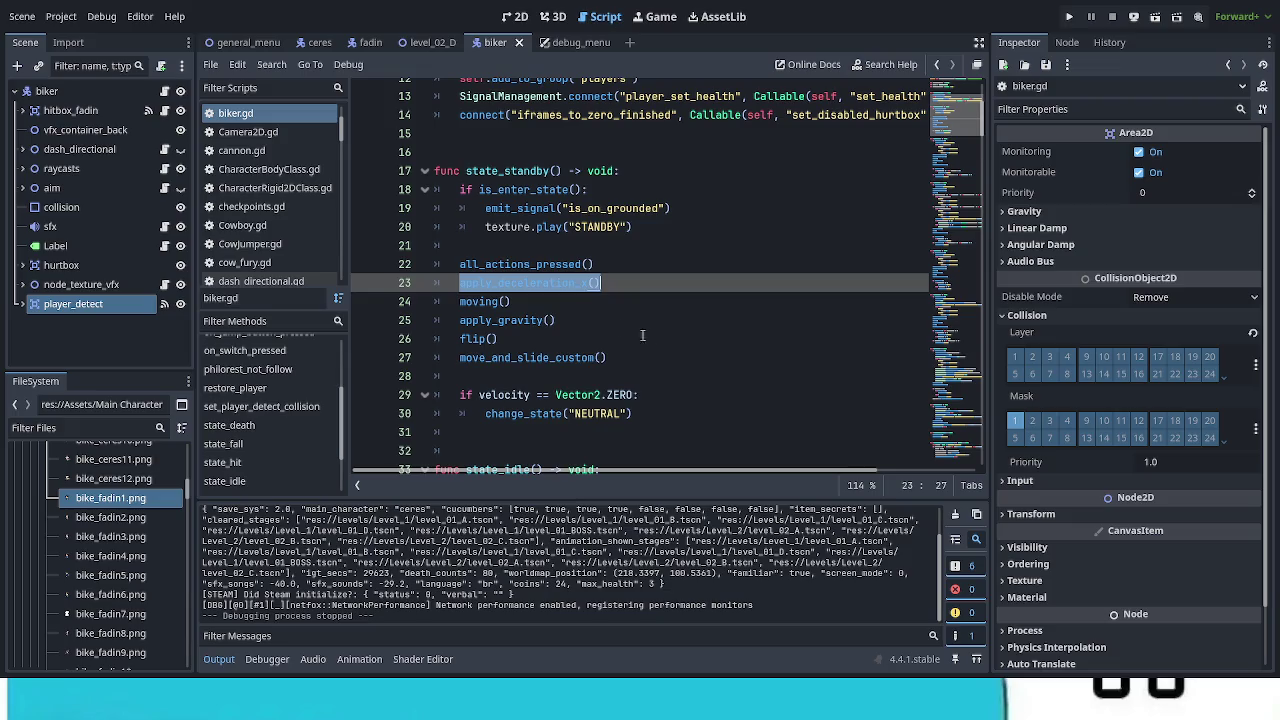
pyautogui.click(598, 316)
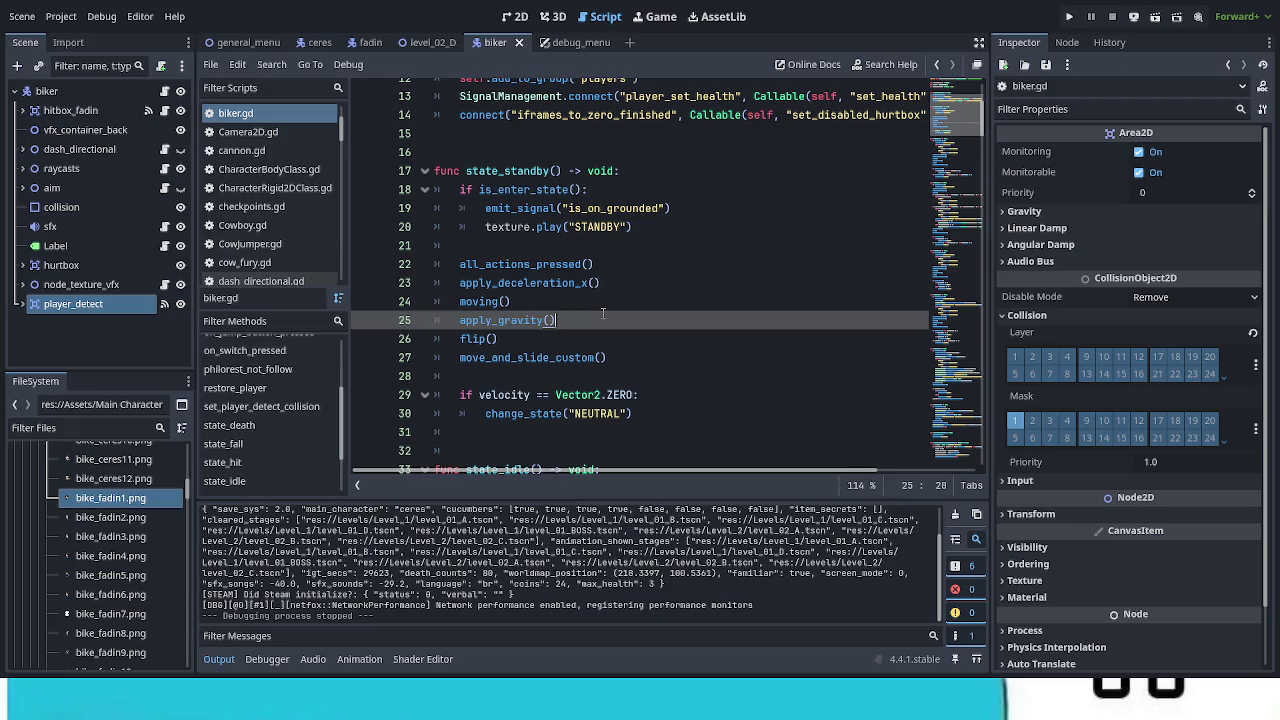
pyautogui.keyDown('ctrl'); pyautogui.click(572, 285); pyautogui.keyUp('ctrl')
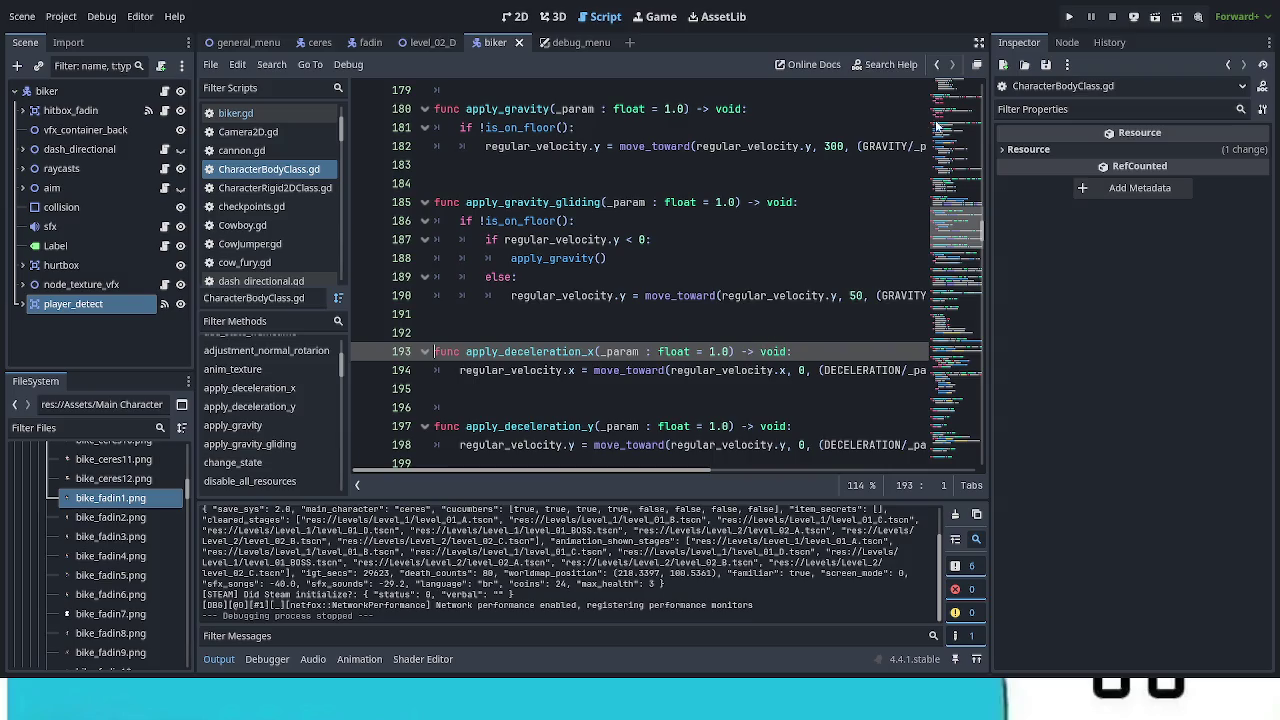
# Step: Navigate back three code locations to line 23 of biker.gd
pyautogui.click(940, 66)
pyautogui.click(940, 66)
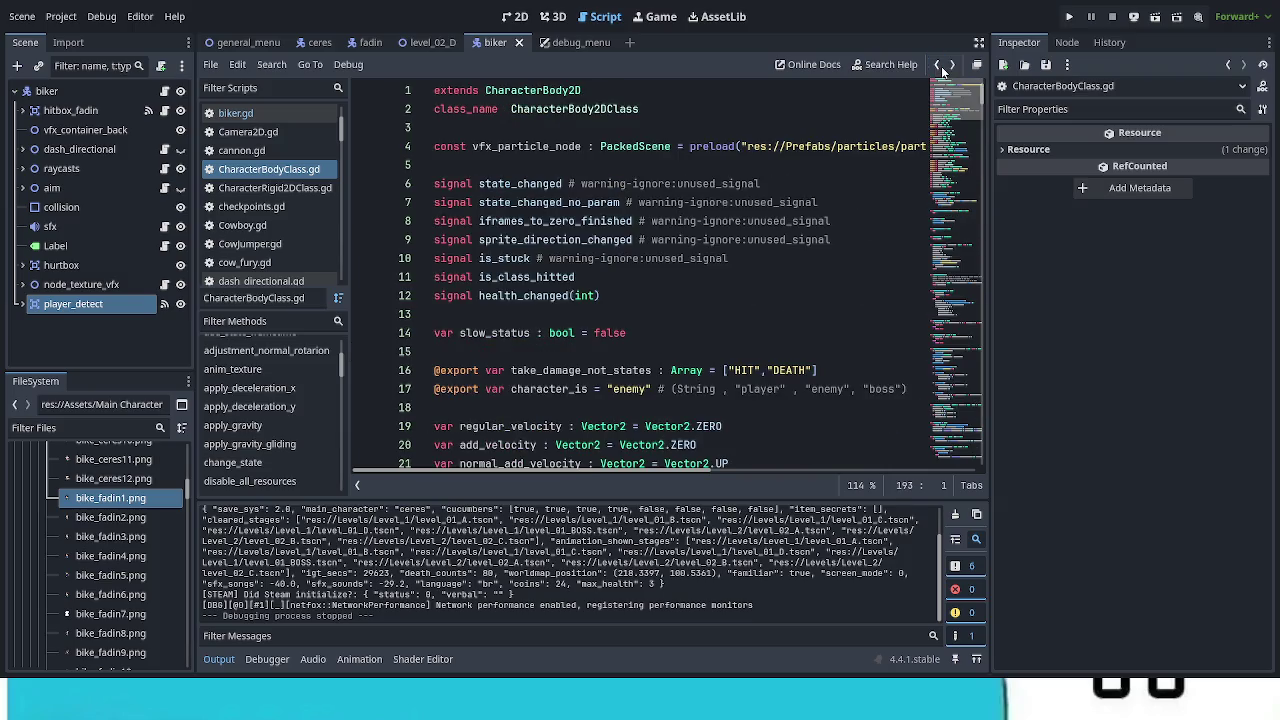
pyautogui.click(940, 66)
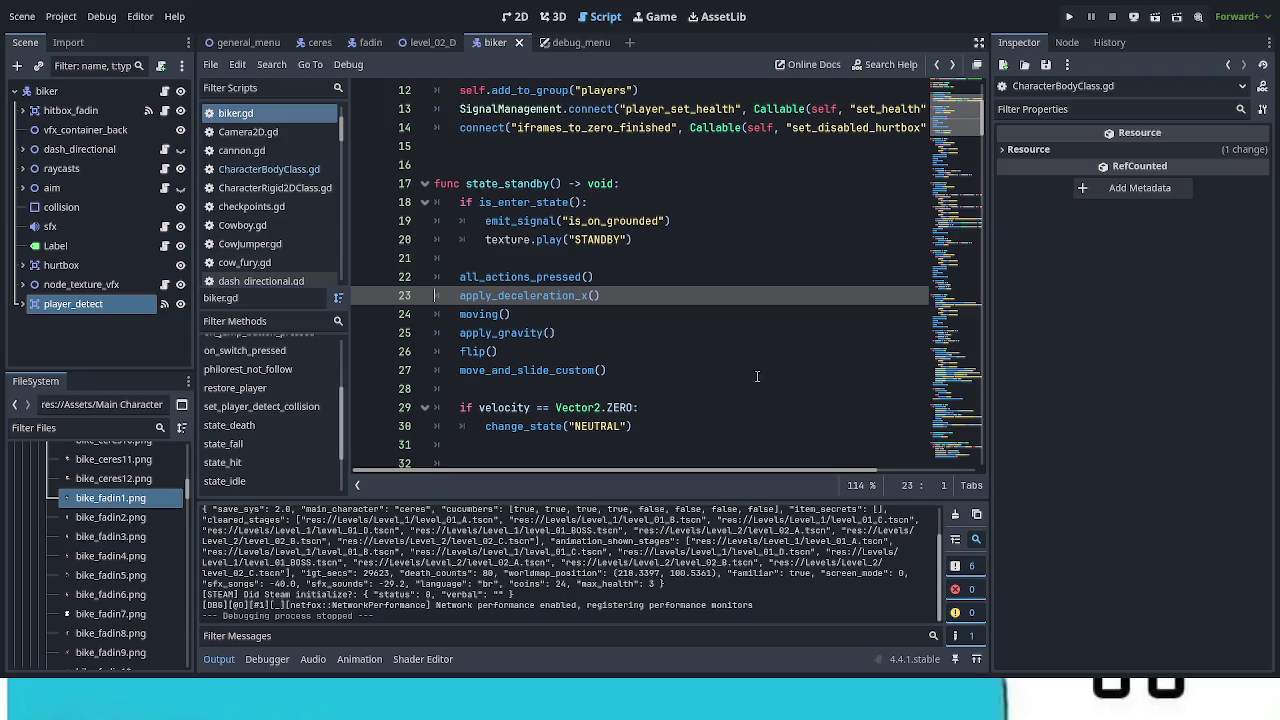
# Step: Scroll through biker.gd down to the restore_player function
pyautogui.scroll(-2, 755, 376)
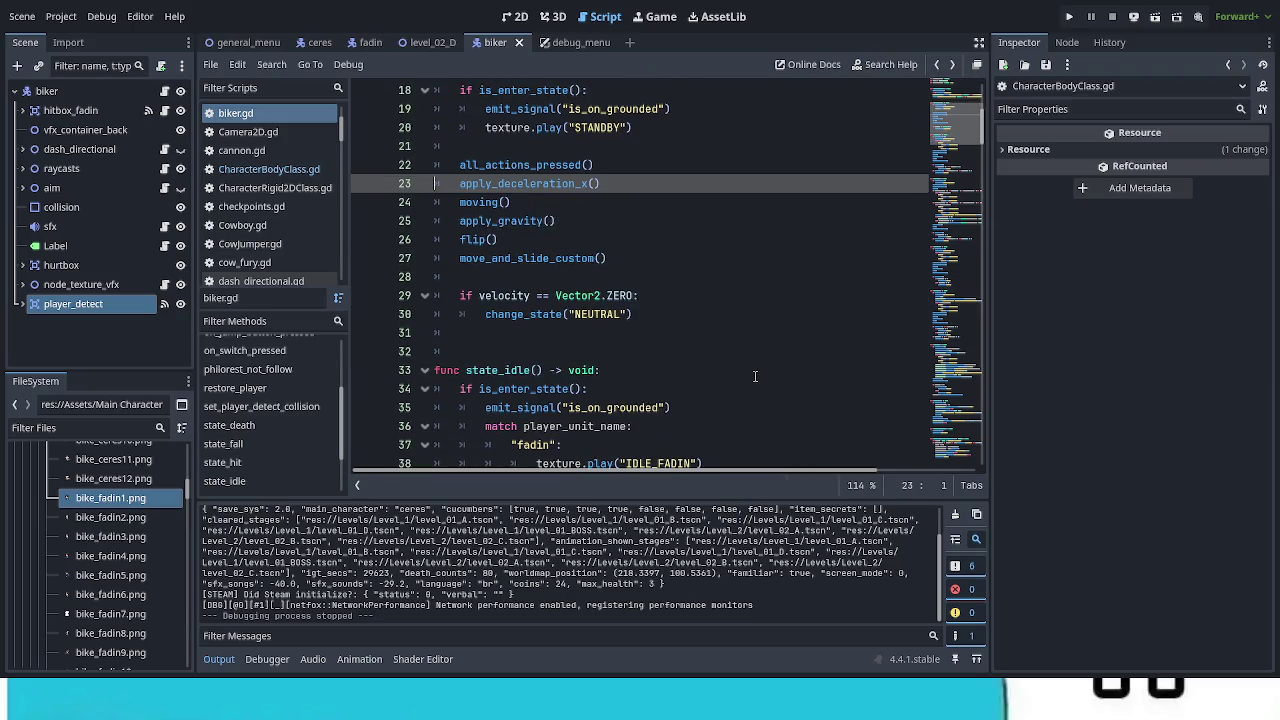
pyautogui.scroll(1, 755, 376)
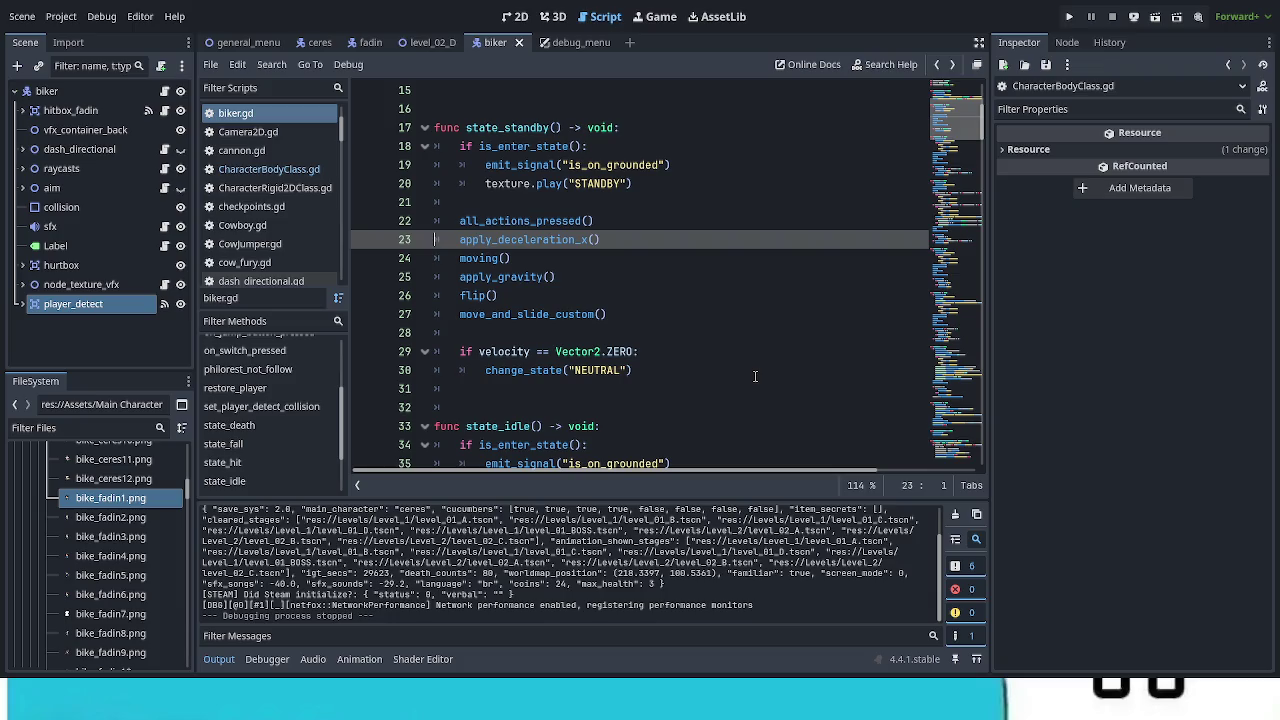
pyautogui.scroll(-5, 755, 376)
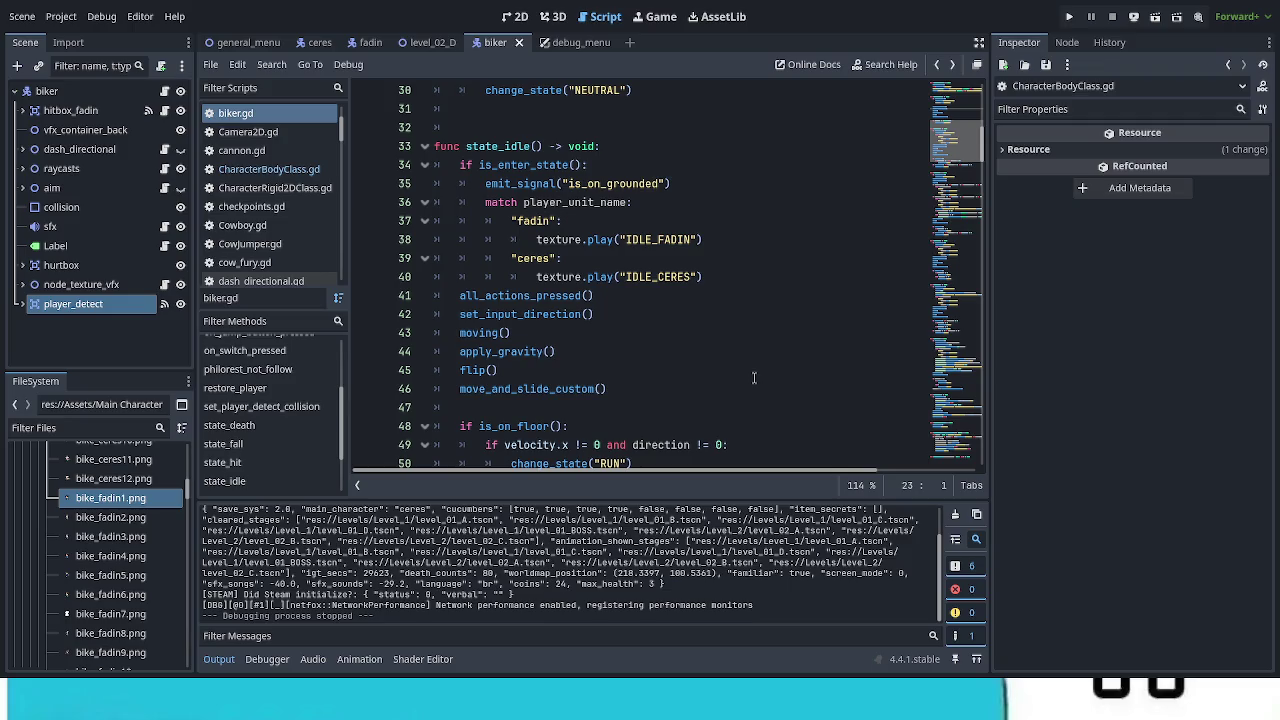
pyautogui.scroll(7, 755, 377)
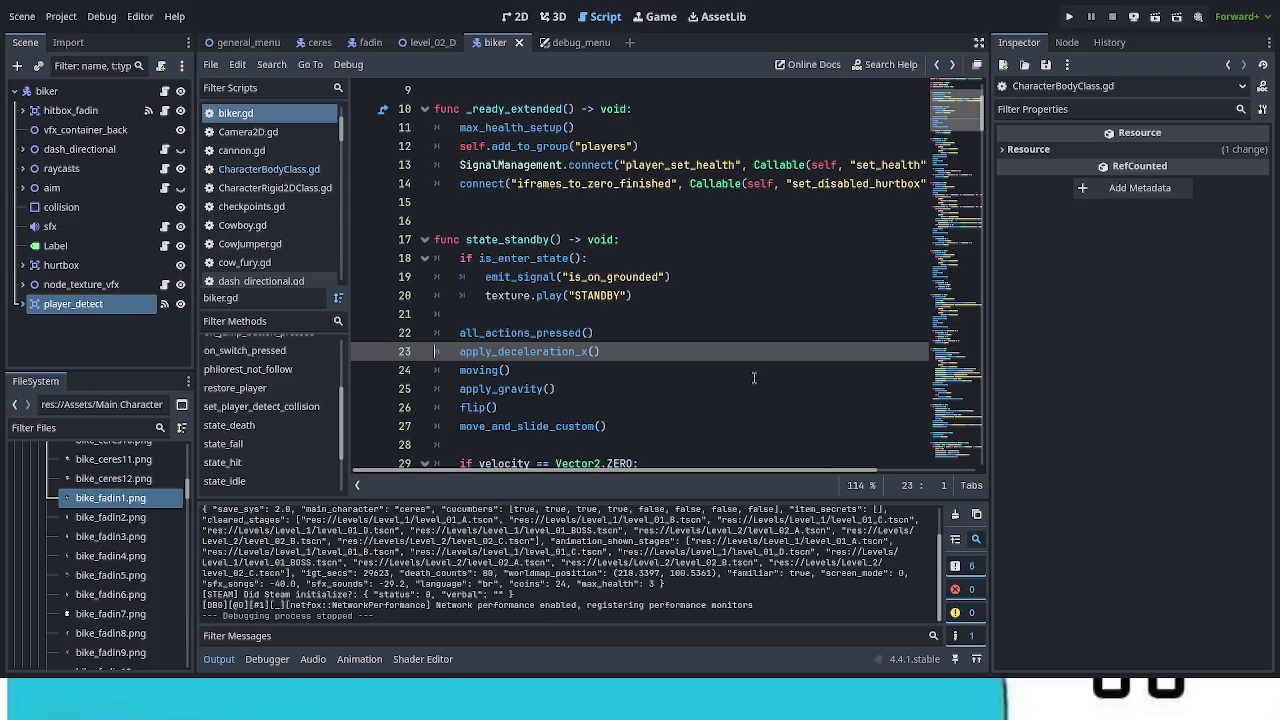
pyautogui.scroll(-2, 754, 377)
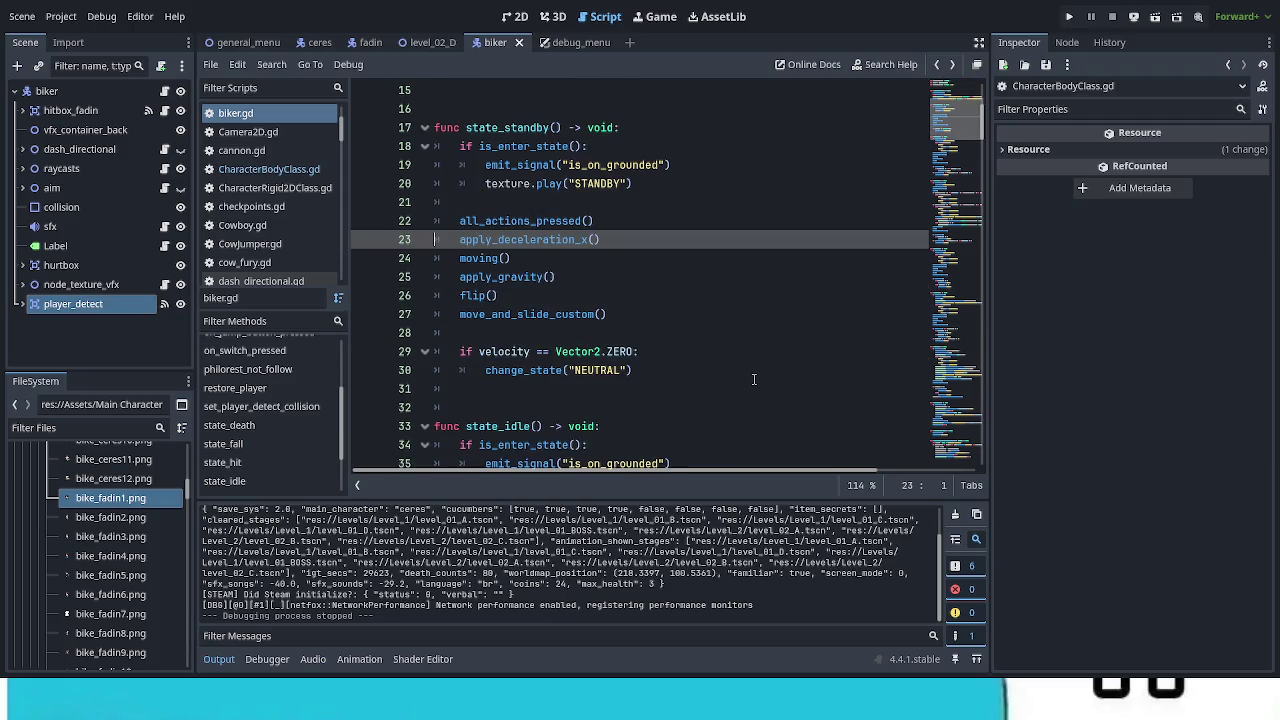
pyautogui.scroll(-5, 754, 379)
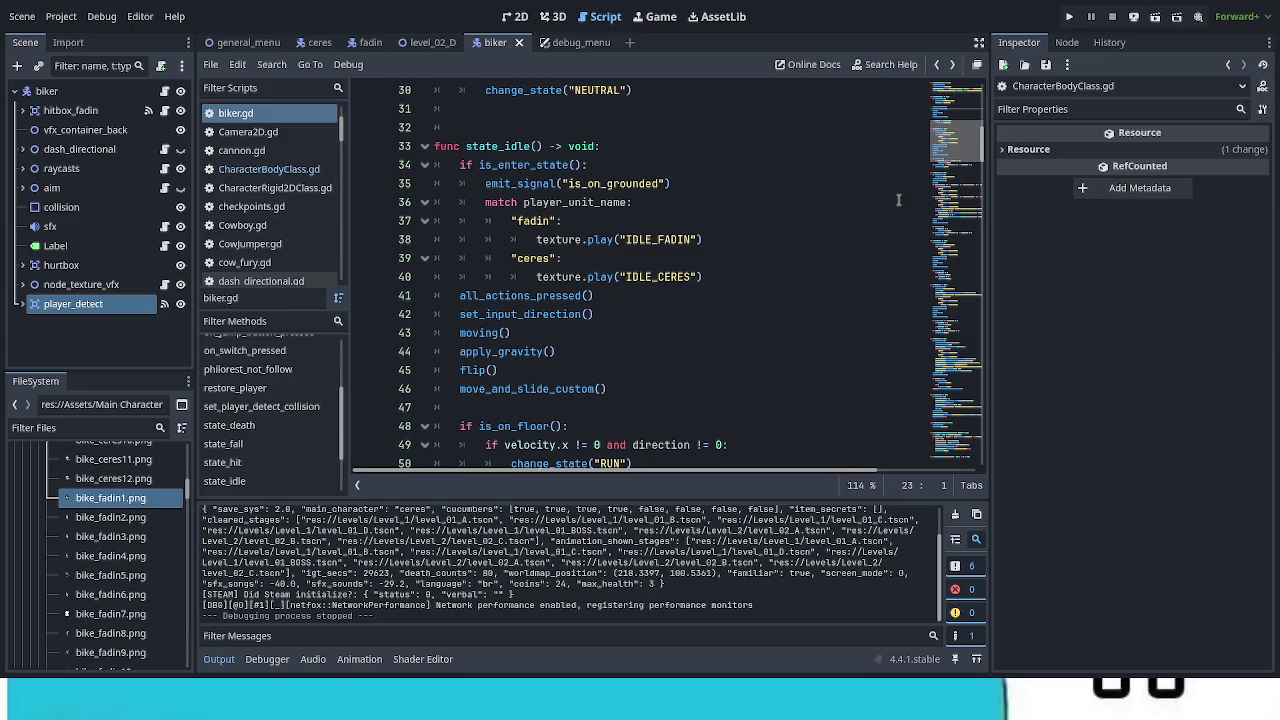
pyautogui.moveTo(960, 148)
pyautogui.mouseDown()
pyautogui.moveTo(965, 465)
pyautogui.moveTo(980, 392)
pyautogui.mouseUp()
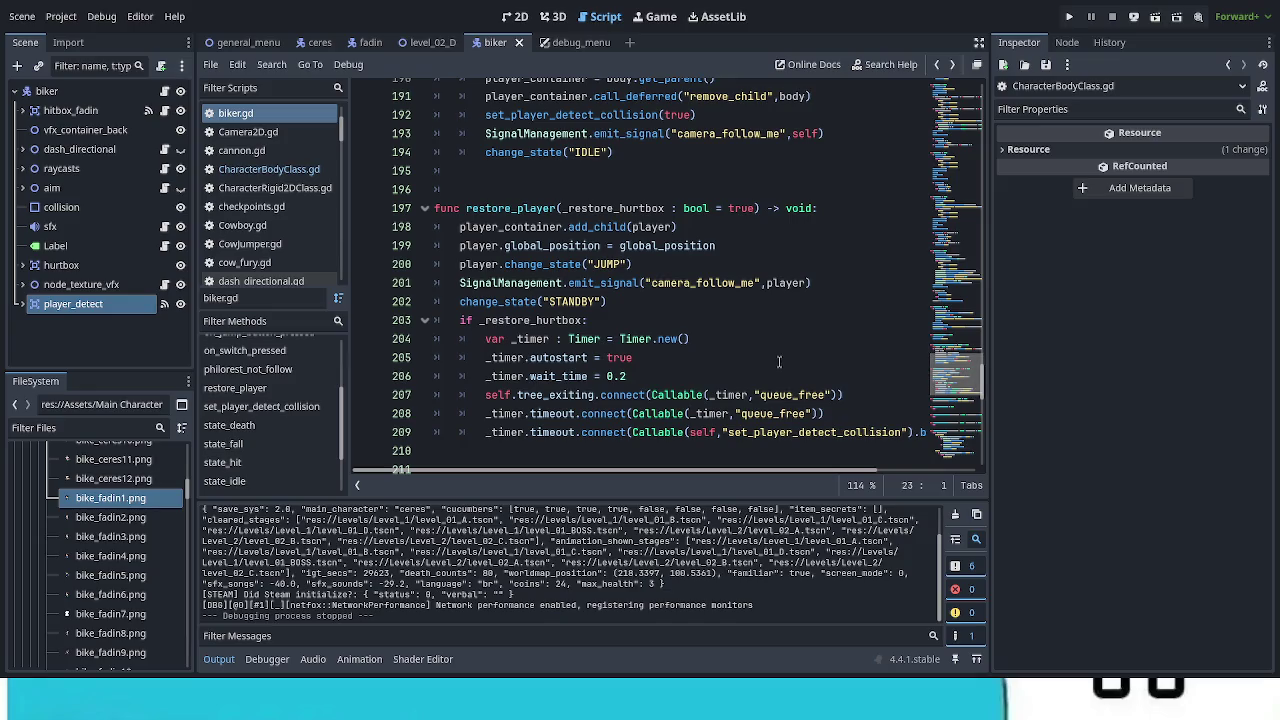
pyautogui.scroll(5, 779, 362)
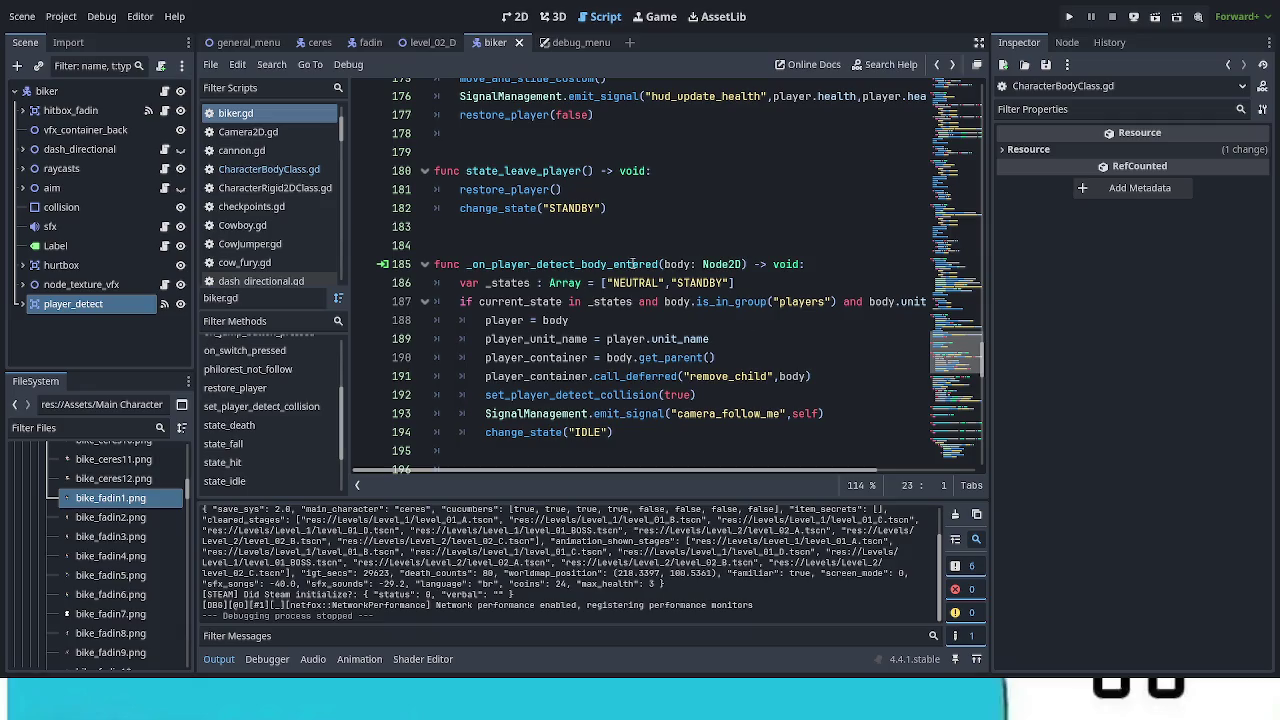
# Step: Delete the change_state("STANDBY") line from restore_player
pyautogui.scroll(-5, 560, 260)
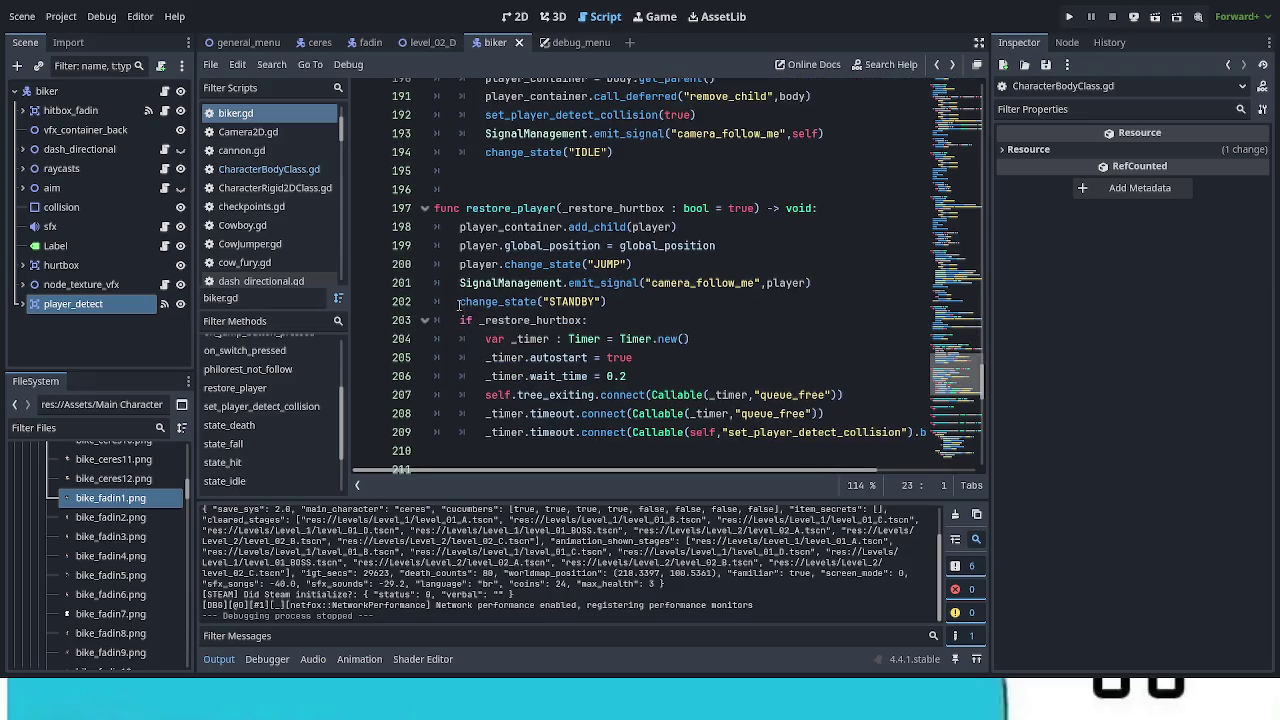
pyautogui.tripleClick(538, 301)
pyautogui.press('BackSpace')
pyautogui.press('BackSpace')
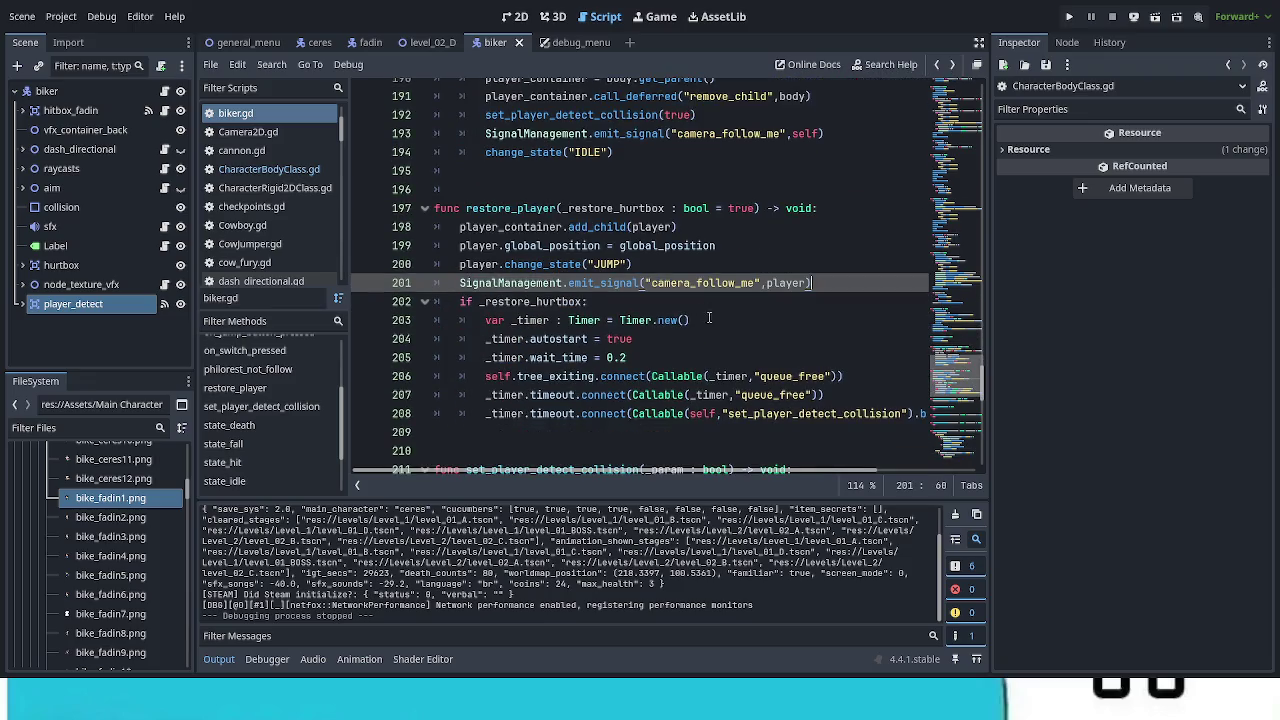
# Step: Place the caret on blank line 195, then save biker.gd and launch the game
pyautogui.scroll(3, 740, 388)
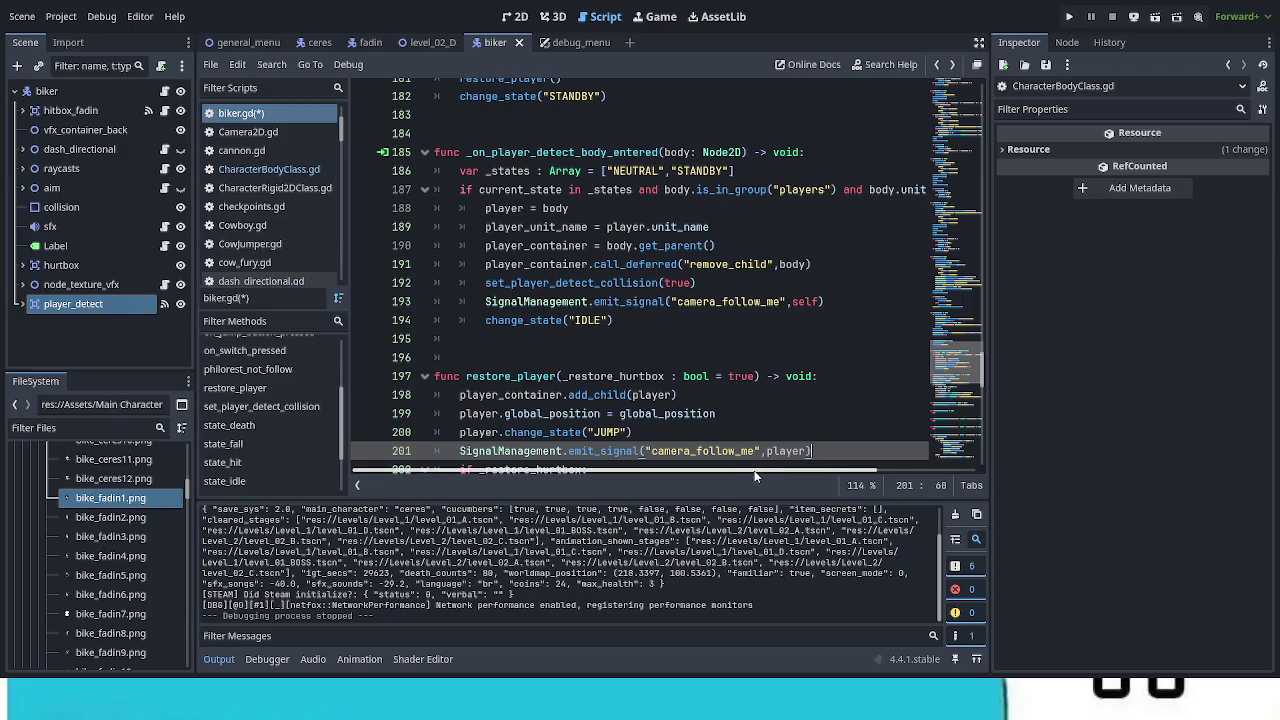
pyautogui.moveTo(747, 470)
pyautogui.mouseDown()
pyautogui.moveTo(880, 483)
pyautogui.moveTo(708, 480)
pyautogui.mouseUp()
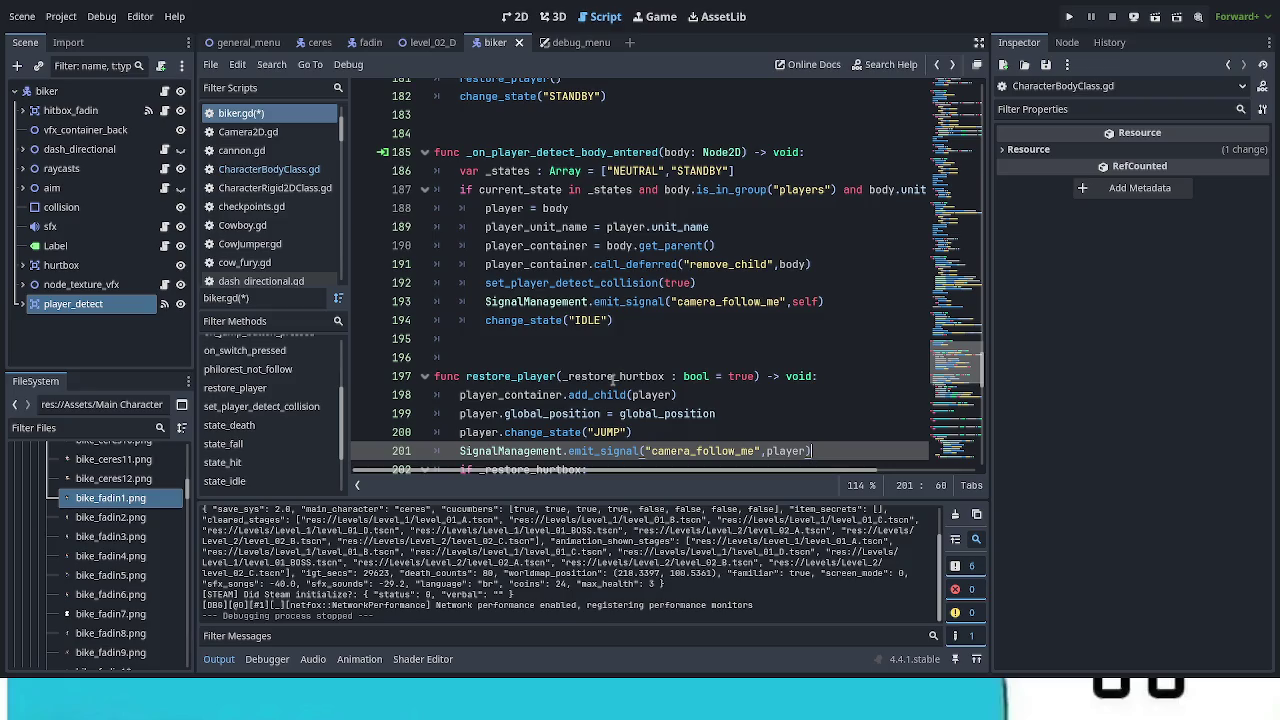
pyautogui.click(684, 338)
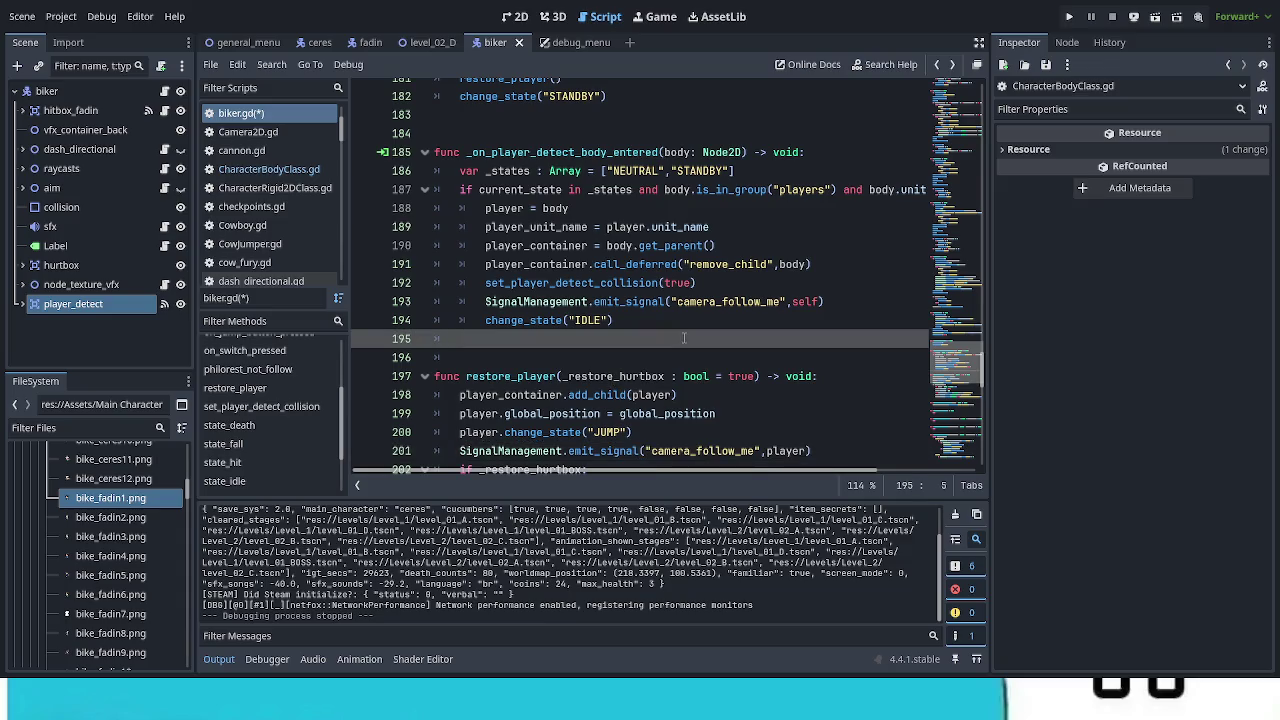
pyautogui.hotkey('ctrl', 's')
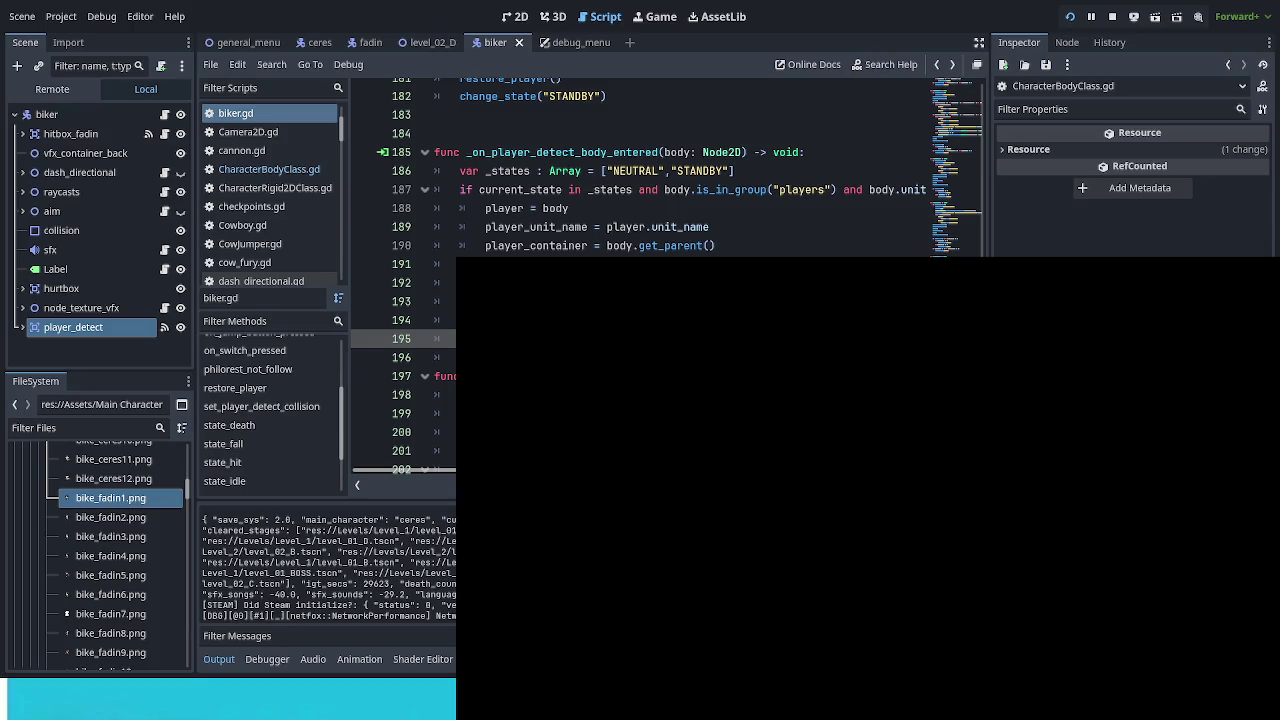
# Step: Choose Continuar, enter the Zé Walter 1 level, and turn on Debug Options in-game
pyautogui.press('Down')
pyautogui.press('Return')
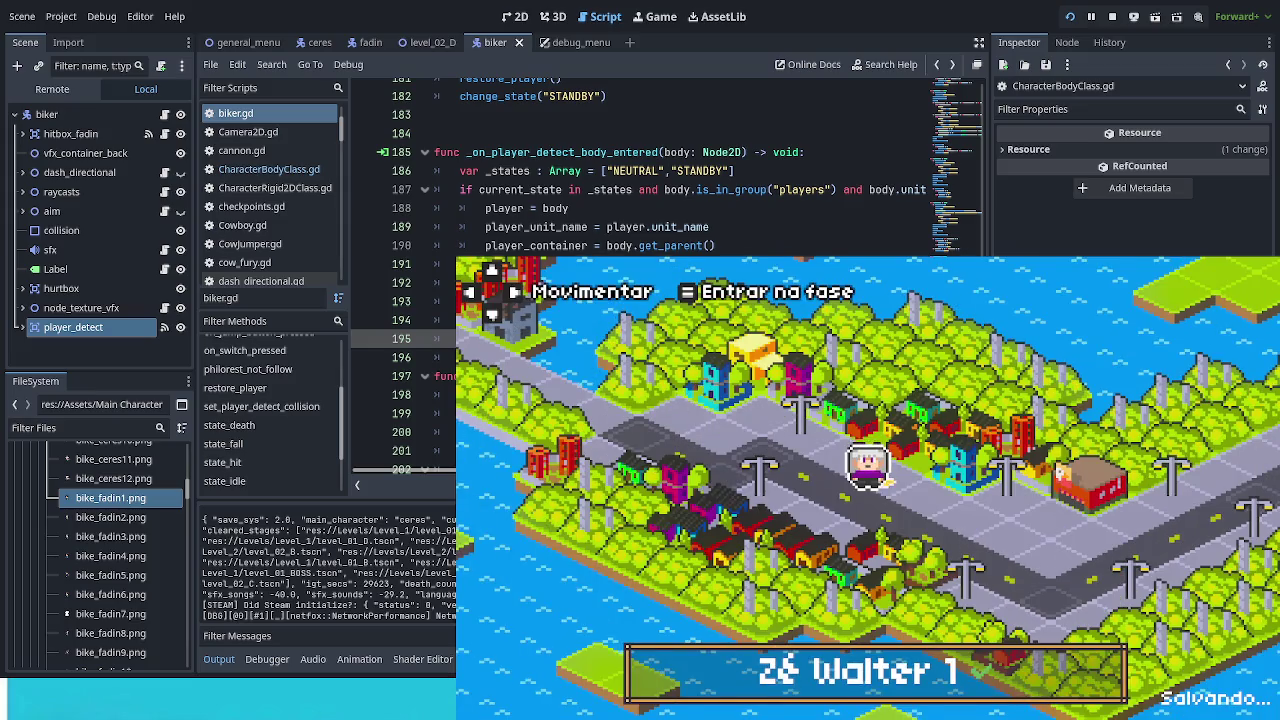
pyautogui.press('Return')
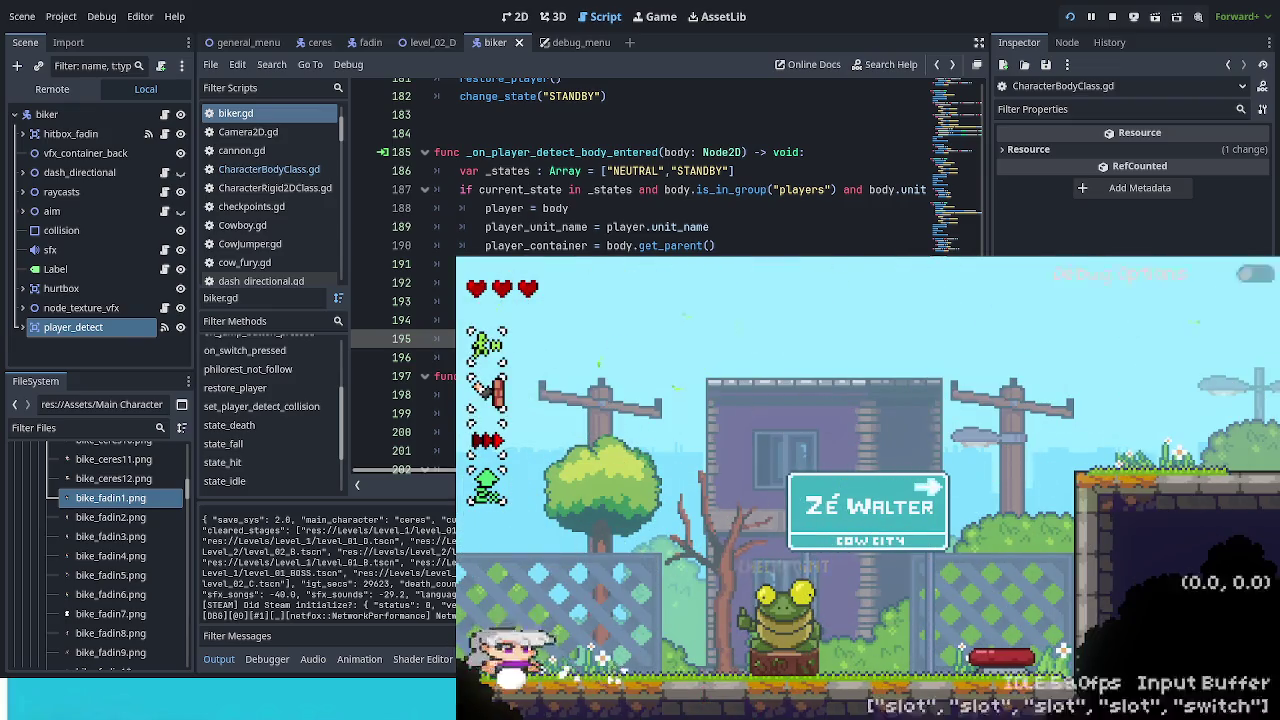
pyautogui.click(1250, 273)
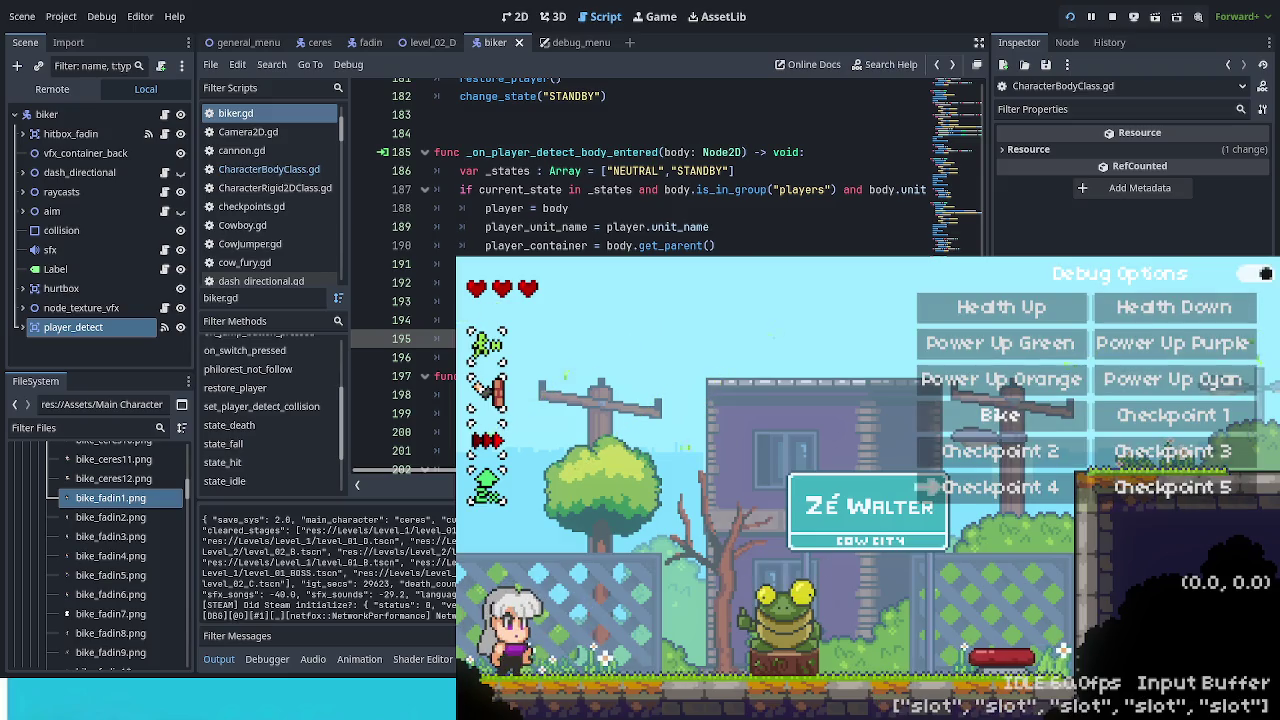
# Step: Spawn the bike from Debug Options and bring the top of biker.gd into view
pyautogui.click(1255, 273)
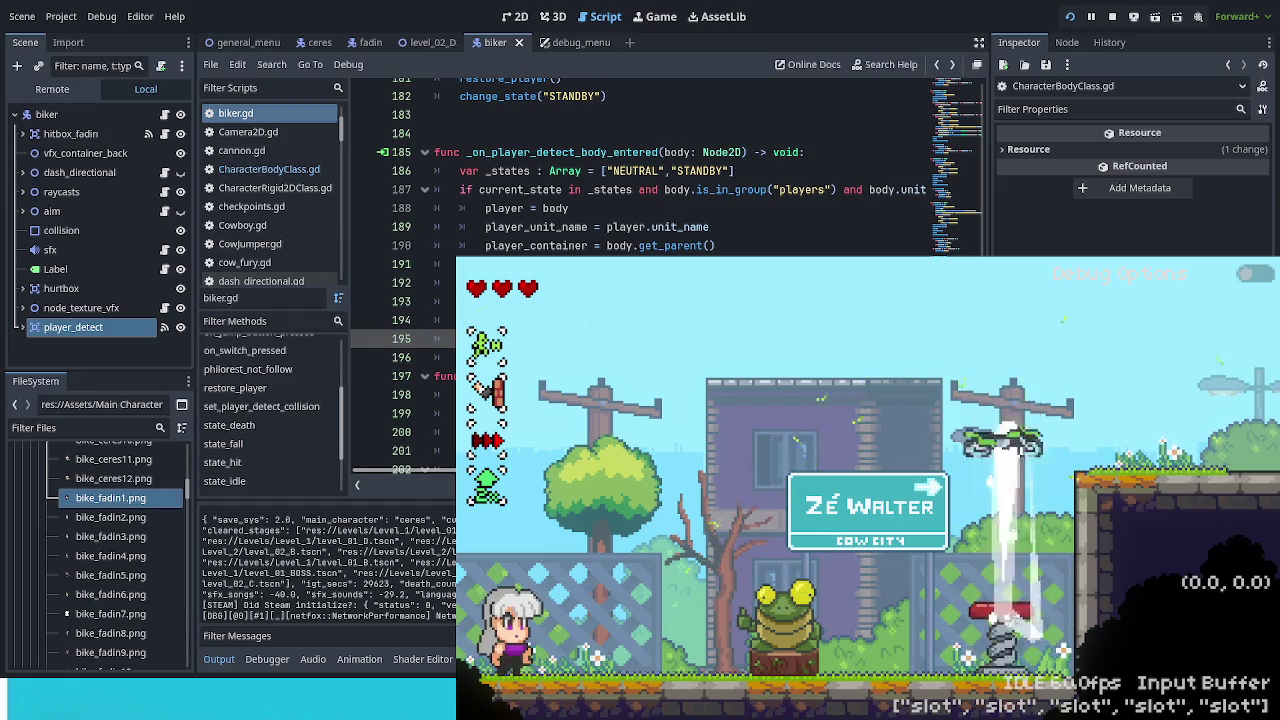
pyautogui.scroll(2, 650, 170)
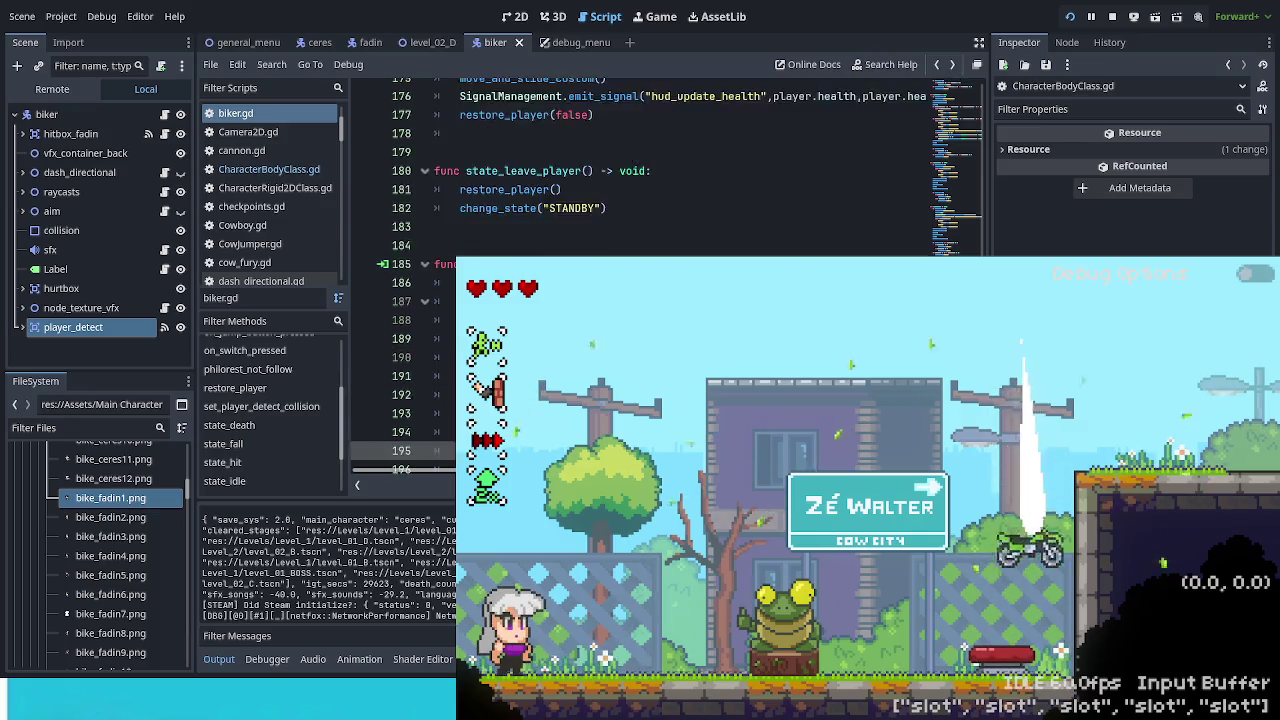
pyautogui.scroll(1, 650, 170)
pyautogui.scroll(4, 650, 170)
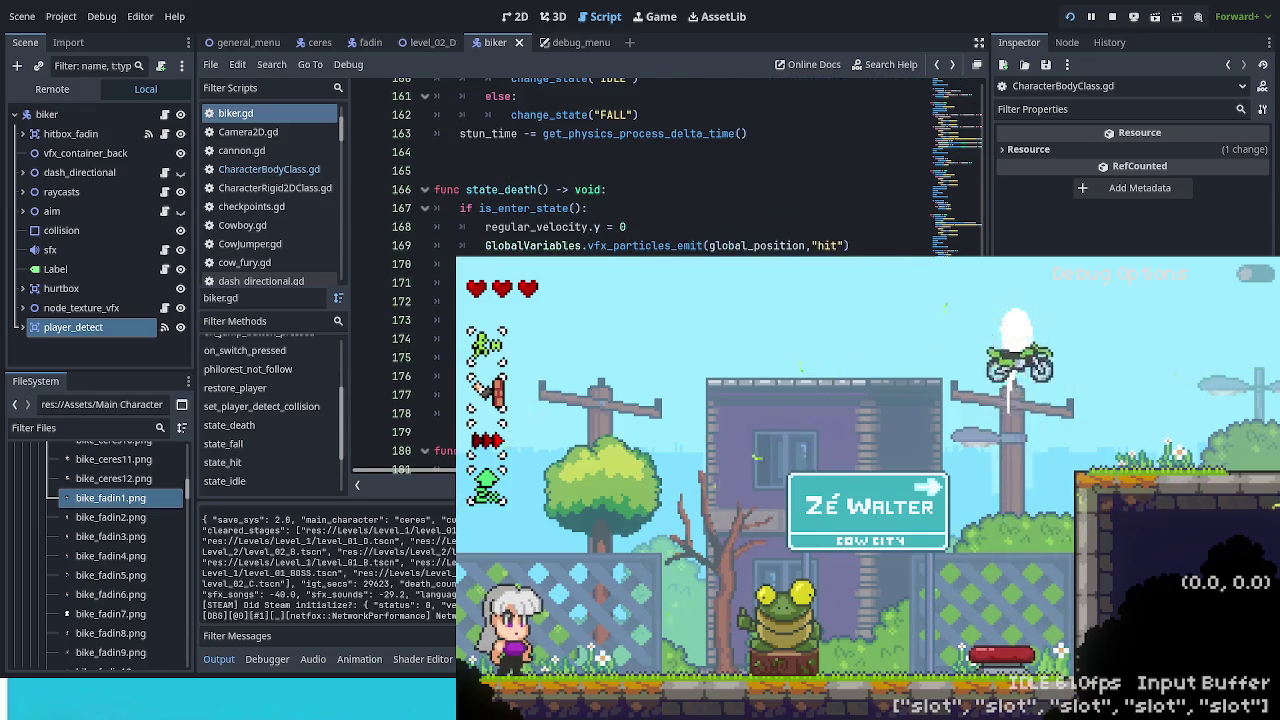
pyautogui.scroll(5, 650, 170)
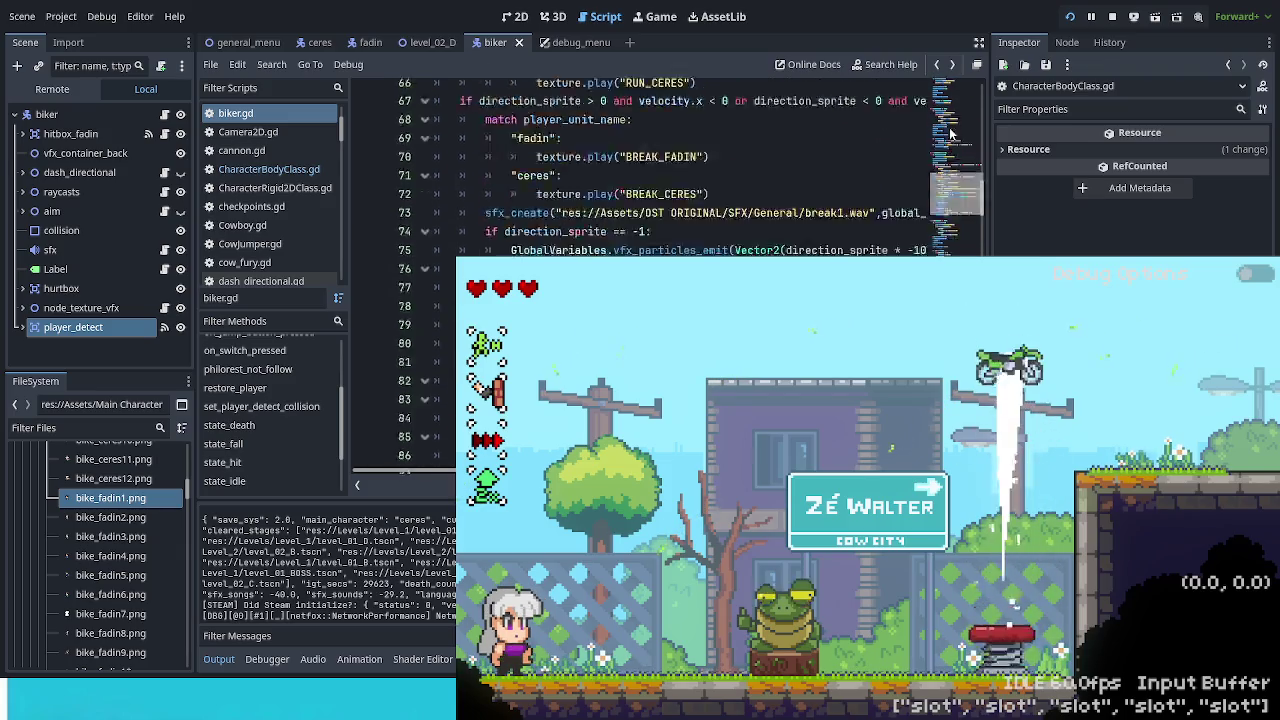
pyautogui.click(963, 95)
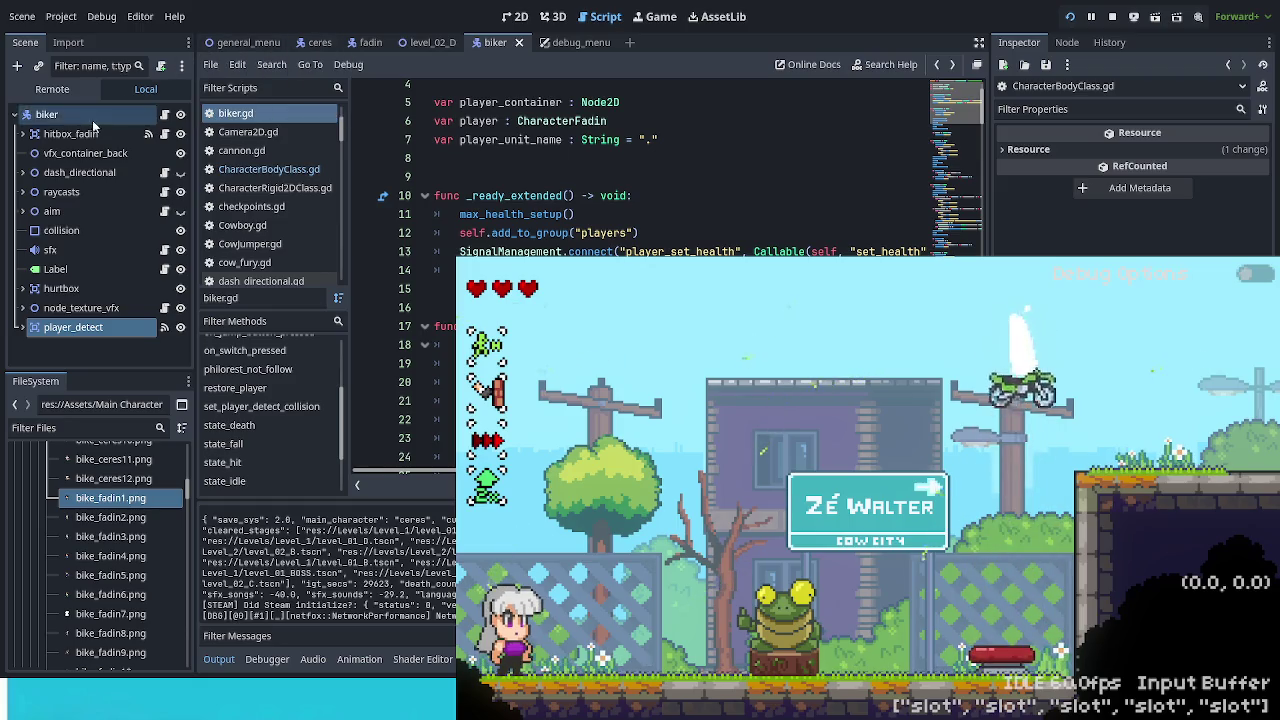
# Step: In the Remote tree, expand main > essentials_pack > player_node and select the live biker
pyautogui.click(52, 88)
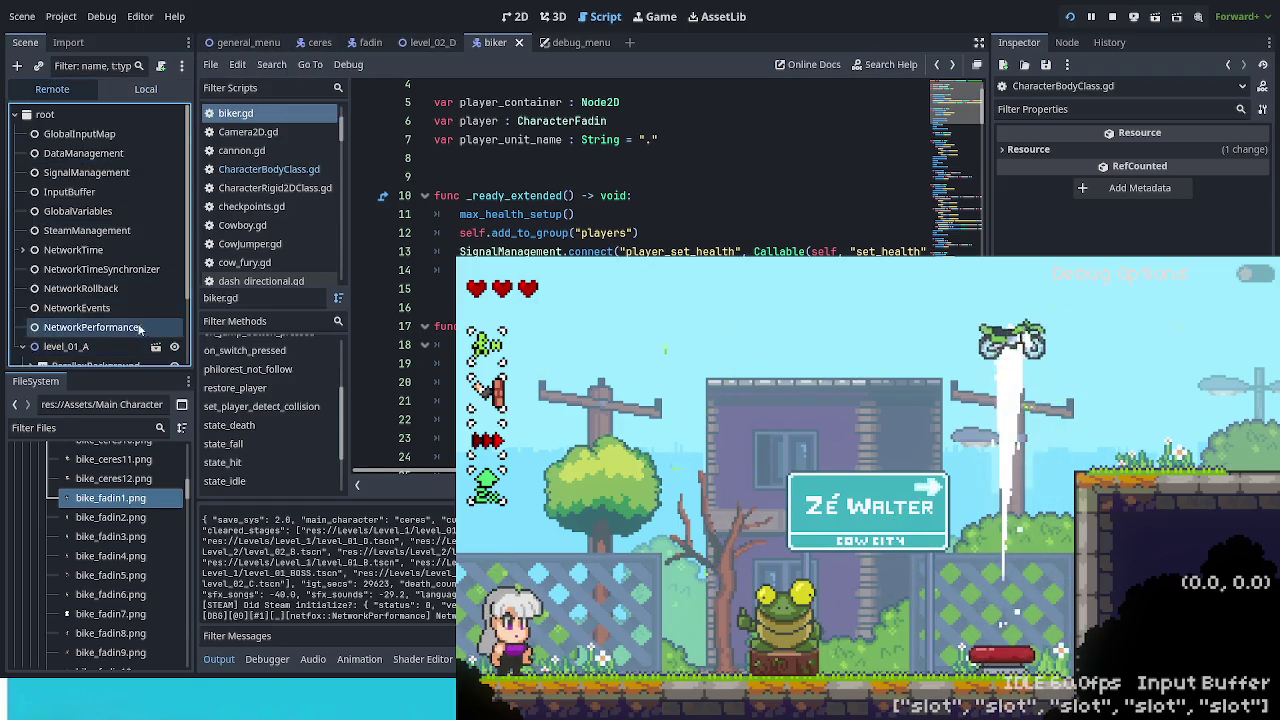
pyautogui.scroll(-3, 136, 330)
pyautogui.click(30, 296)
pyautogui.scroll(-1, 99, 314)
pyautogui.click(38, 296)
pyautogui.scroll(-4, 136, 298)
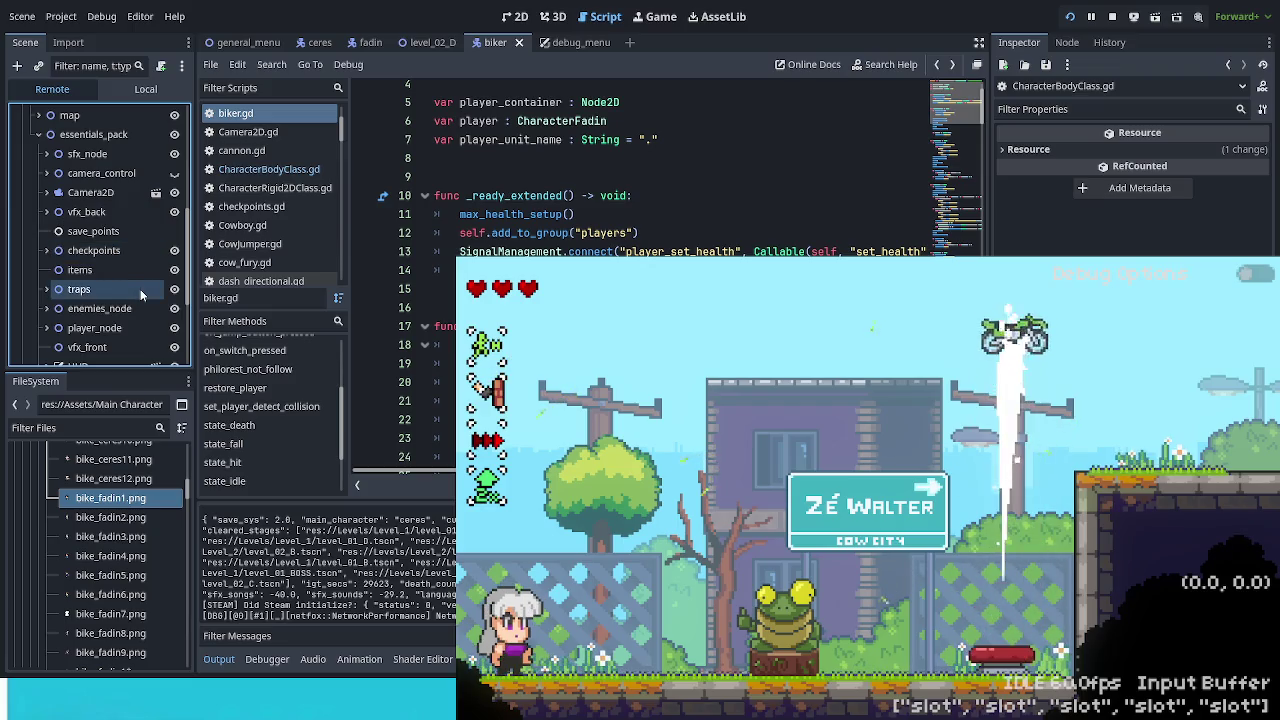
pyautogui.scroll(-1, 145, 328)
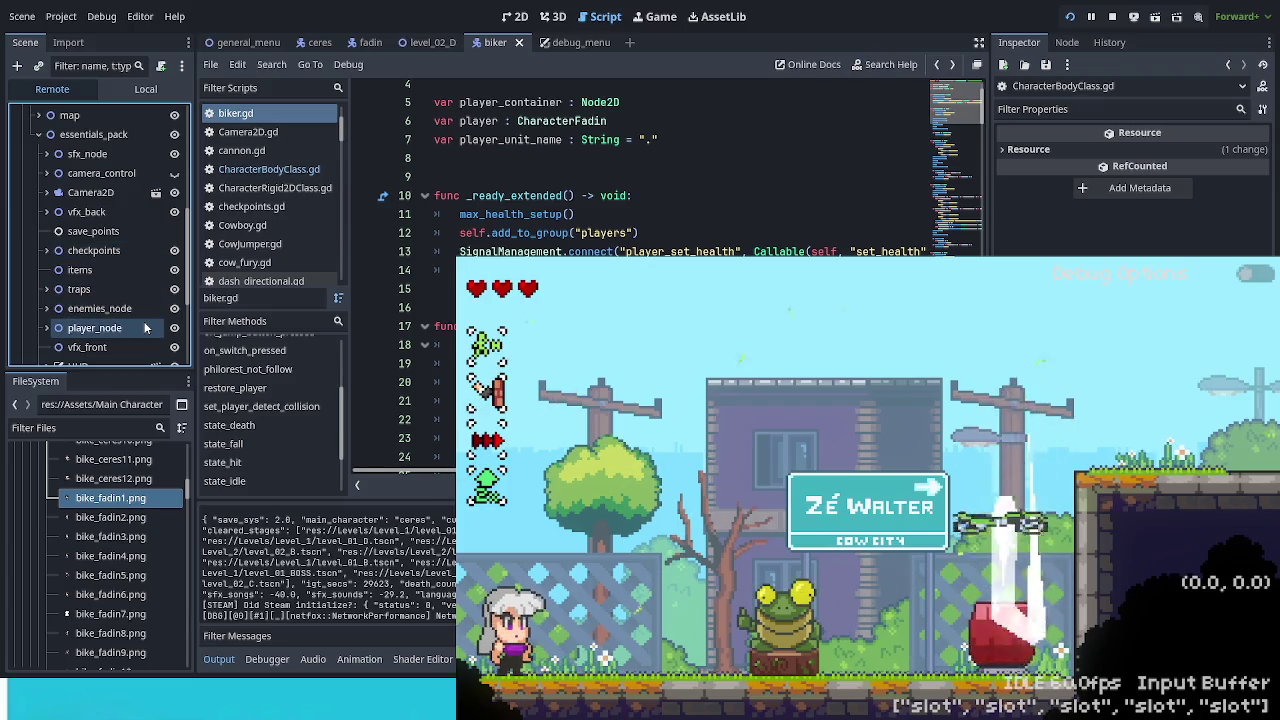
pyautogui.scroll(-2, 140, 298)
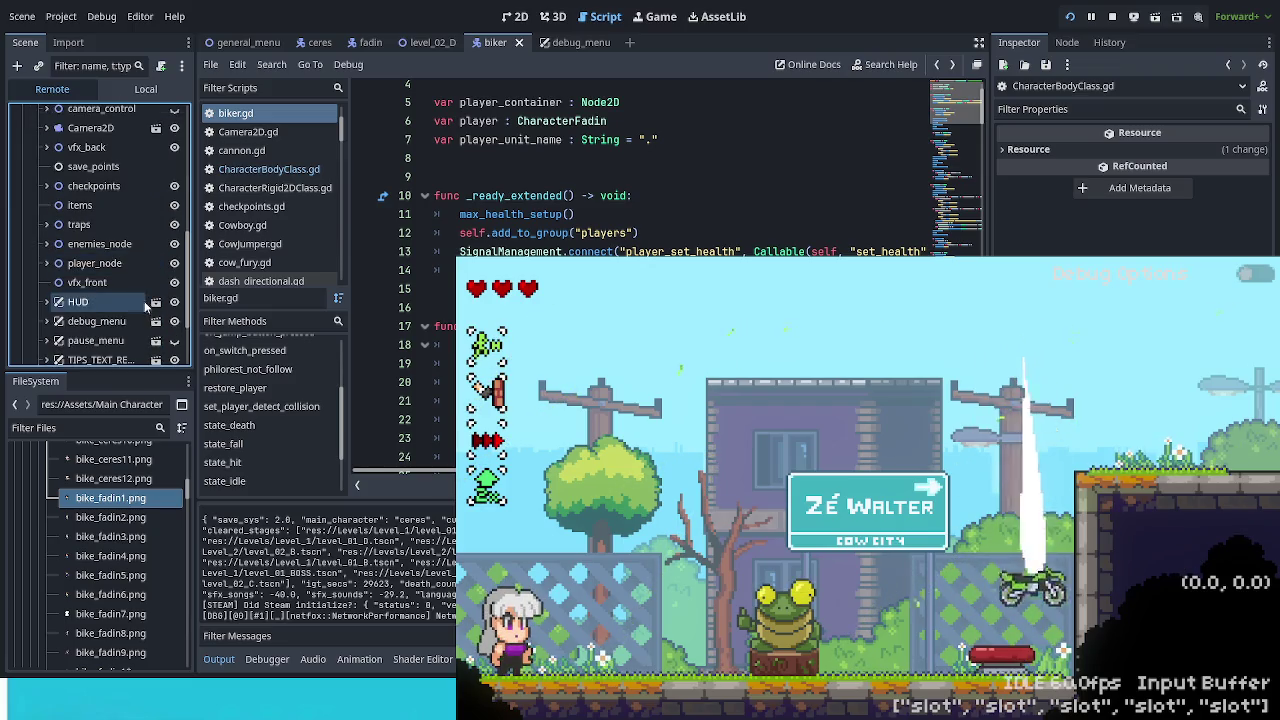
pyautogui.click(46, 263)
pyautogui.click(88, 301)
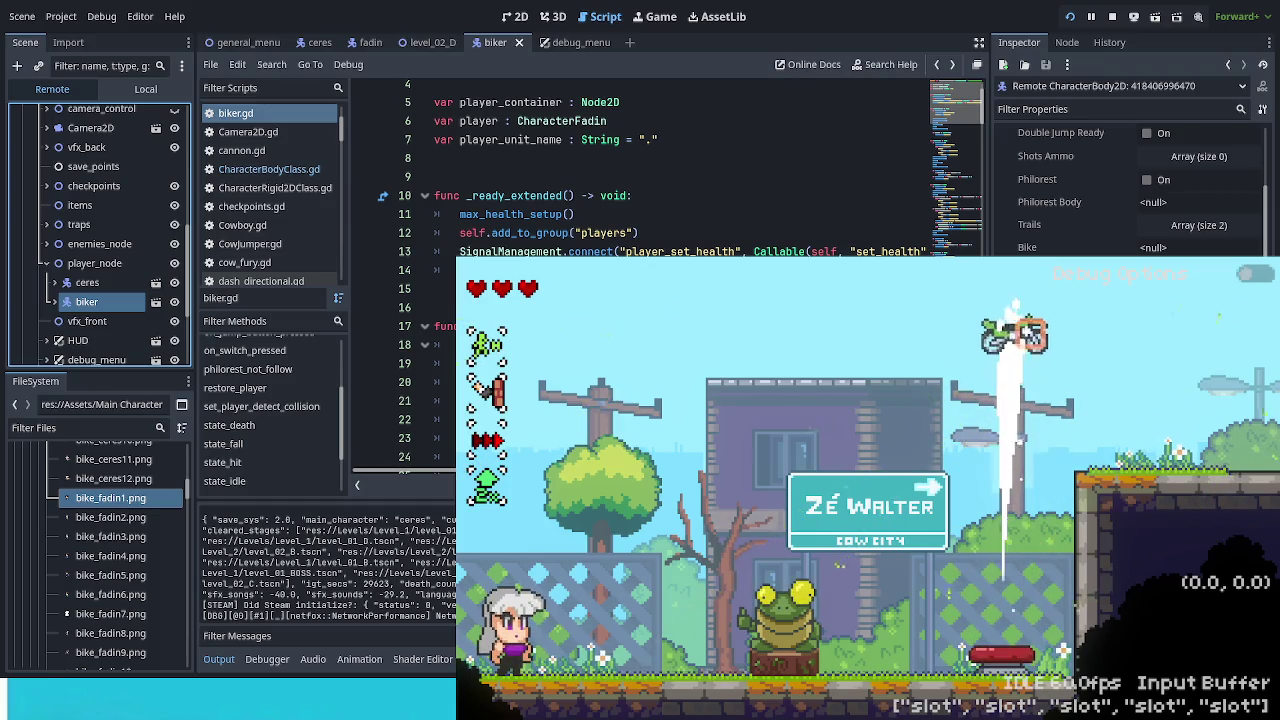
pyautogui.scroll(-2, 1130, 190)
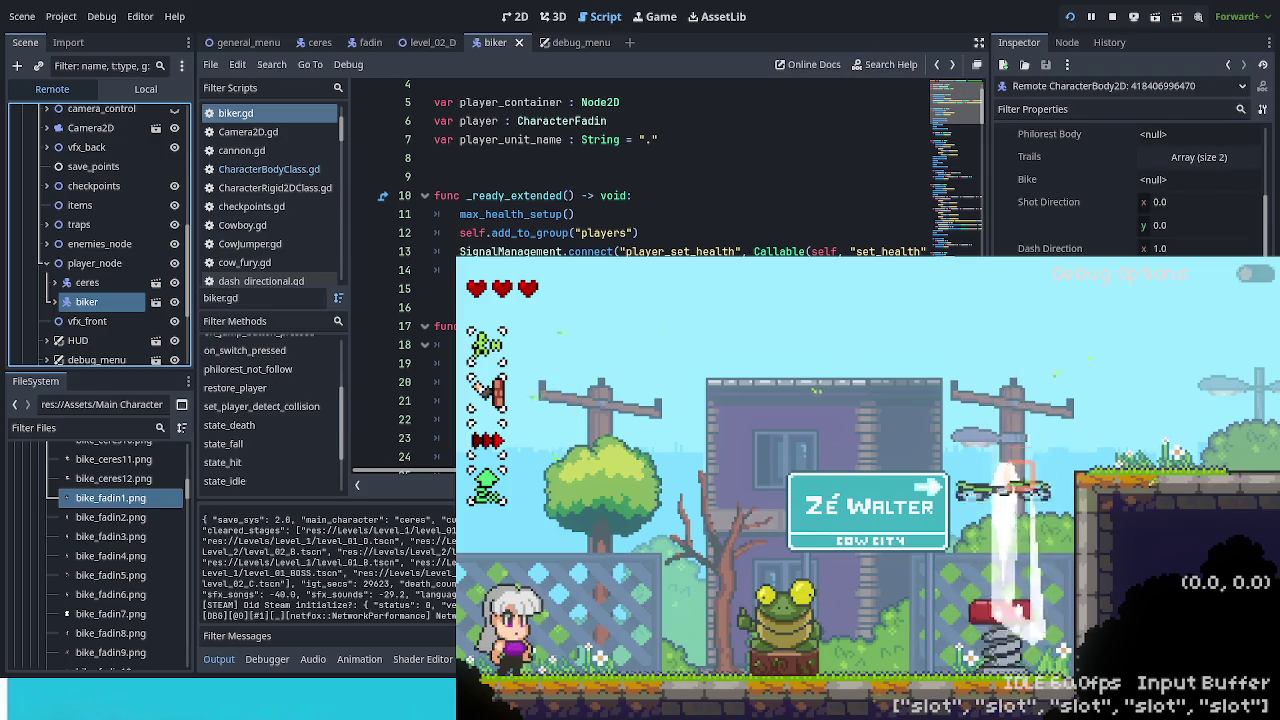
pyautogui.scroll(-2, 1130, 190)
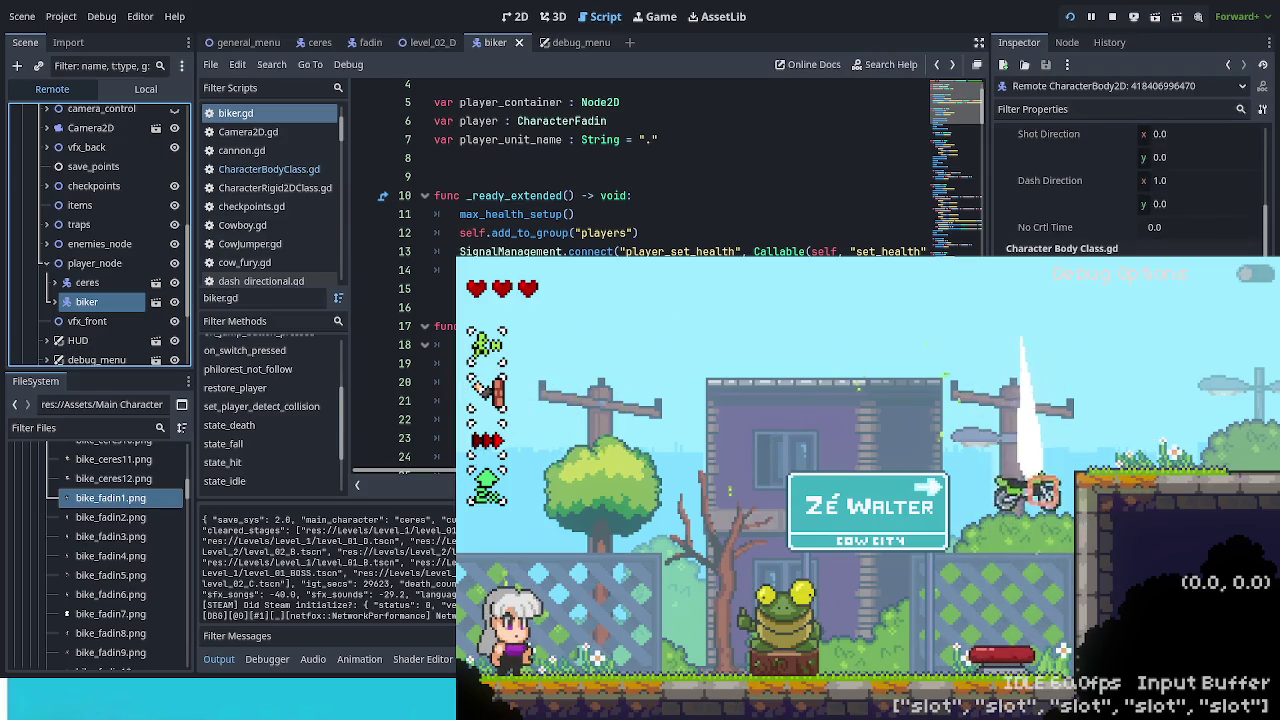
pyautogui.scroll(-4, 1130, 190)
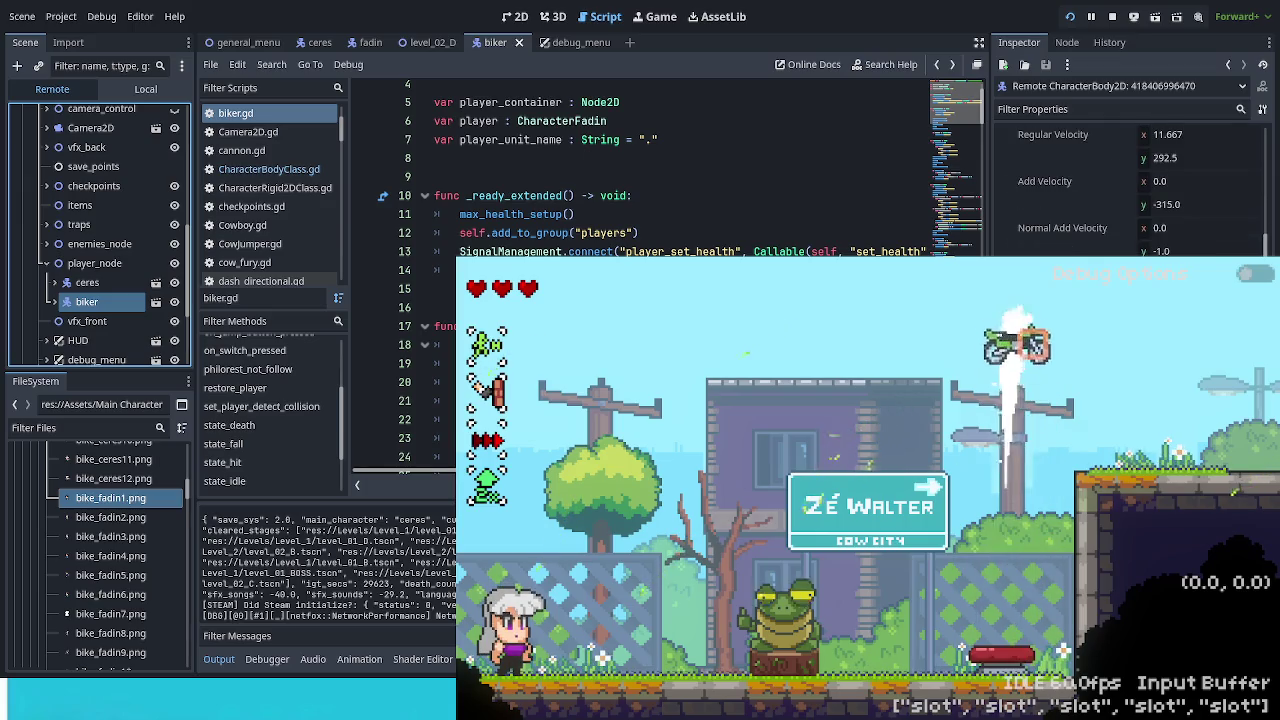
pyautogui.scroll(5, 1130, 190)
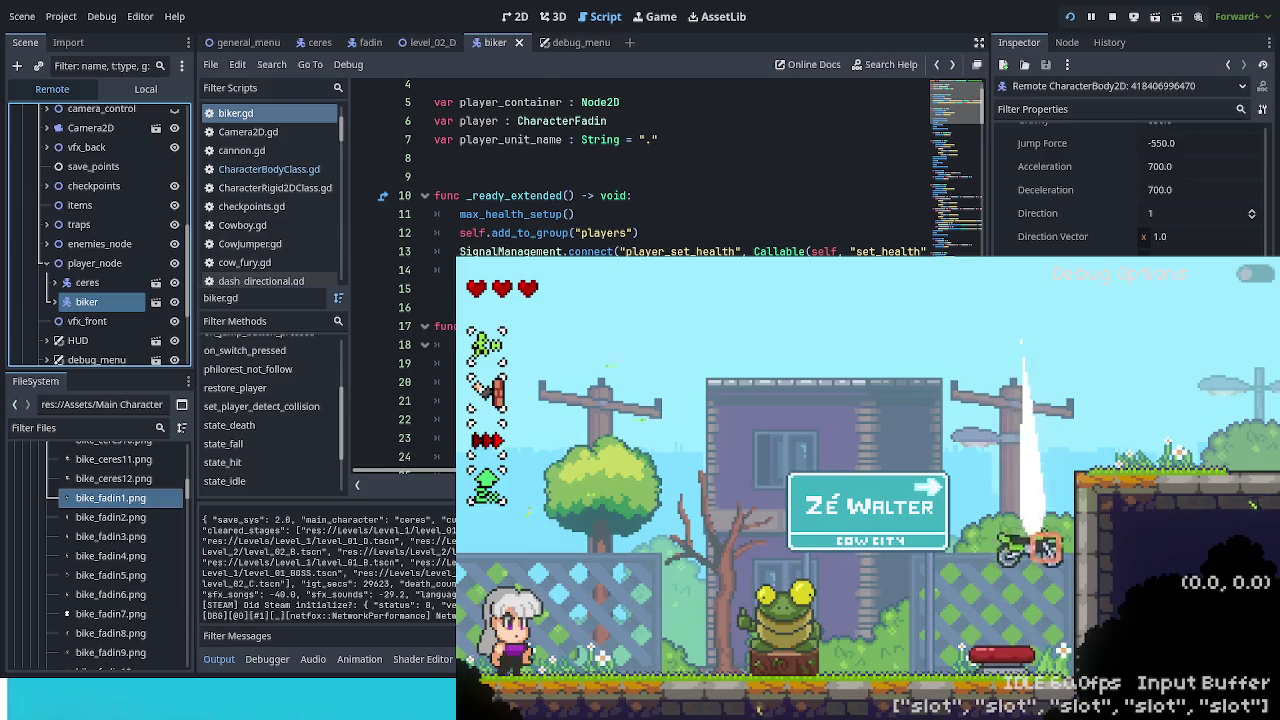
pyautogui.scroll(-2, 1130, 190)
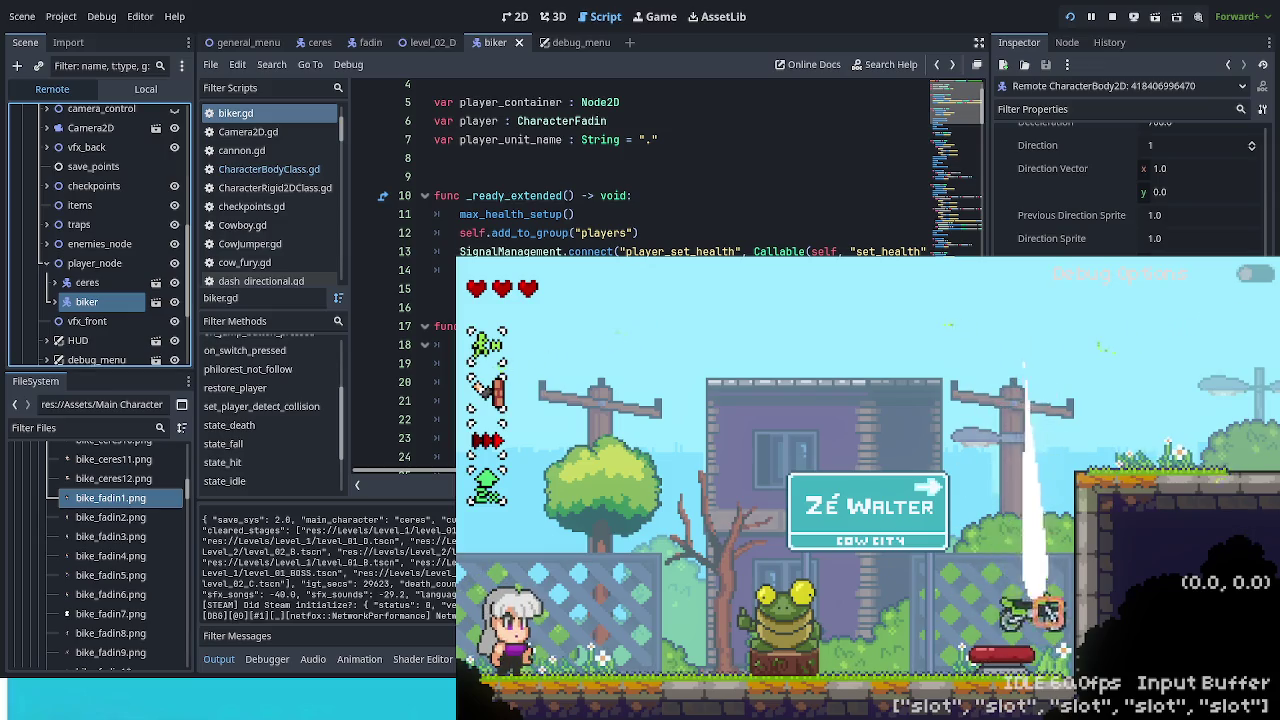
pyautogui.scroll(-2, 1130, 190)
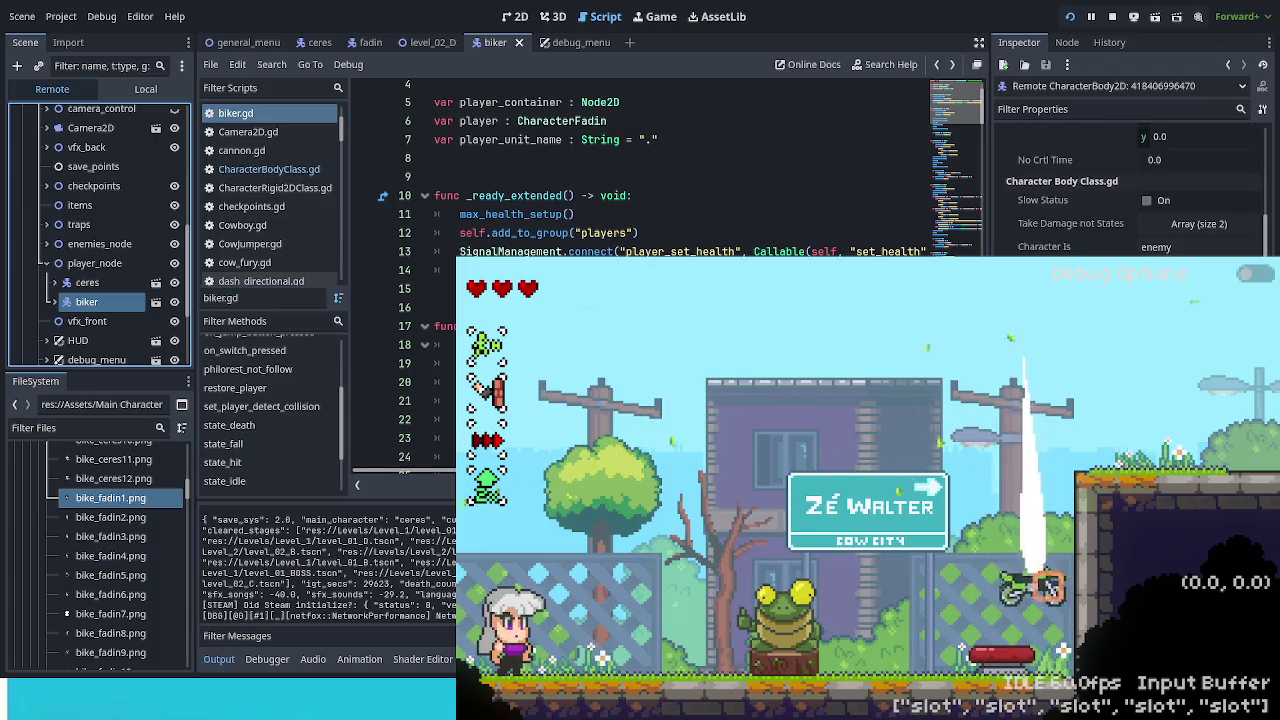
pyautogui.scroll(1, 640, 170)
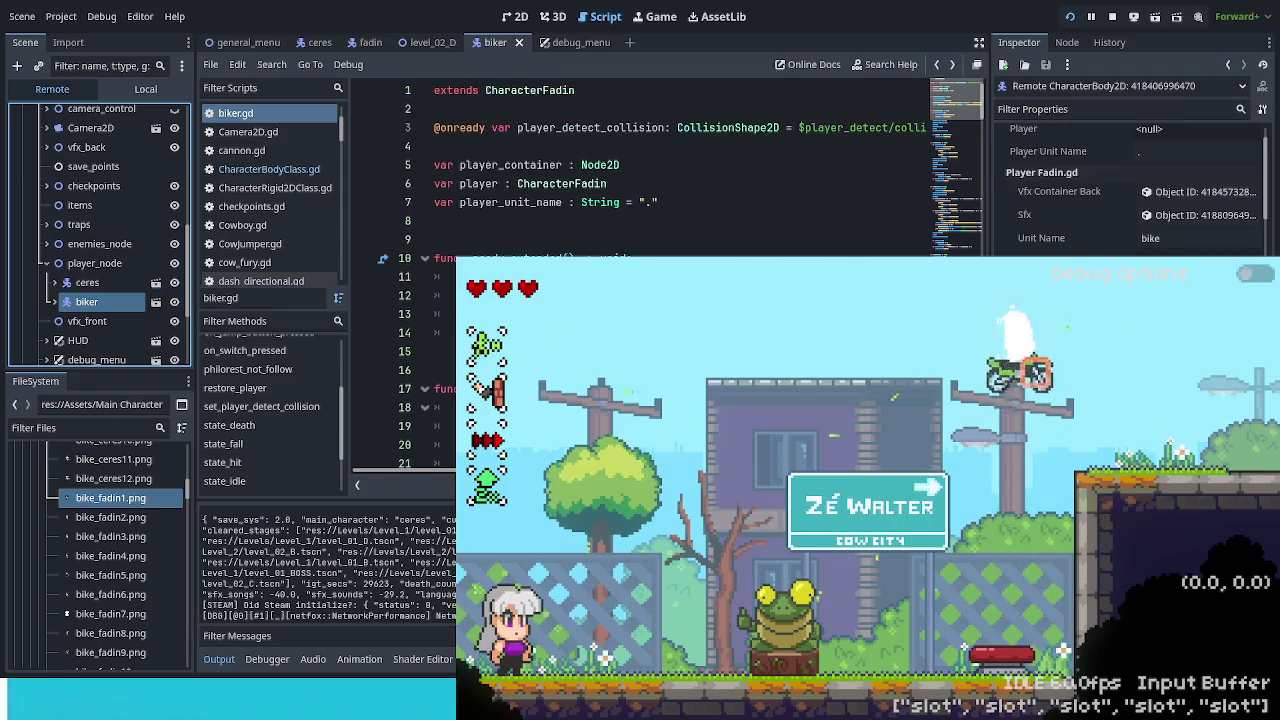
# Step: Glance at the 2D view, then return to the biker.gd script
pyautogui.scroll(10, 116, 228)
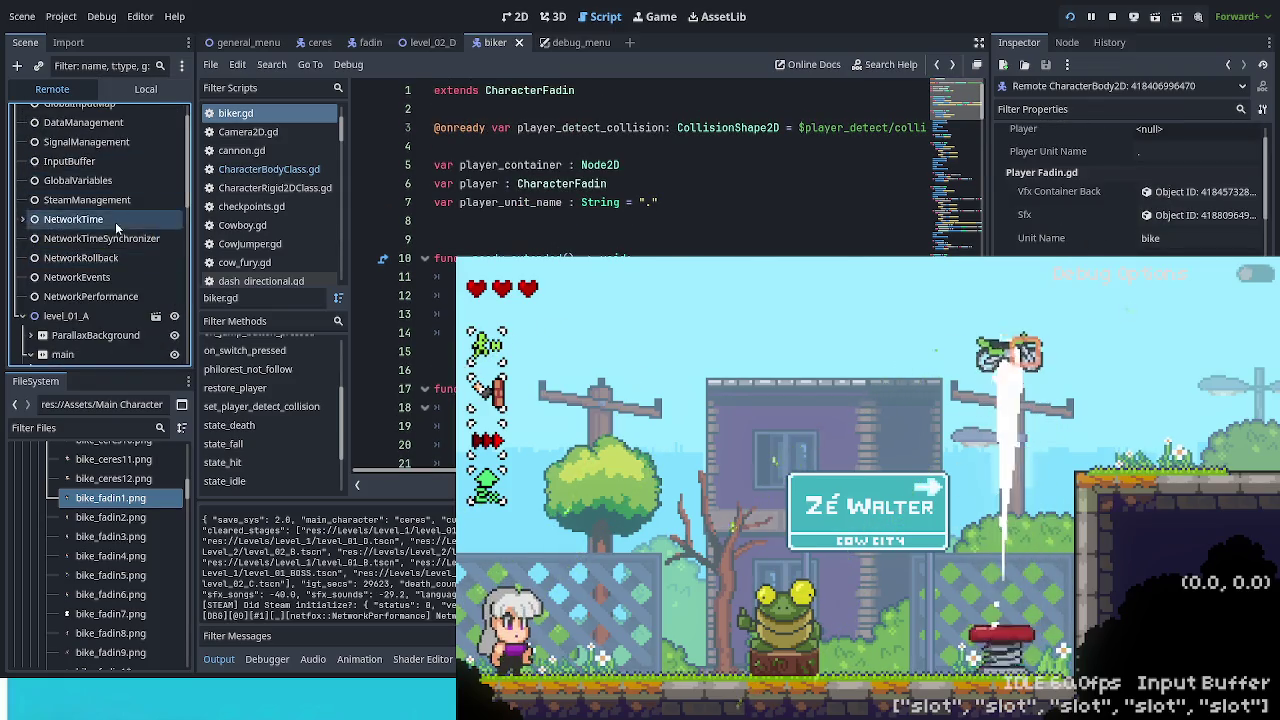
pyautogui.scroll(2, 116, 228)
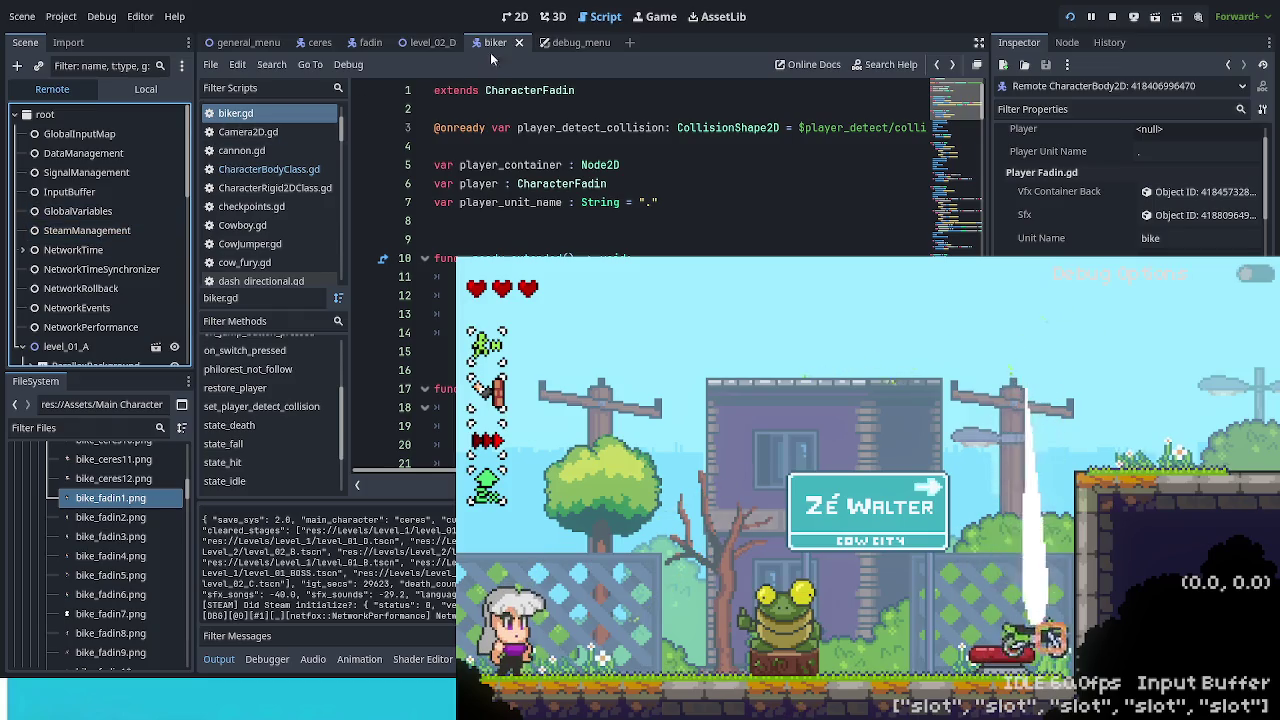
pyautogui.click(518, 22)
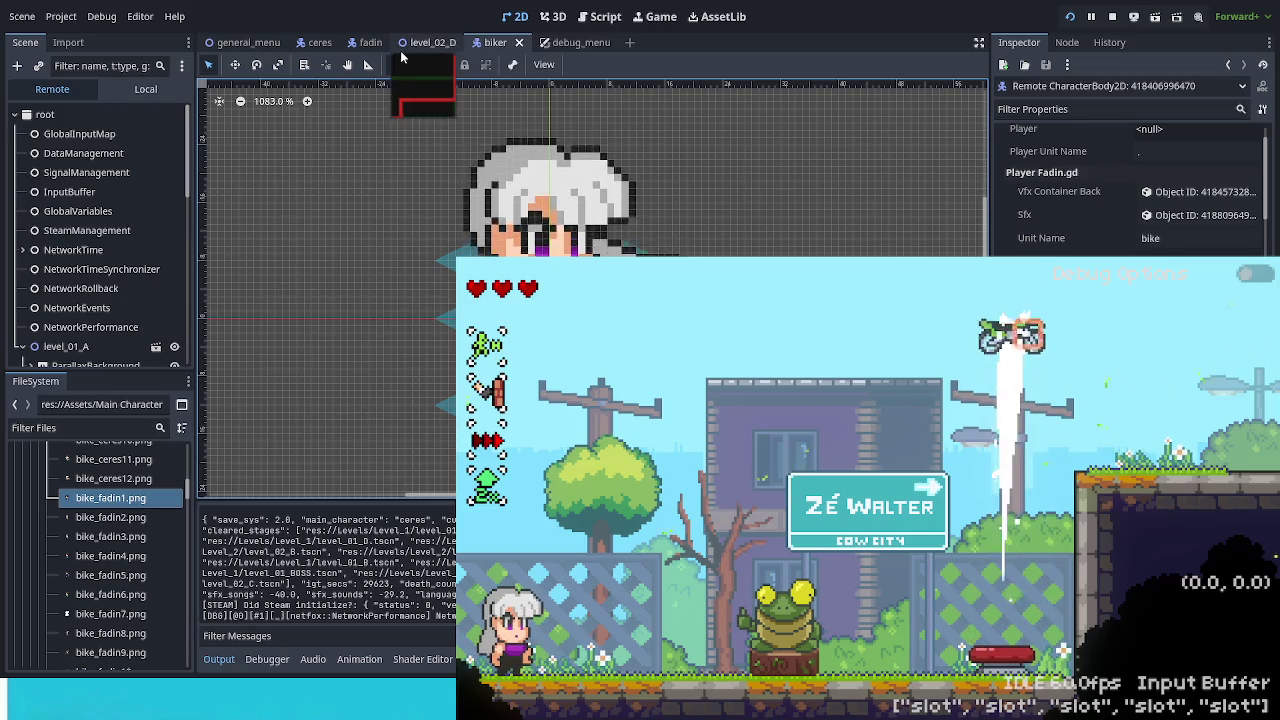
pyautogui.click(592, 20)
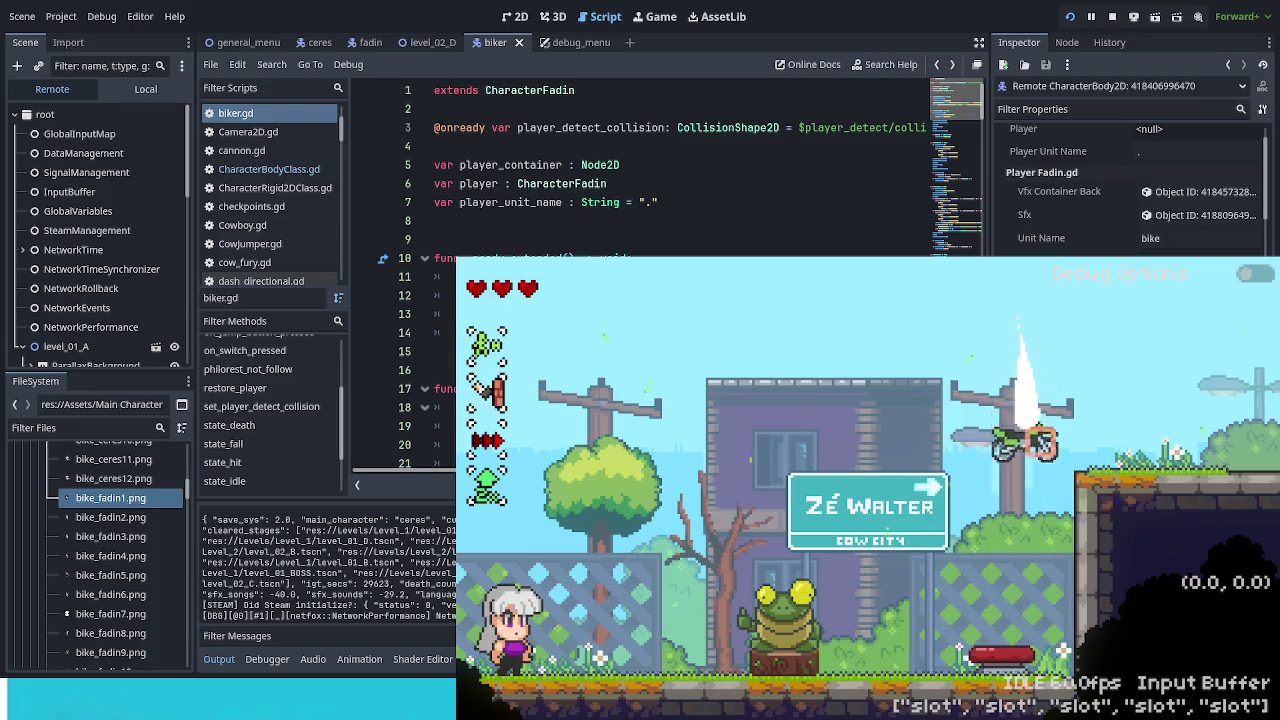
# Step: Pause and resume the game, then show the biker scene's Local node tree
pyautogui.press('Escape')
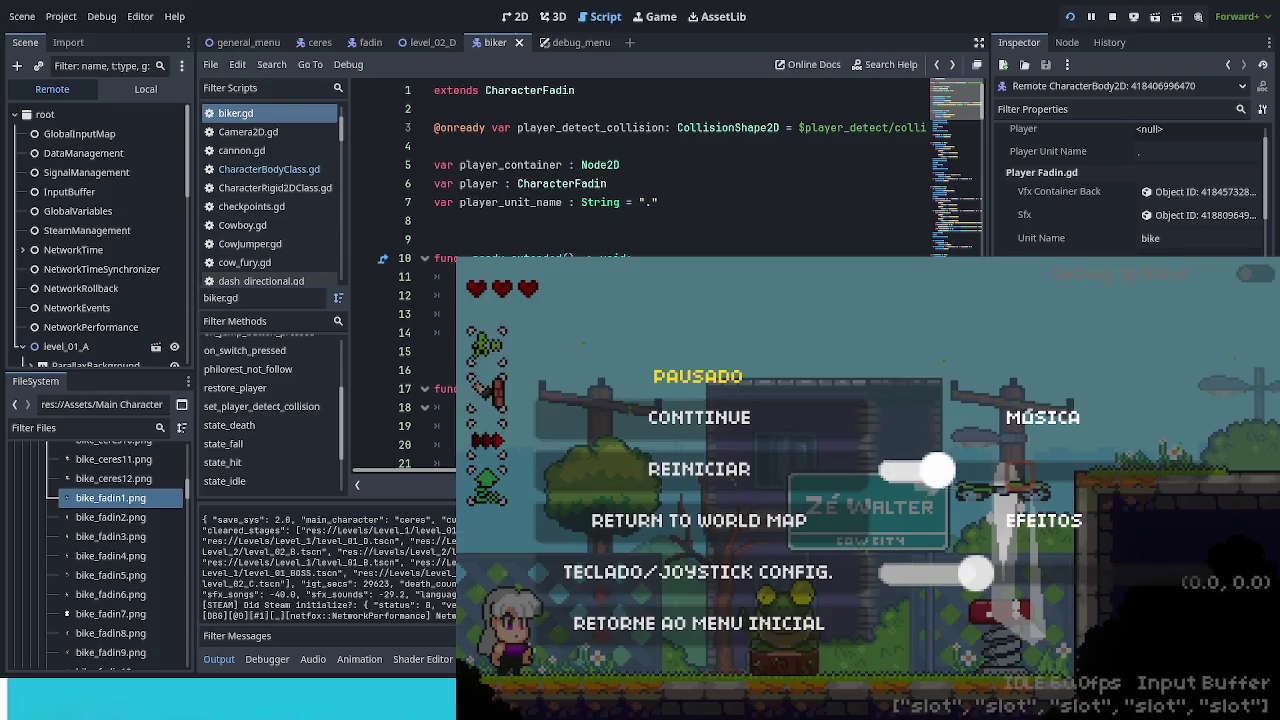
pyautogui.press('Escape')
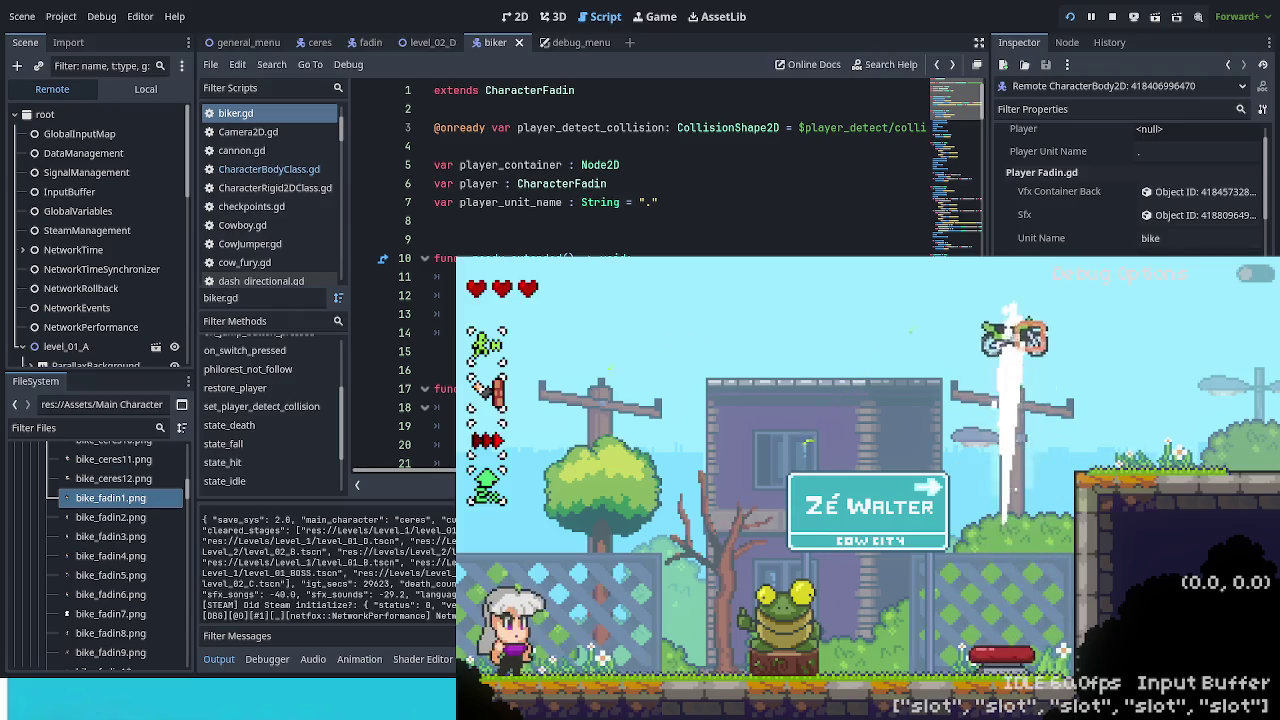
pyautogui.click(145, 89)
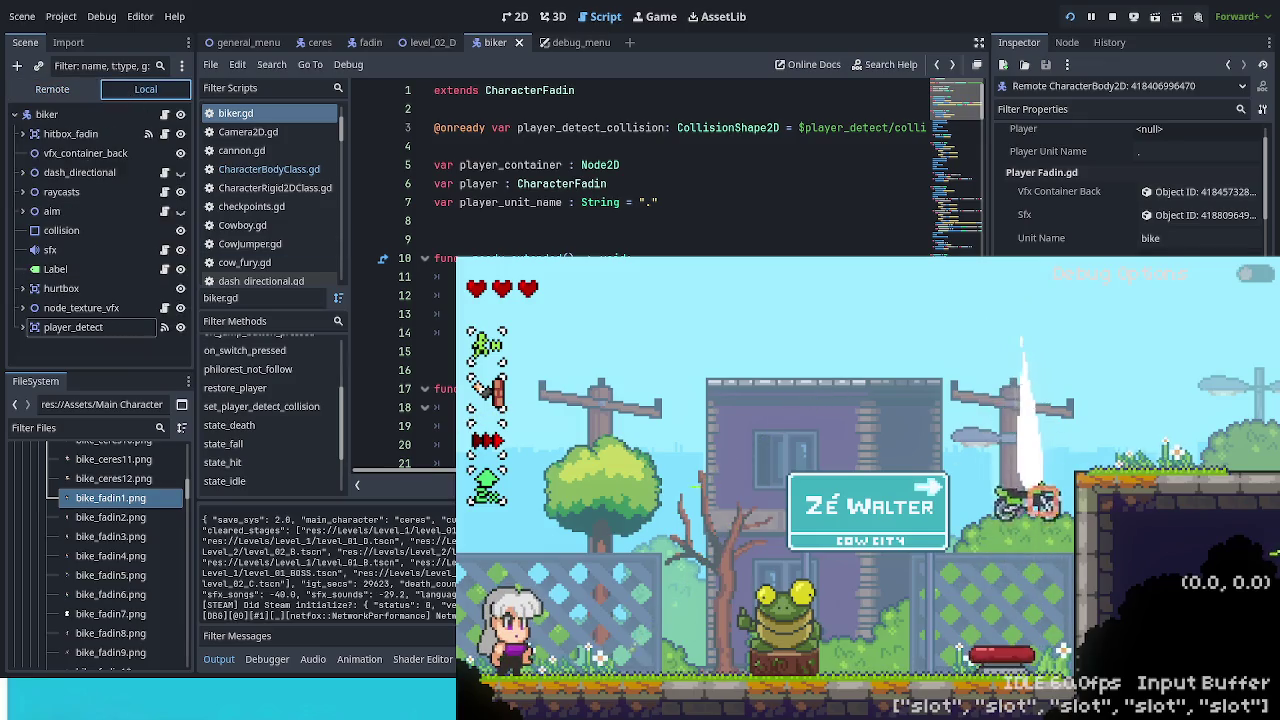
pyautogui.click(52, 89)
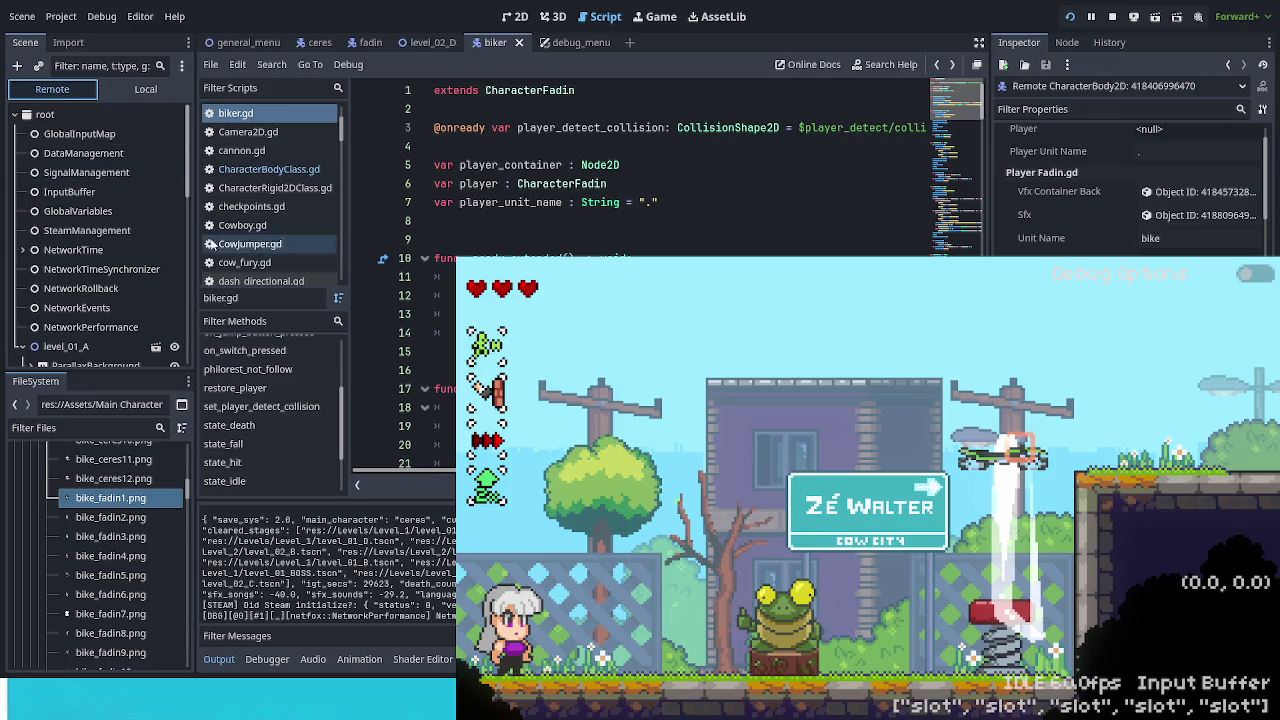
pyautogui.scroll(-5, 117, 315)
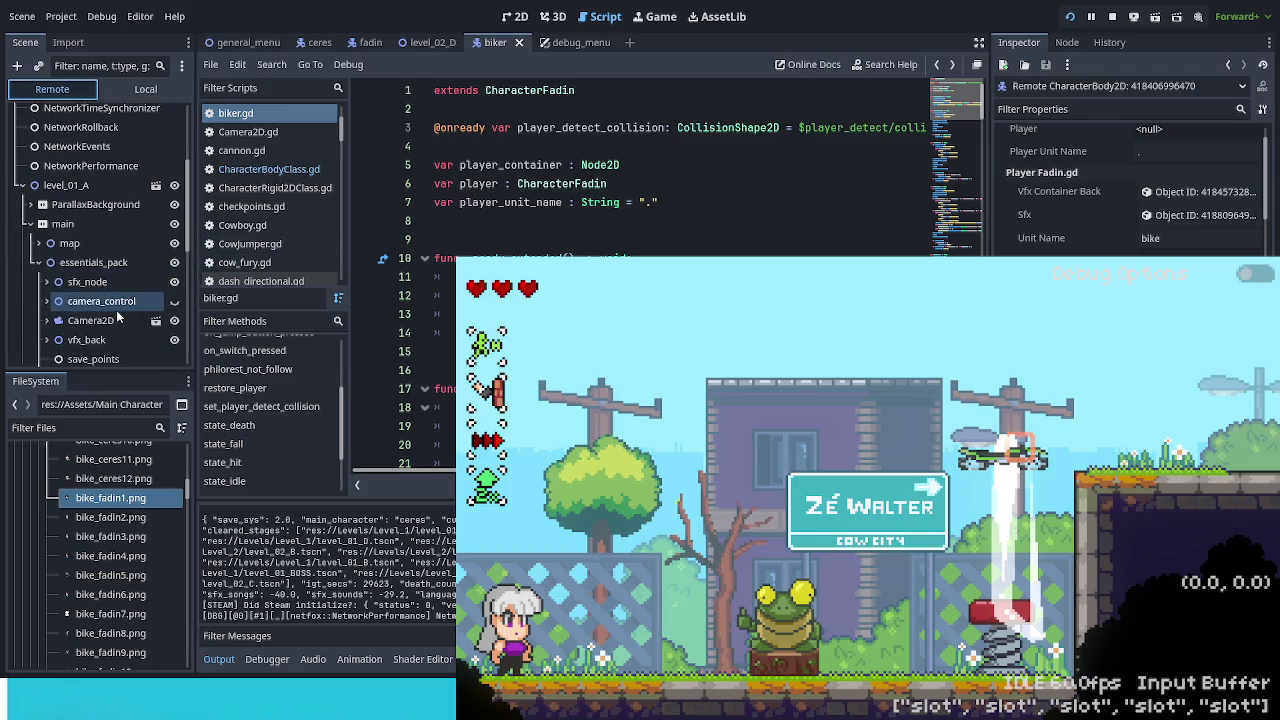
pyautogui.scroll(-4, 117, 315)
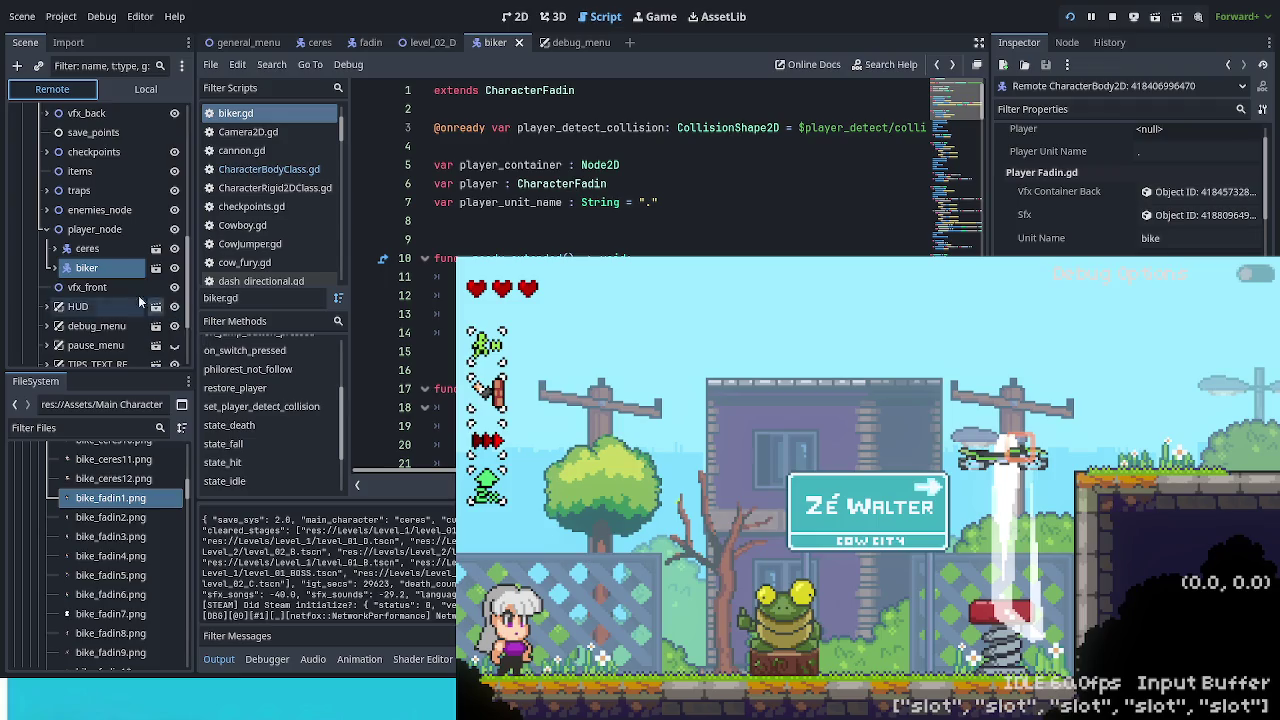
pyautogui.click(88, 248)
pyautogui.click(86, 268)
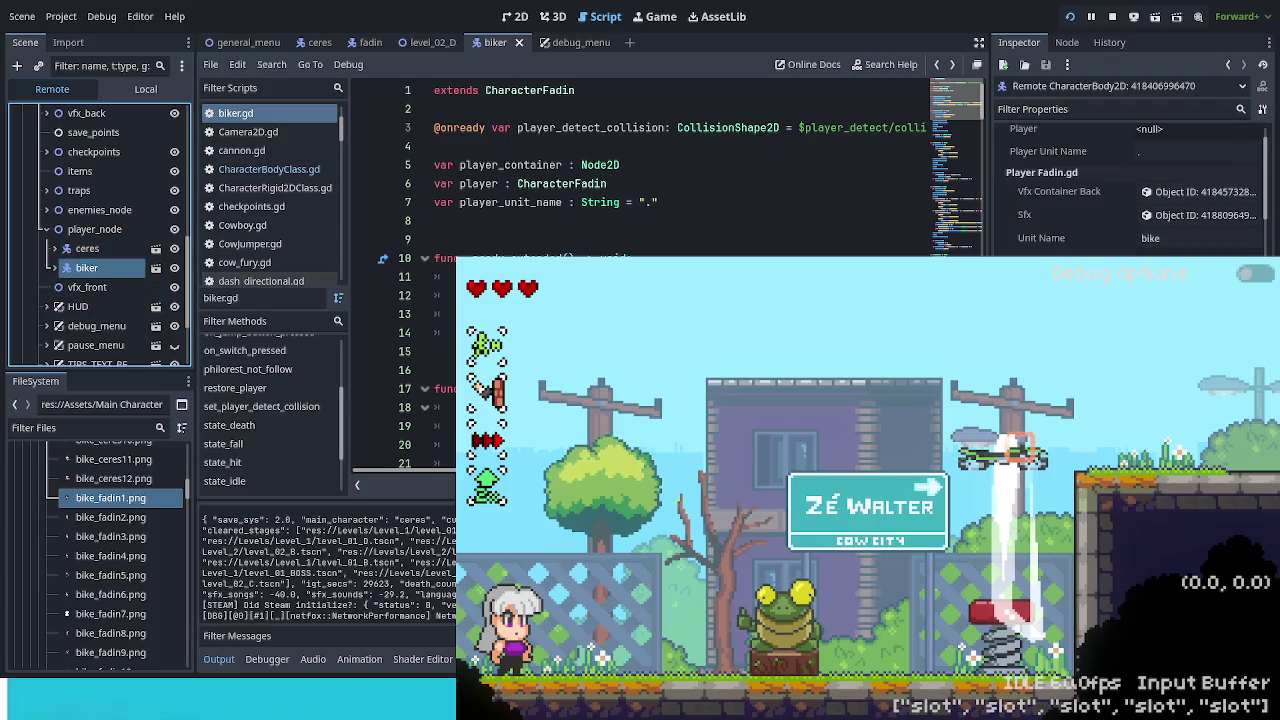
pyautogui.scroll(-5, 1130, 185)
pyautogui.scroll(-6, 1130, 185)
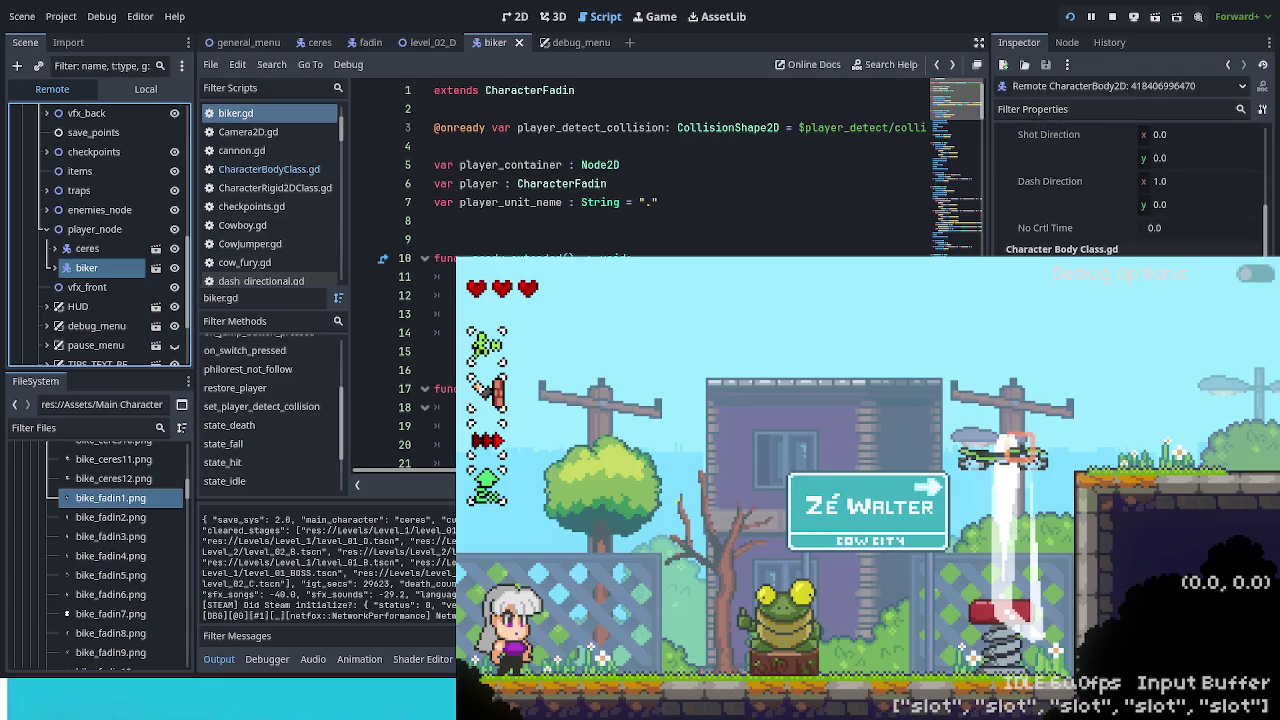
pyautogui.click(1130, 185)
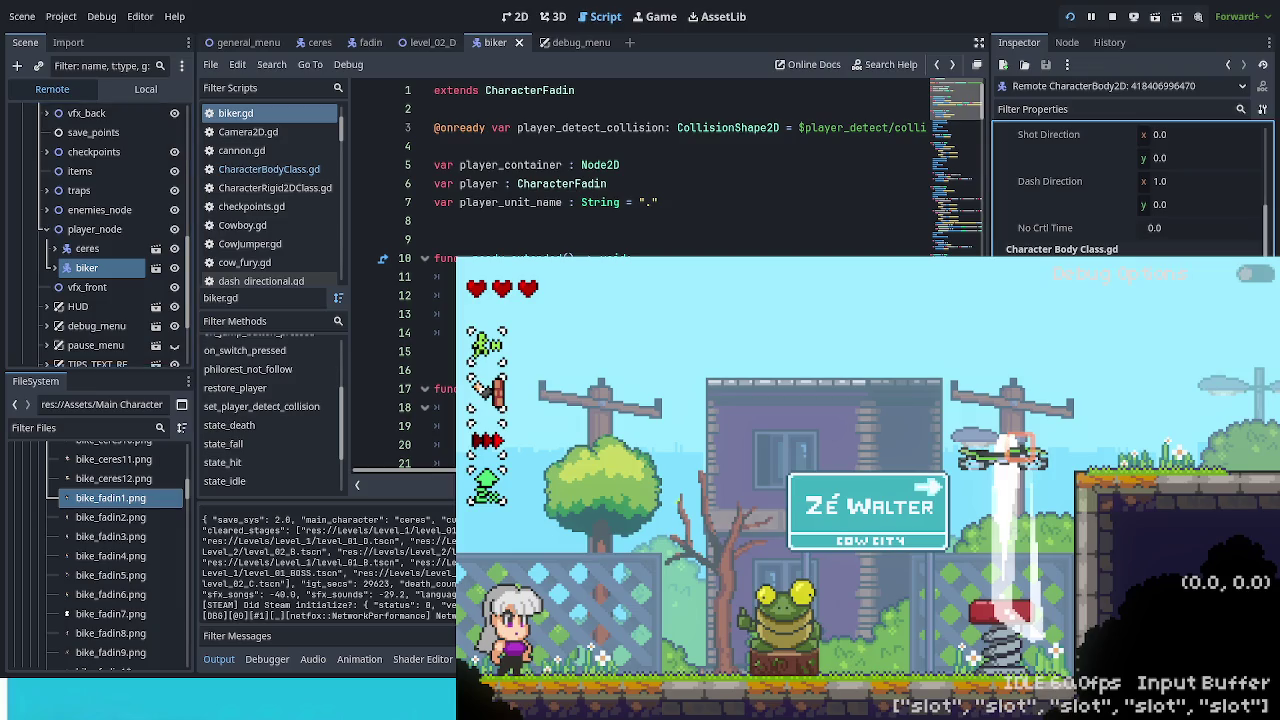
pyautogui.click(440, 351)
pyautogui.scroll(5, 100, 225)
pyautogui.scroll(5, 119, 289)
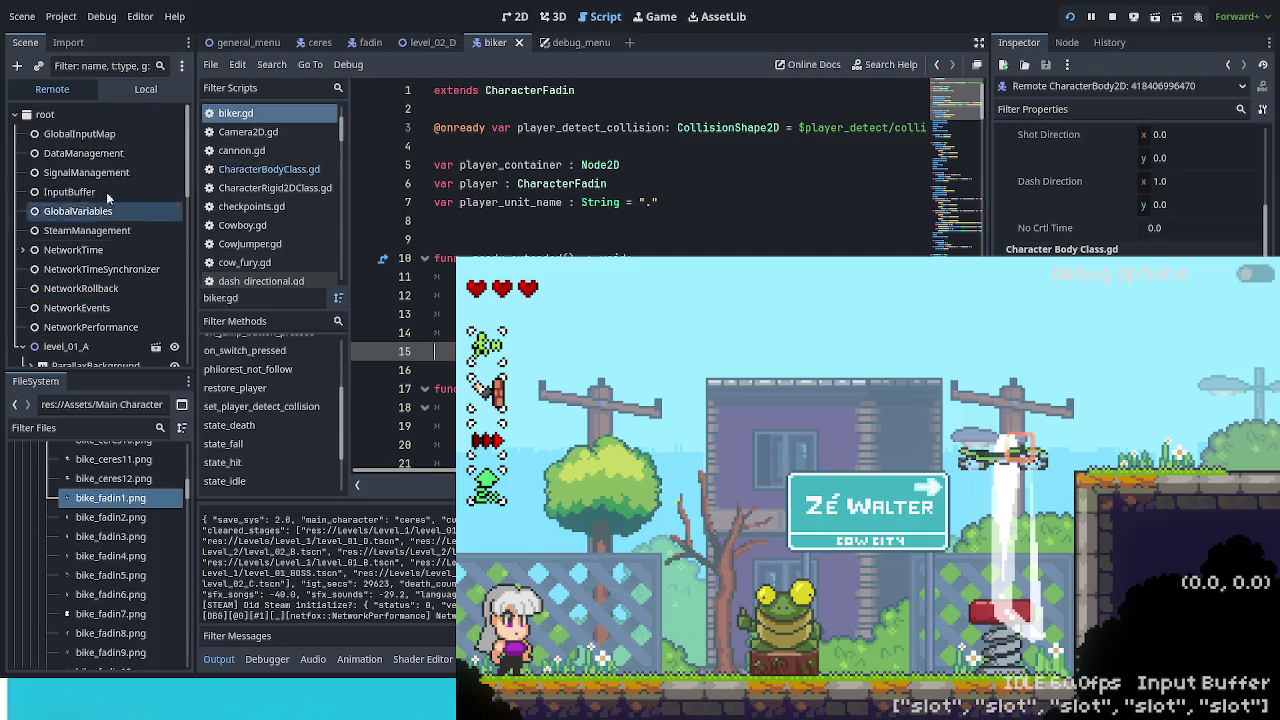
pyautogui.click(148, 89)
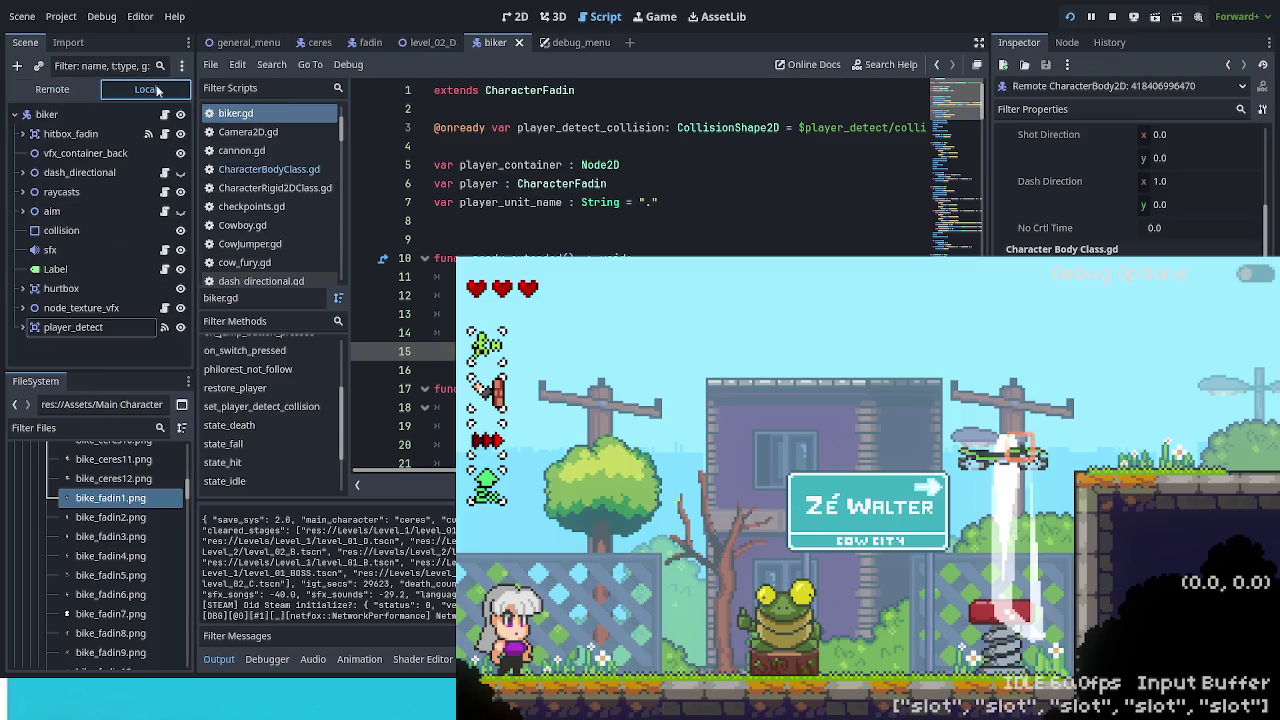
# Step: Open CharacterBodyClass.gd from the biker script to read its code, then return to biker.gd
pyautogui.click(165, 115)
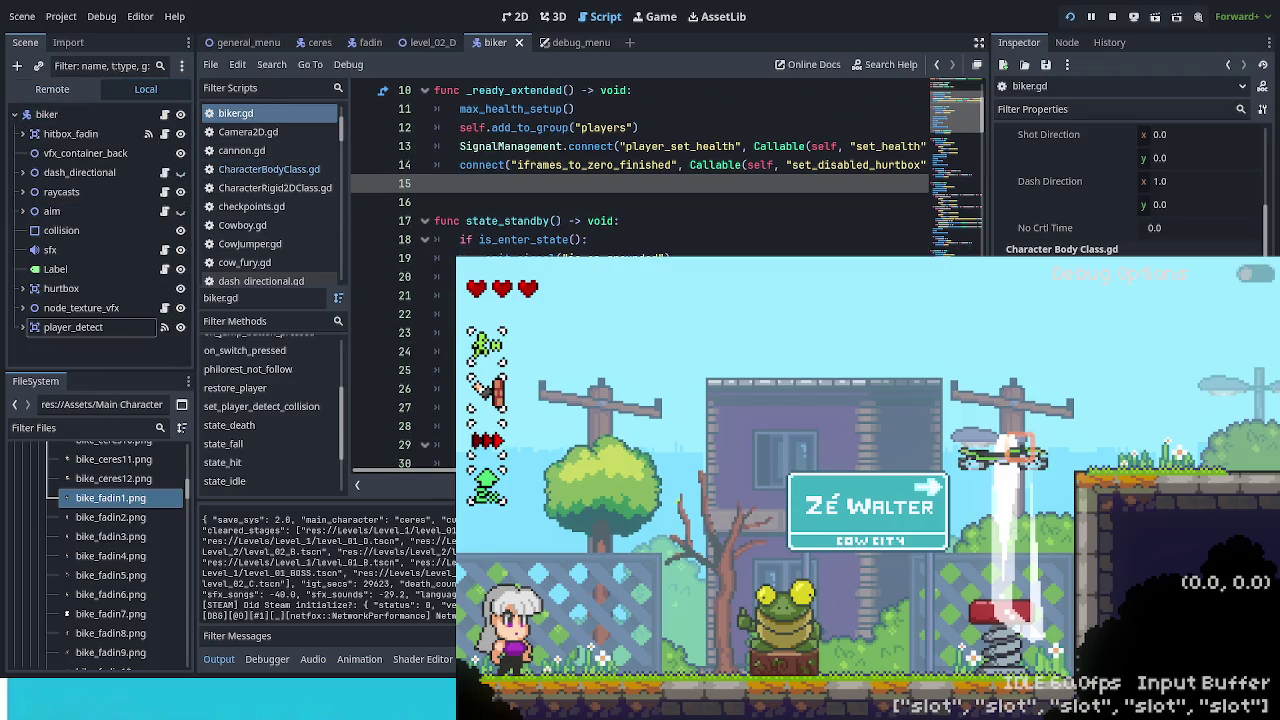
pyautogui.scroll(-1, 640, 170)
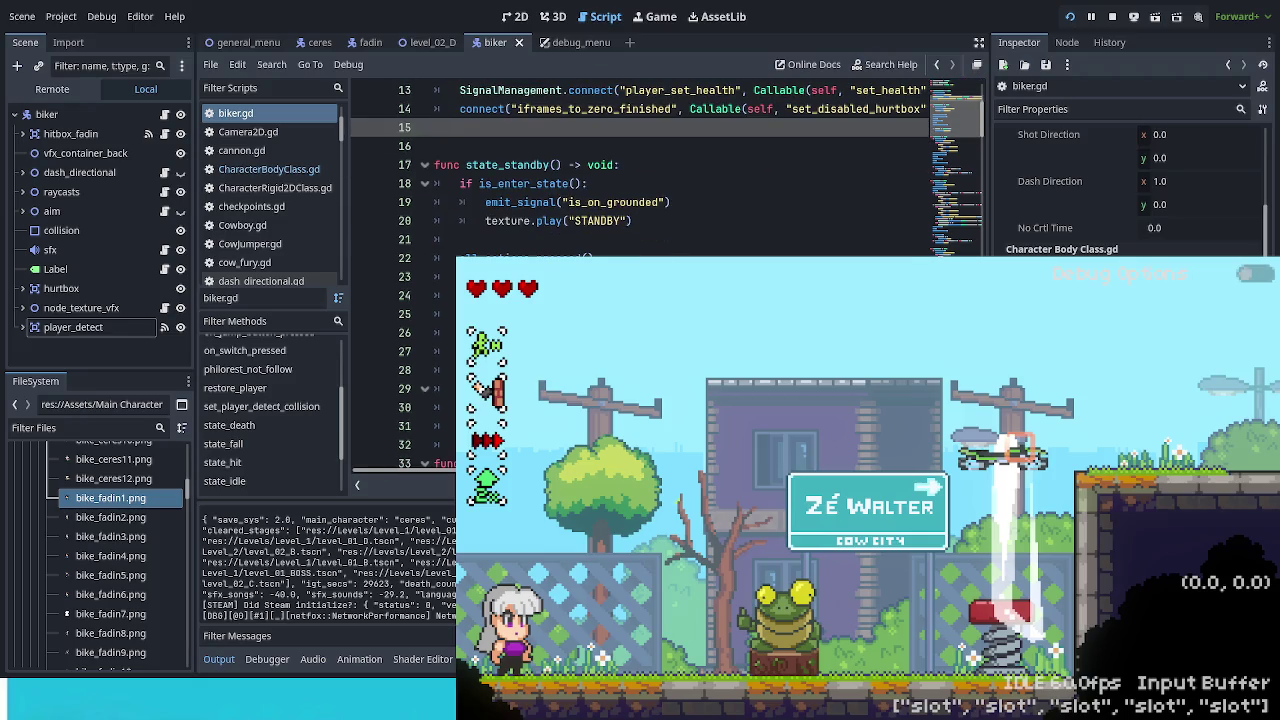
pyautogui.click(269, 169)
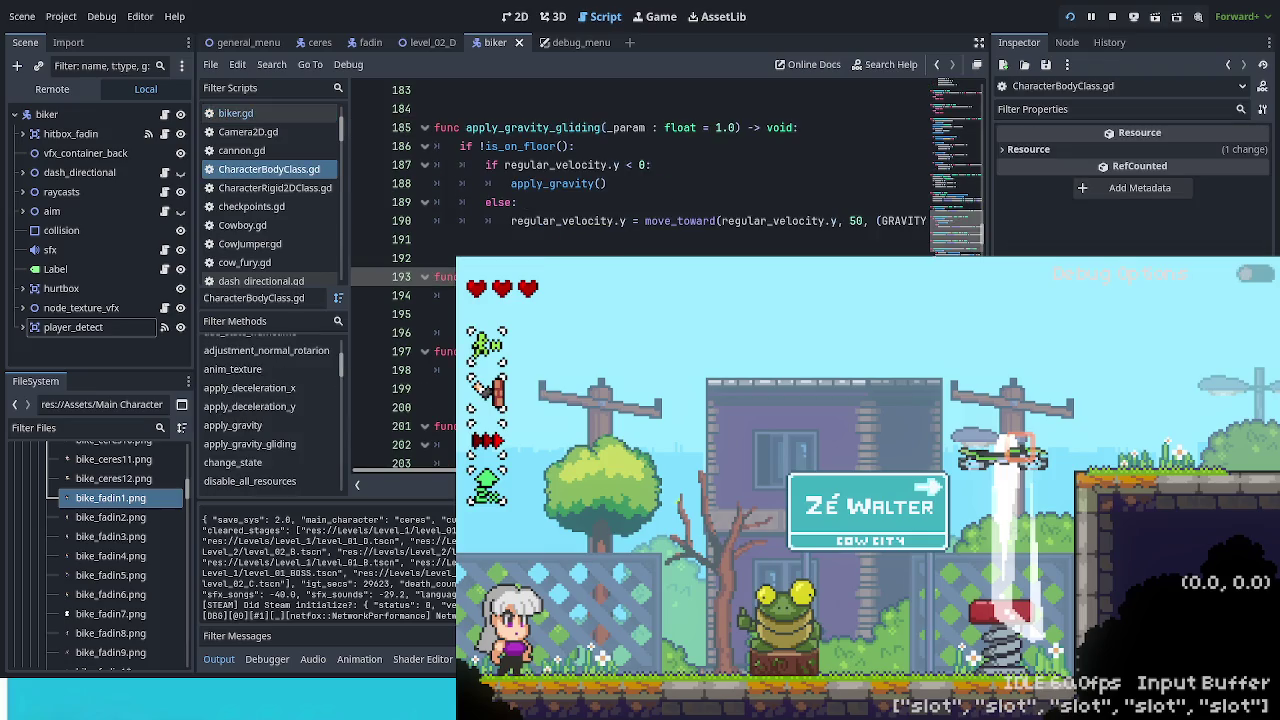
pyautogui.hscroll(5, 640, 170)
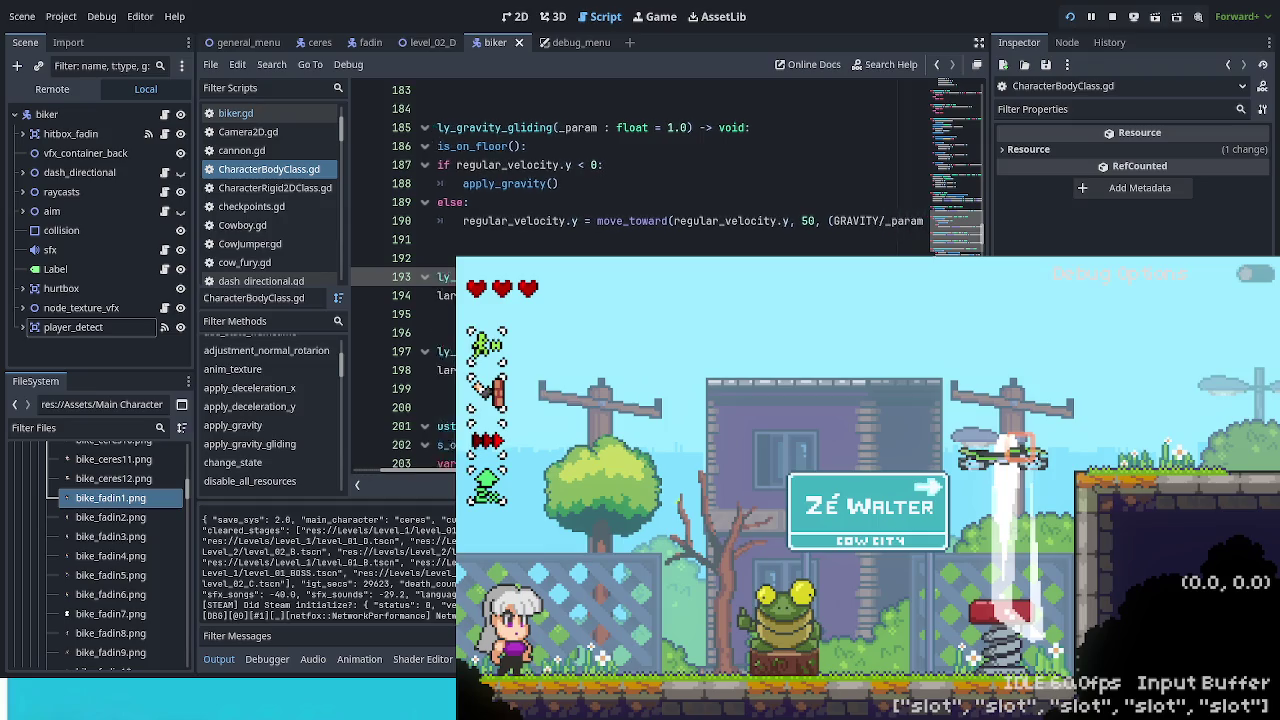
pyautogui.hscroll(-6, 640, 170)
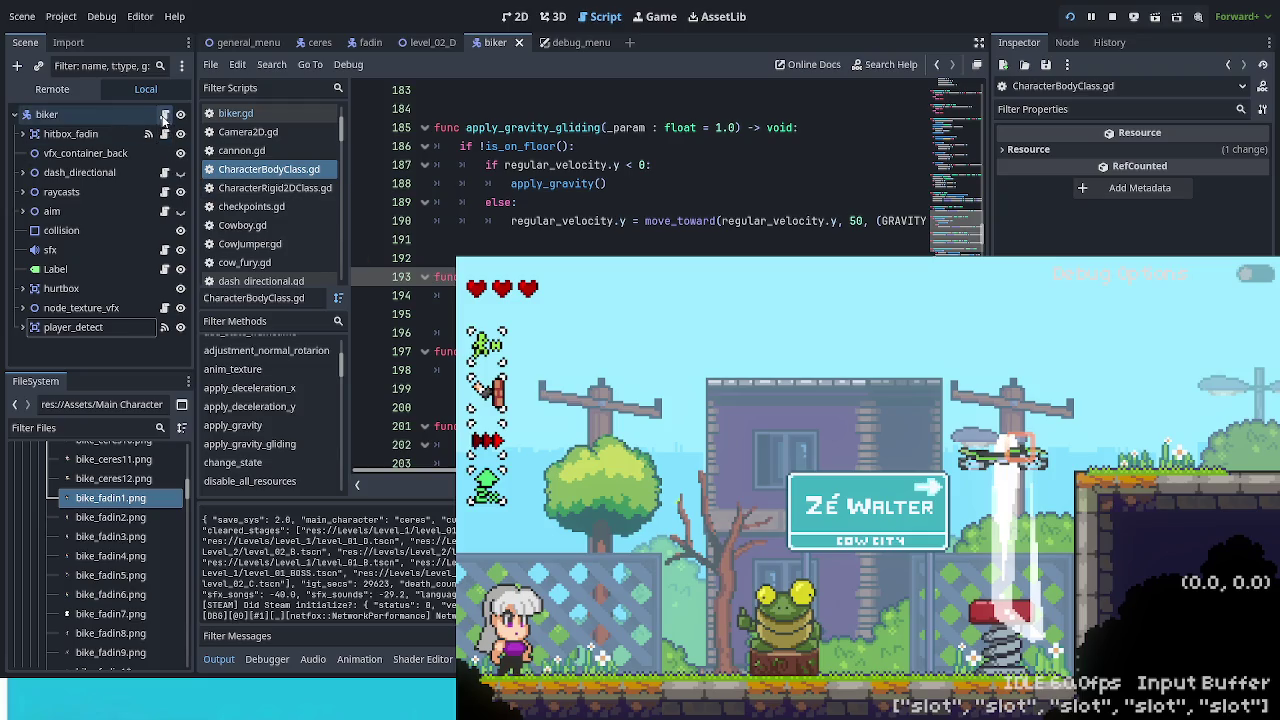
pyautogui.click(236, 113)
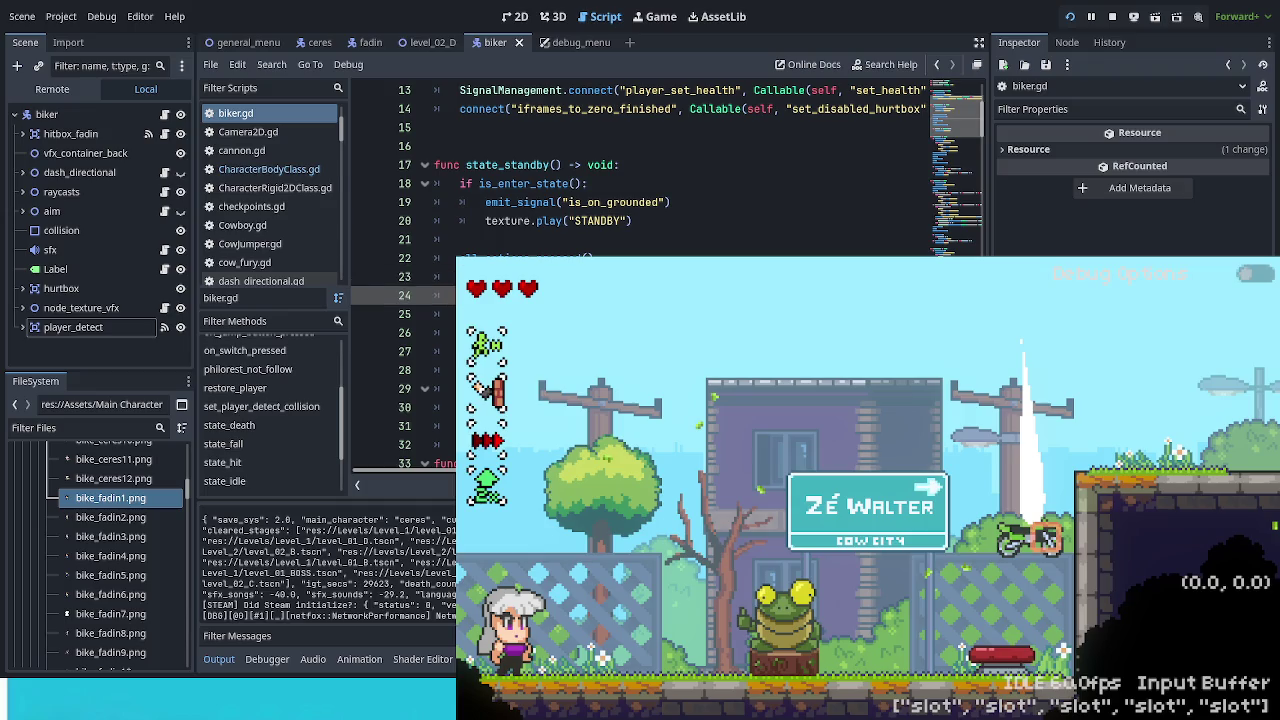
# Step: Revisit CharacterBodyClass.gd, navigate back to biker.gd, and delete blank line 24
pyautogui.click(269, 169)
pyautogui.click(936, 64)
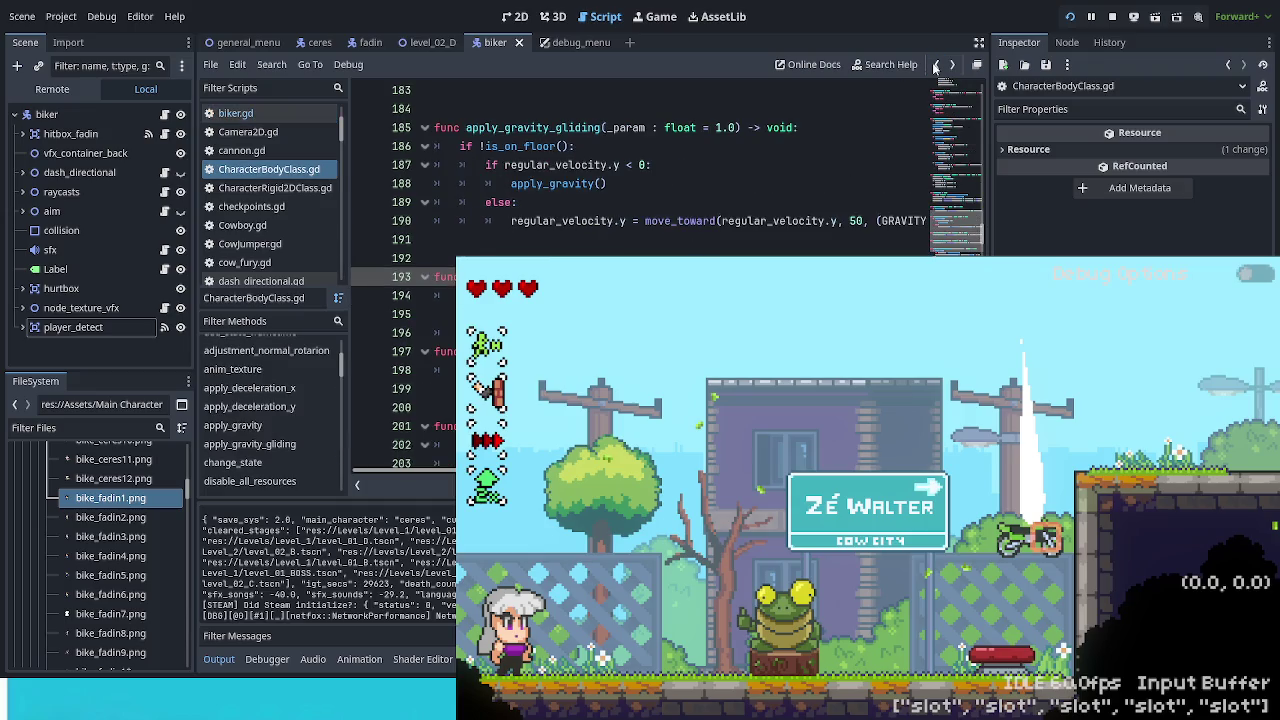
pyautogui.click(936, 64)
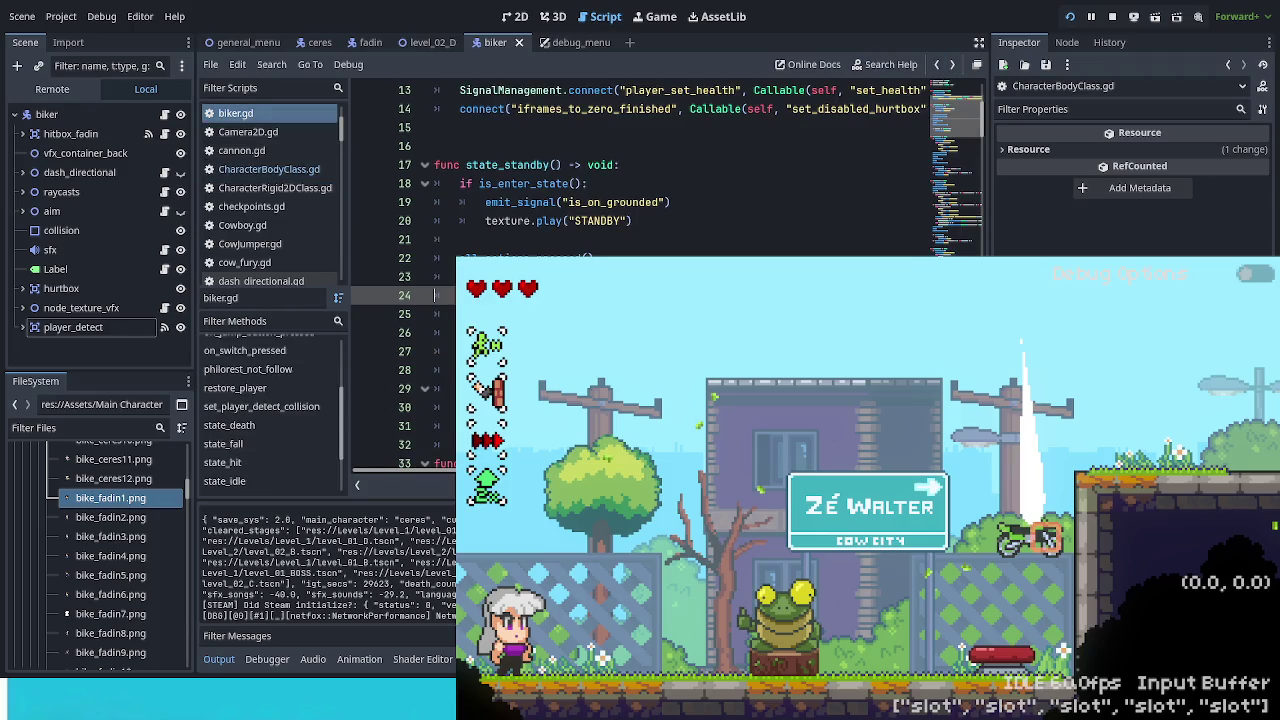
pyautogui.press('BackSpace')
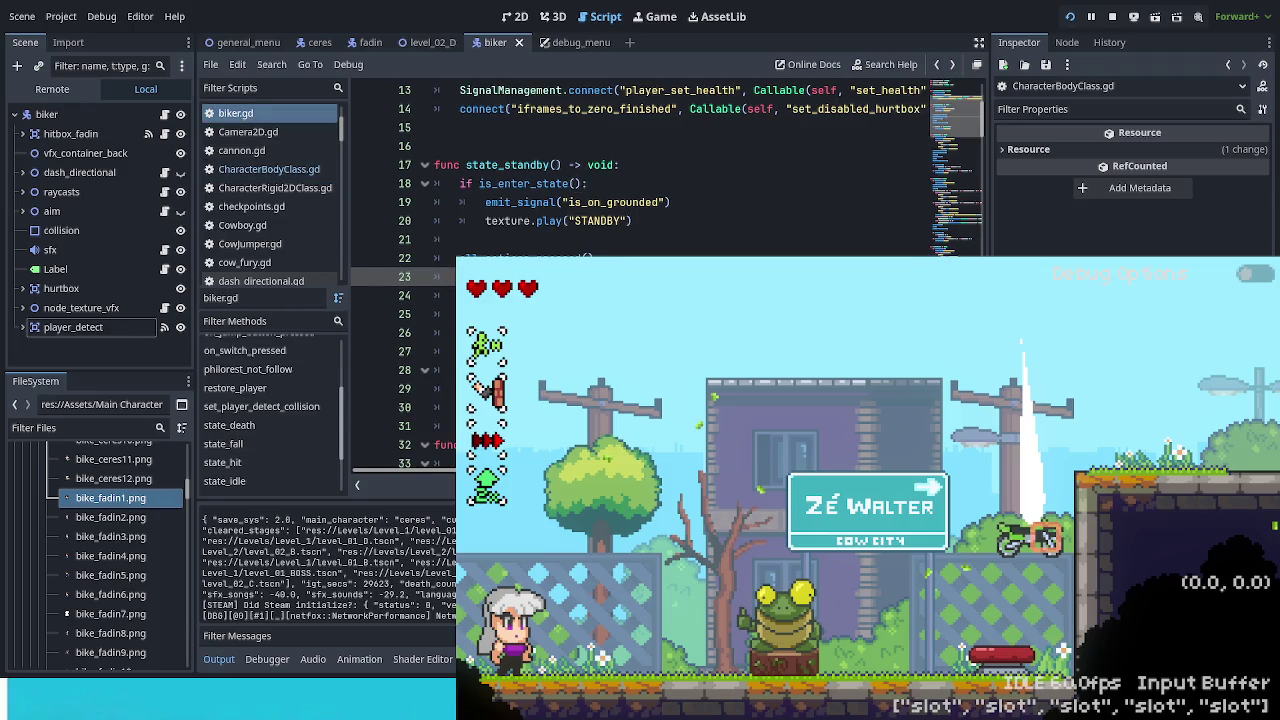
# Step: Save biker.gd and scroll through the surrounding code
pyautogui.hotkey('ctrl', 's')
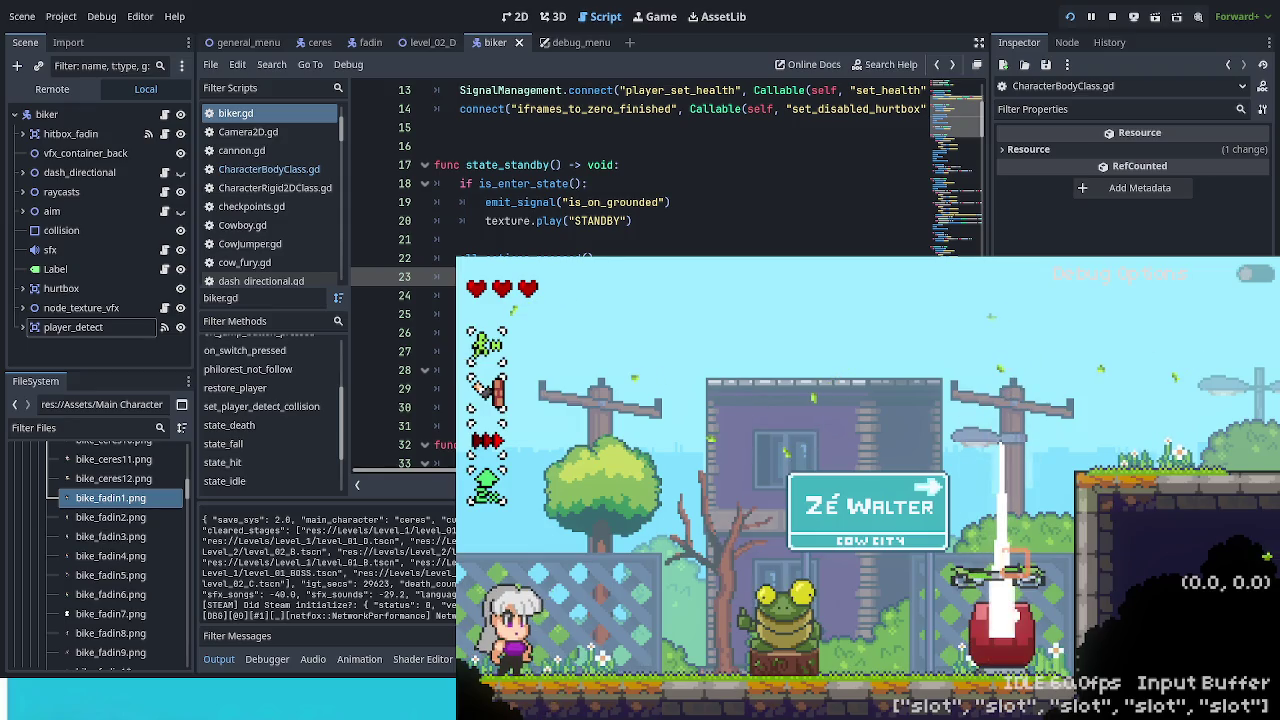
pyautogui.scroll(-3, 640, 160)
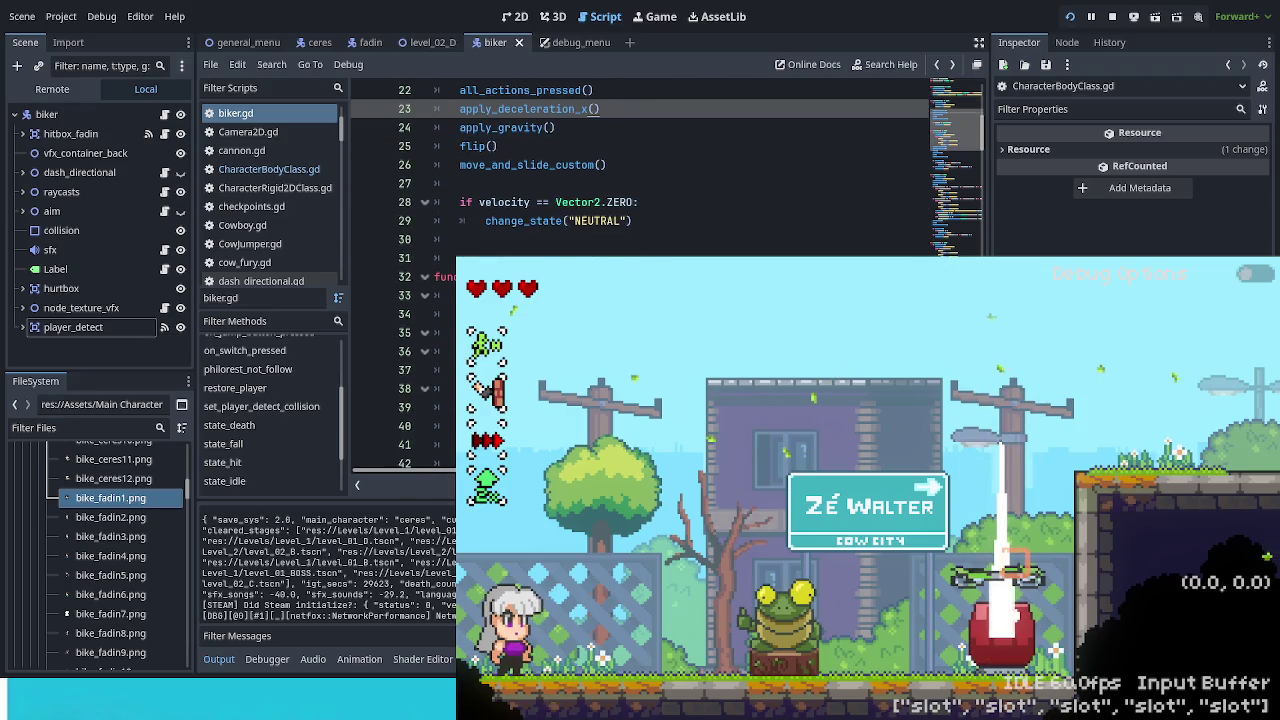
pyautogui.scroll(-1, 640, 160)
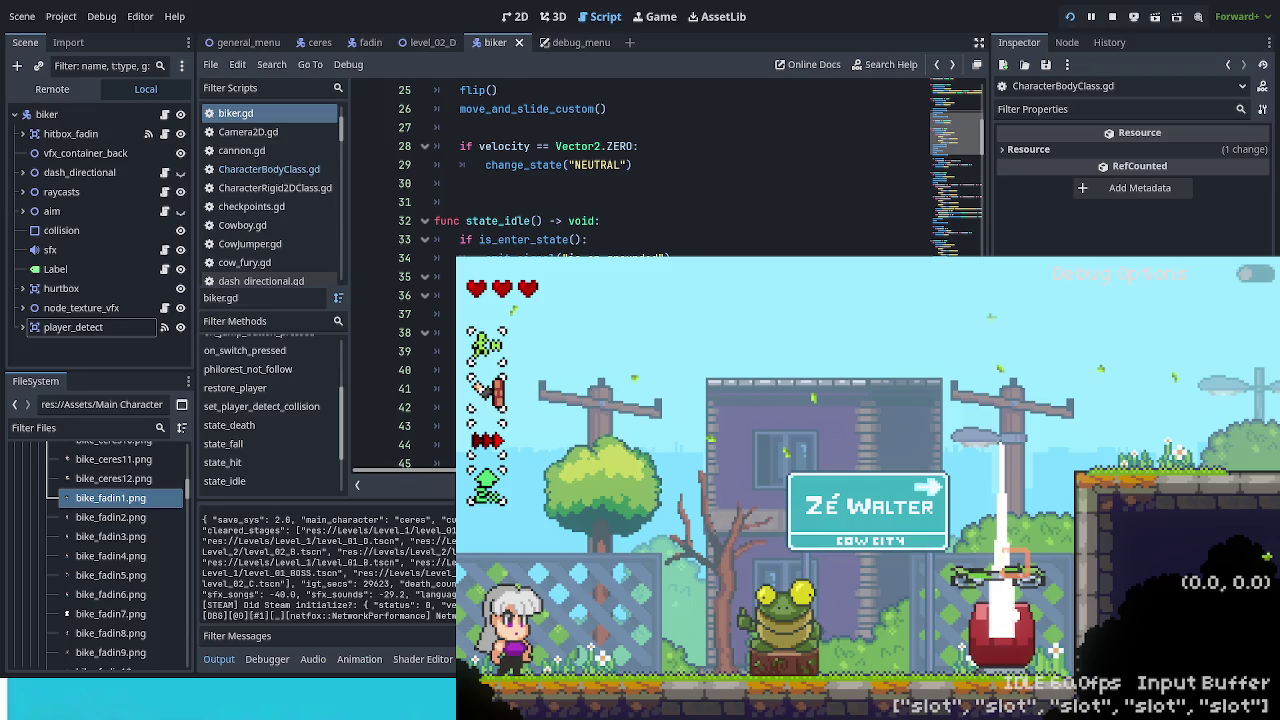
pyautogui.scroll(2, 640, 160)
pyautogui.scroll(2, 640, 160)
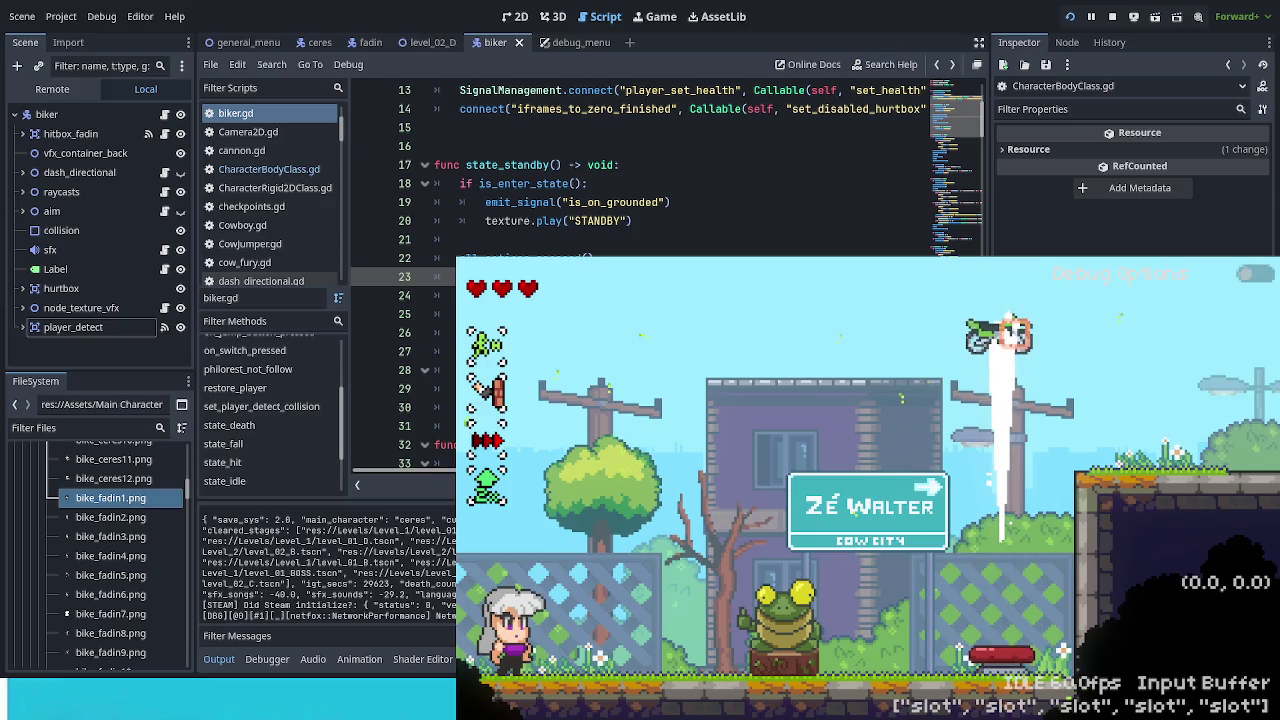
# Step: Scroll to restore_player around line 196 and walk the player right toward the bike in-game
pyautogui.scroll(-4, 640, 170)
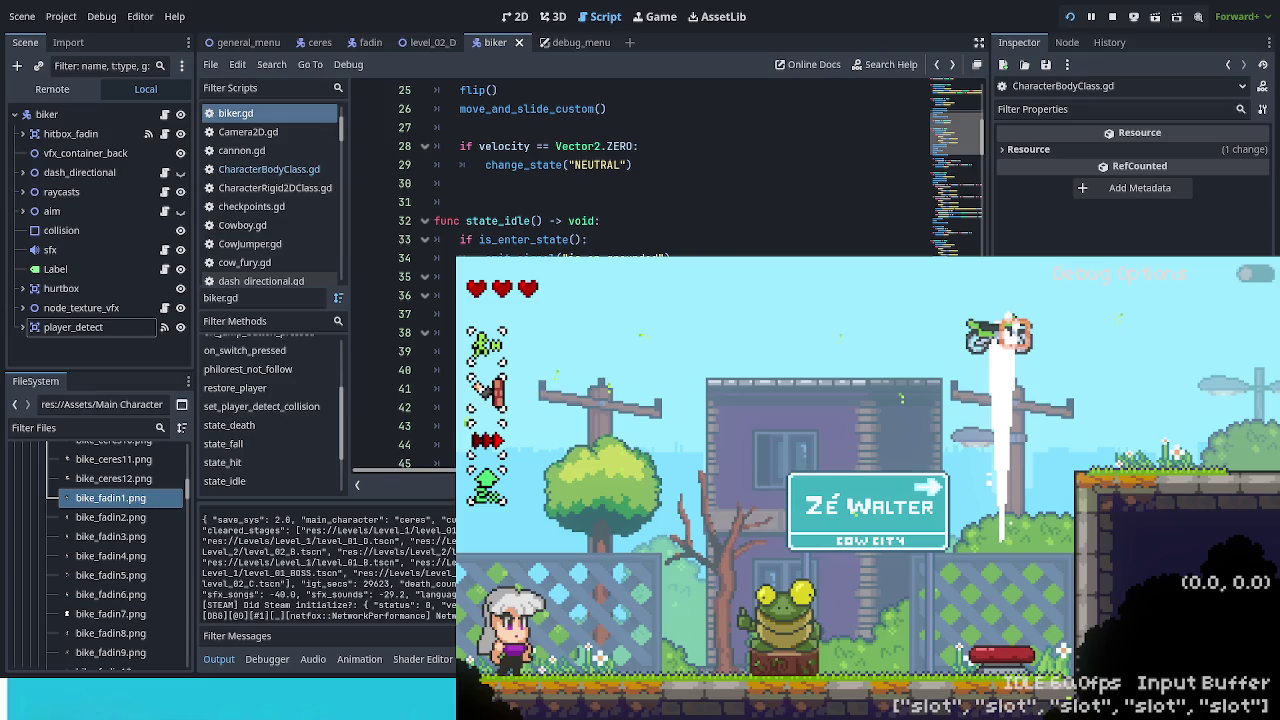
pyautogui.scroll(-4, 640, 170)
pyautogui.scroll(-17, 640, 170)
pyautogui.scroll(-5, 640, 170)
pyautogui.scroll(-20, 640, 170)
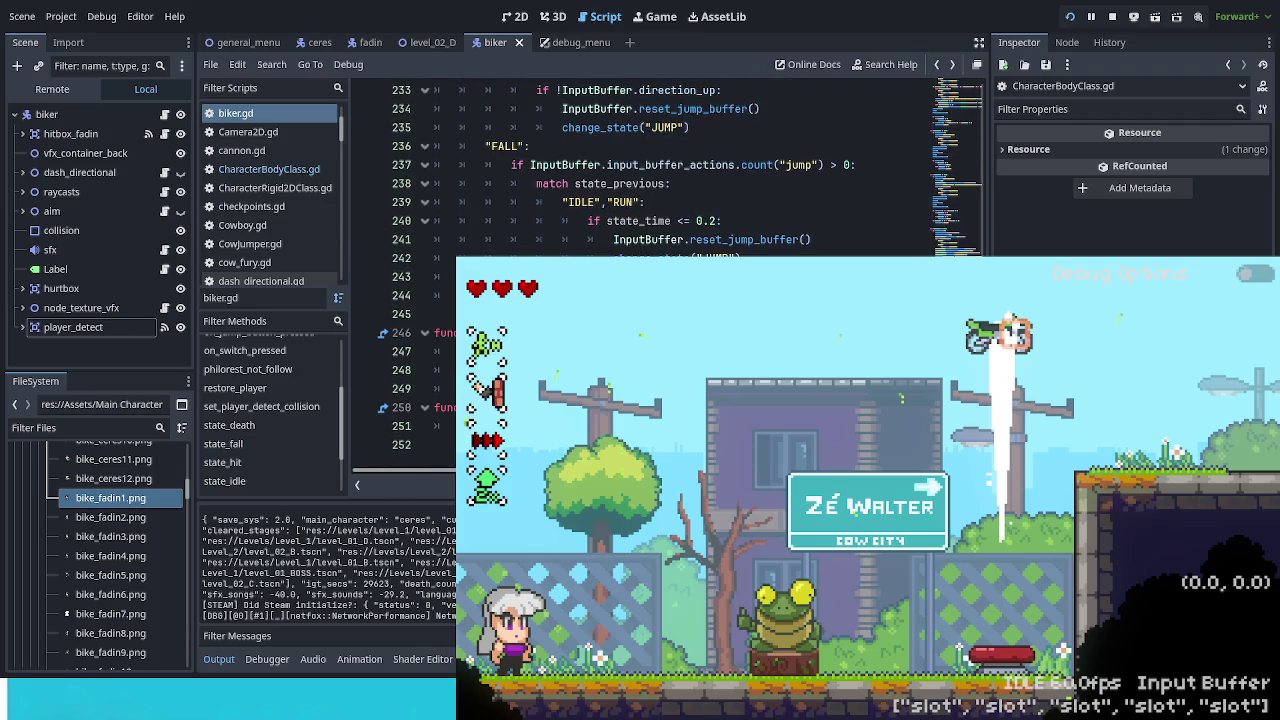
pyautogui.scroll(2, 640, 170)
pyautogui.scroll(10, 640, 170)
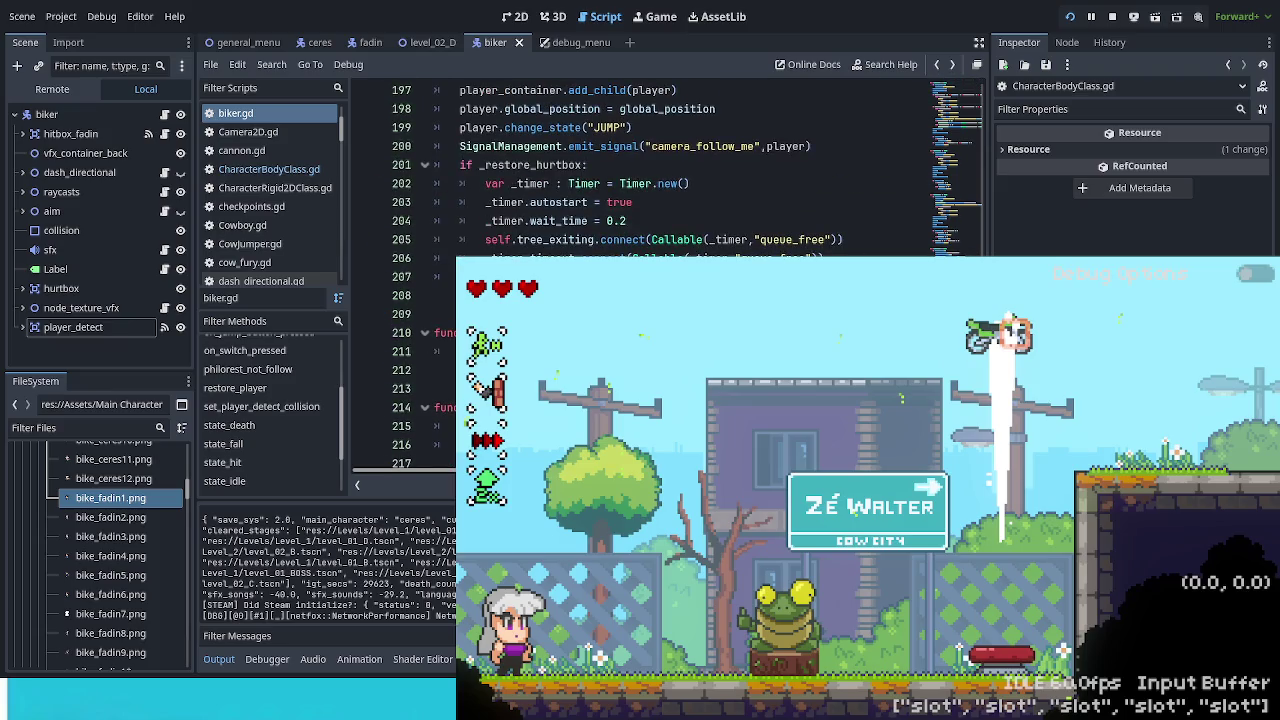
pyautogui.scroll(1, 640, 170)
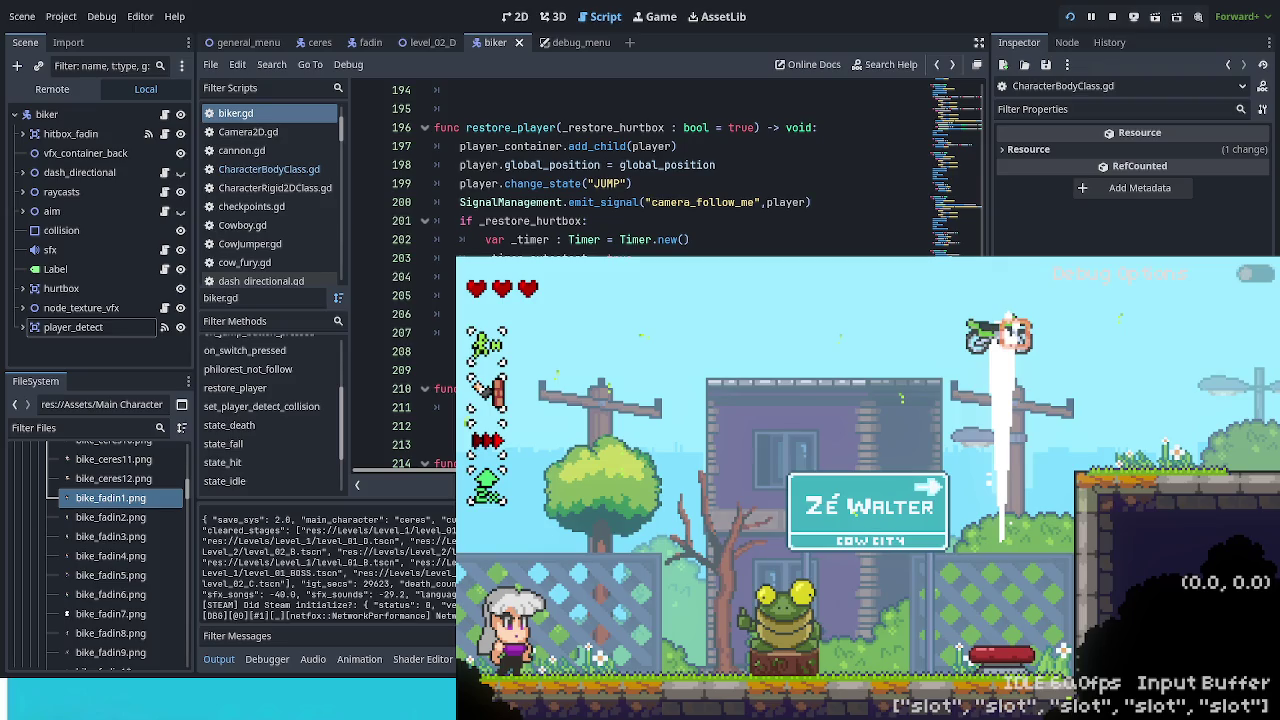
pyautogui.press('Right')
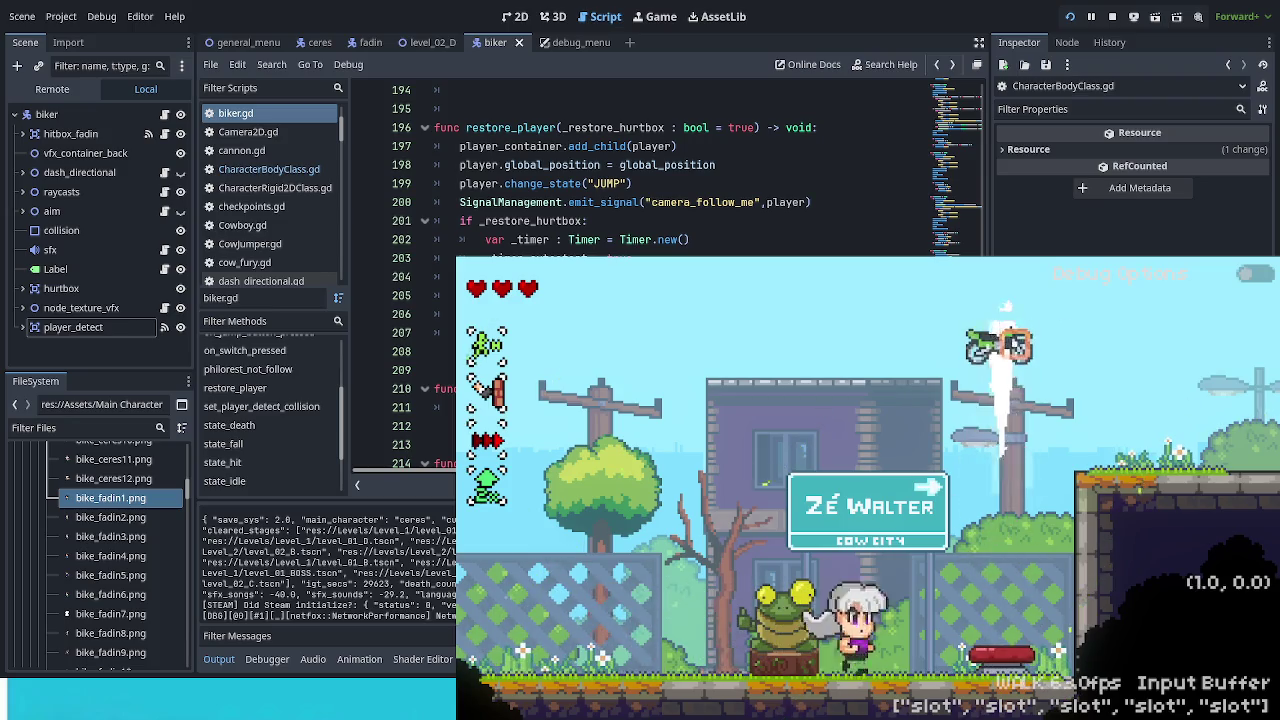
# Step: Ride the bike left and right across the level, launching it high between ledges
pyautogui.press('Left')
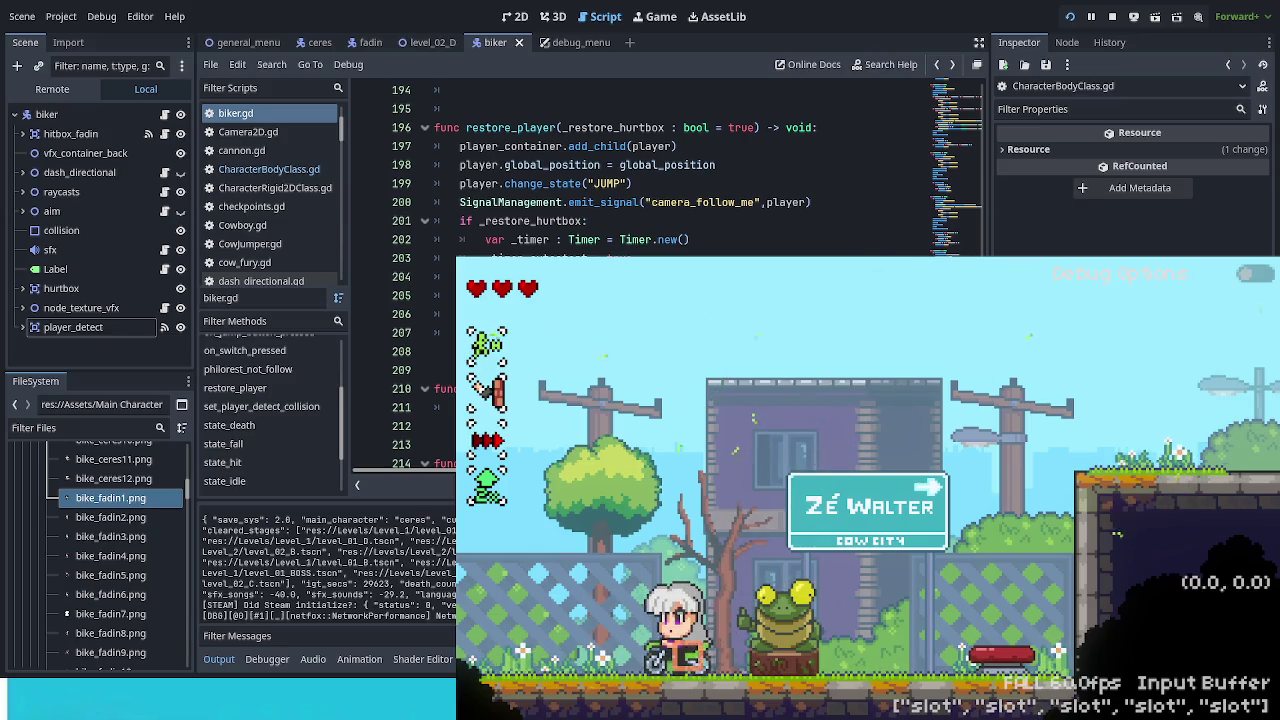
pyautogui.press('Right')
pyautogui.press('space')
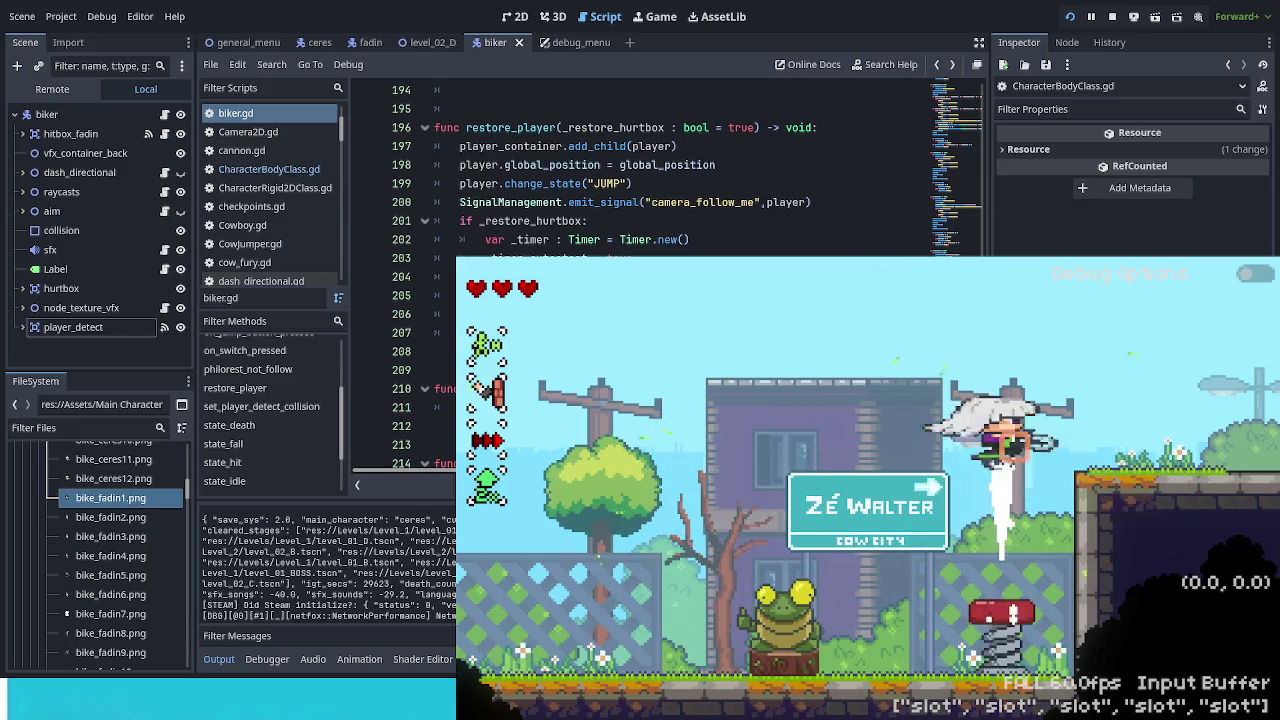
pyautogui.press('Right')
pyautogui.press('Right')
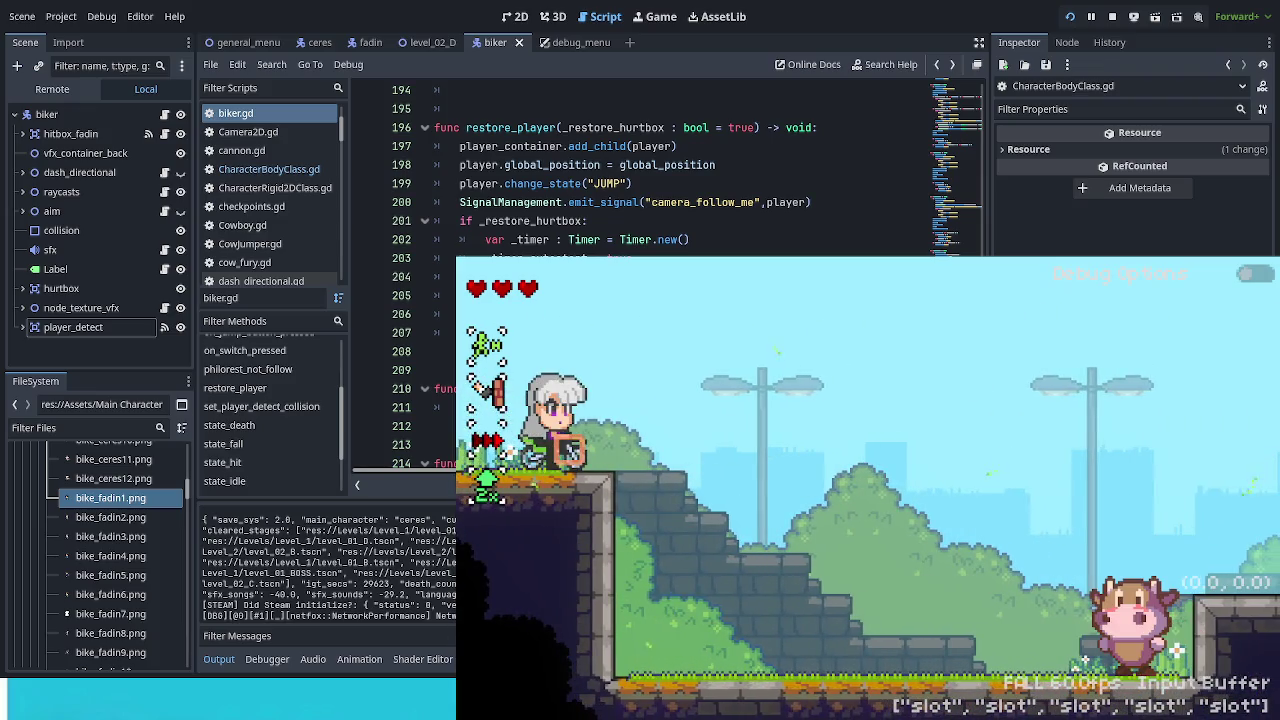
pyautogui.press('Left')
pyautogui.press('space')
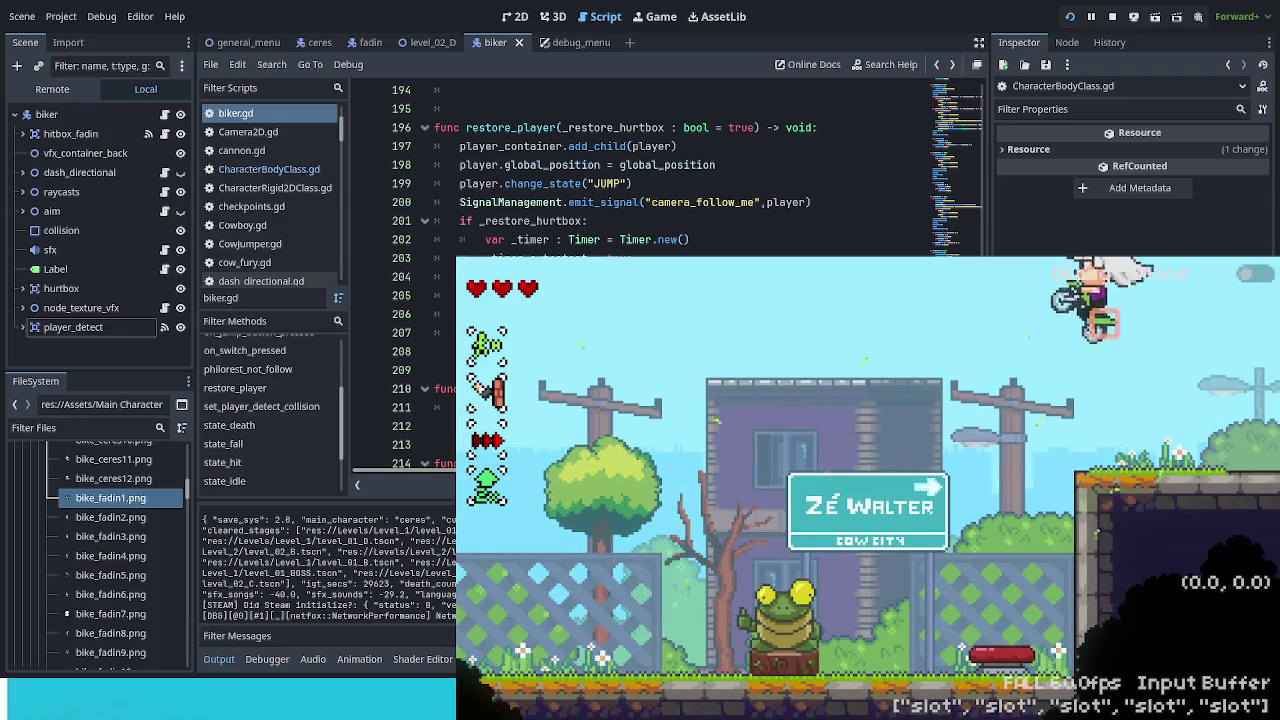
pyautogui.press('Left')
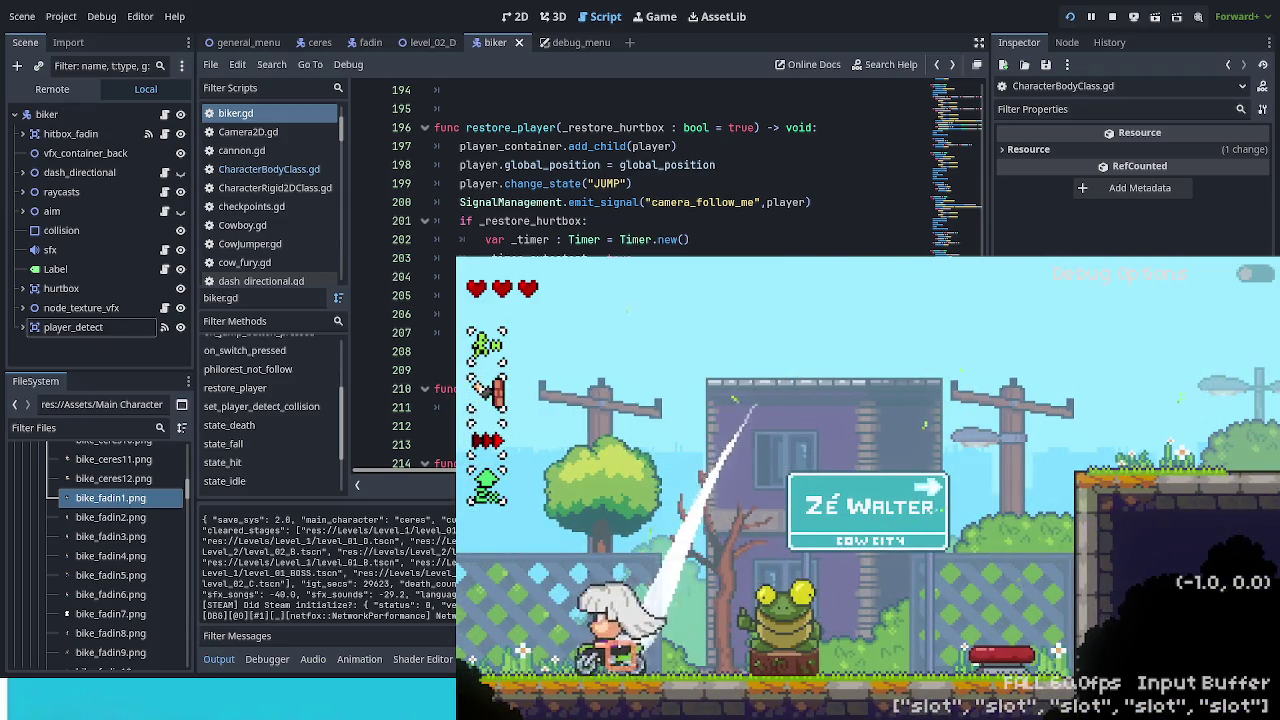
# Step: Steer the bike back and forth, then turn it to face right on the upper-right ledge
pyautogui.press('Left')
pyautogui.press('Right')
pyautogui.press('Left')
pyautogui.press('Right')
pyautogui.press('Left')
pyautogui.press('Right')
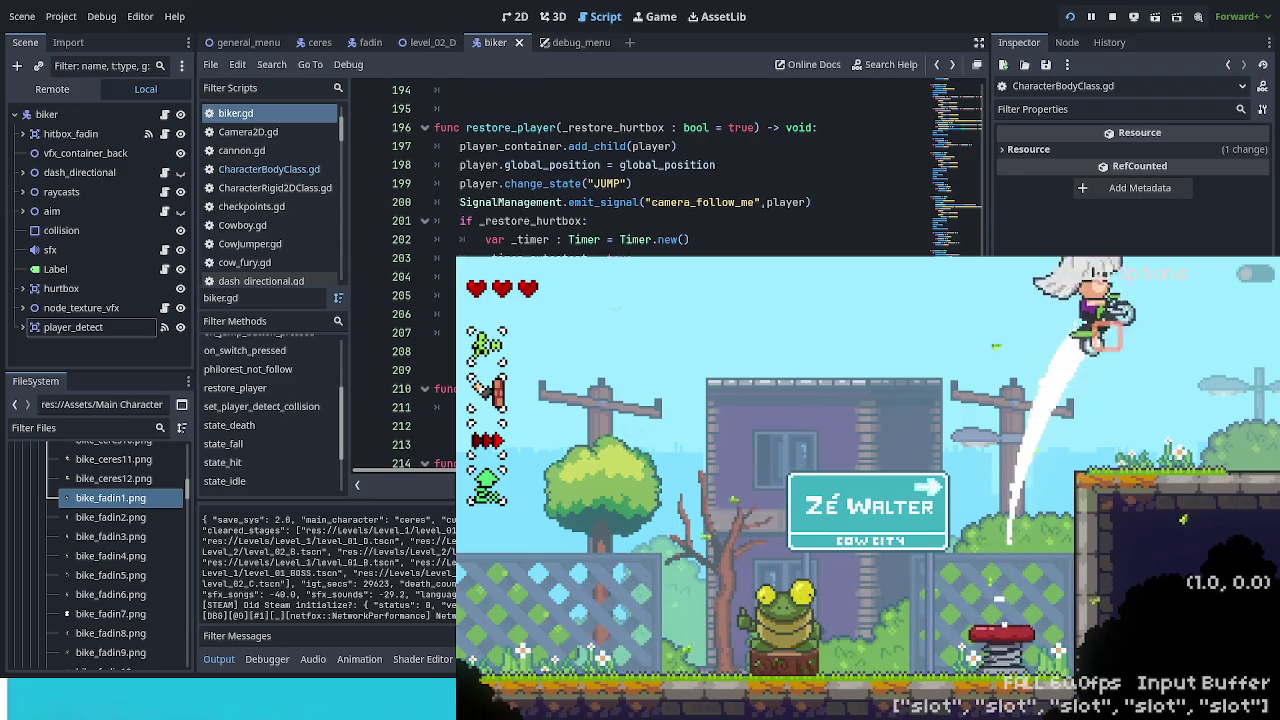
pyautogui.press('Left')
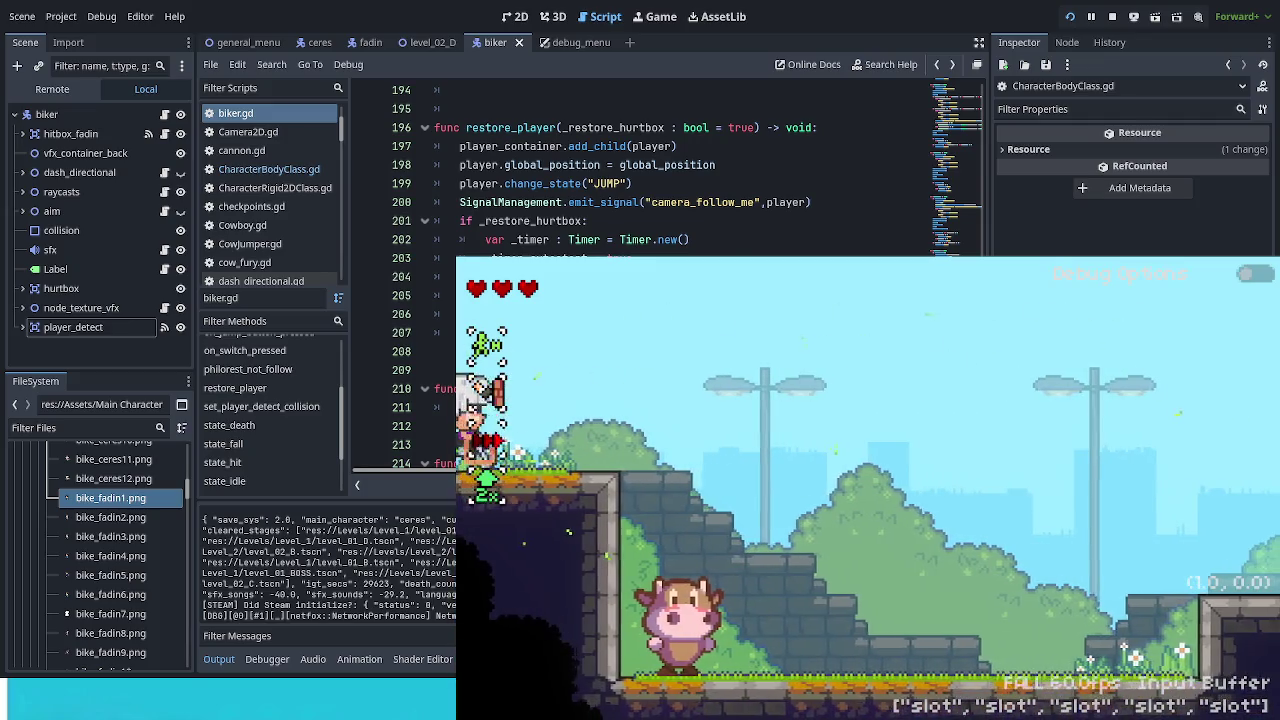
pyautogui.press('Right')
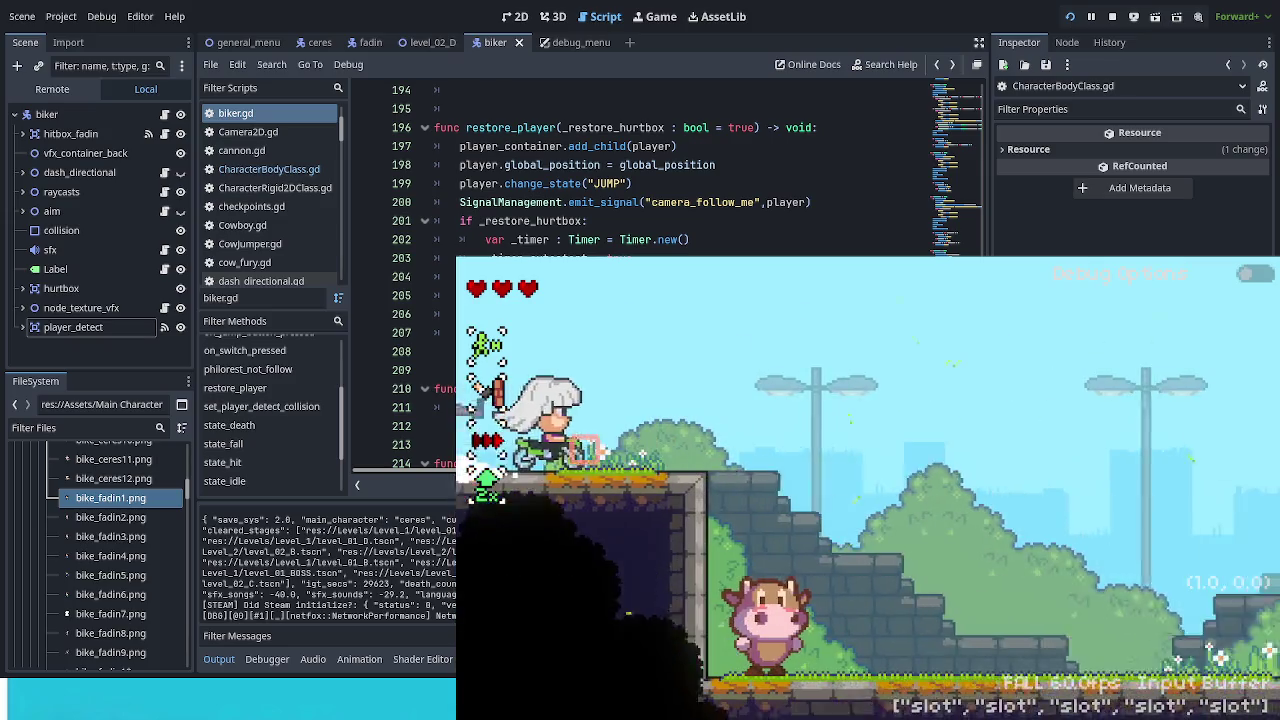
# Step: Jump the bike off the ledge onto the cows, respawn, and stomp a cow while riding right
pyautogui.press('space')
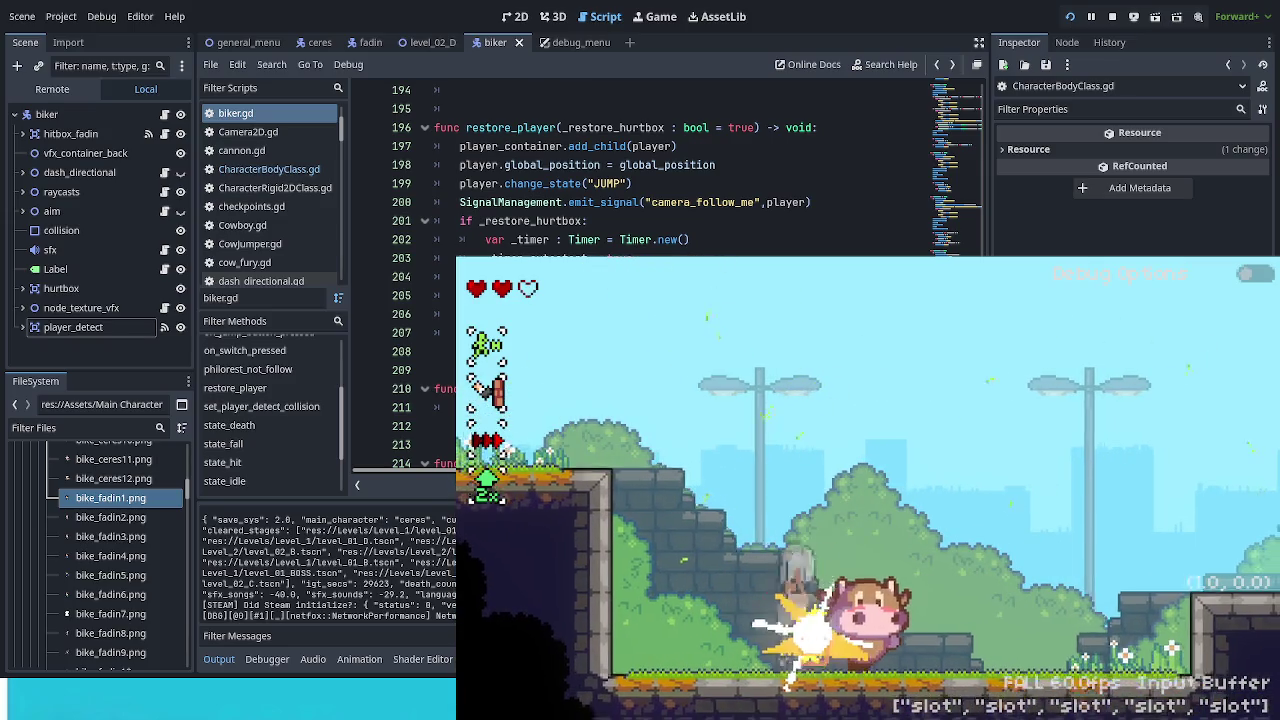
pyautogui.press('space')
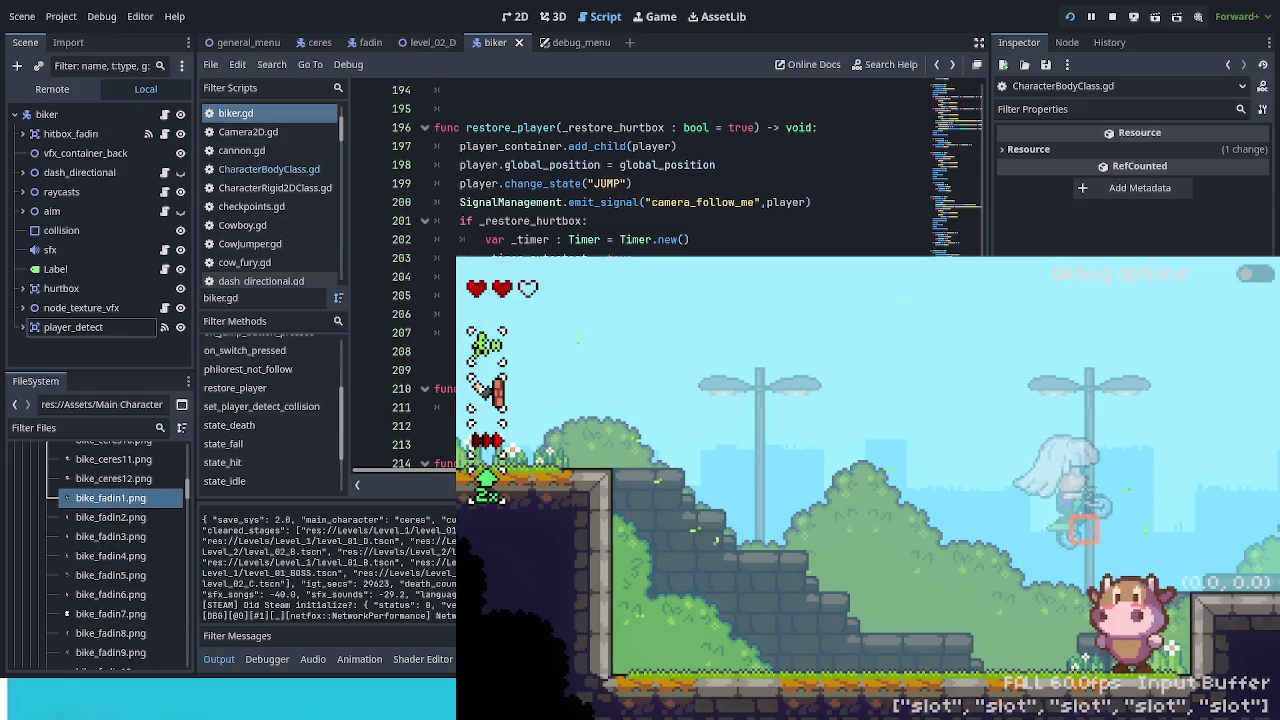
pyautogui.press('Right')
pyautogui.press('space')
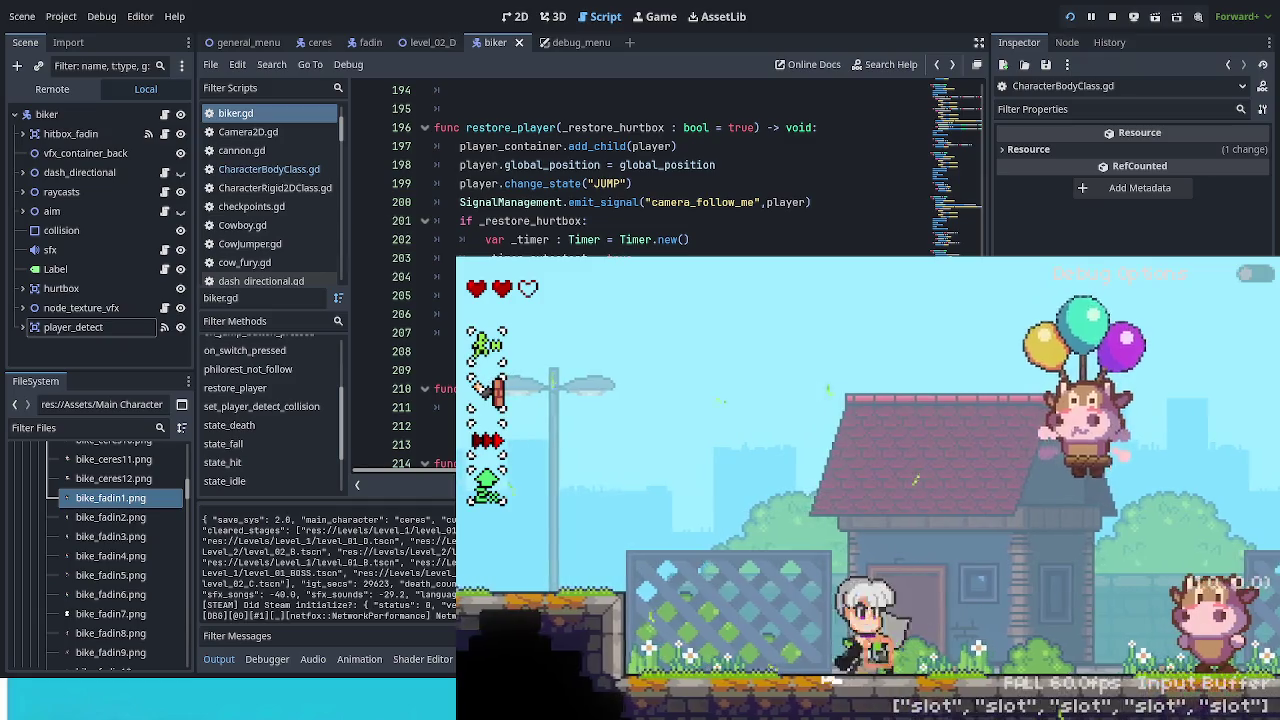
pyautogui.press('space')
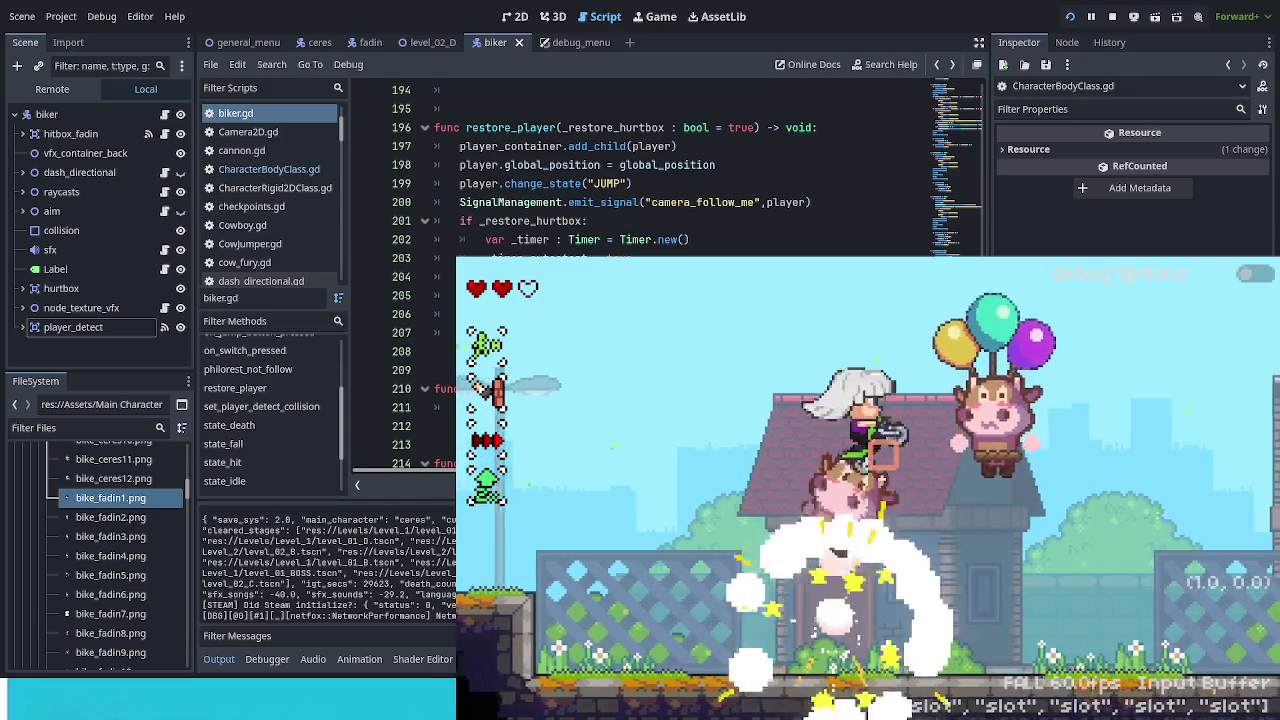
pyautogui.press('Right')
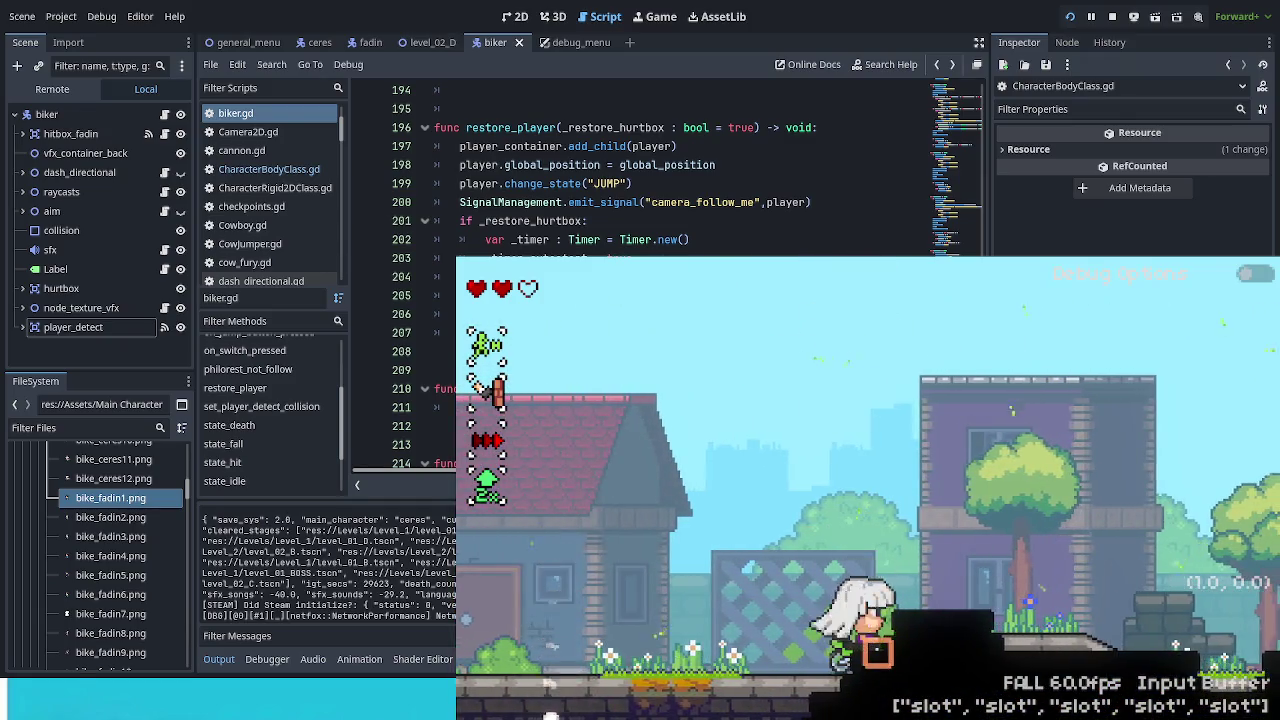
pyautogui.press('space')
pyautogui.press('space')
# Step: Bounce toward the balloon cow, ride back left into a cow, and dismount the bike
pyautogui.press('Left')
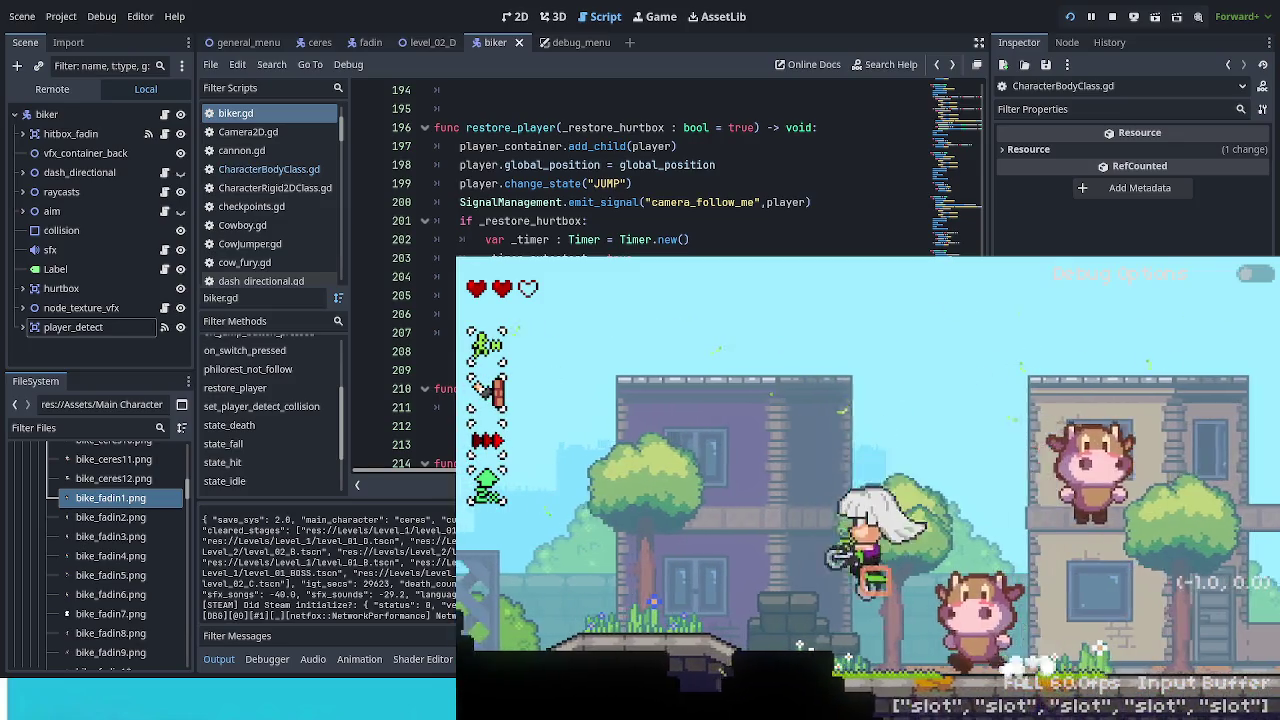
pyautogui.press('Right')
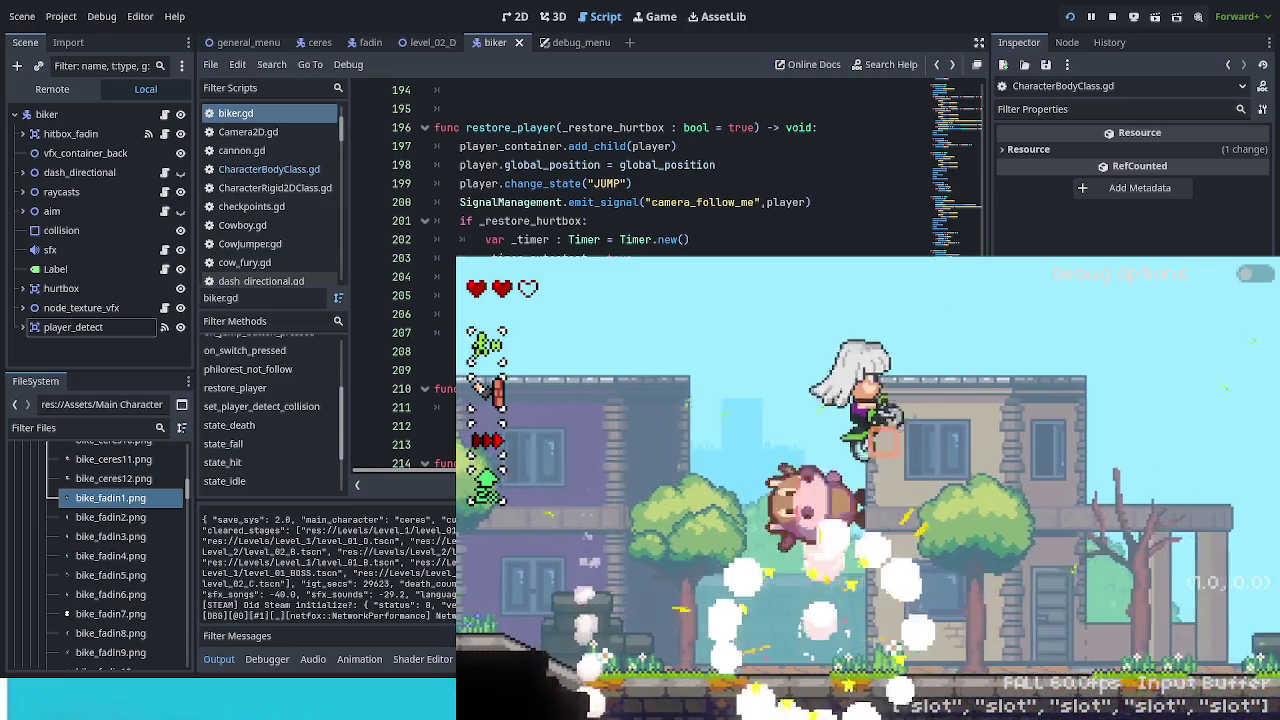
pyautogui.press('Right')
pyautogui.press('space')
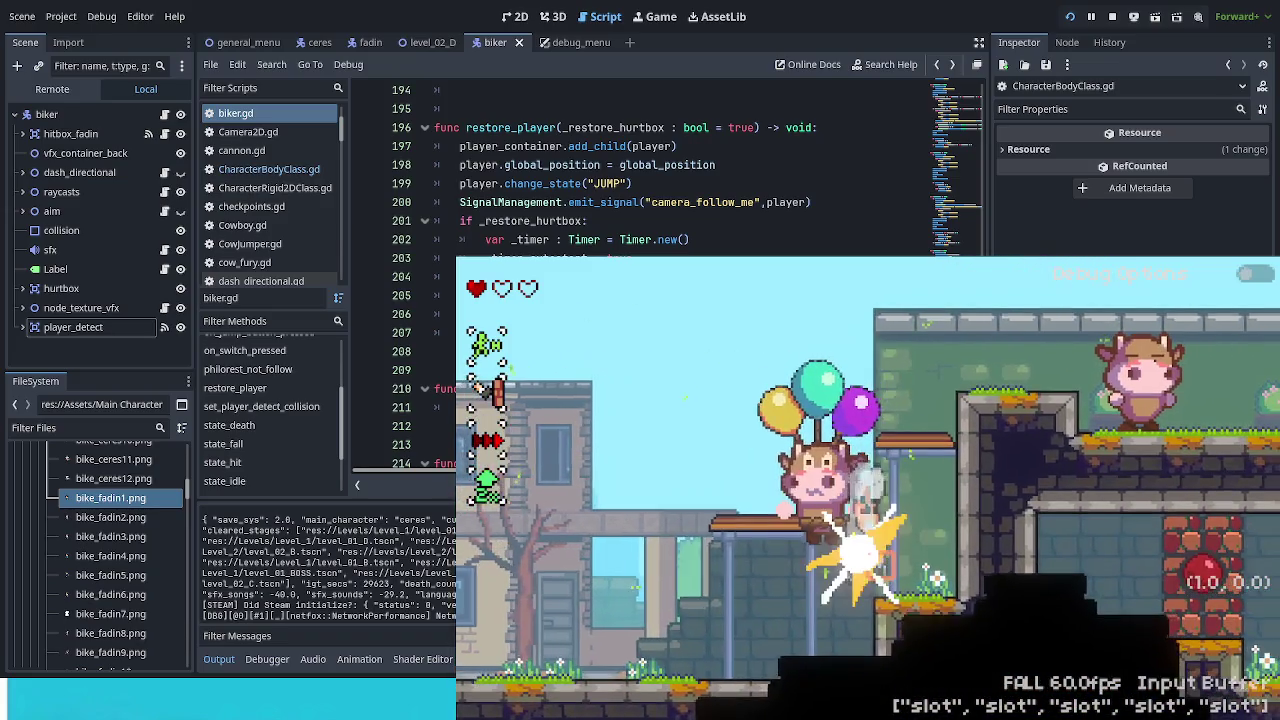
pyautogui.press('space')
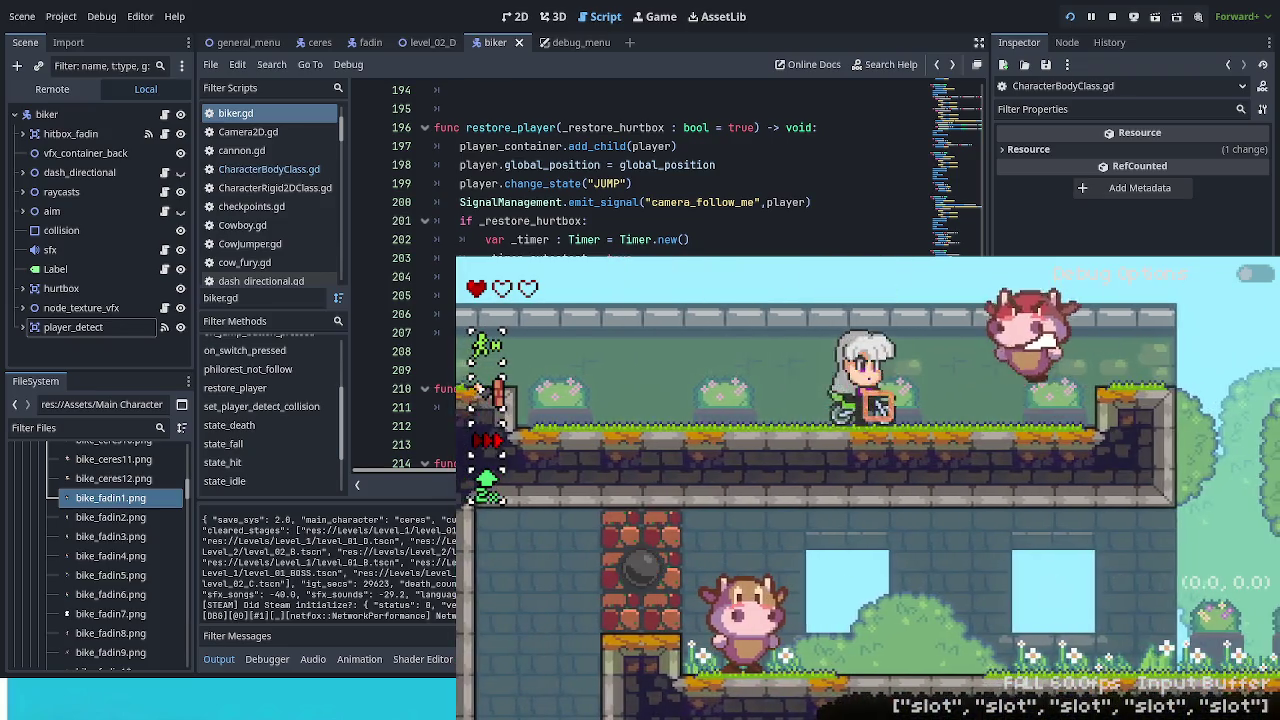
pyautogui.press('Left')
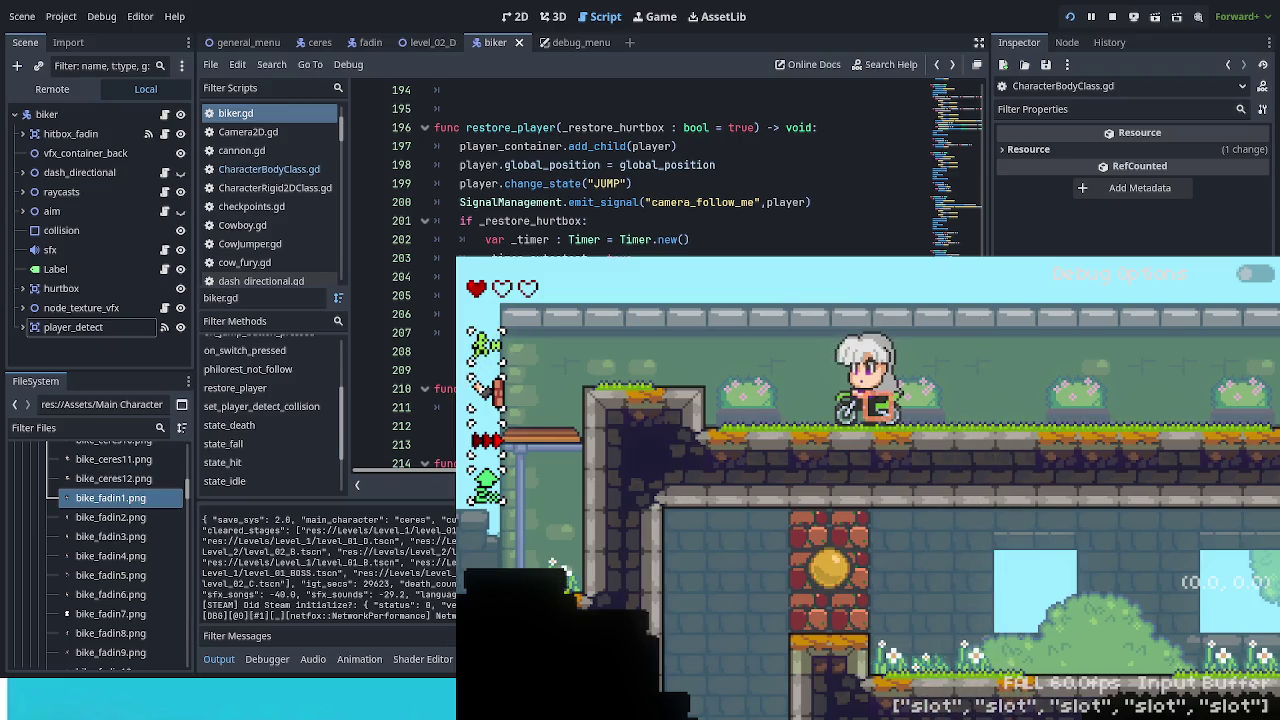
pyautogui.press('space')
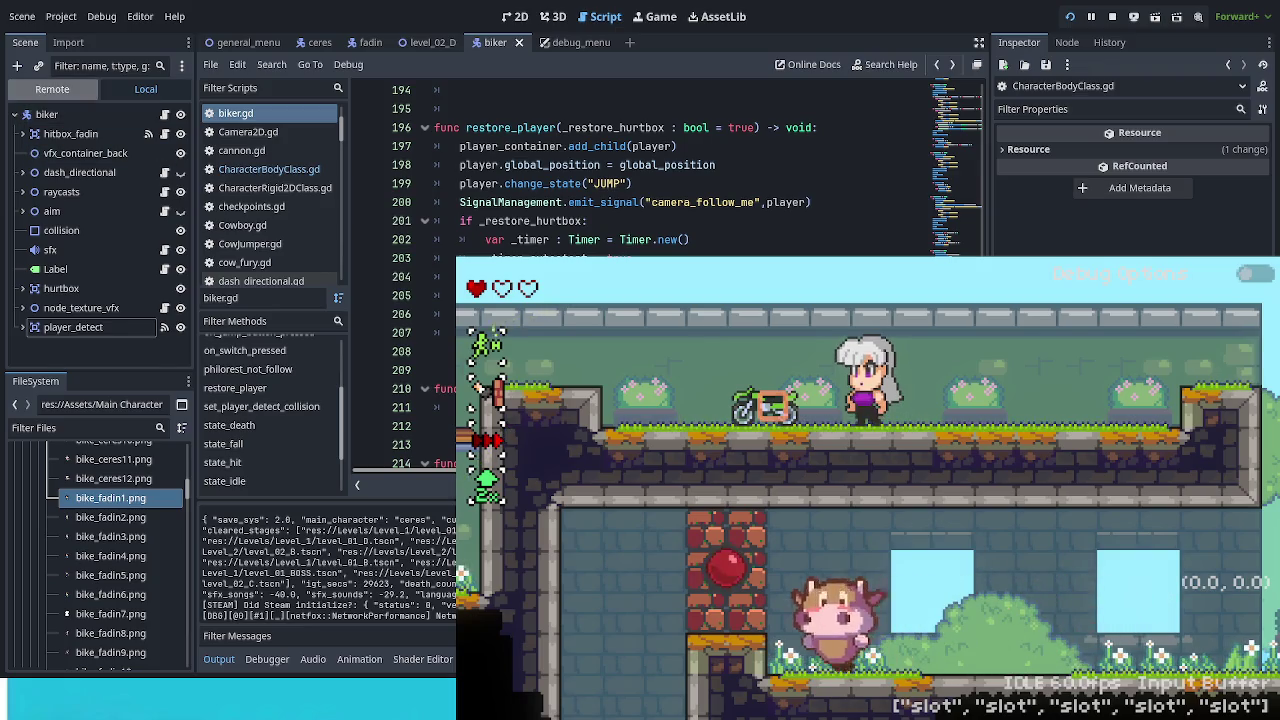
pyautogui.scroll(-3, 40, 340)
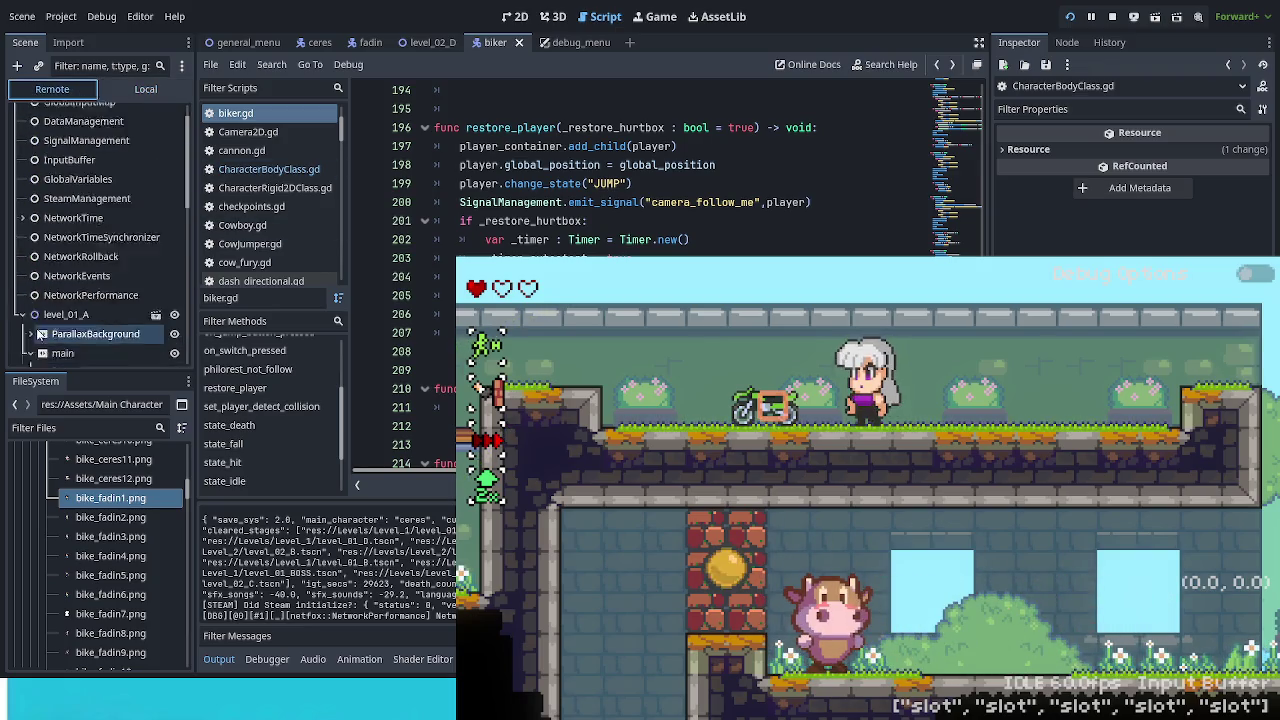
# Step: Expand main and player_node in the Remote tree and select biker to show its live properties
pyautogui.click(30, 353)
pyautogui.scroll(-5, 100, 300)
pyautogui.click(46, 294)
pyautogui.click(87, 313)
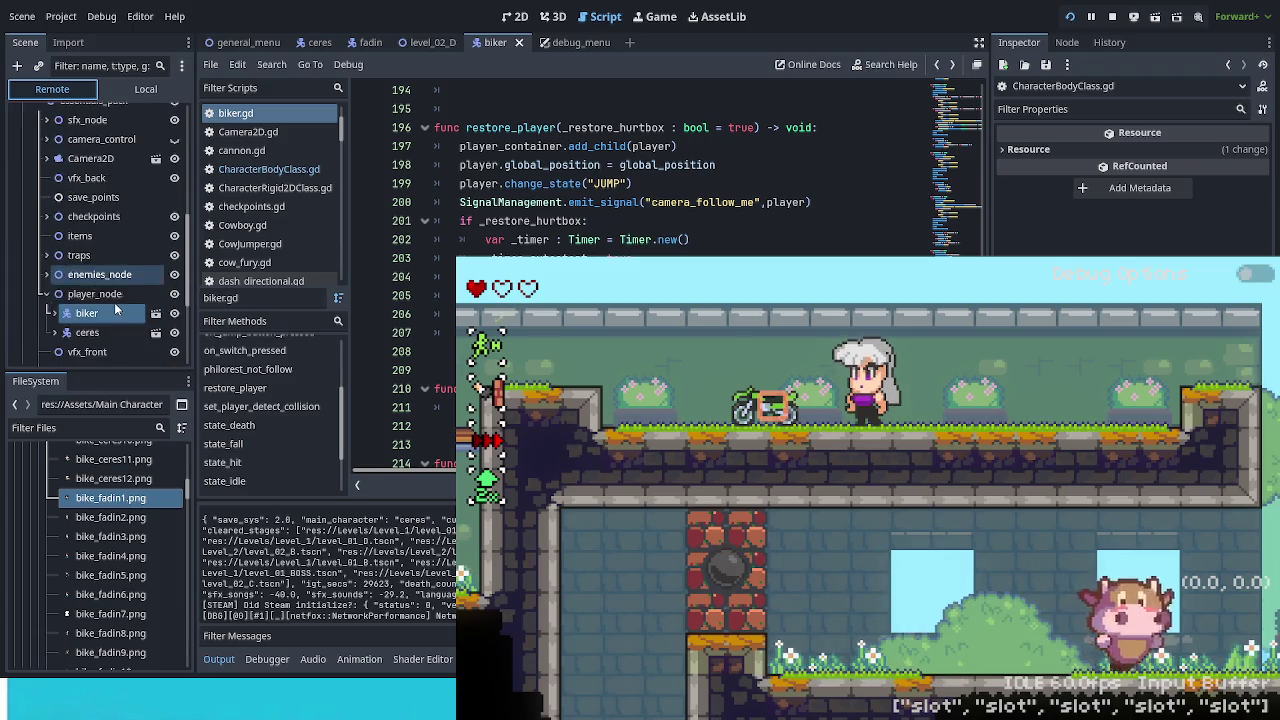
pyautogui.click(92, 318)
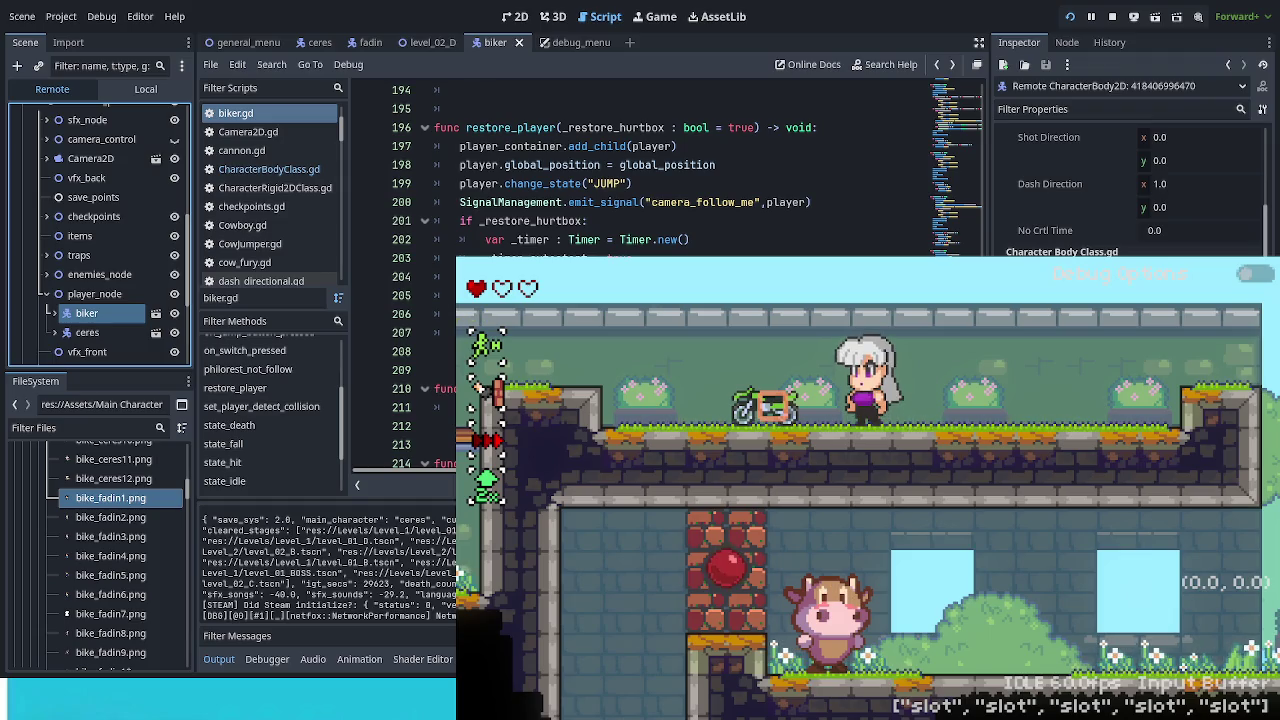
# Step: Walk the player off the ledge to the right wall, jump, and walk back along the ledge
pyautogui.press('Right')
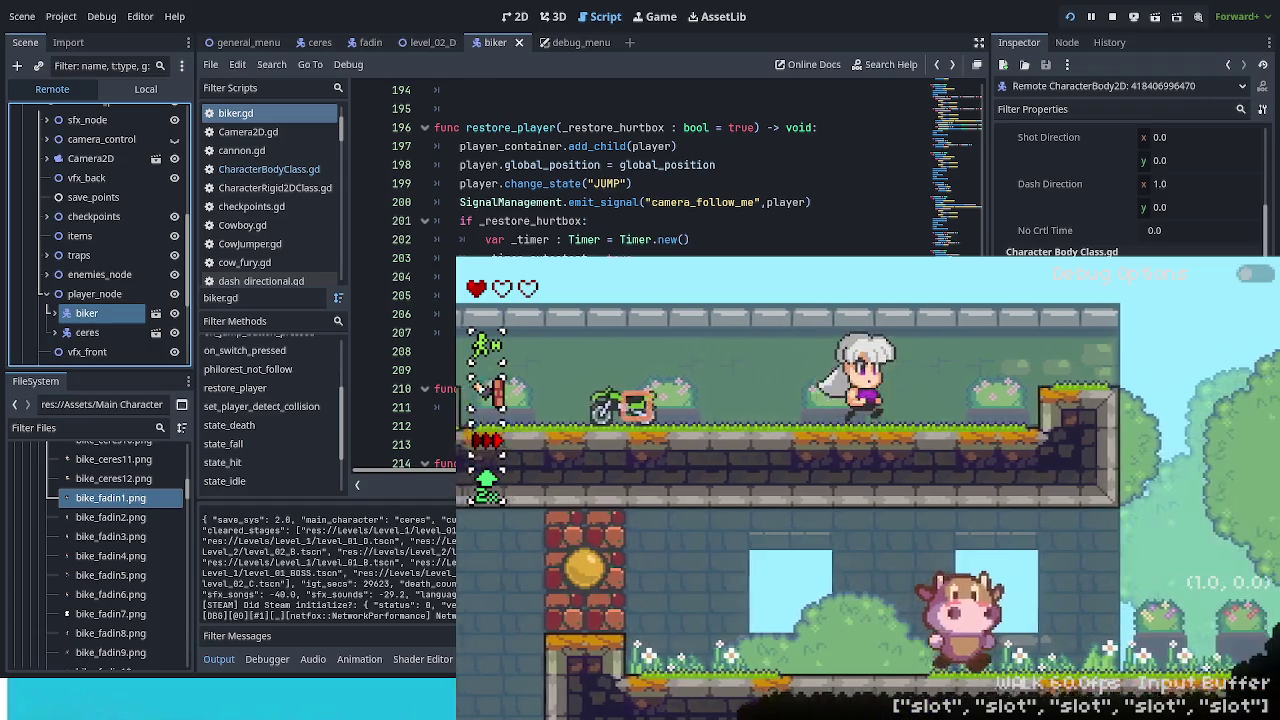
pyautogui.press('Right')
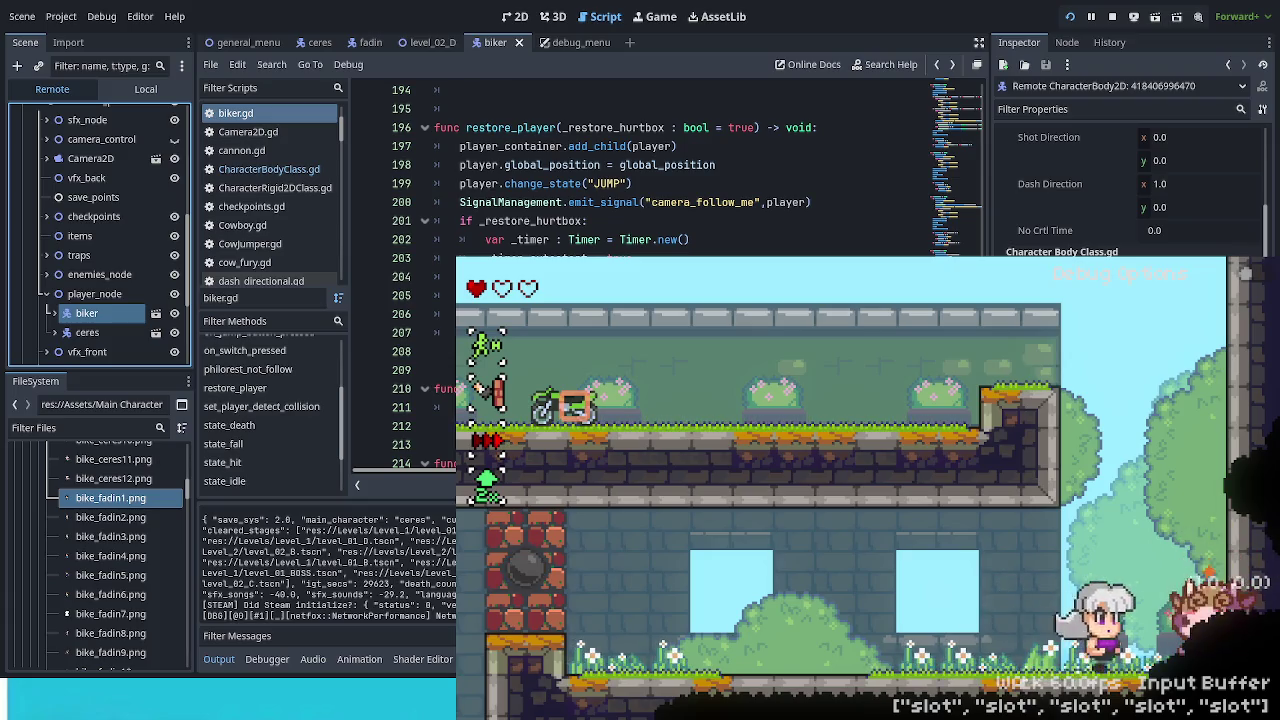
pyautogui.press('space')
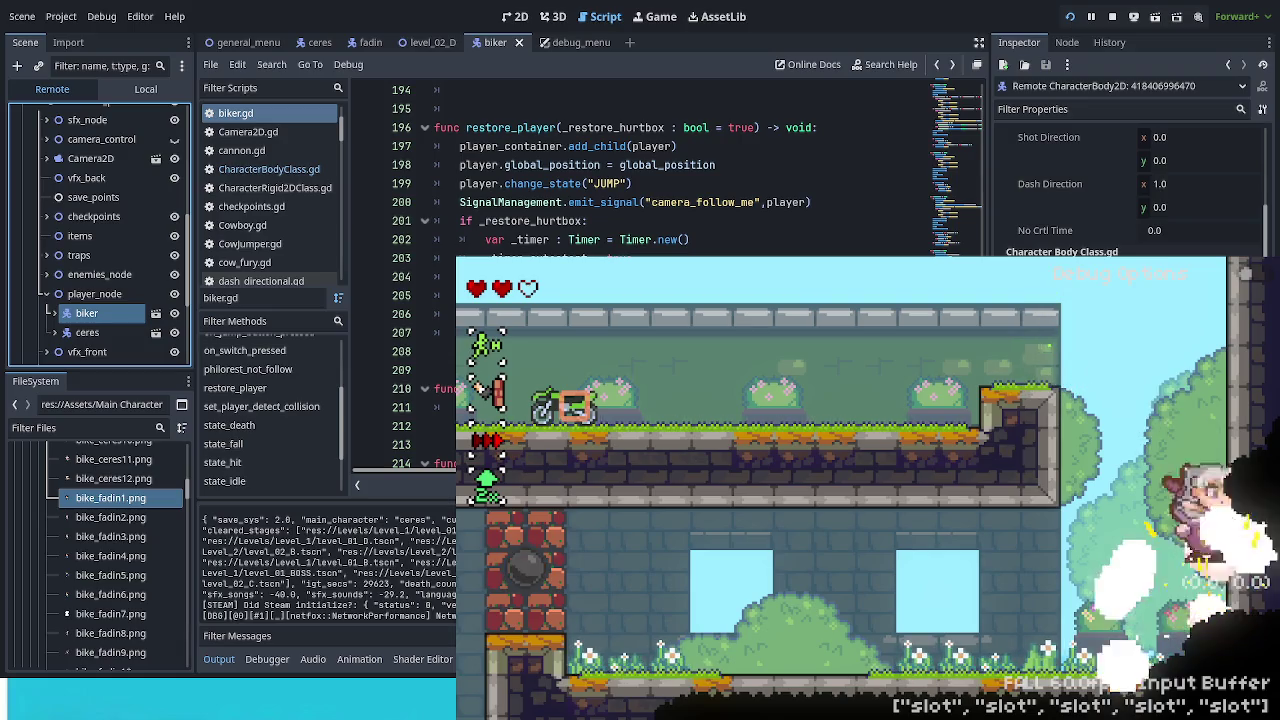
pyautogui.press('Left')
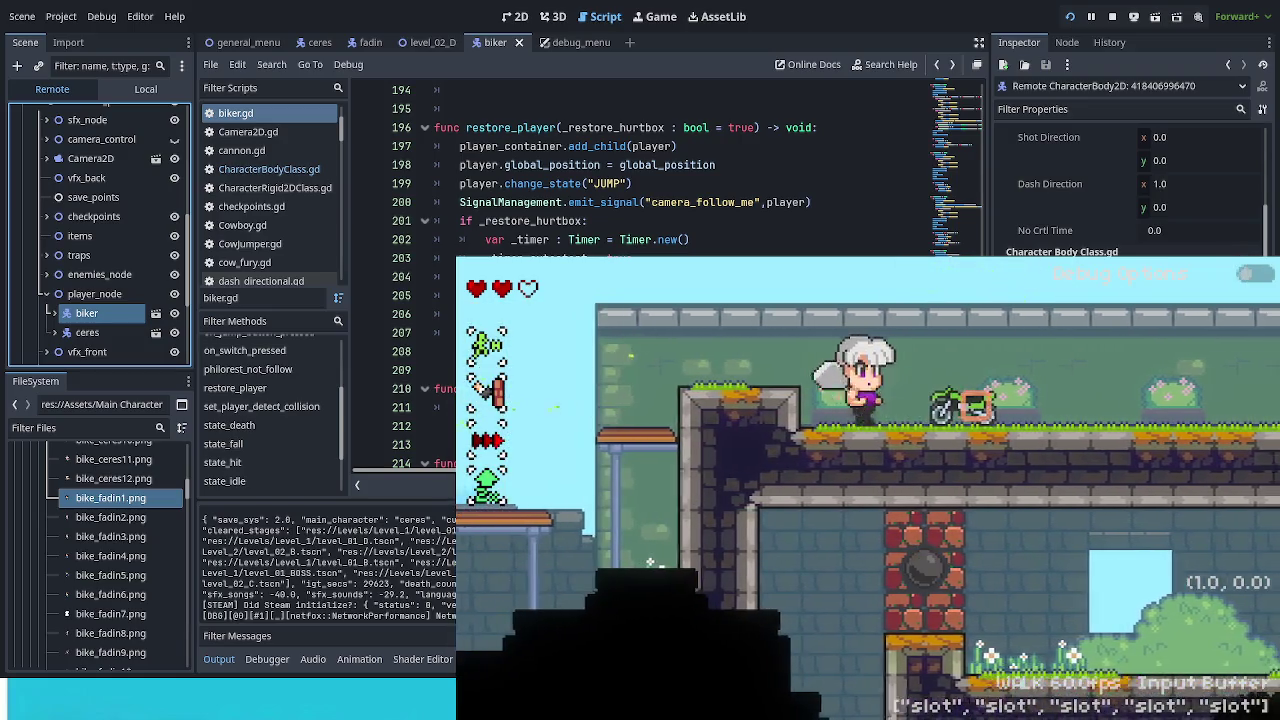
pyautogui.press('Right')
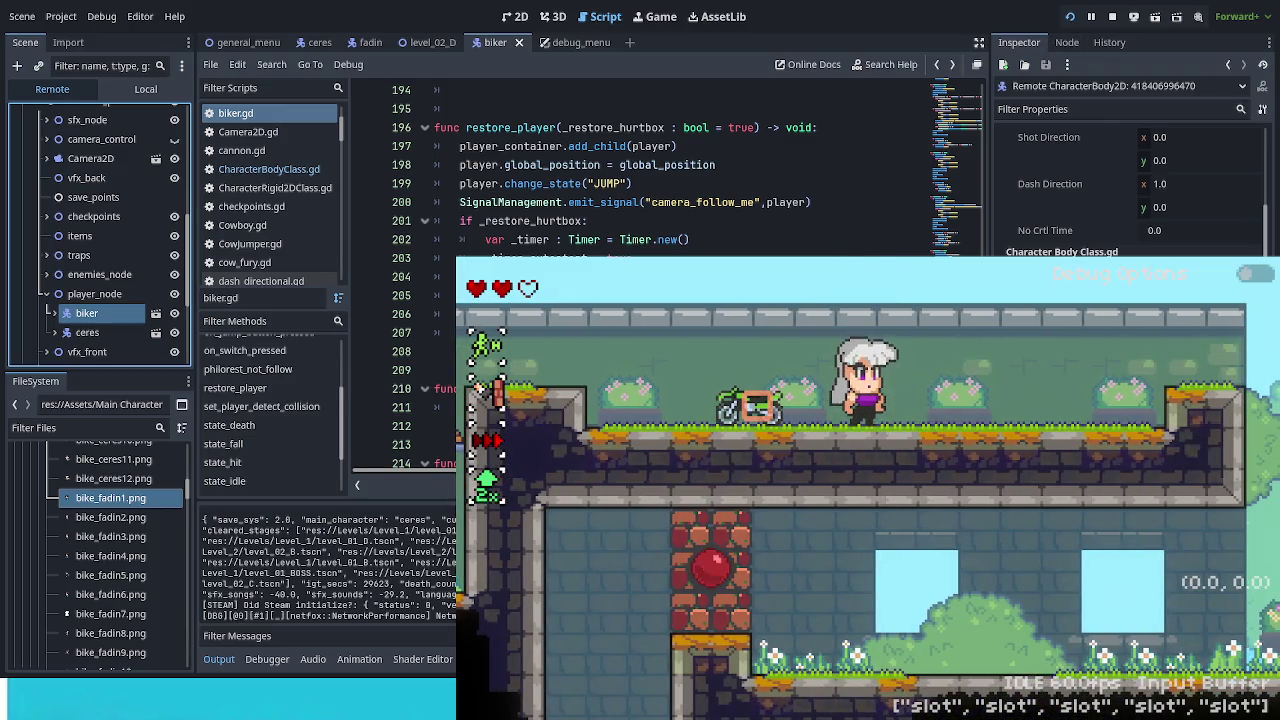
pyautogui.click(940, 36)
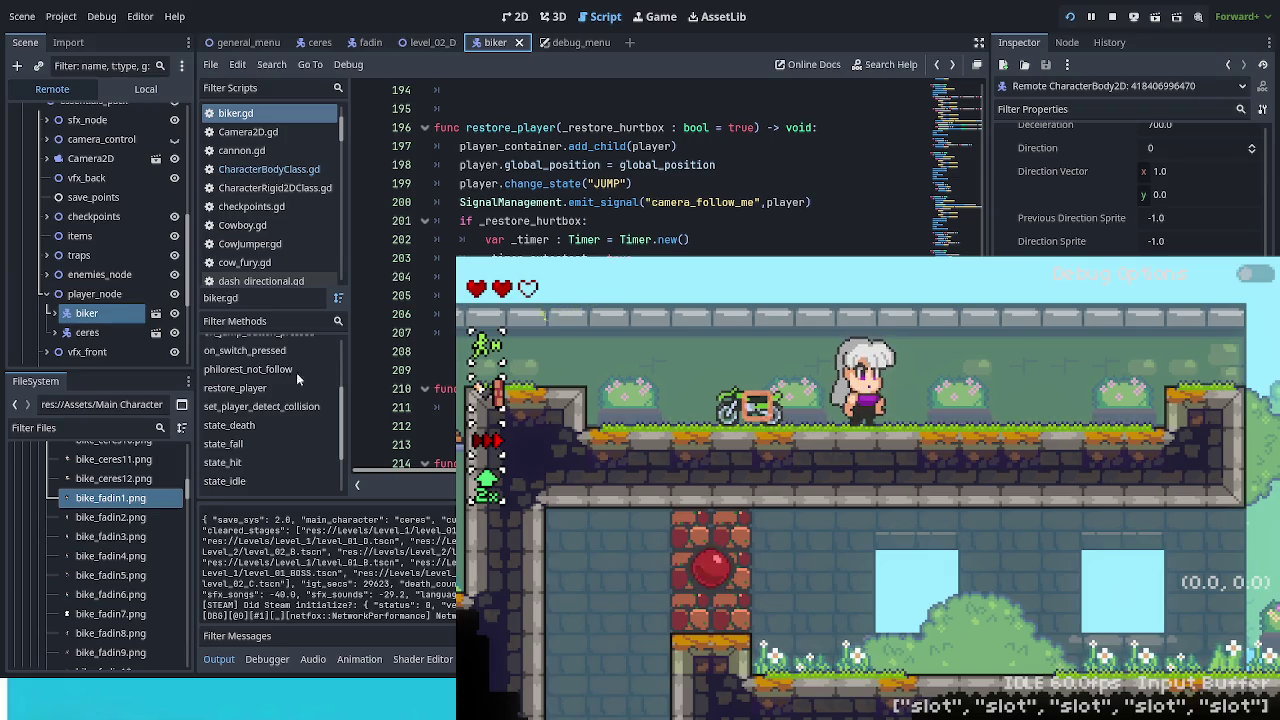
# Step: Expand biker and its hurtbox in the Remote tree and select the RectangleShape2D collision child
pyautogui.click(55, 310)
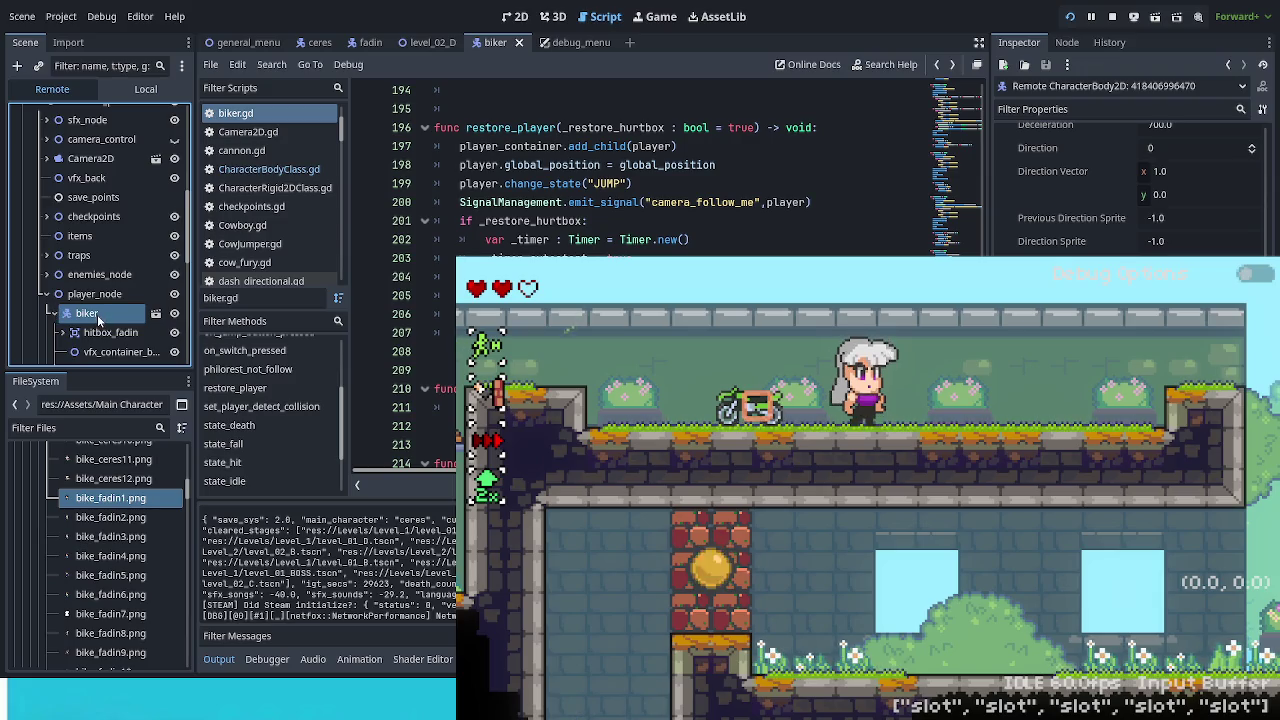
pyautogui.scroll(-4, 97, 314)
pyautogui.scroll(-1, 100, 330)
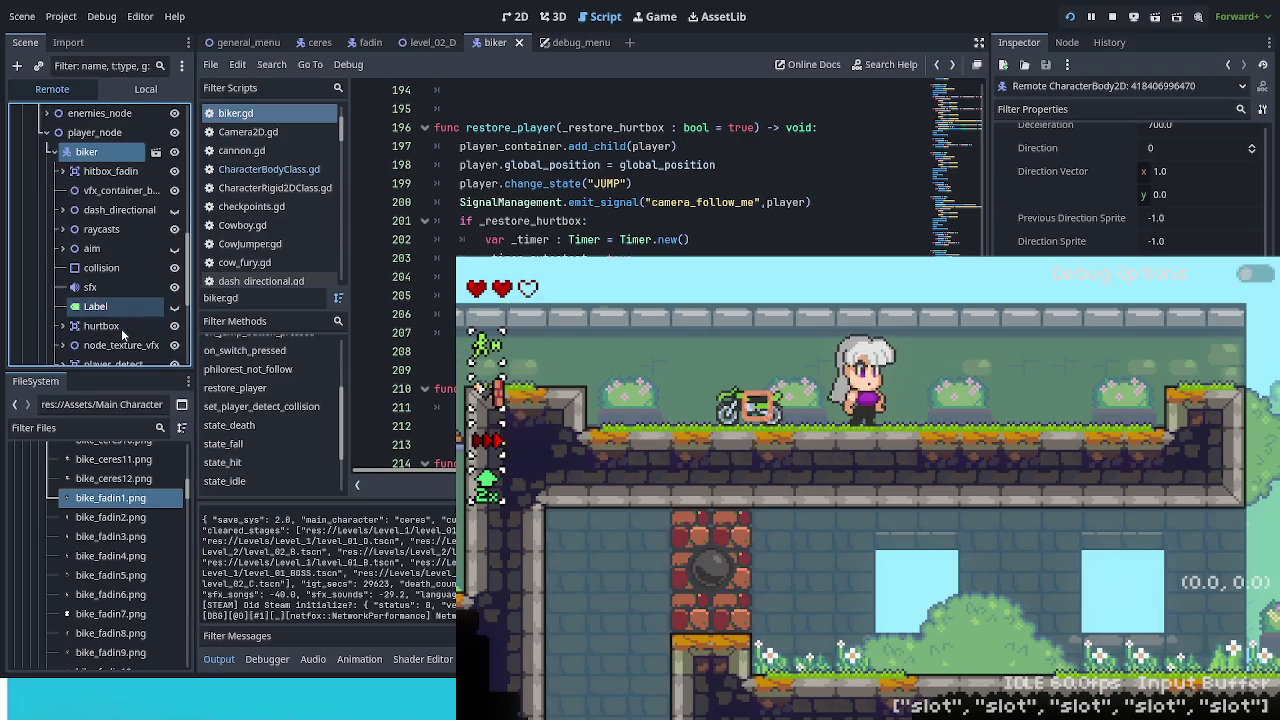
pyautogui.click(86, 327)
pyautogui.click(63, 326)
pyautogui.click(99, 345)
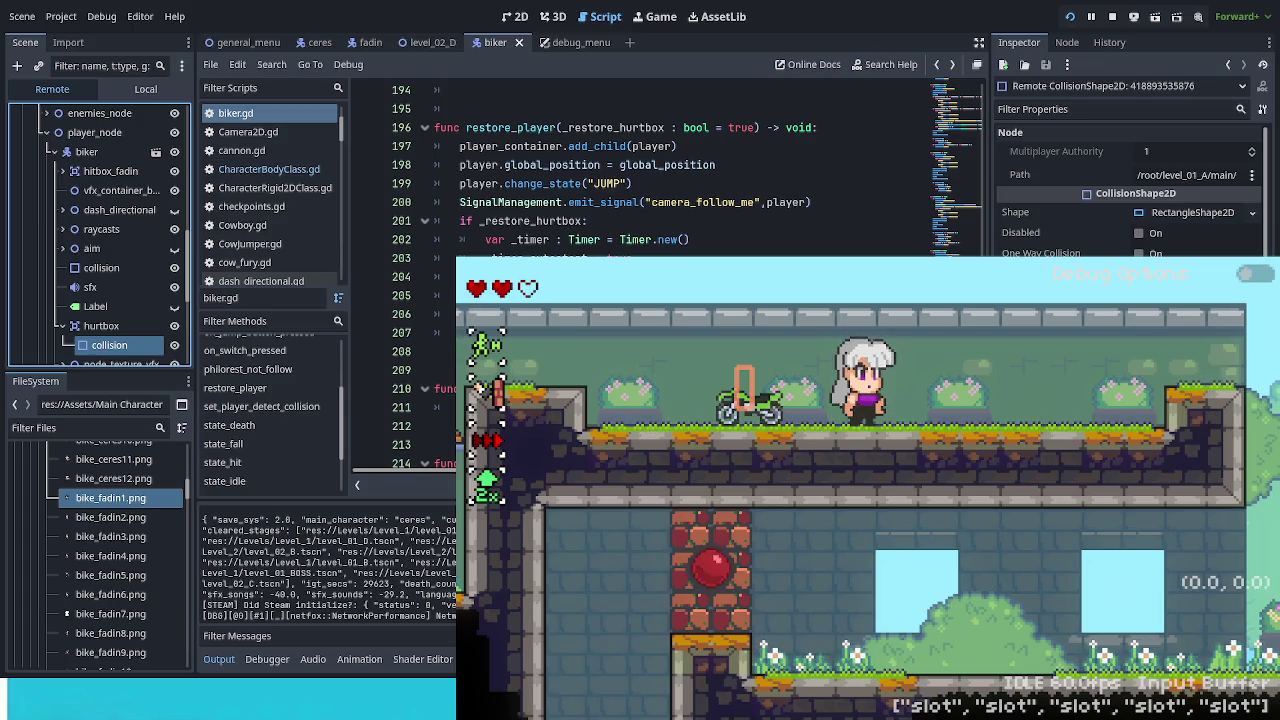
pyautogui.scroll(-3, 640, 170)
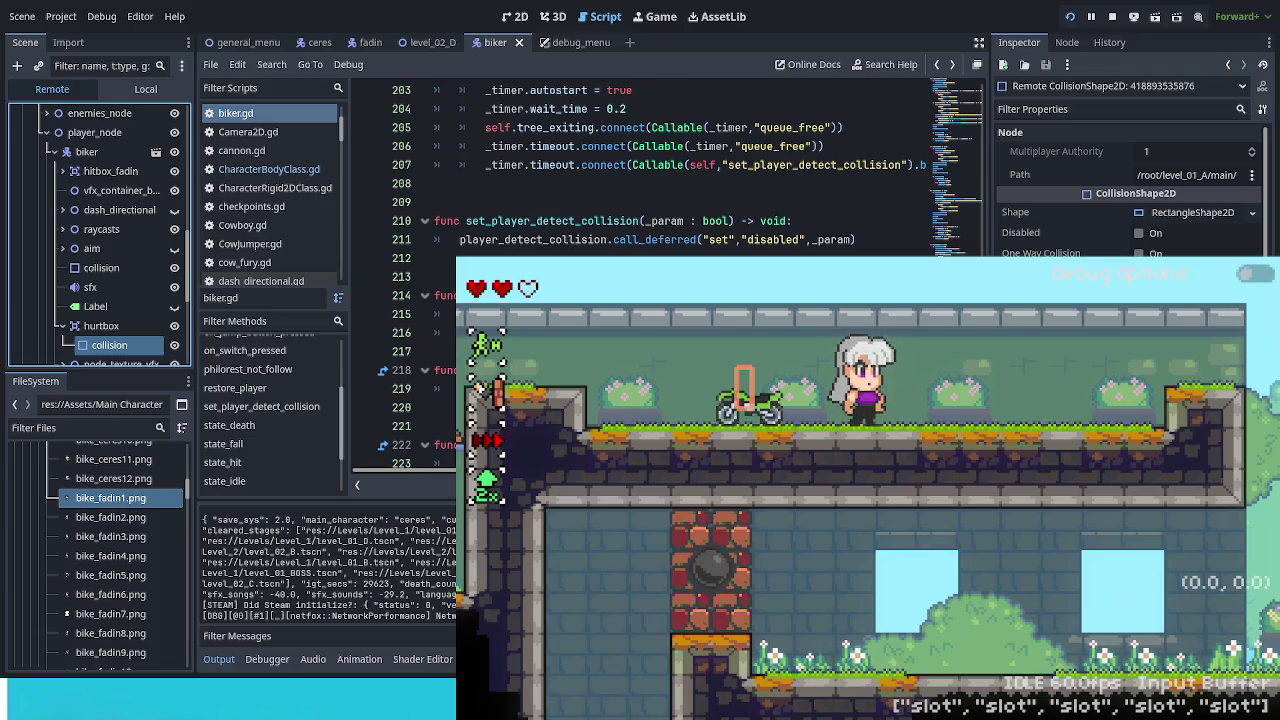
# Step: Insert a new line 185 under the _on_player_detect_body_entered header to print the body parameter
pyautogui.scroll(-5, 640, 170)
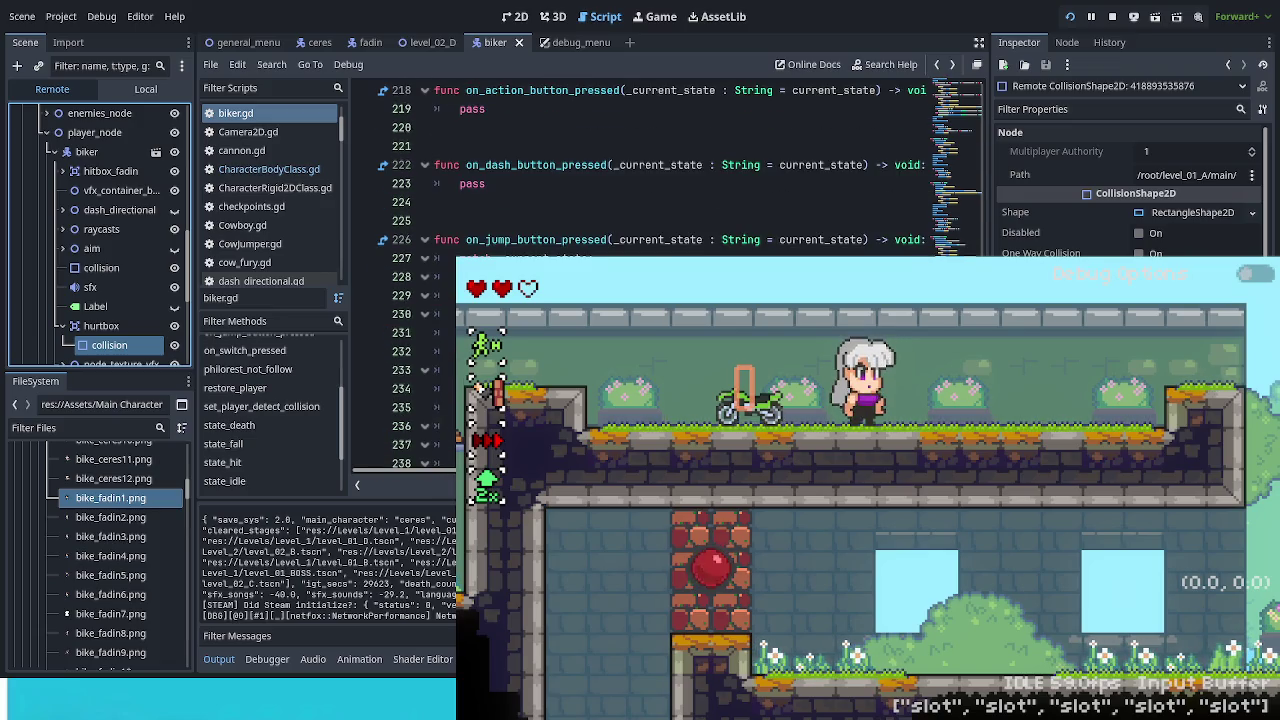
pyautogui.scroll(-5, 640, 170)
pyautogui.scroll(10, 640, 170)
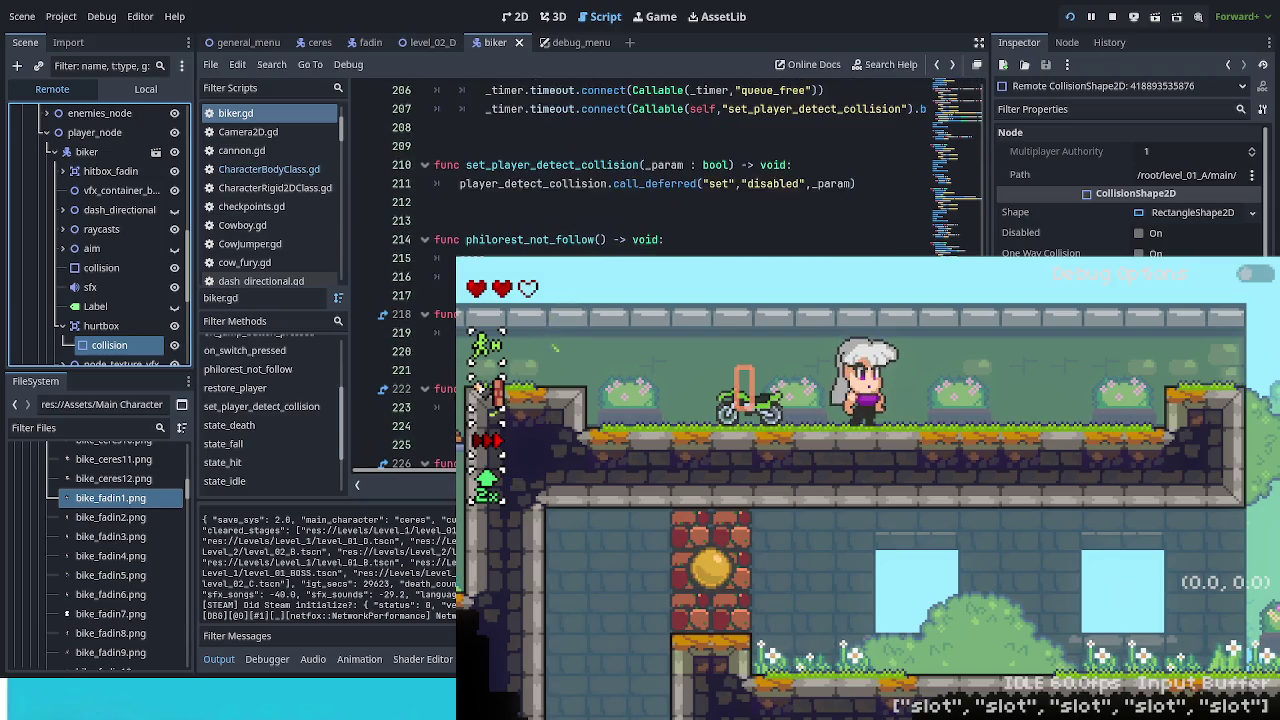
pyautogui.scroll(4, 640, 170)
pyautogui.scroll(6, 640, 170)
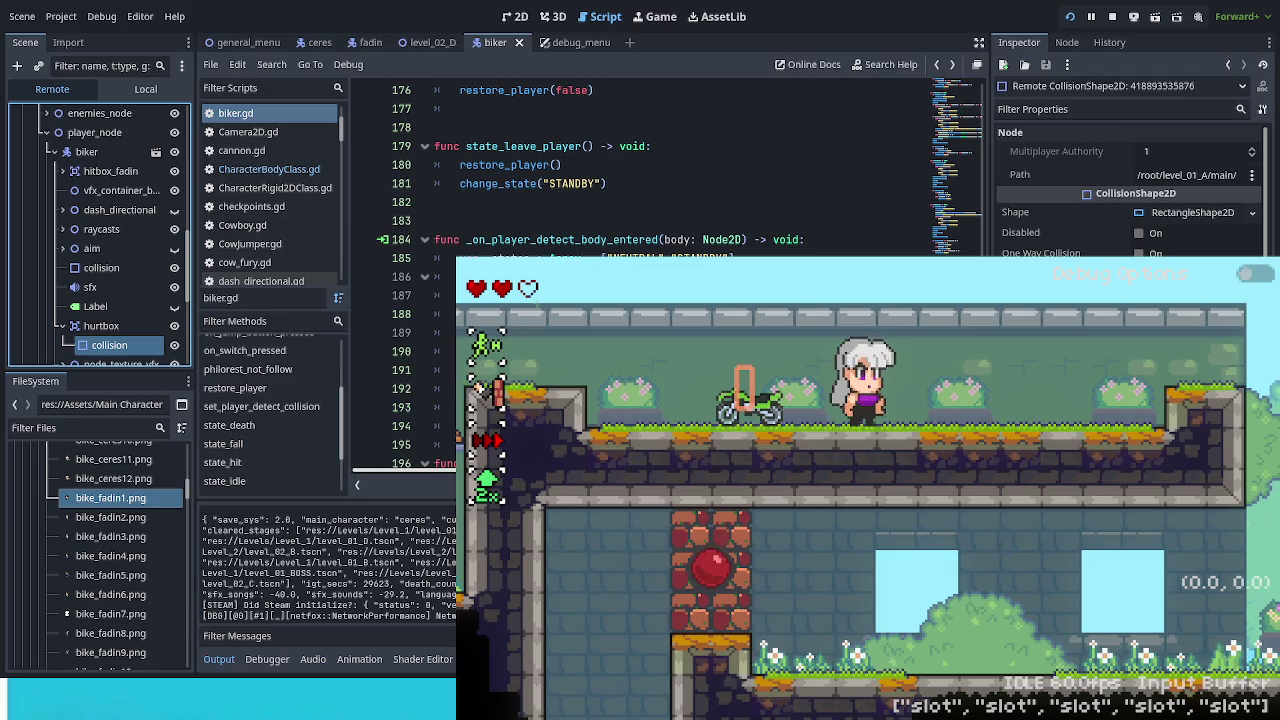
pyautogui.hscroll(3, 640, 180)
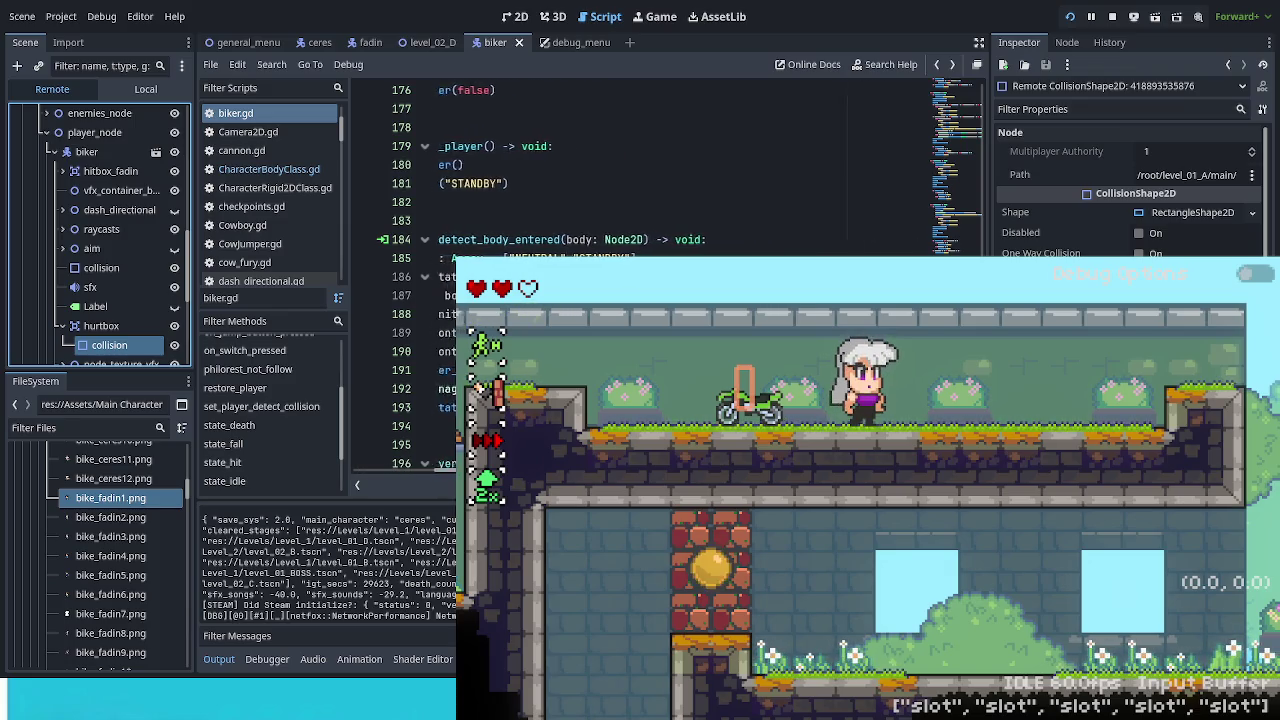
pyautogui.hscroll(-3, 640, 180)
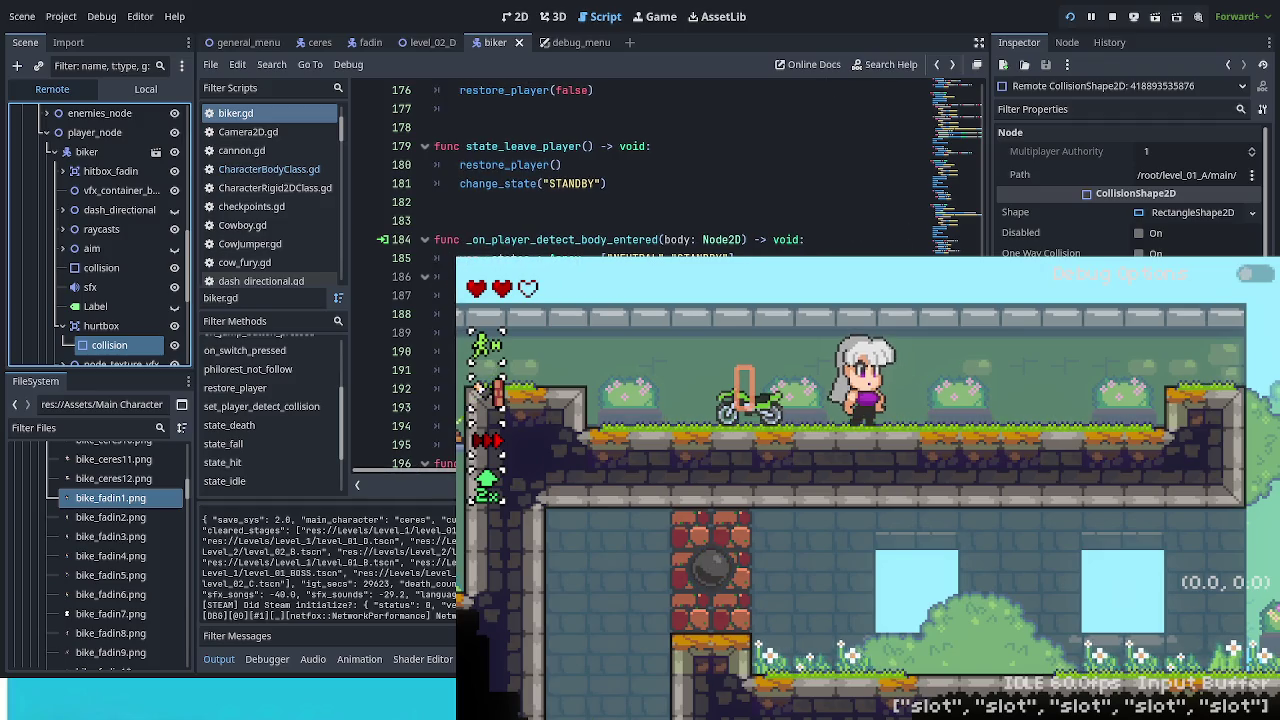
pyautogui.click(811, 239)
pyautogui.press('Return')
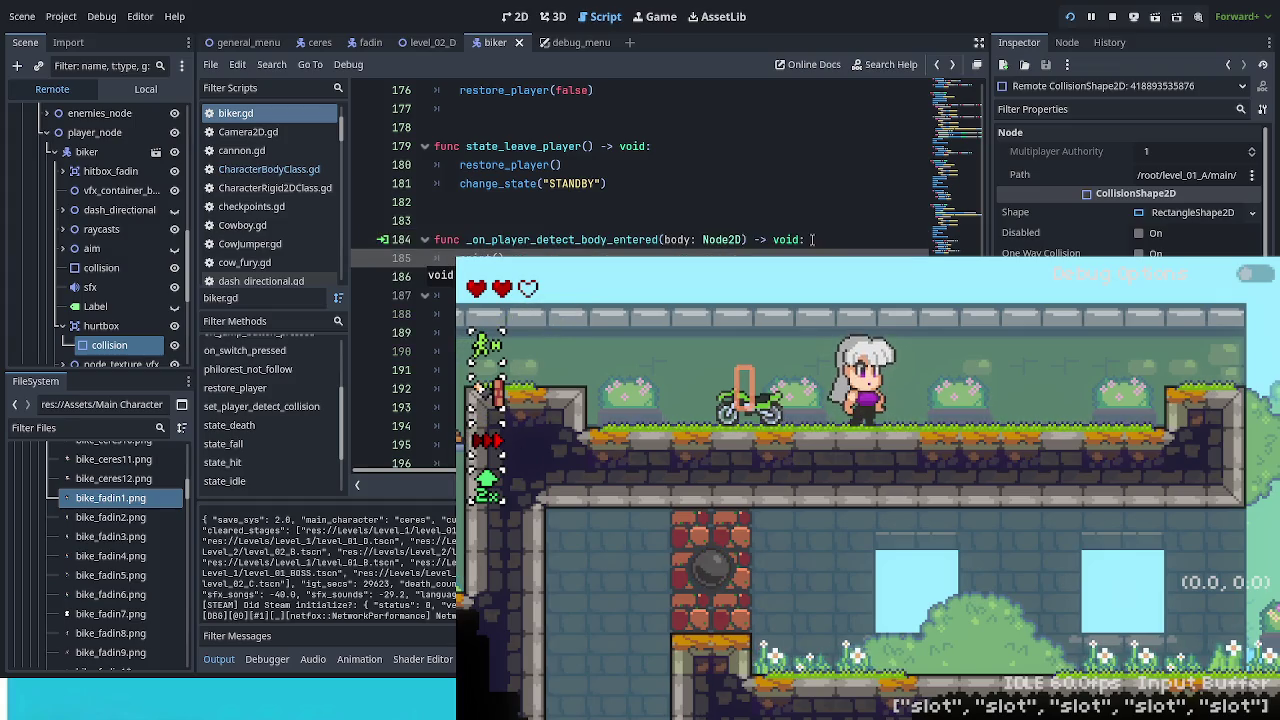
pyautogui.doubleClick(684, 240)
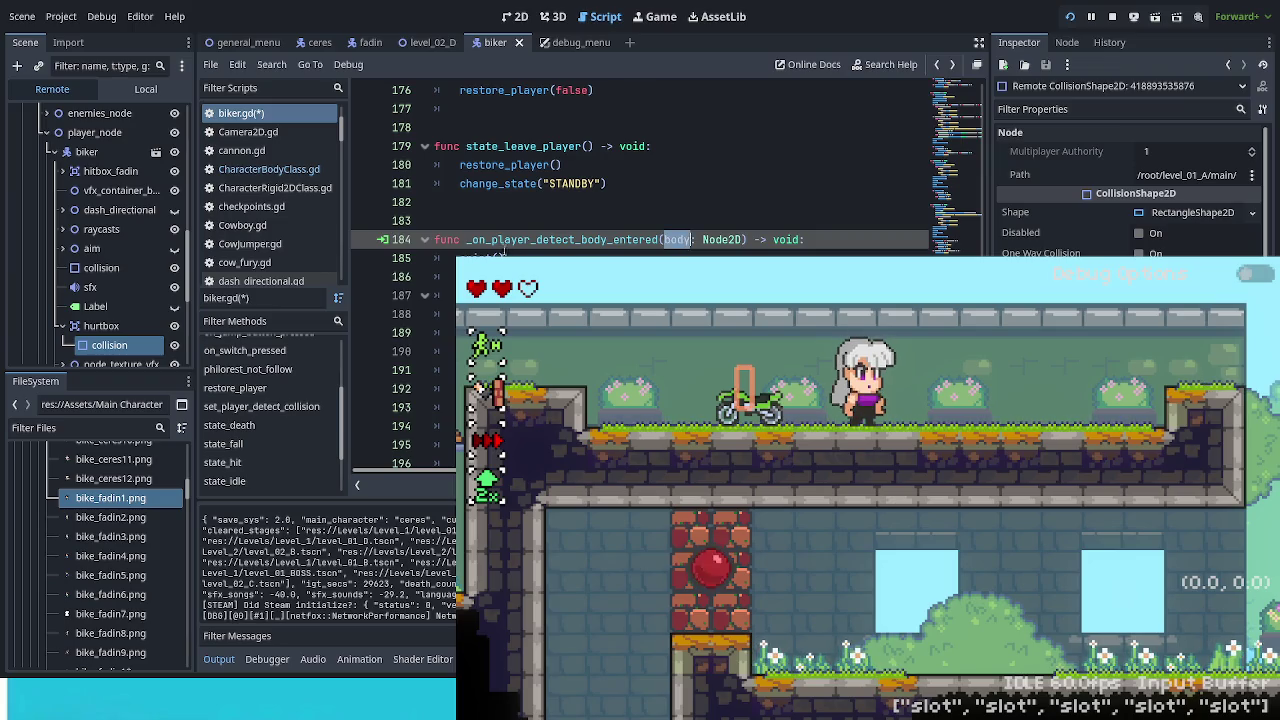
pyautogui.click(495, 257)
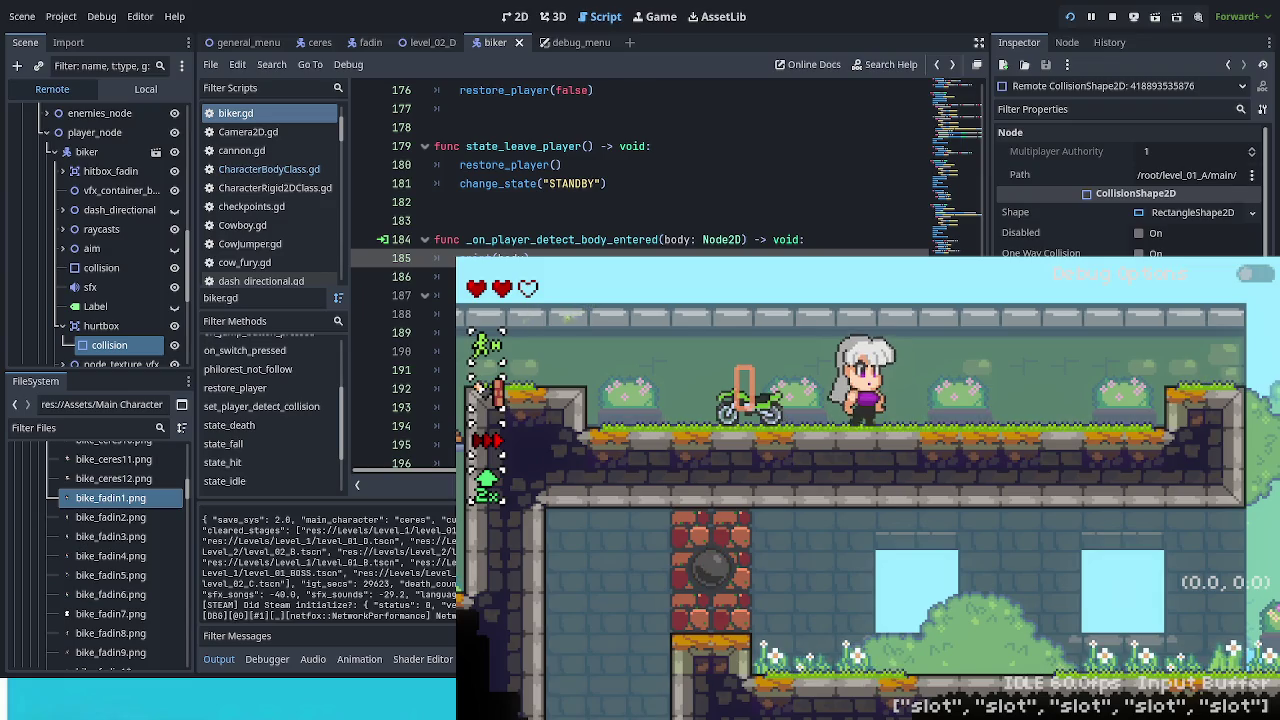
# Step: Jump and dash the character right, then wall-jump up onto the upper platform
pyautogui.press('Left')
pyautogui.press('space')
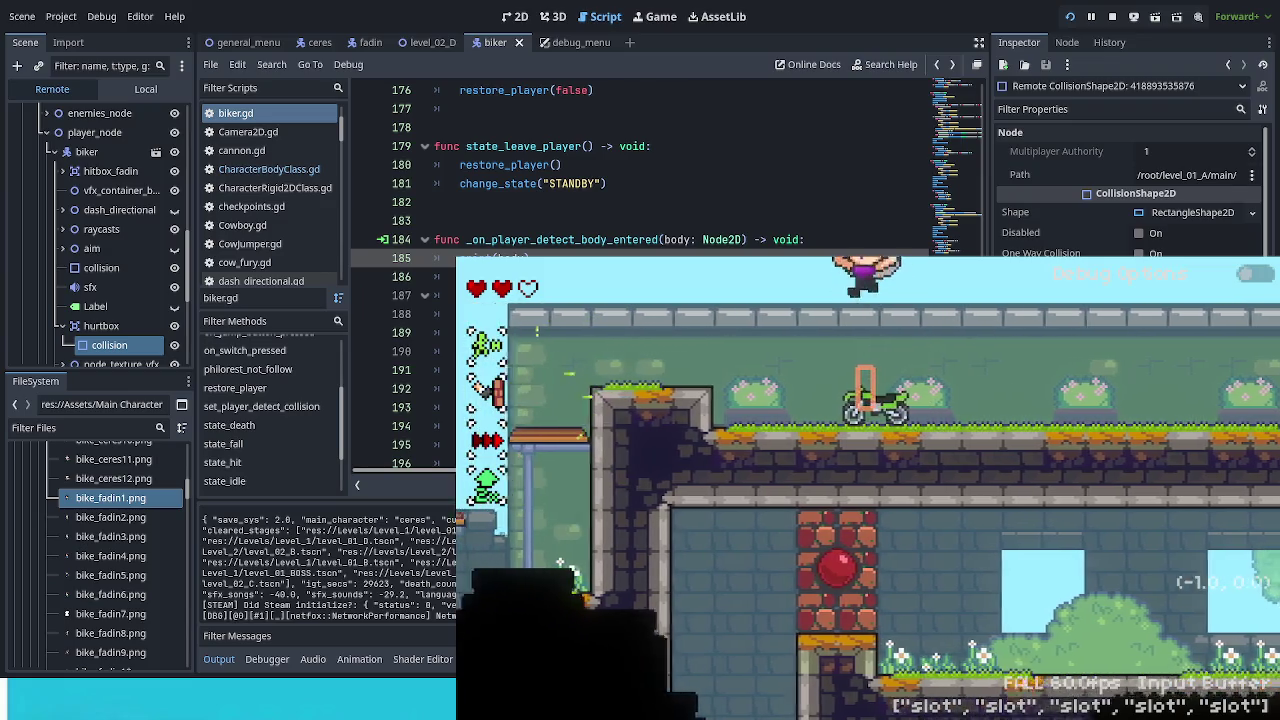
pyautogui.press('space')
pyautogui.press('Right')
pyautogui.press('space')
pyautogui.press('Left')
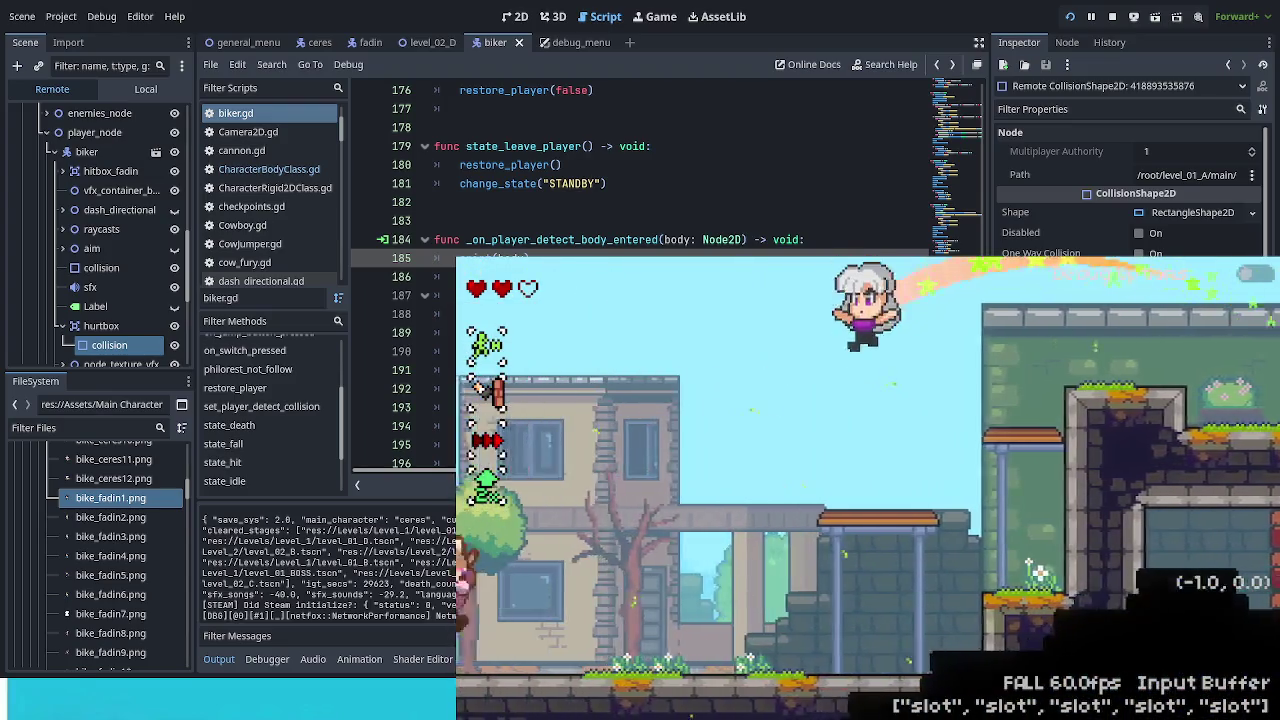
pyautogui.press('space')
pyautogui.press('Right')
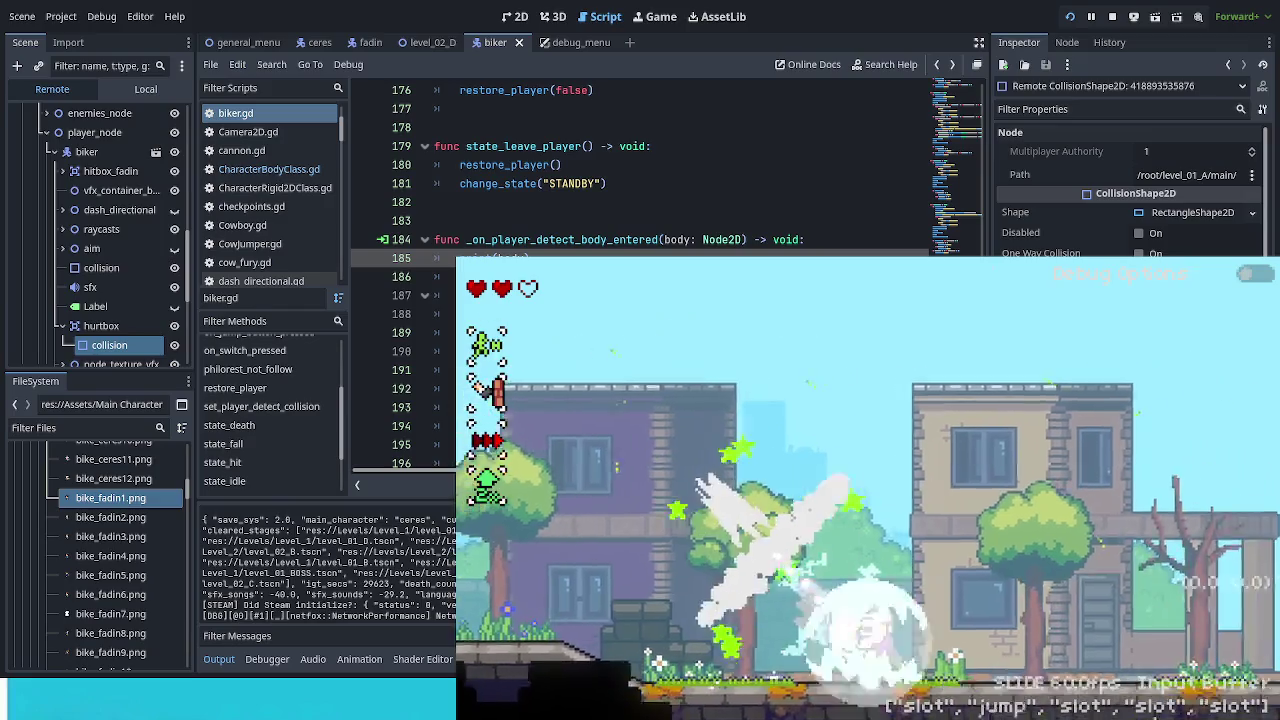
pyautogui.press('space')
pyautogui.press('space')
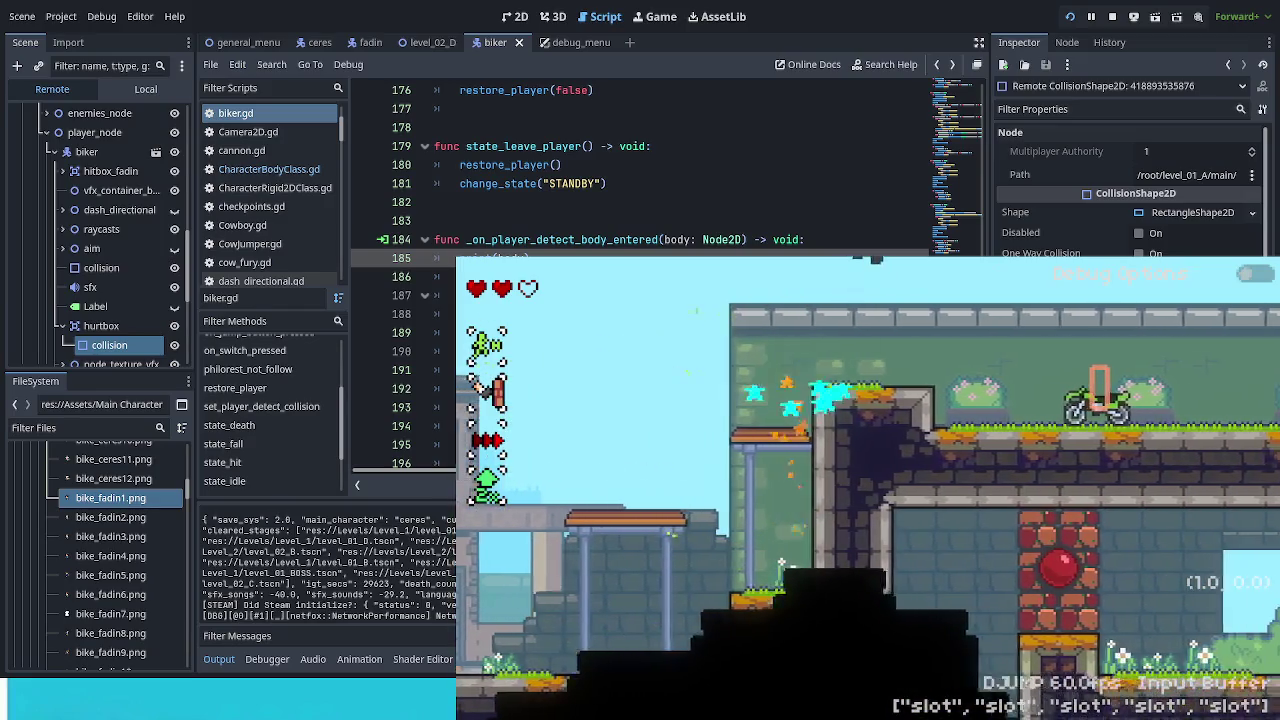
pyautogui.press('Right')
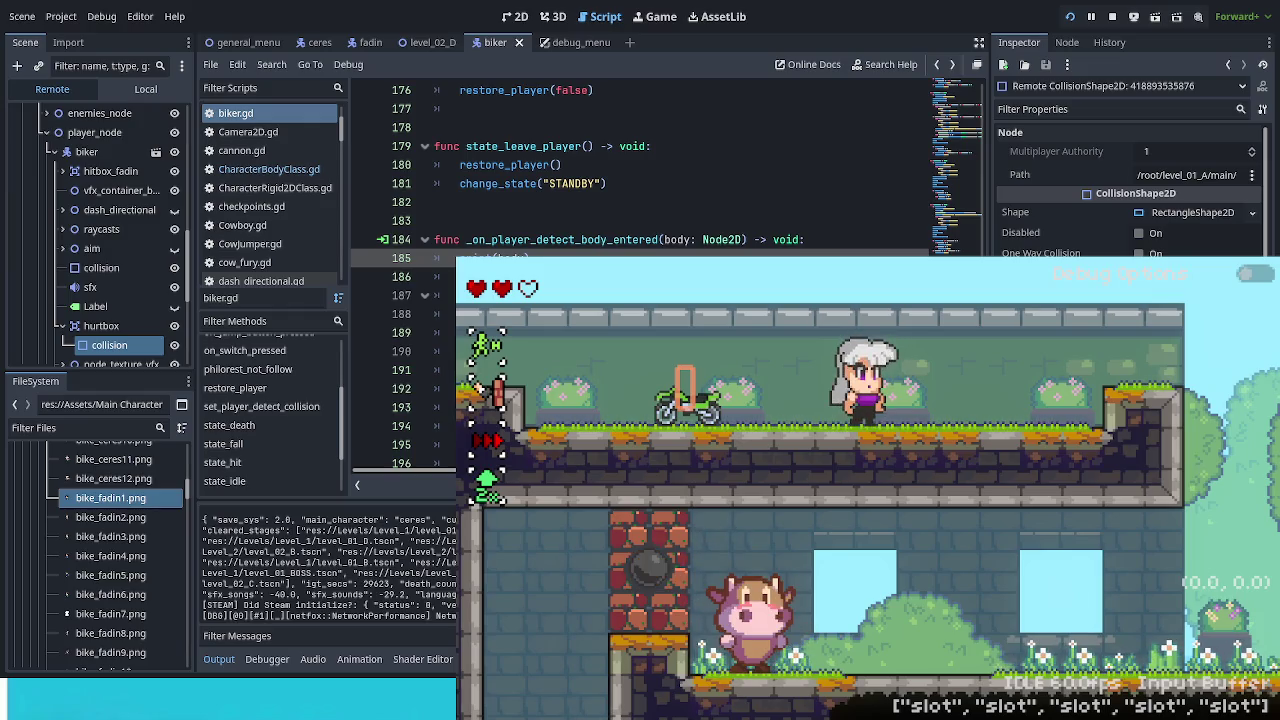
# Step: Jump the character left into the next area and up onto the upper ledge
pyautogui.press('Left')
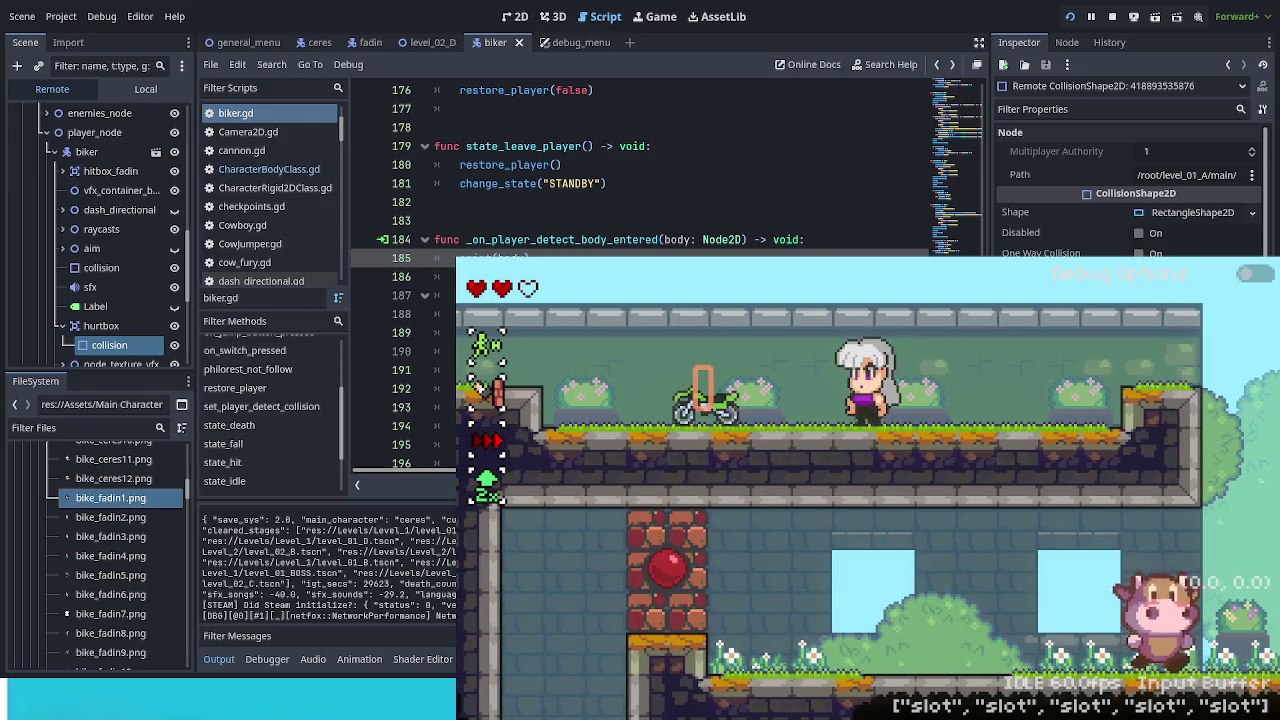
pyautogui.press('Left')
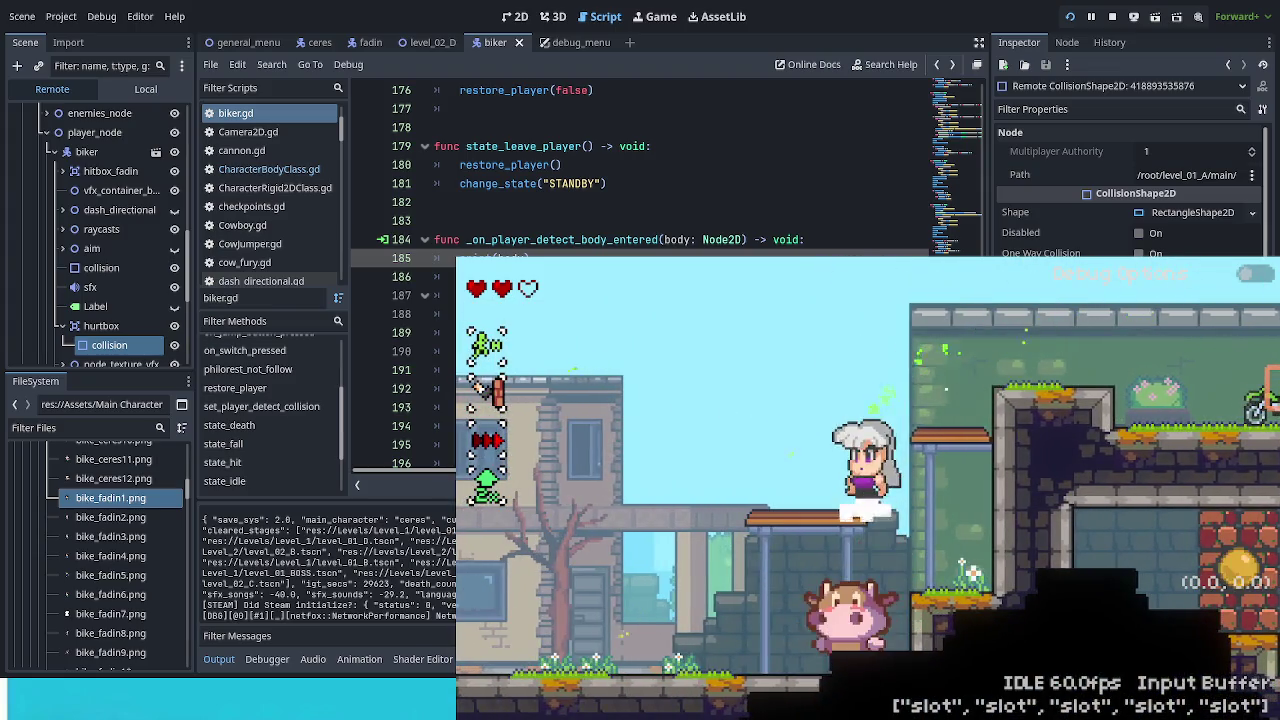
pyautogui.press('Right')
pyautogui.press('Left')
pyautogui.press('space')
pyautogui.press('Right')
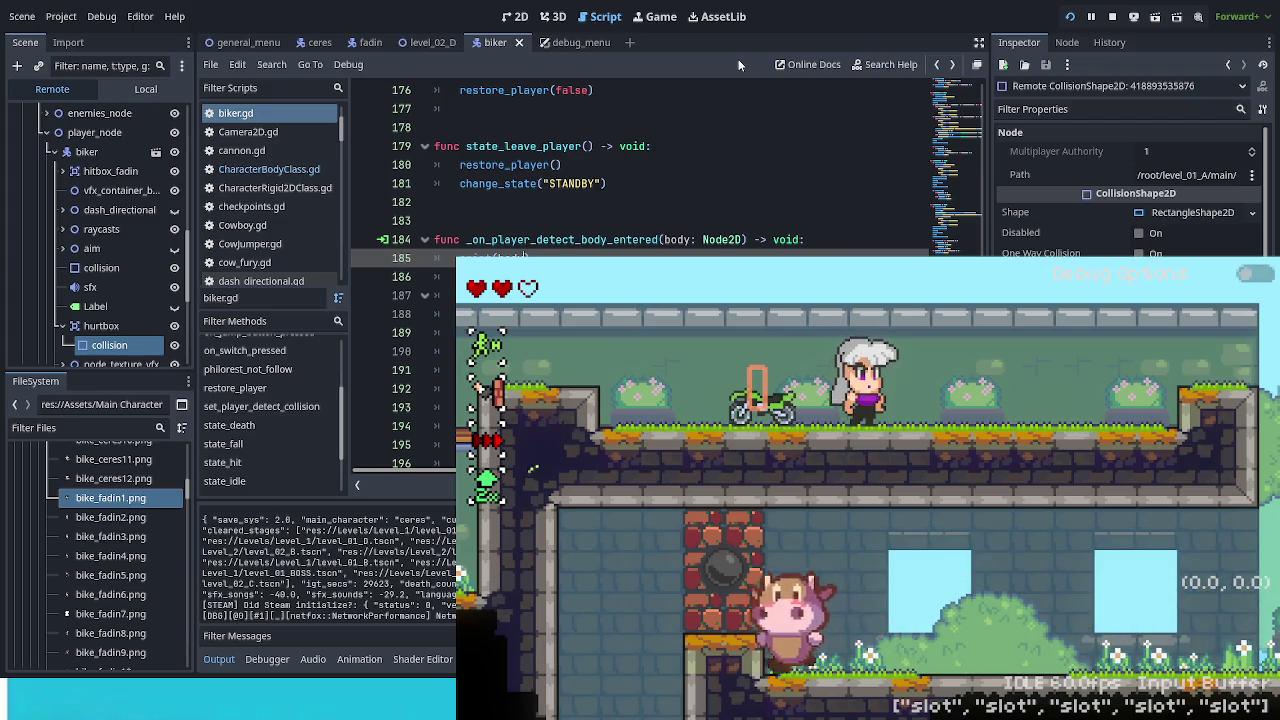
# Step: Inspect the bike's hurtbox, then expand player_detect and select its collision shape in the Remote tree
pyautogui.press('Down')
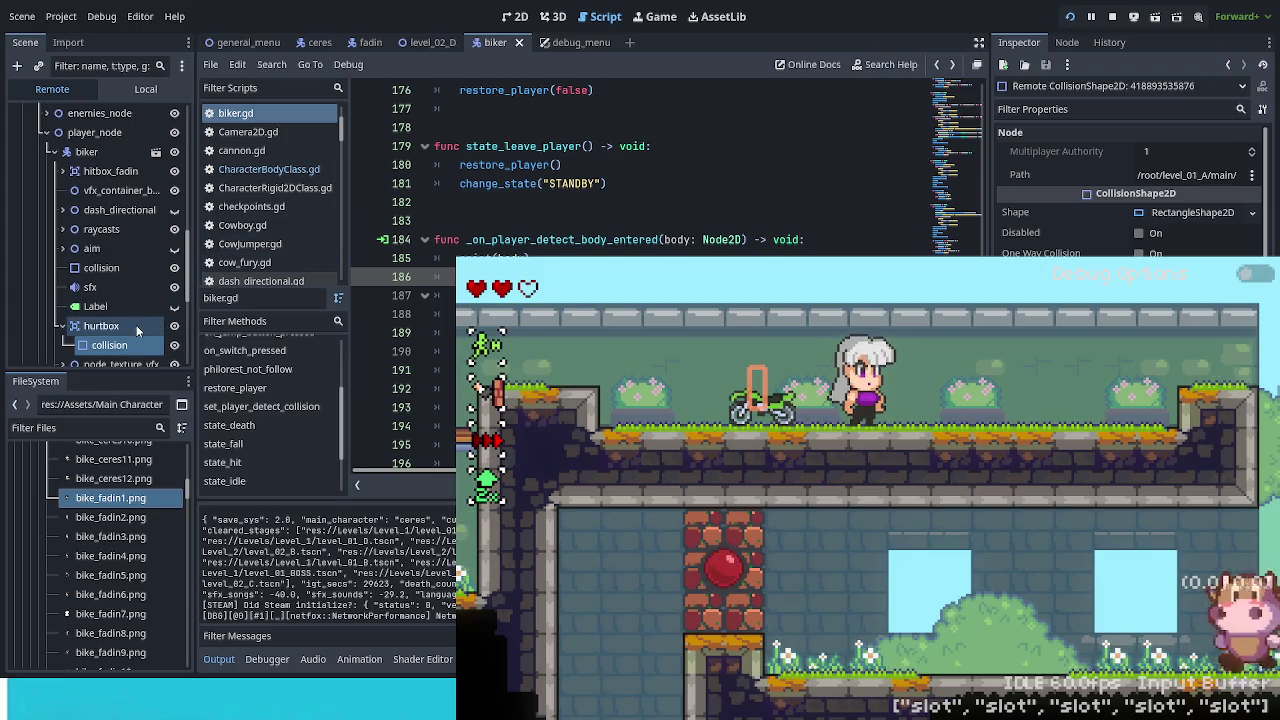
pyautogui.click(122, 334)
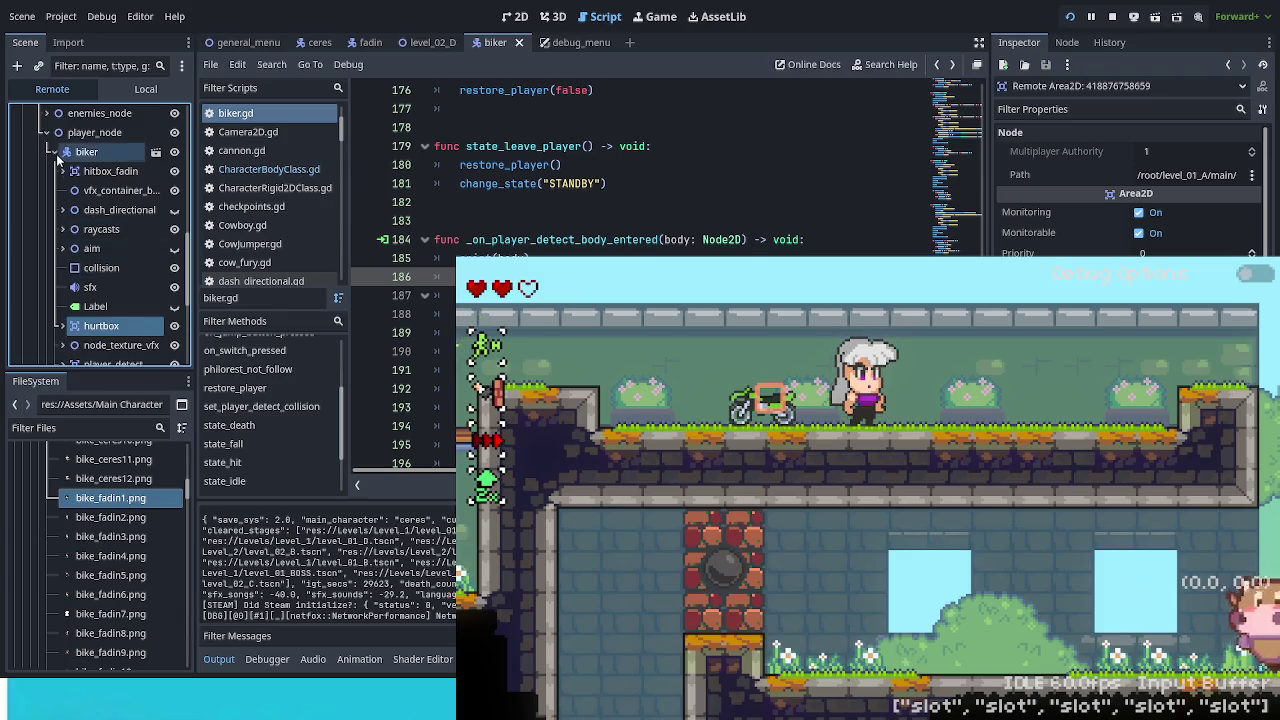
pyautogui.scroll(-2, 122, 332)
pyautogui.click(62, 300)
pyautogui.click(106, 320)
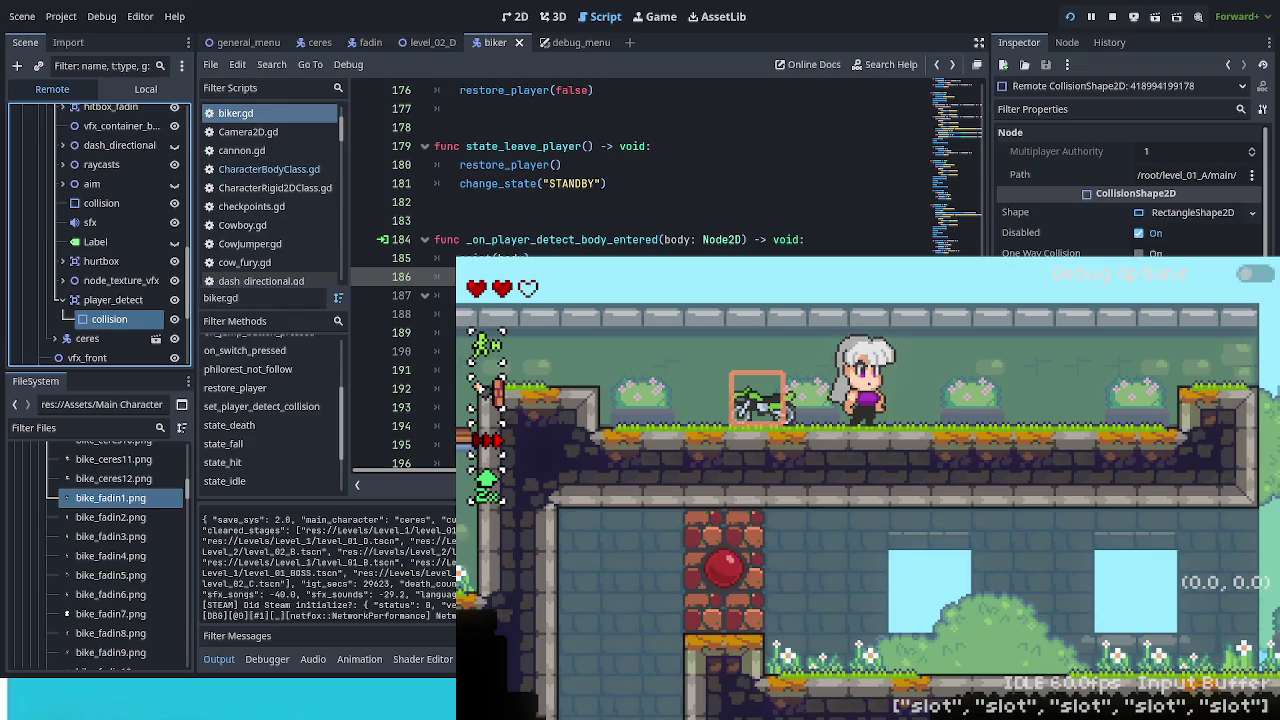
pyautogui.scroll(2, 650, 170)
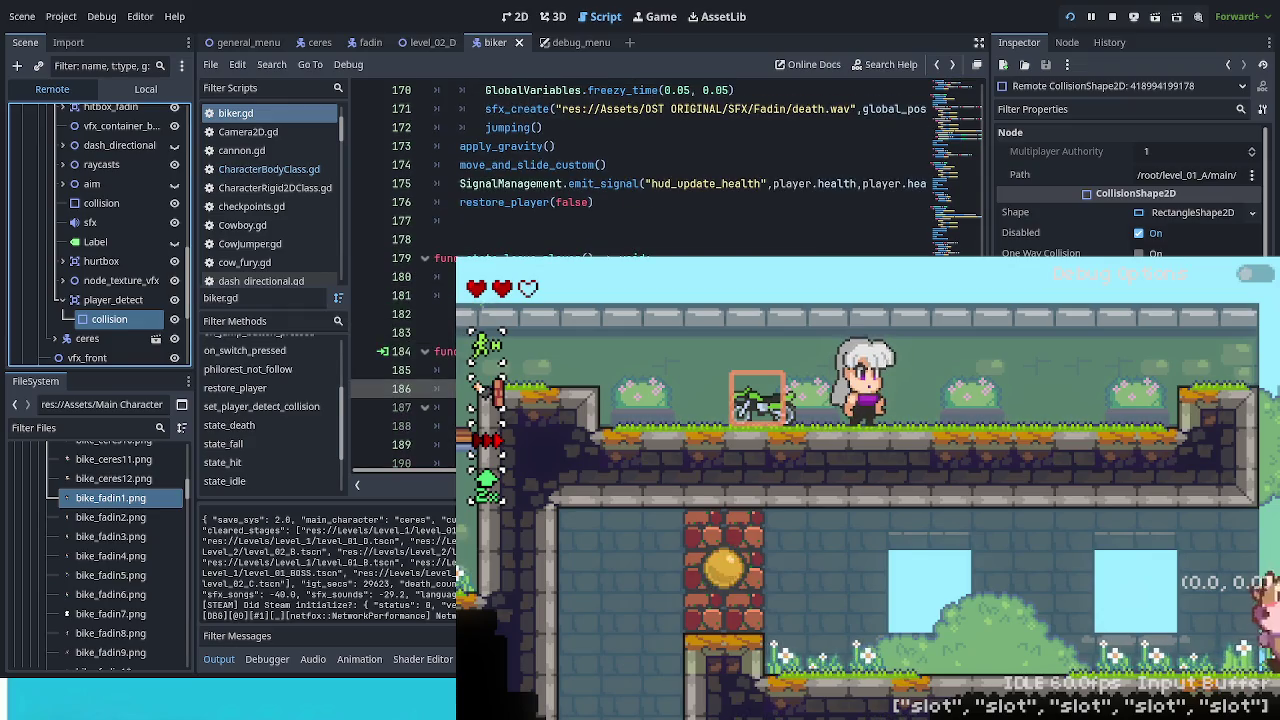
pyautogui.scroll(2, 650, 170)
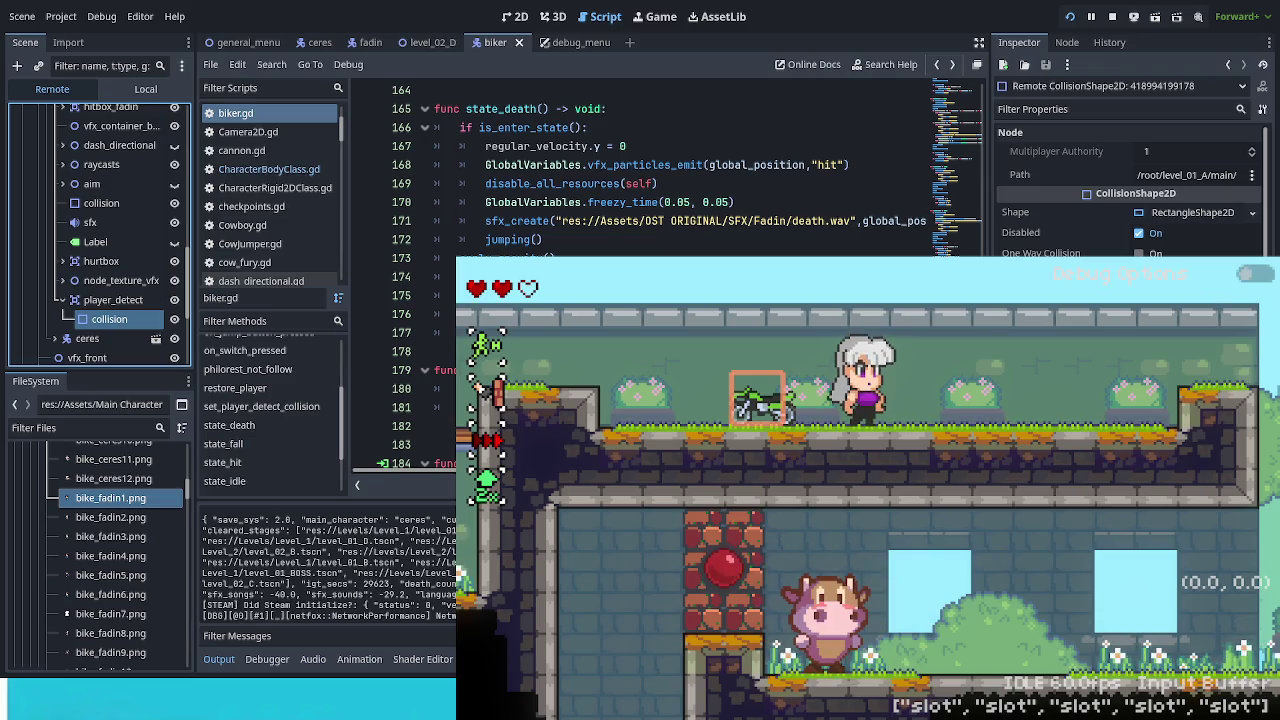
pyautogui.scroll(-4, 650, 170)
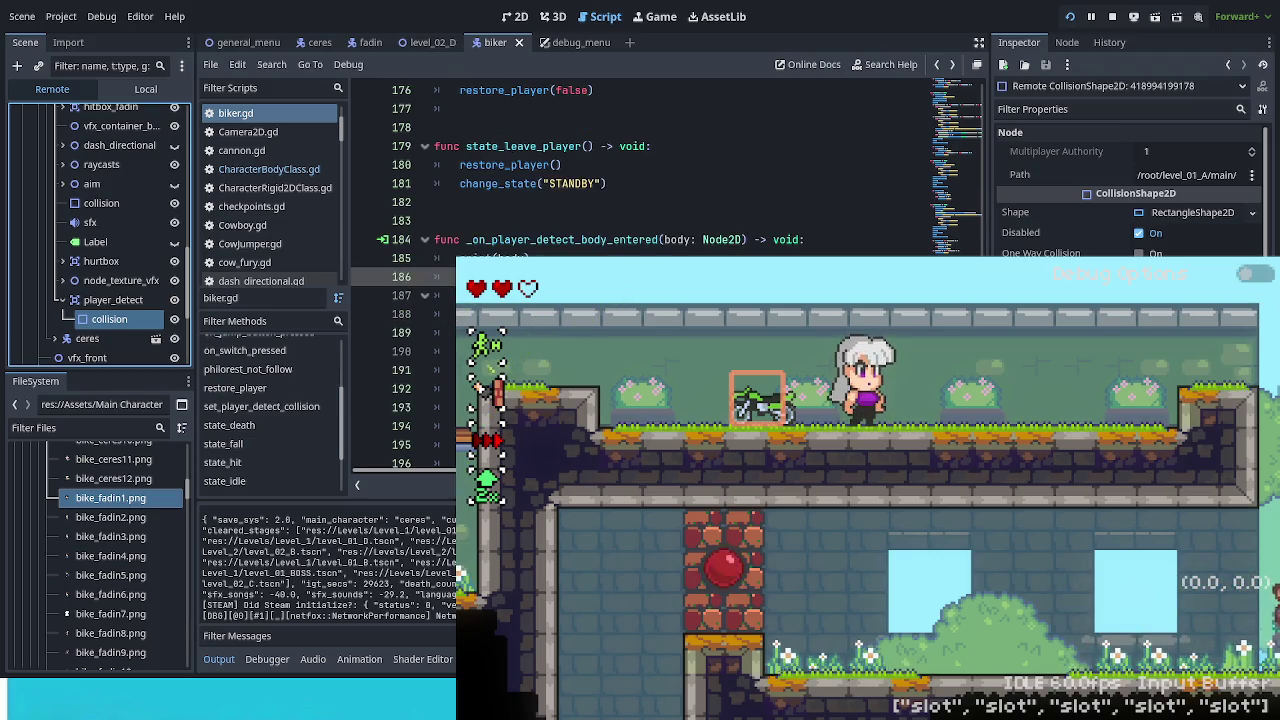
pyautogui.scroll(4, 650, 170)
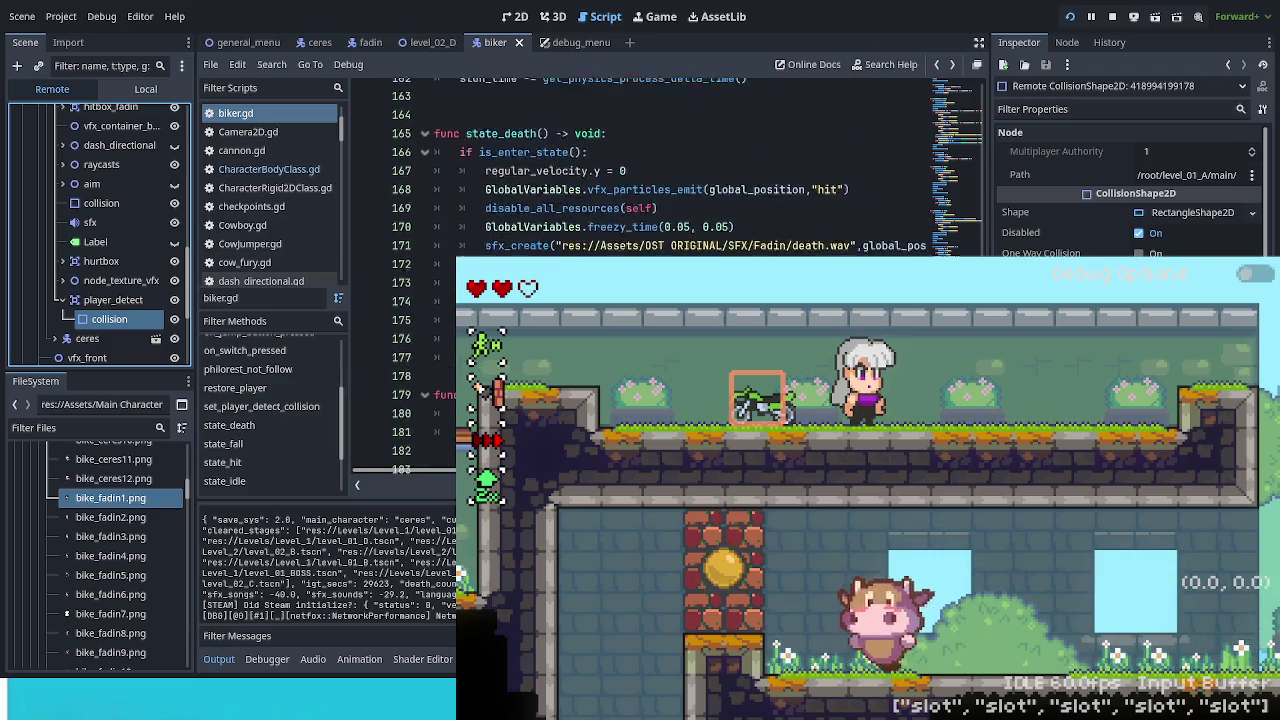
pyautogui.scroll(1, 650, 170)
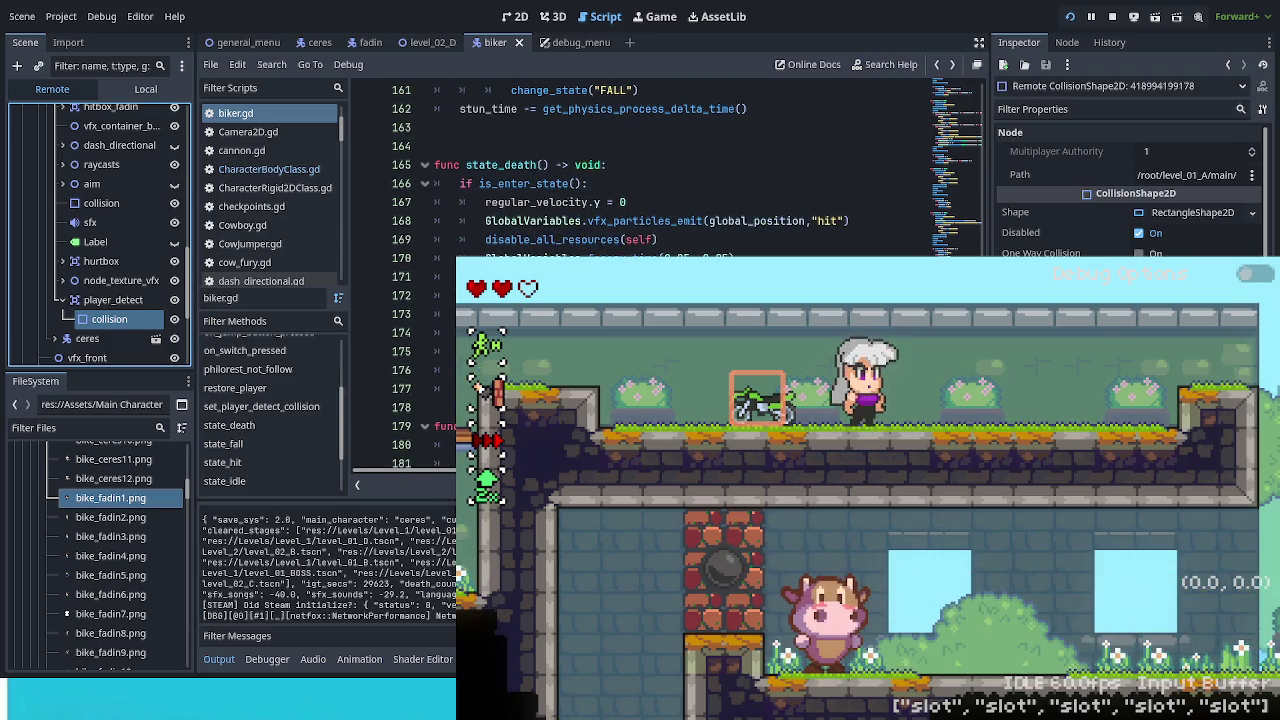
pyautogui.scroll(3, 650, 170)
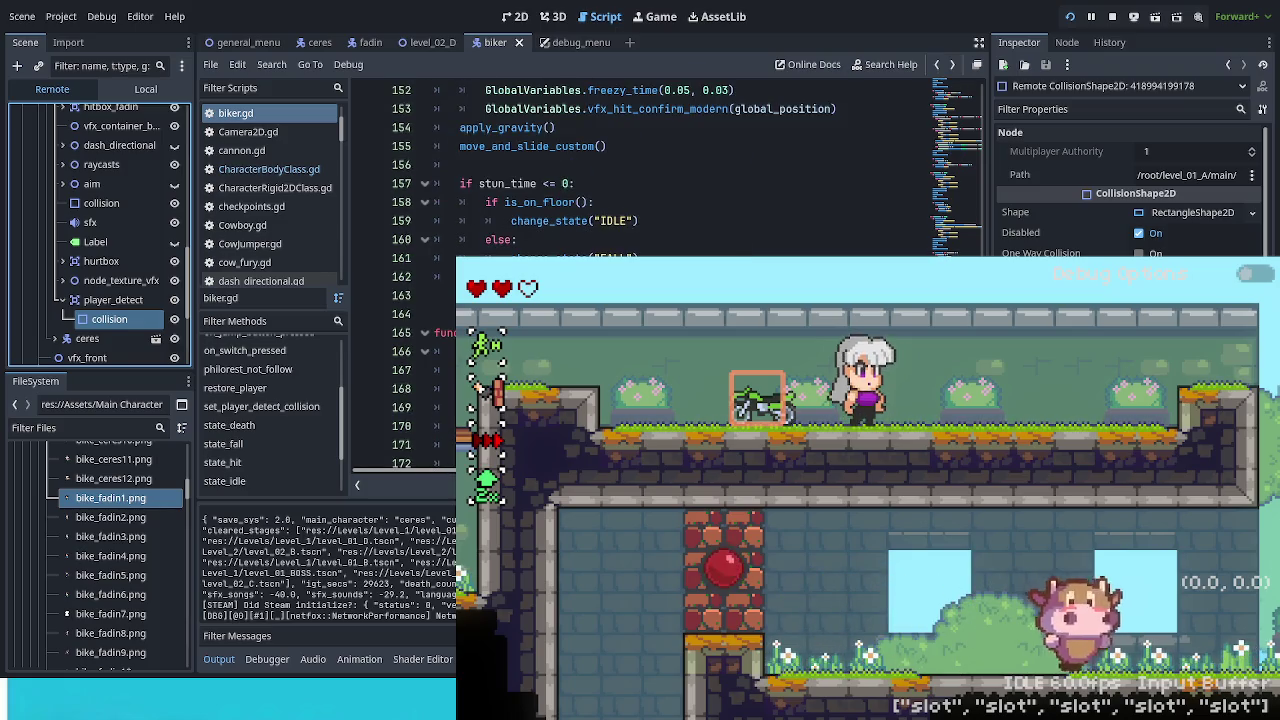
pyautogui.scroll(3, 650, 170)
pyautogui.scroll(3, 650, 170)
pyautogui.scroll(3, 650, 170)
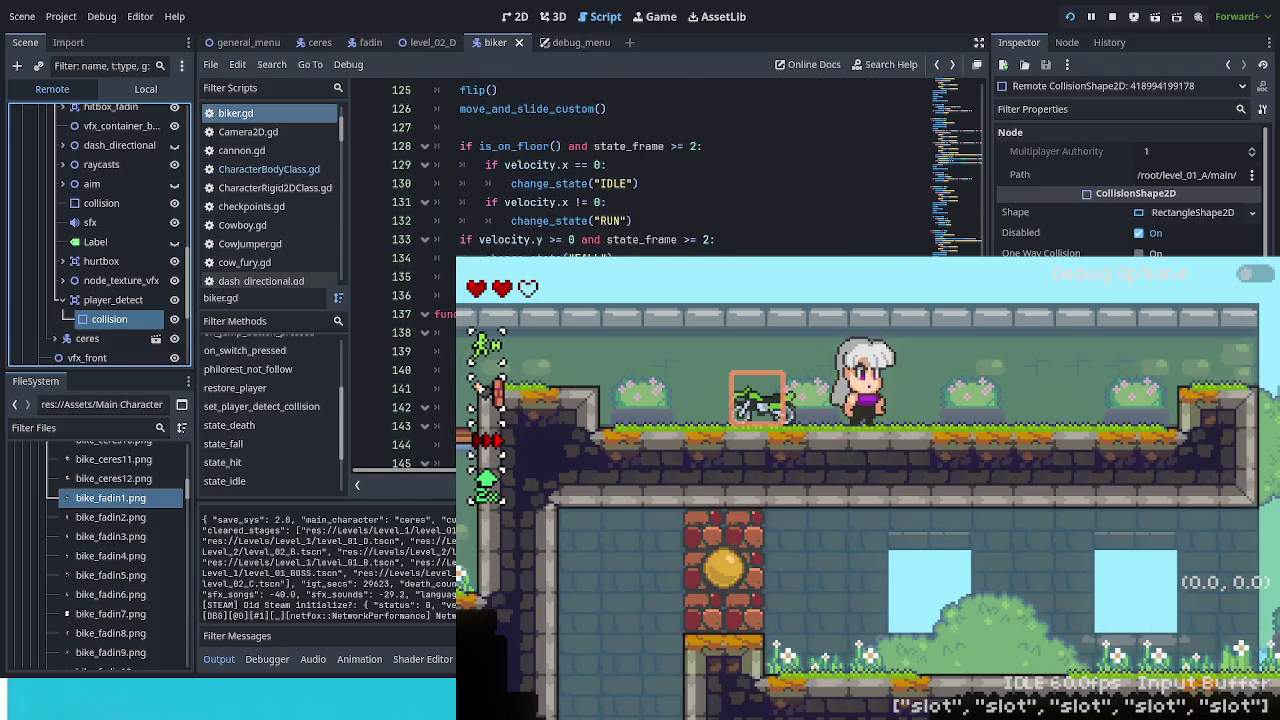
pyautogui.scroll(3, 650, 170)
pyautogui.scroll(3, 650, 170)
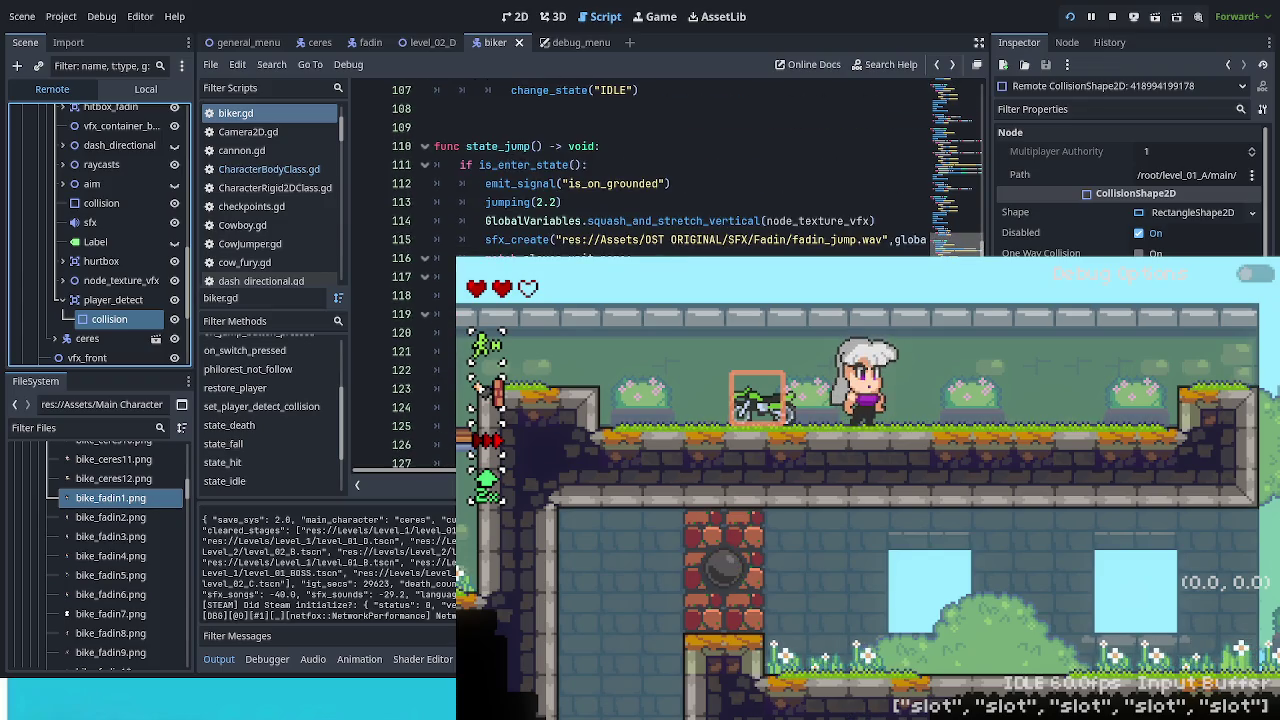
pyautogui.scroll(3, 650, 170)
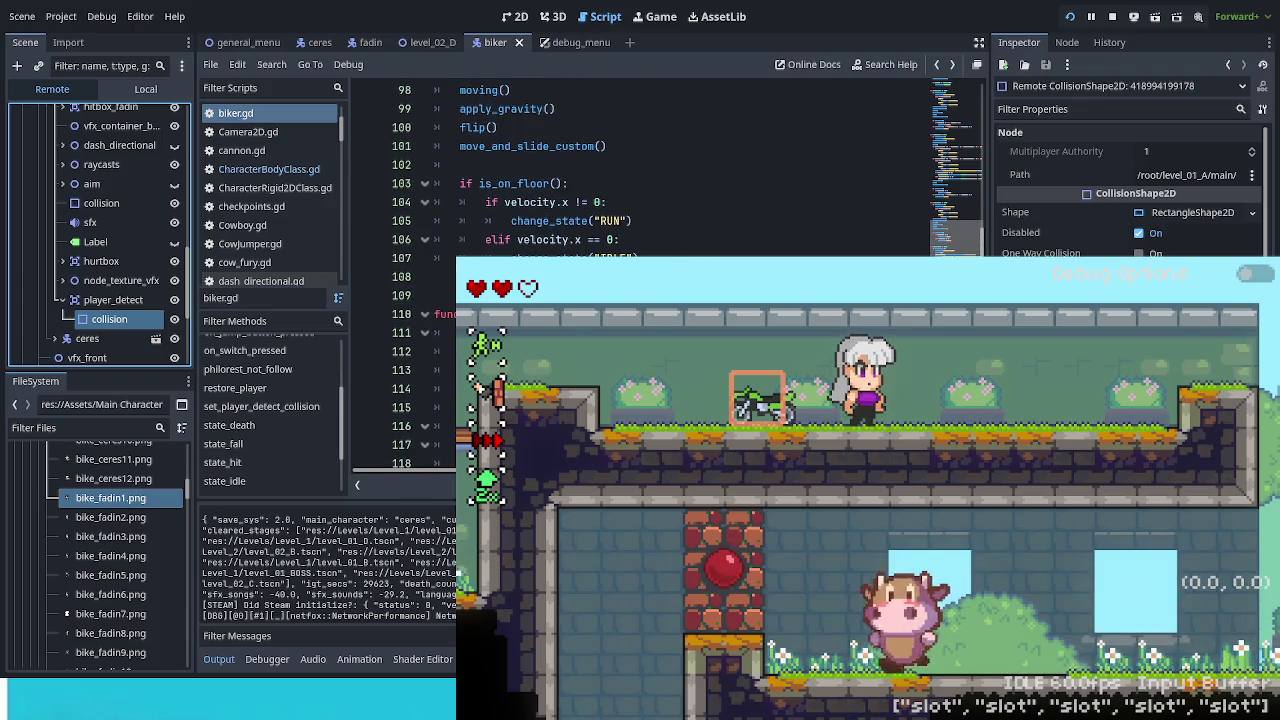
pyautogui.scroll(5, 650, 170)
pyautogui.scroll(-6, 650, 170)
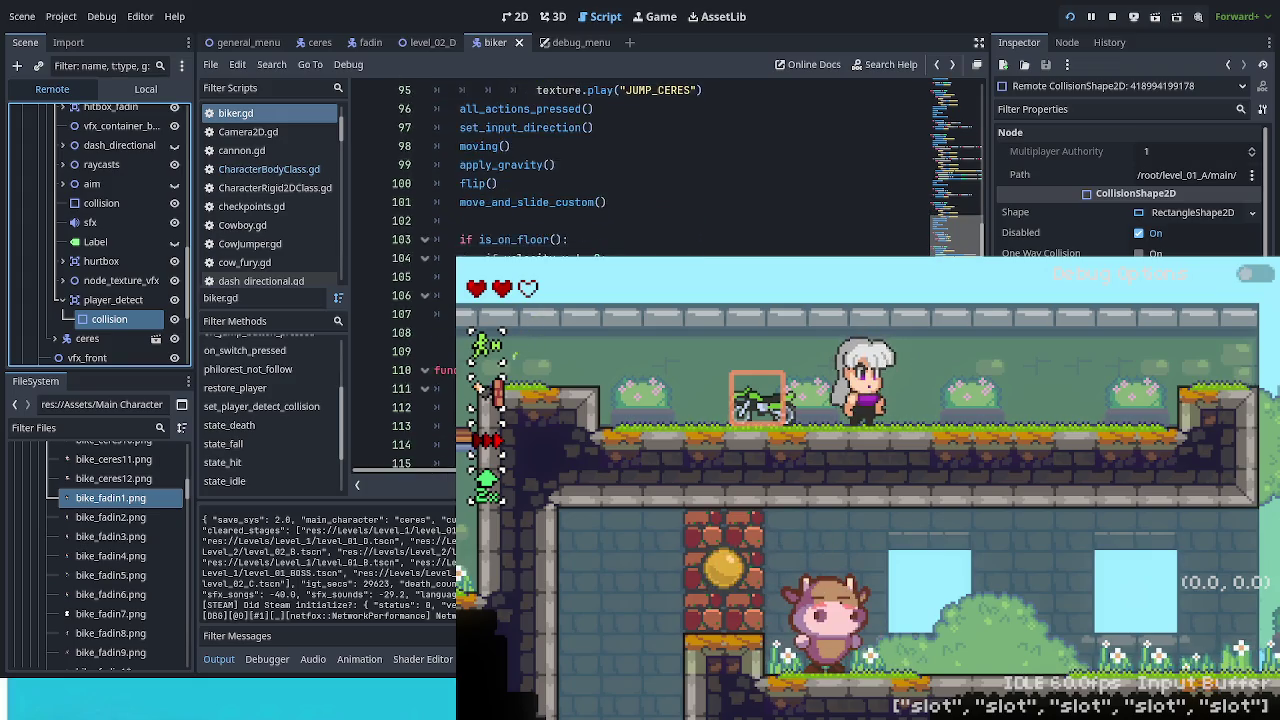
pyautogui.scroll(-7, 650, 170)
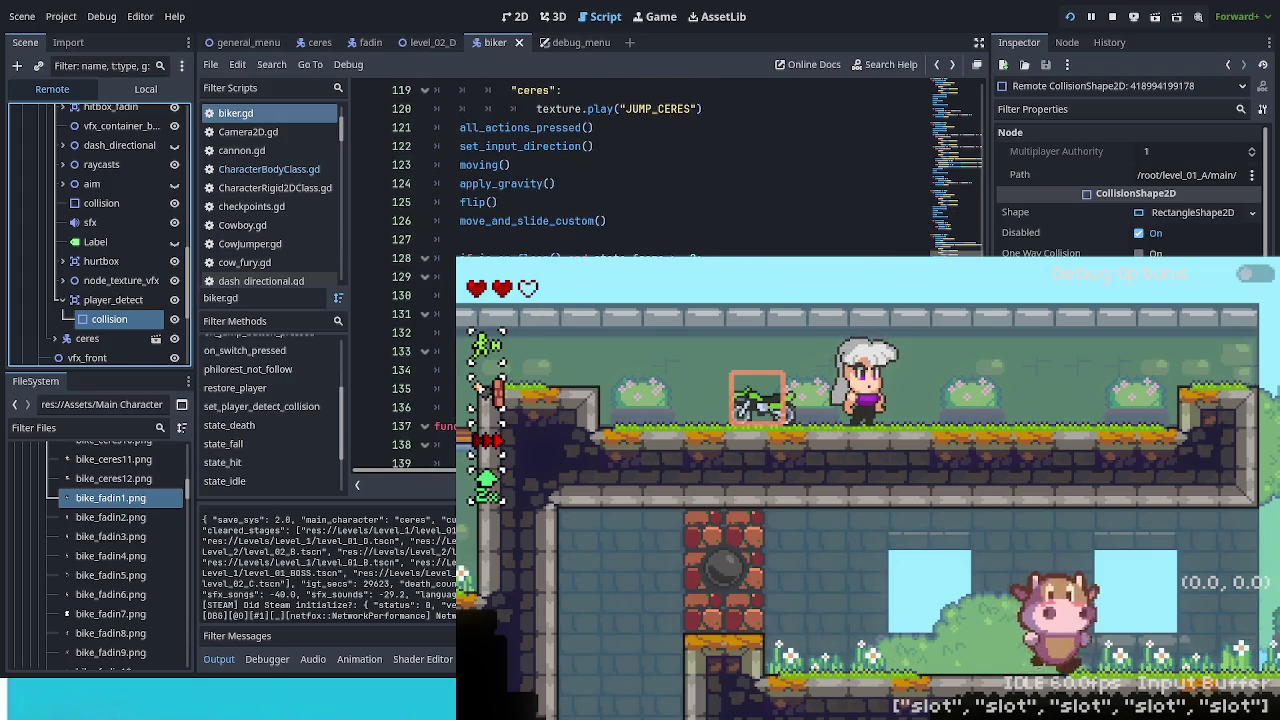
pyautogui.scroll(-6, 650, 170)
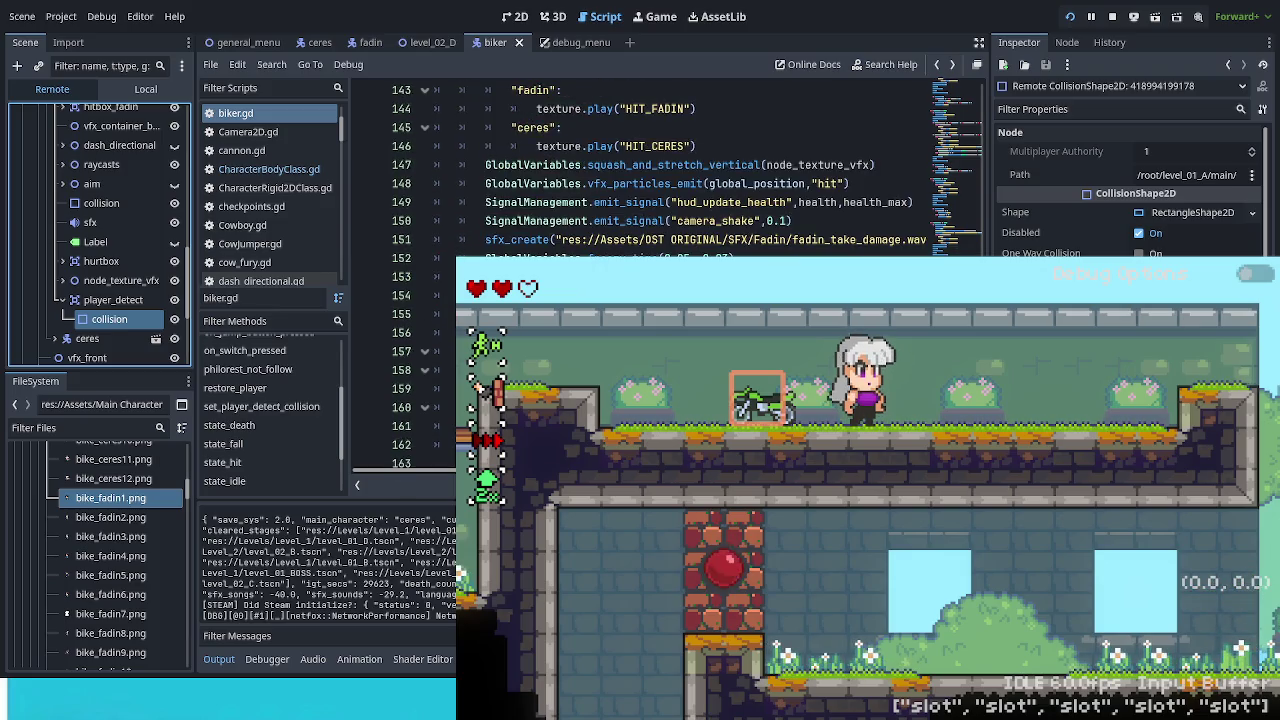
pyautogui.scroll(-8, 650, 170)
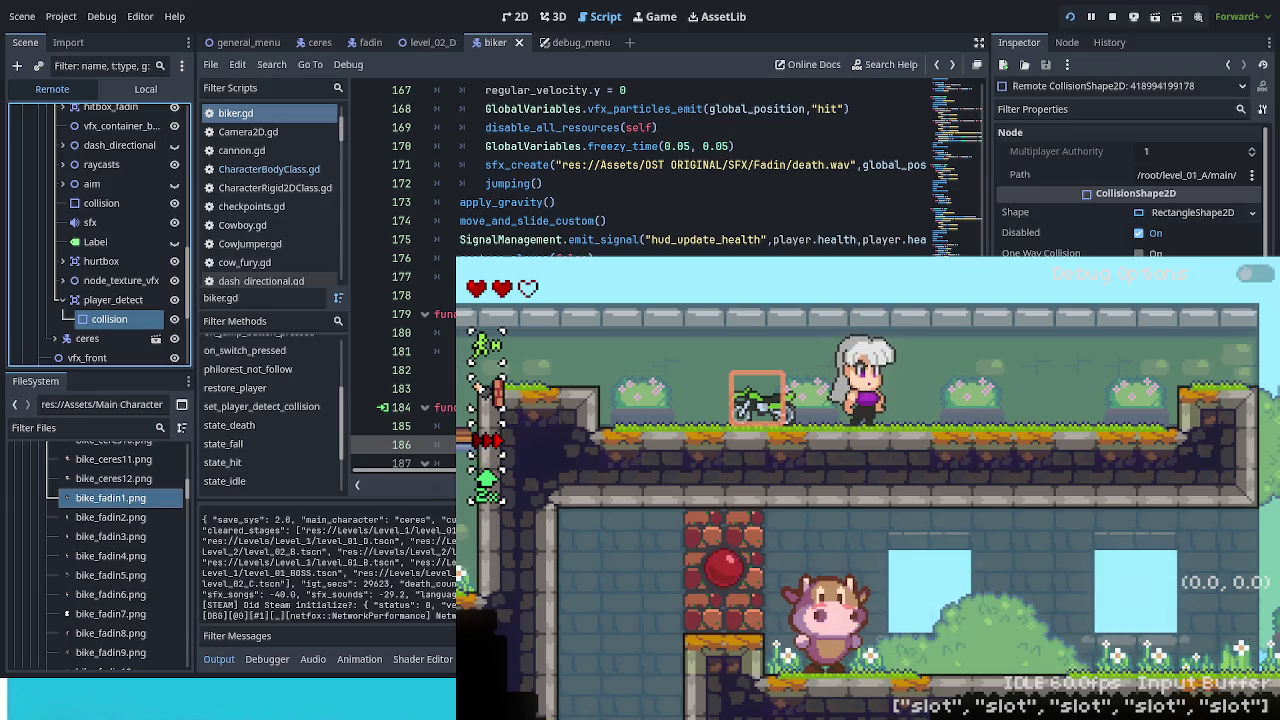
pyautogui.scroll(-2, 650, 170)
pyautogui.scroll(-2, 650, 170)
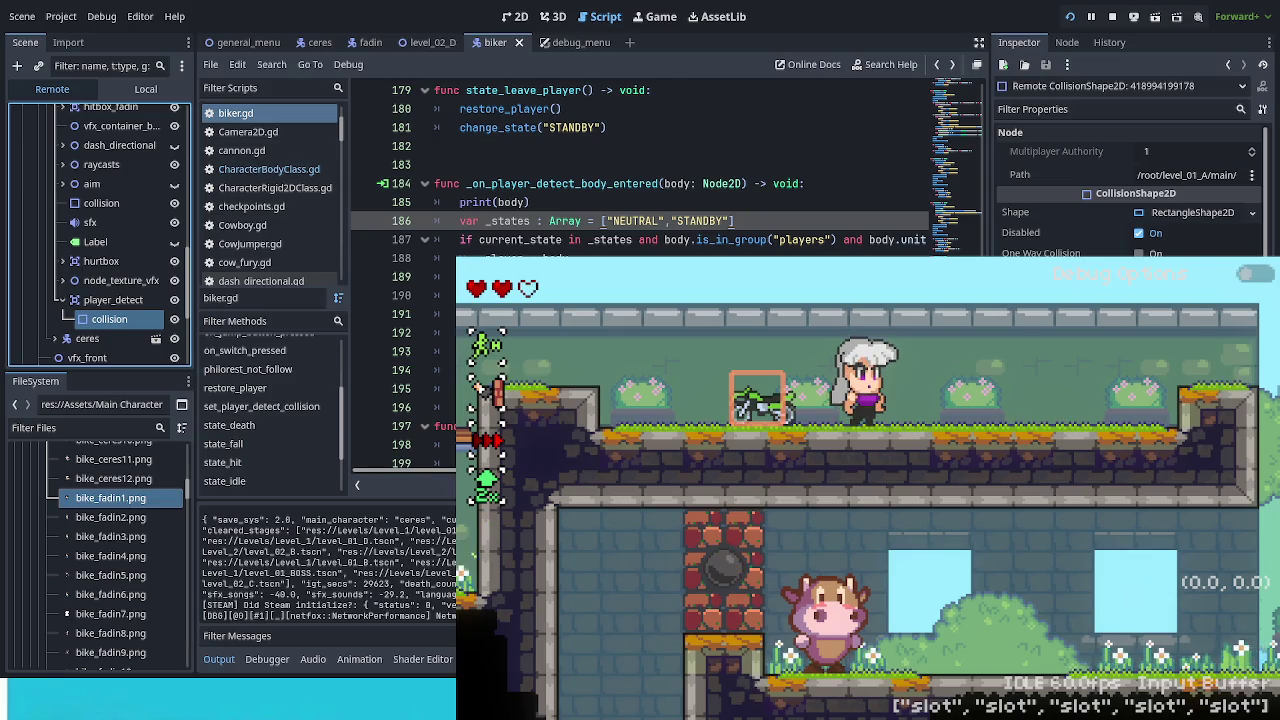
pyautogui.click(1153, 240)
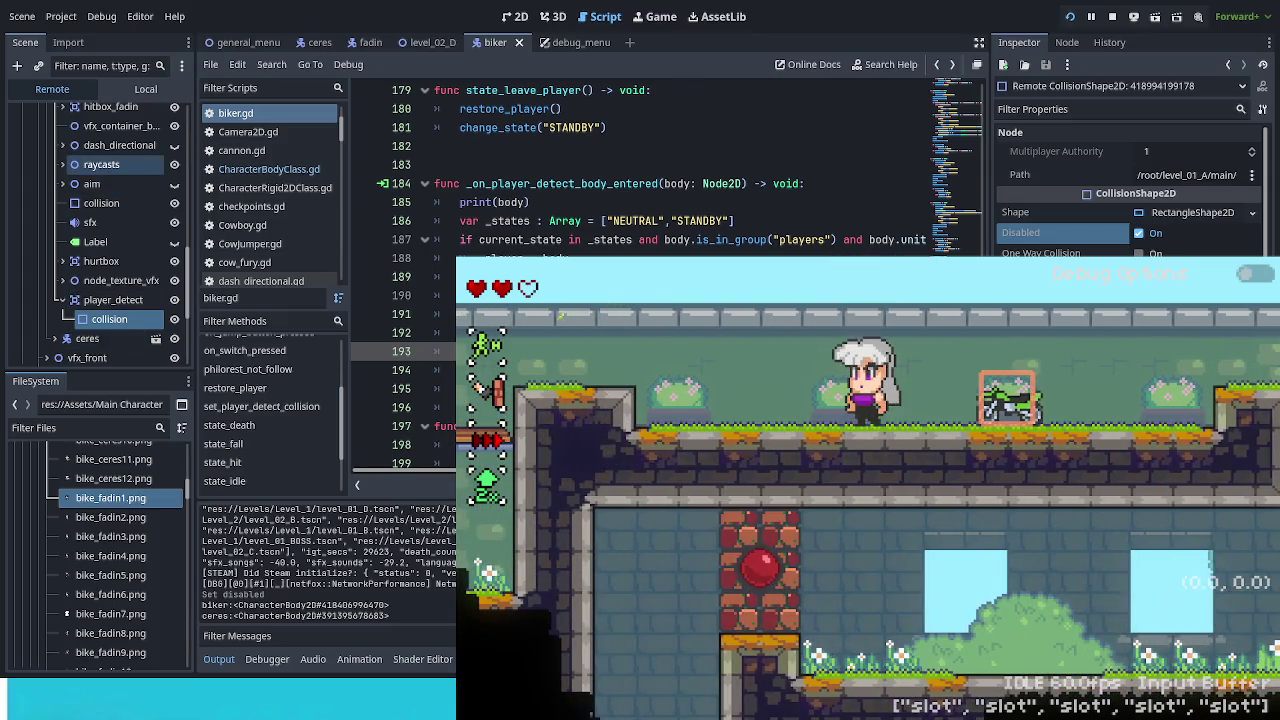
# Step: Switch the Scene dock from the Remote tree back to the biker scene's Local tree
pyautogui.scroll(10, 186, 270)
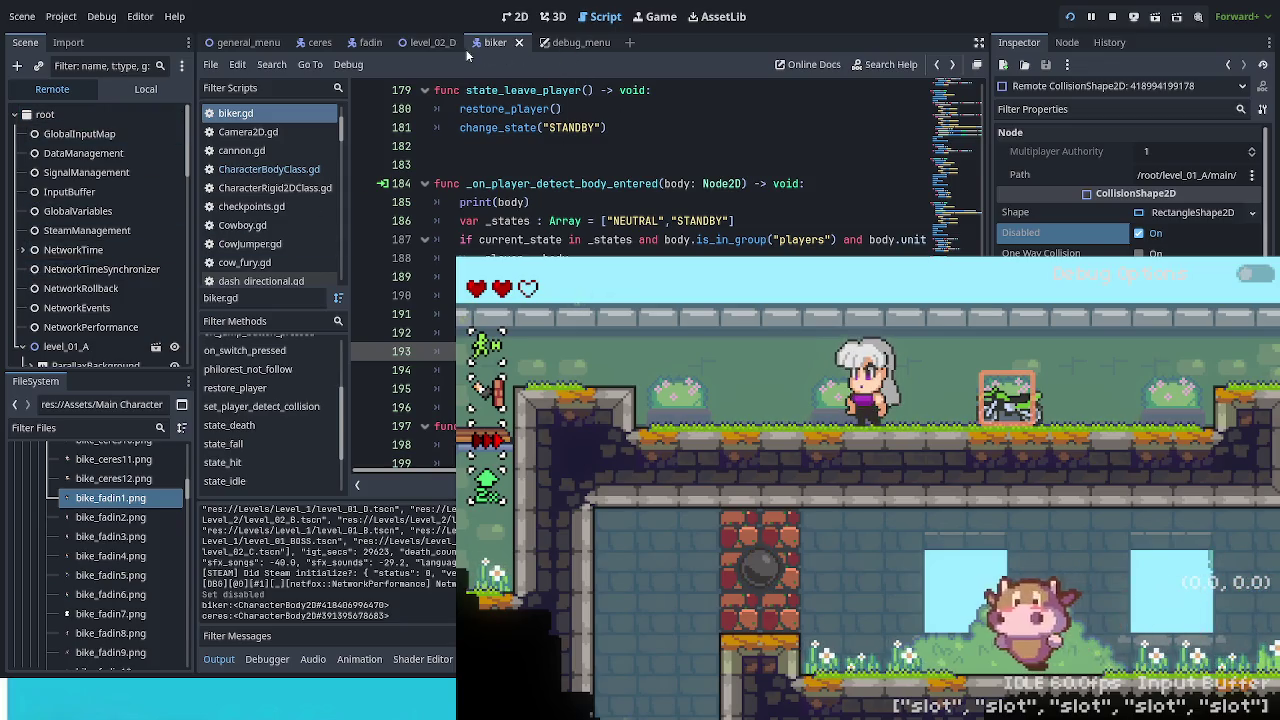
pyautogui.click(145, 88)
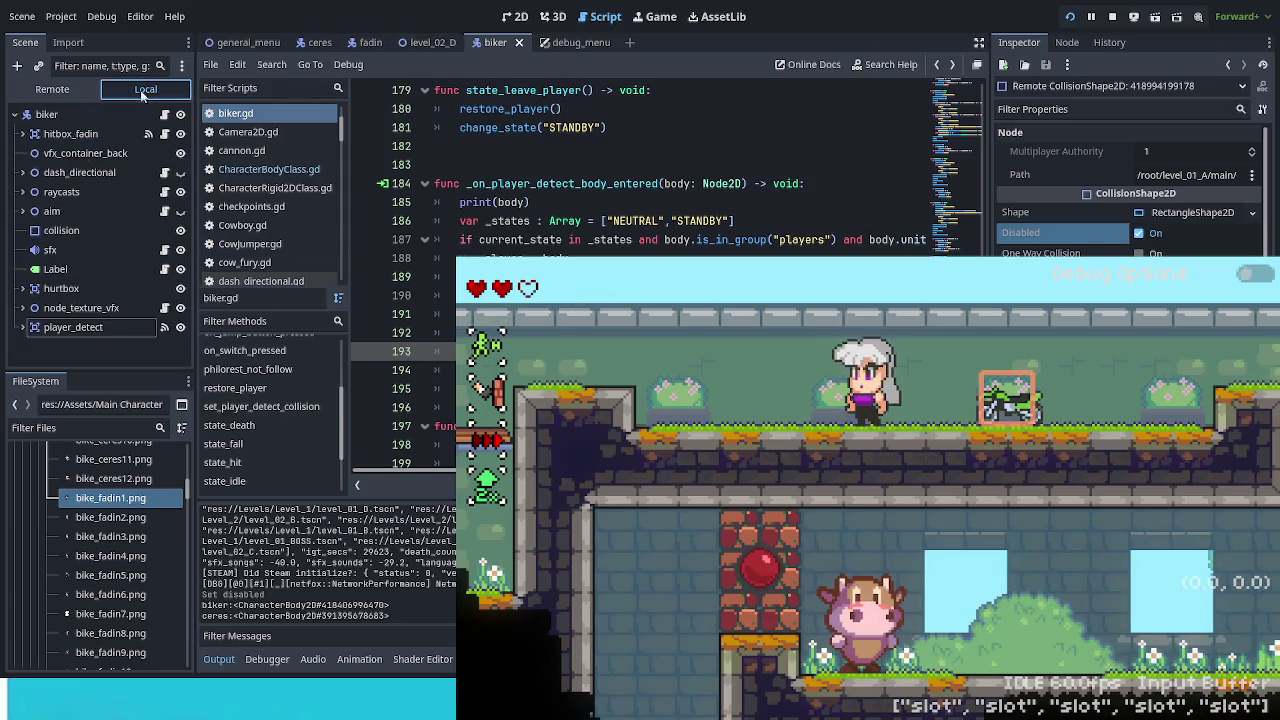
# Step: Complete the timer line 209 in restore_player, clearing its error, and save biker.gd
pyautogui.scroll(-5, 640, 170)
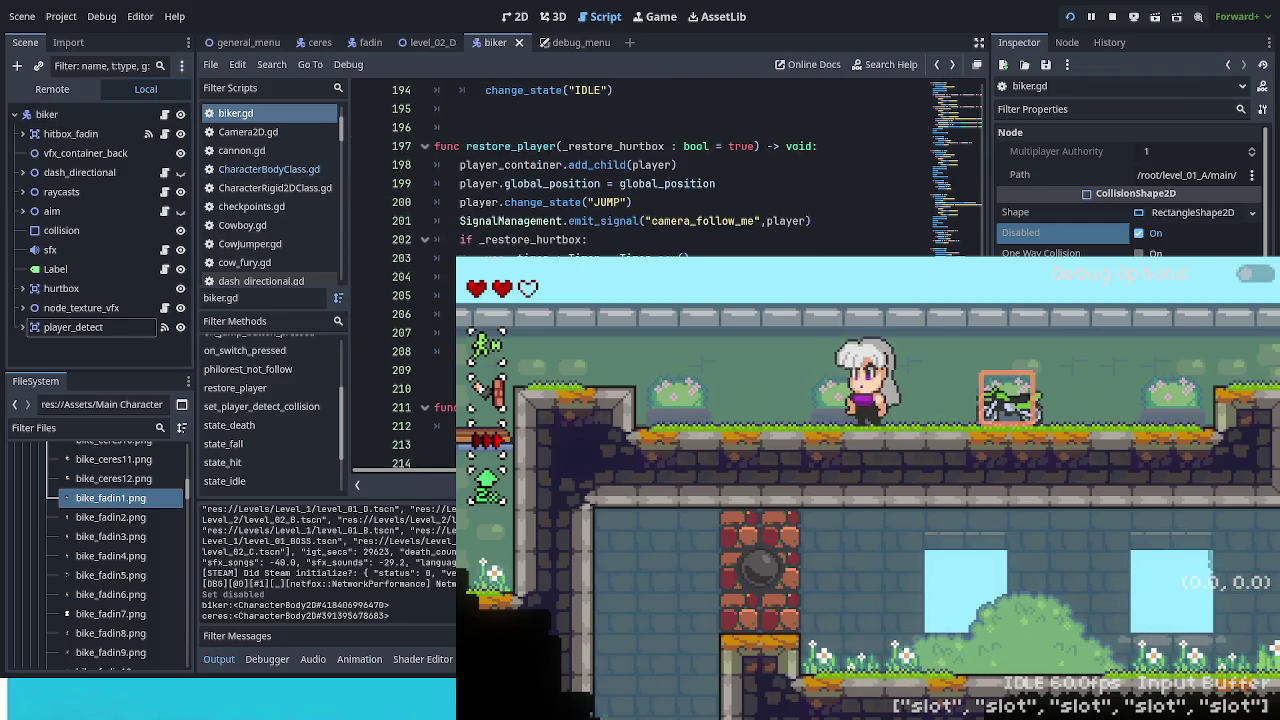
pyautogui.click(440, 369)
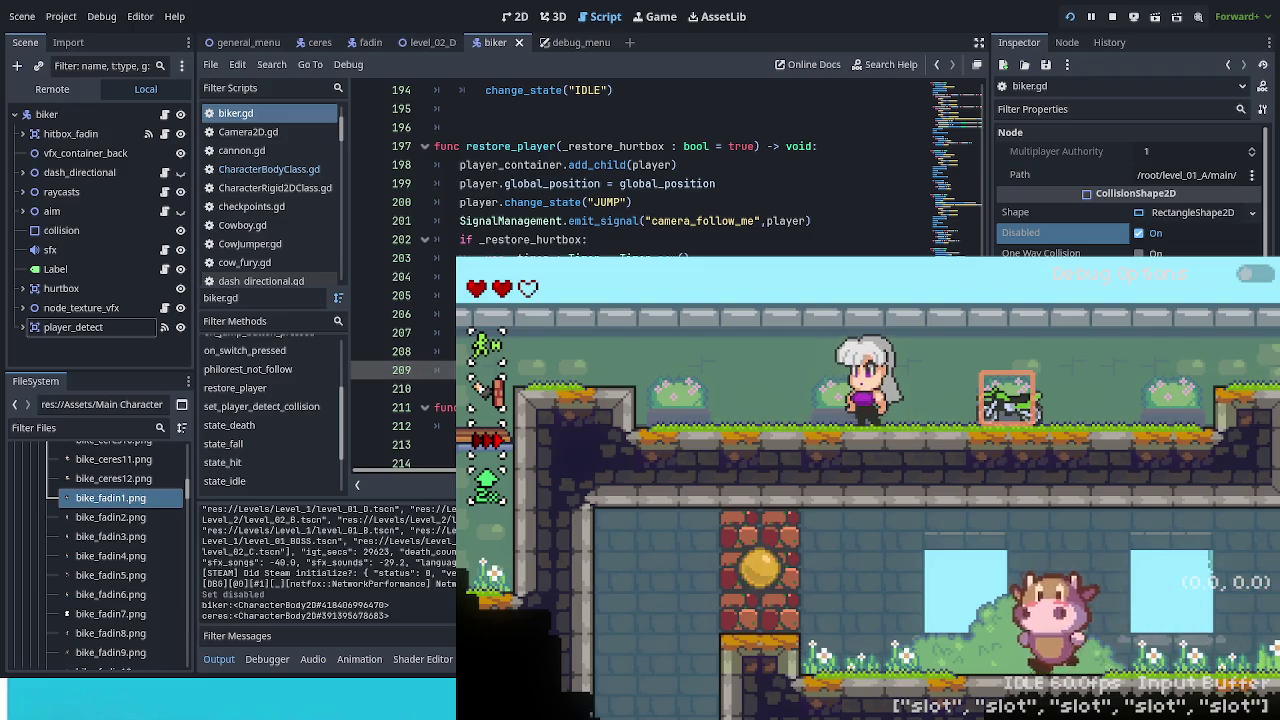
pyautogui.write('a')
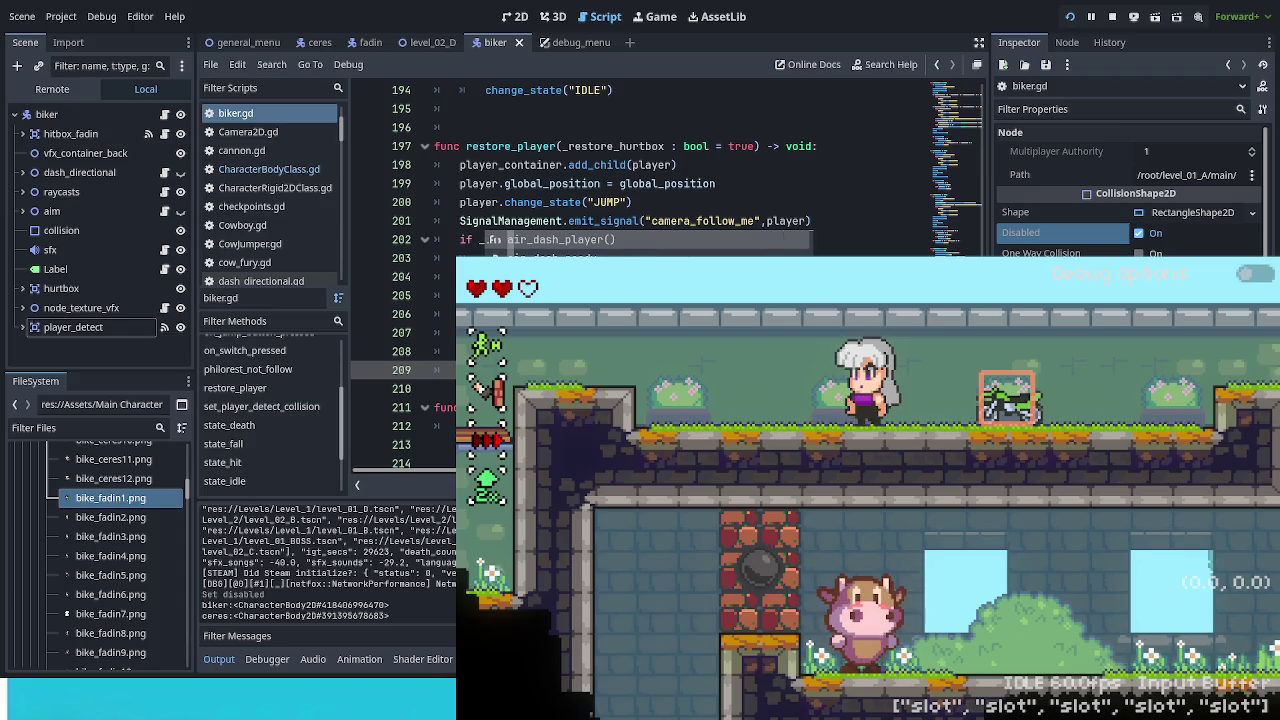
pyautogui.press('Escape')
pyautogui.write('restore_hurtbox:')
pyautogui.click(400, 295)
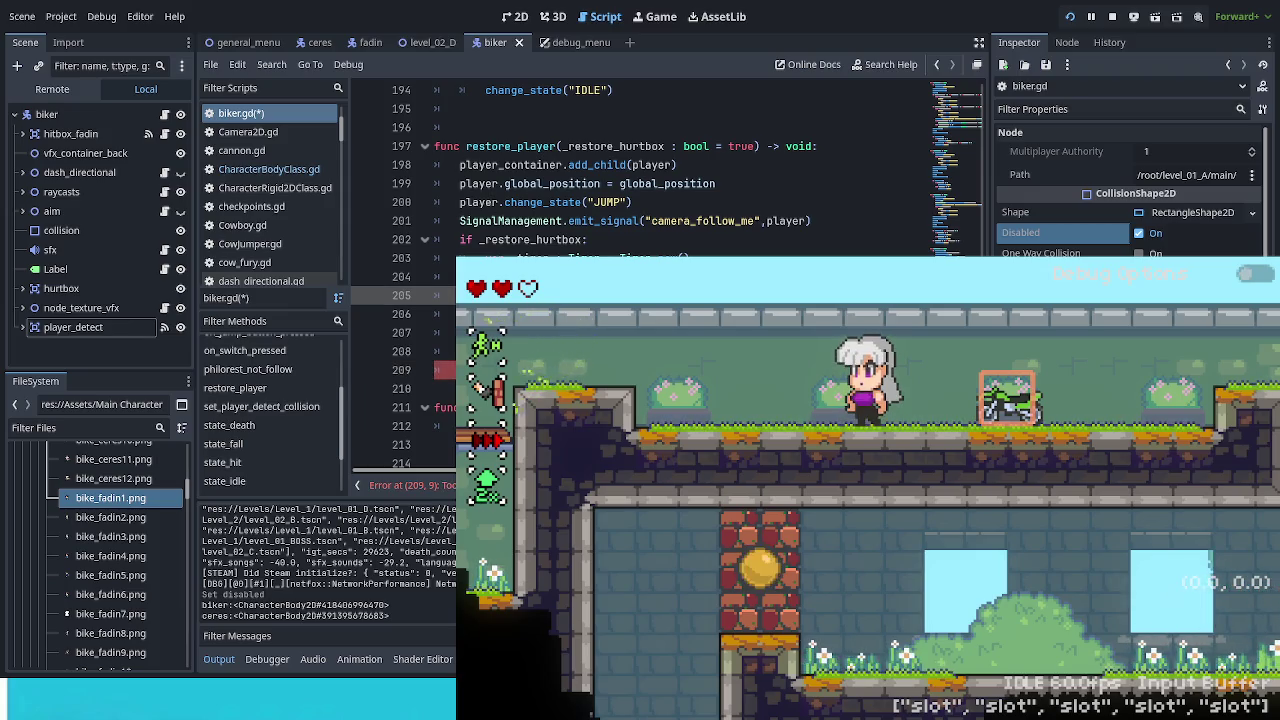
pyautogui.click(410, 370)
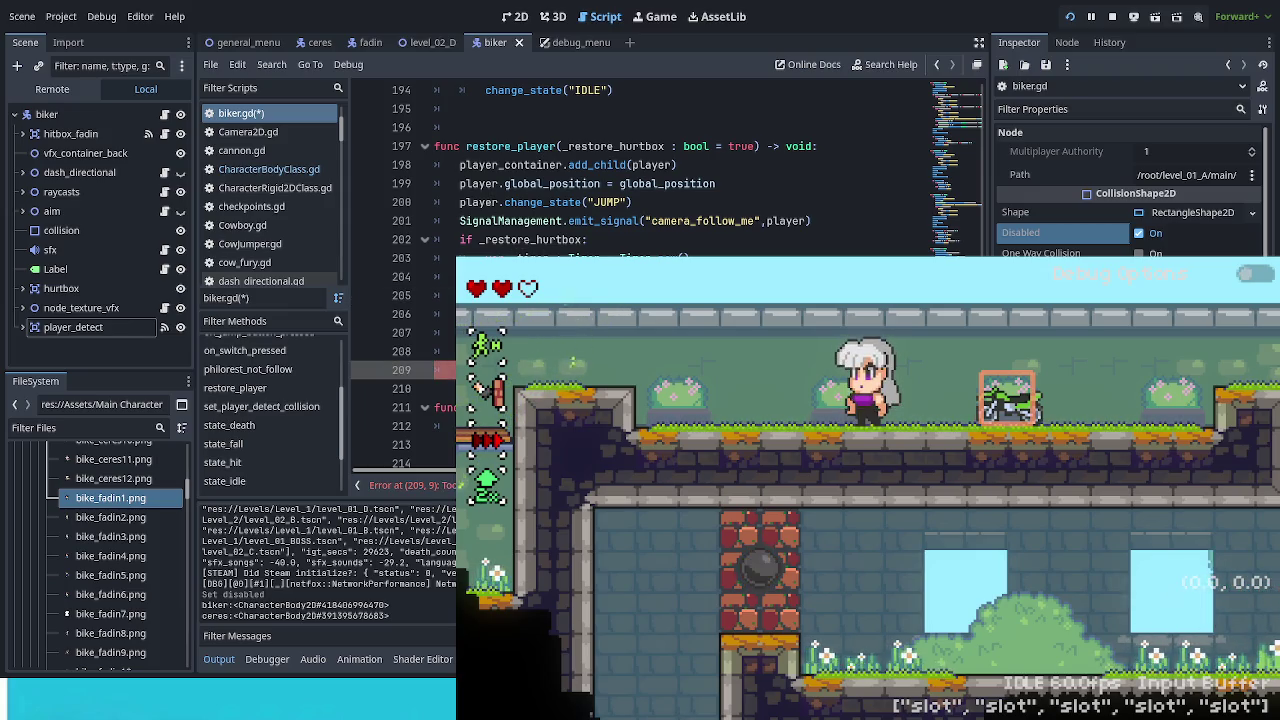
pyautogui.hotkey('ctrl', 's')
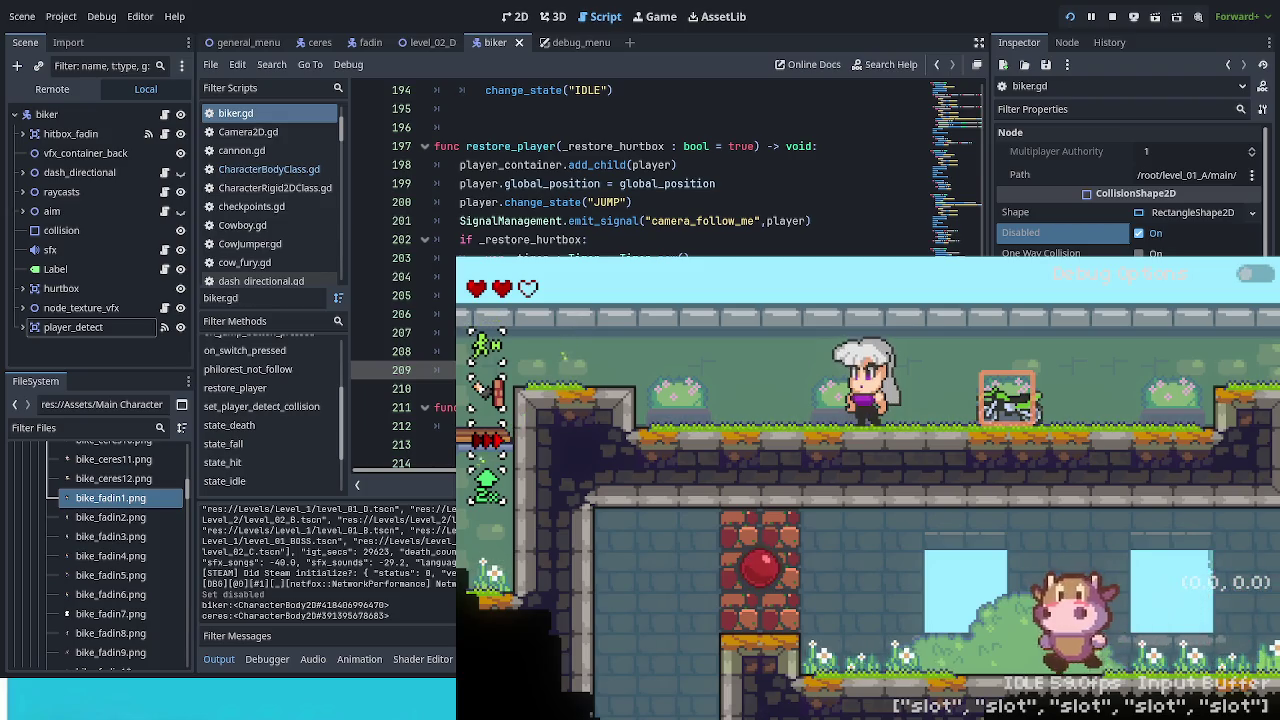
pyautogui.press('Return')
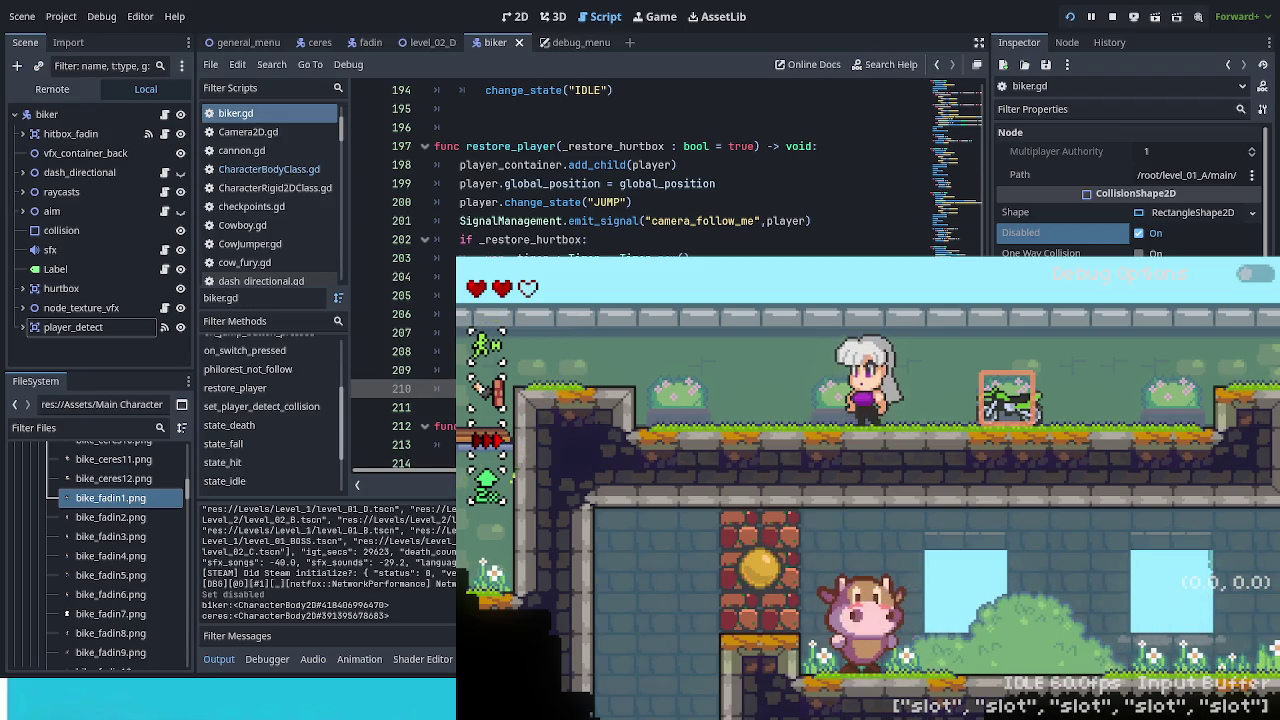
pyautogui.hotkey('ctrl', 's')
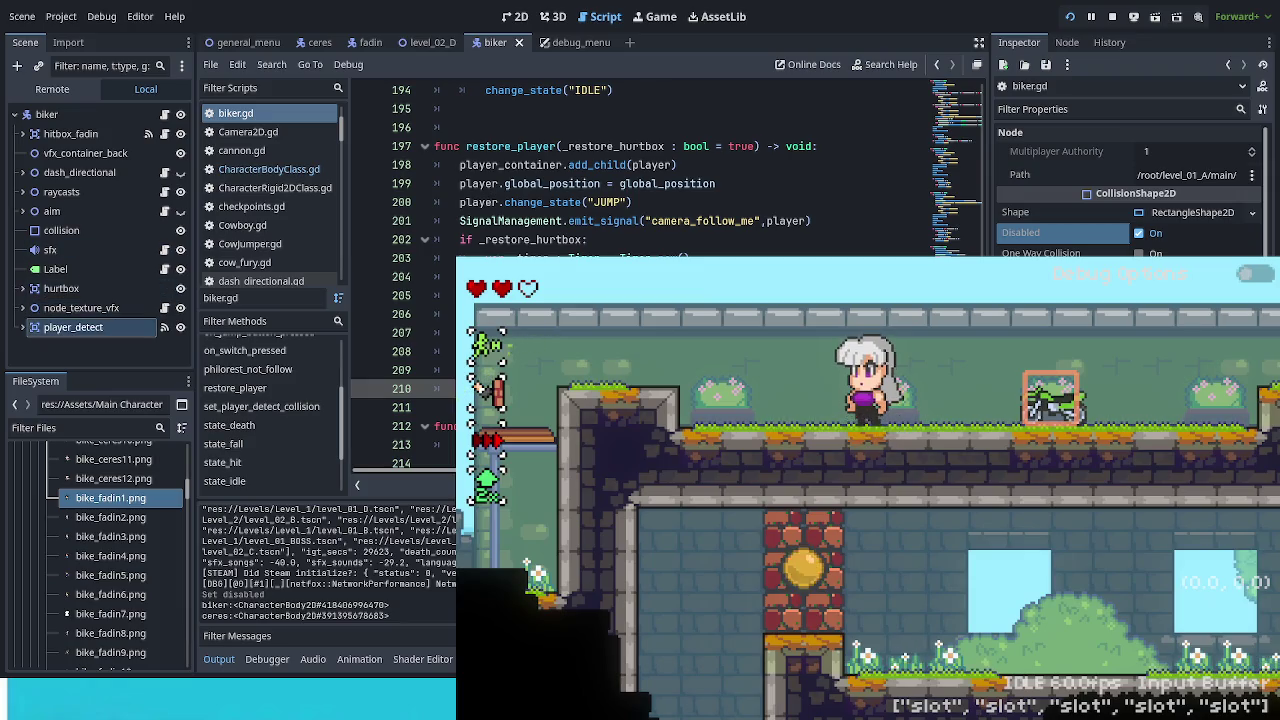
# Step: Select player_detect's collision shape, confirm Disabled stays off, save, and stop the playtest with F8
pyautogui.click(22, 327)
pyautogui.click(69, 346)
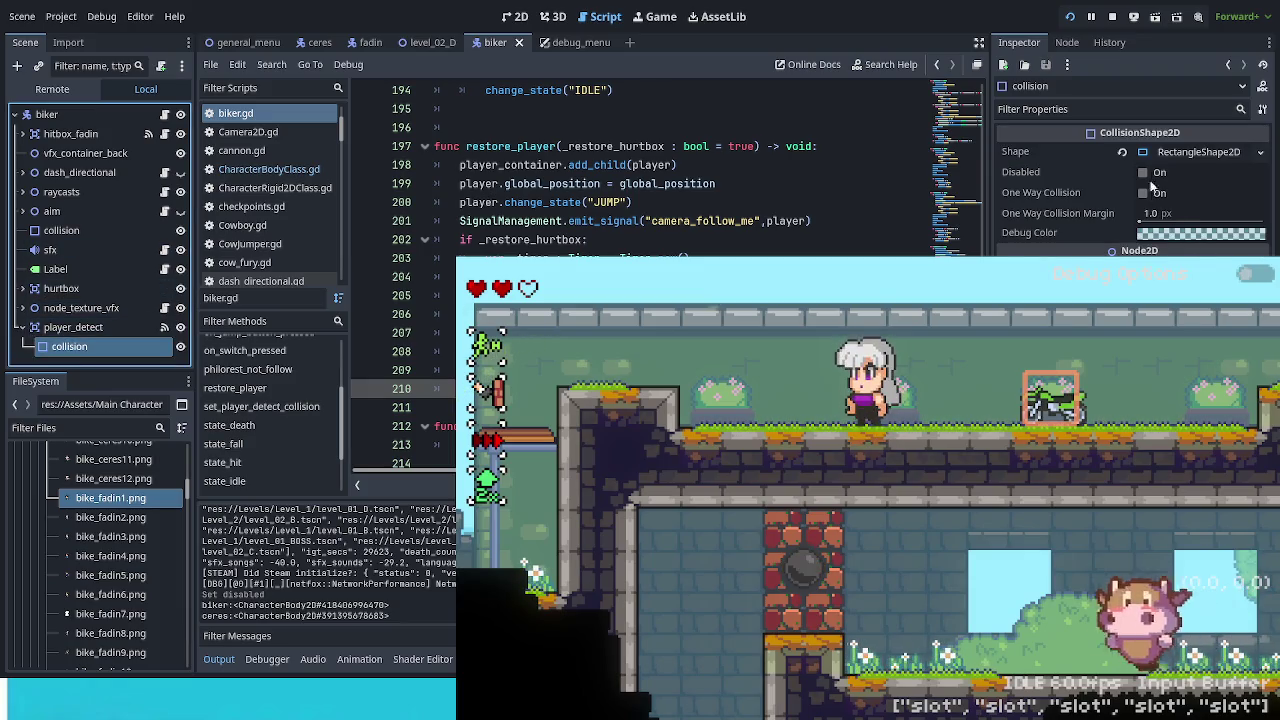
pyautogui.click(1154, 172)
pyautogui.hotkey('ctrl', 's')
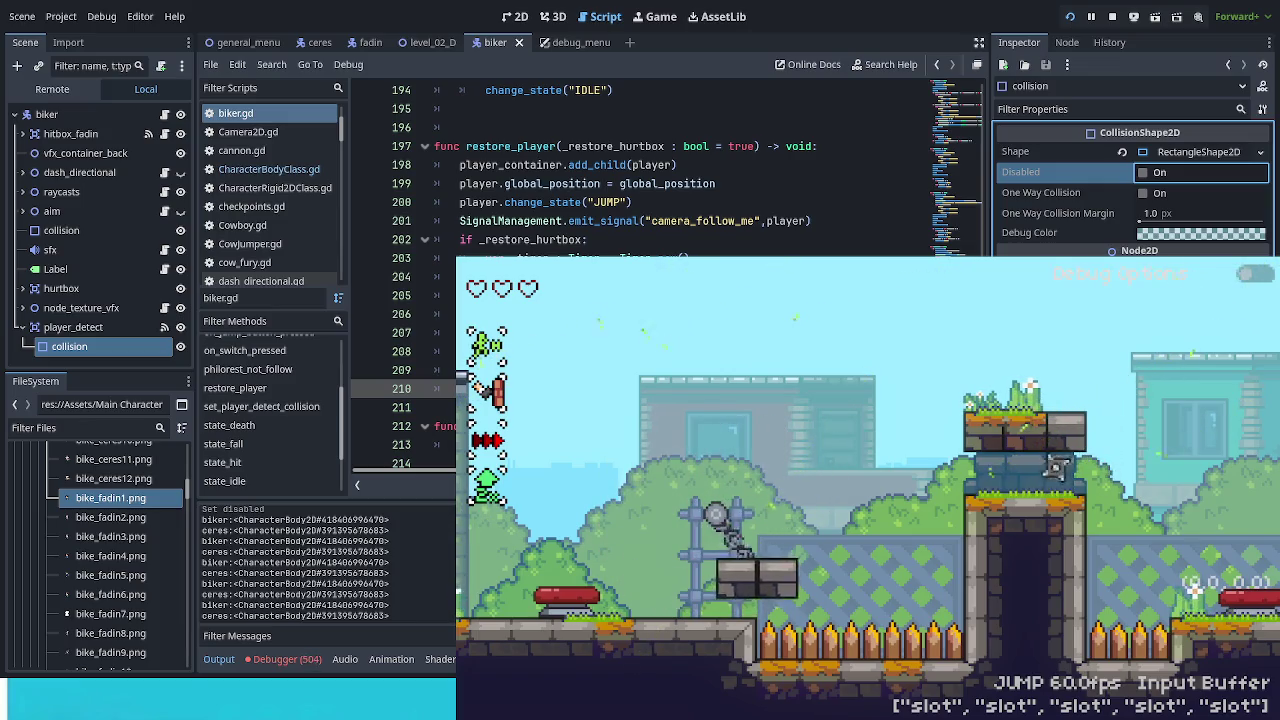
pyautogui.press('F8')
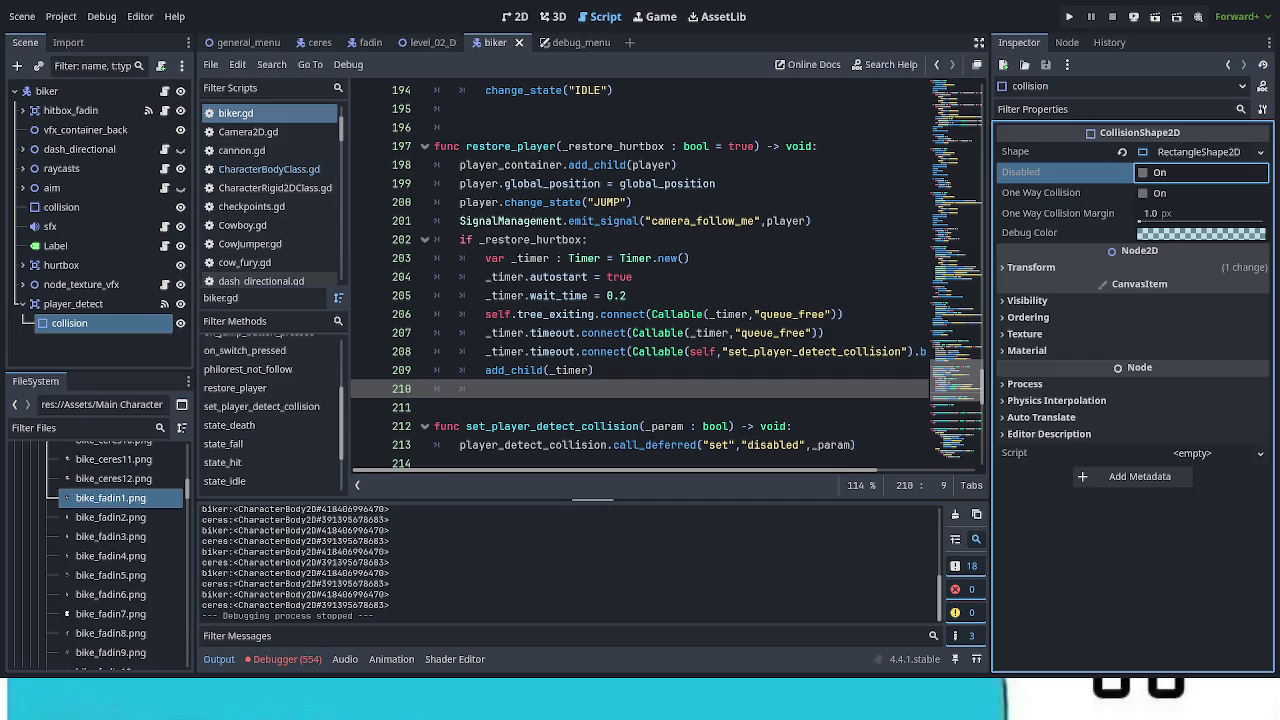
# Step: Clear the Output log and the Debugger's 554 'Can't add child' errors about ceres
pyautogui.scroll(5, 943, 571)
pyautogui.moveTo(943, 571)
pyautogui.mouseDown()
pyautogui.moveTo(945, 546)
pyautogui.moveTo(942, 616)
pyautogui.mouseUp()
pyautogui.click(953, 516)
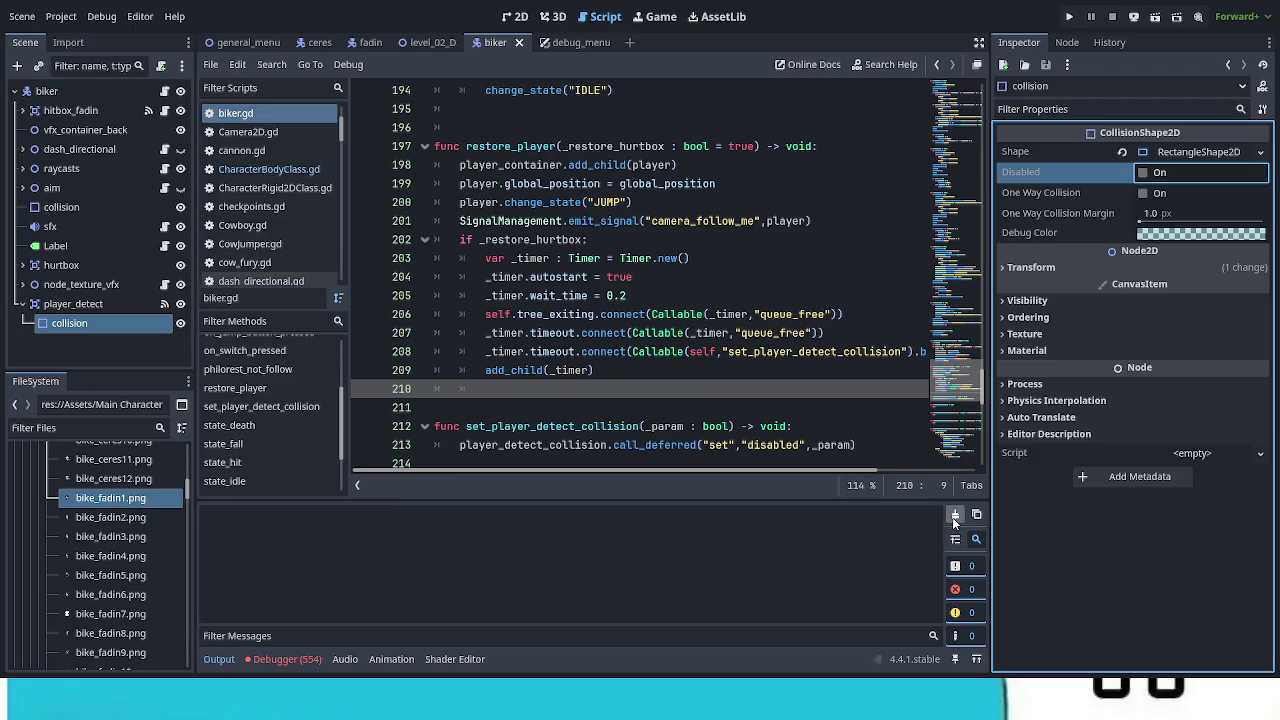
pyautogui.click(285, 659)
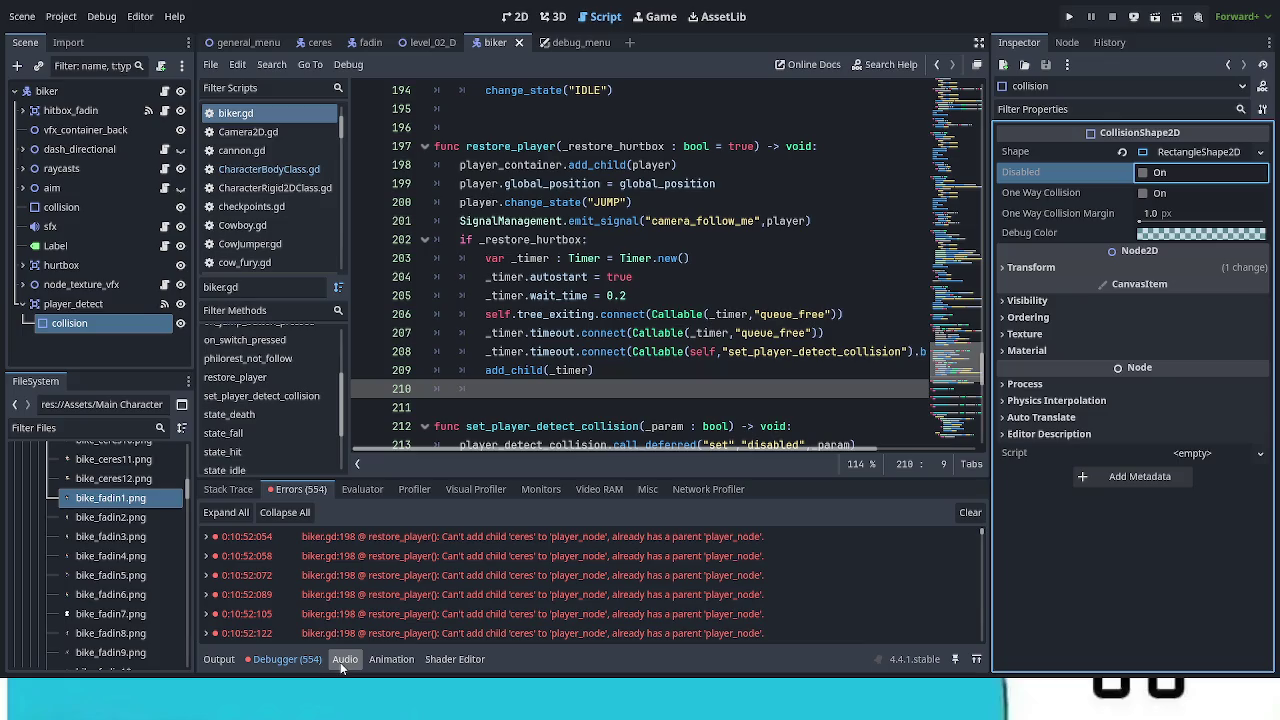
pyautogui.click(970, 512)
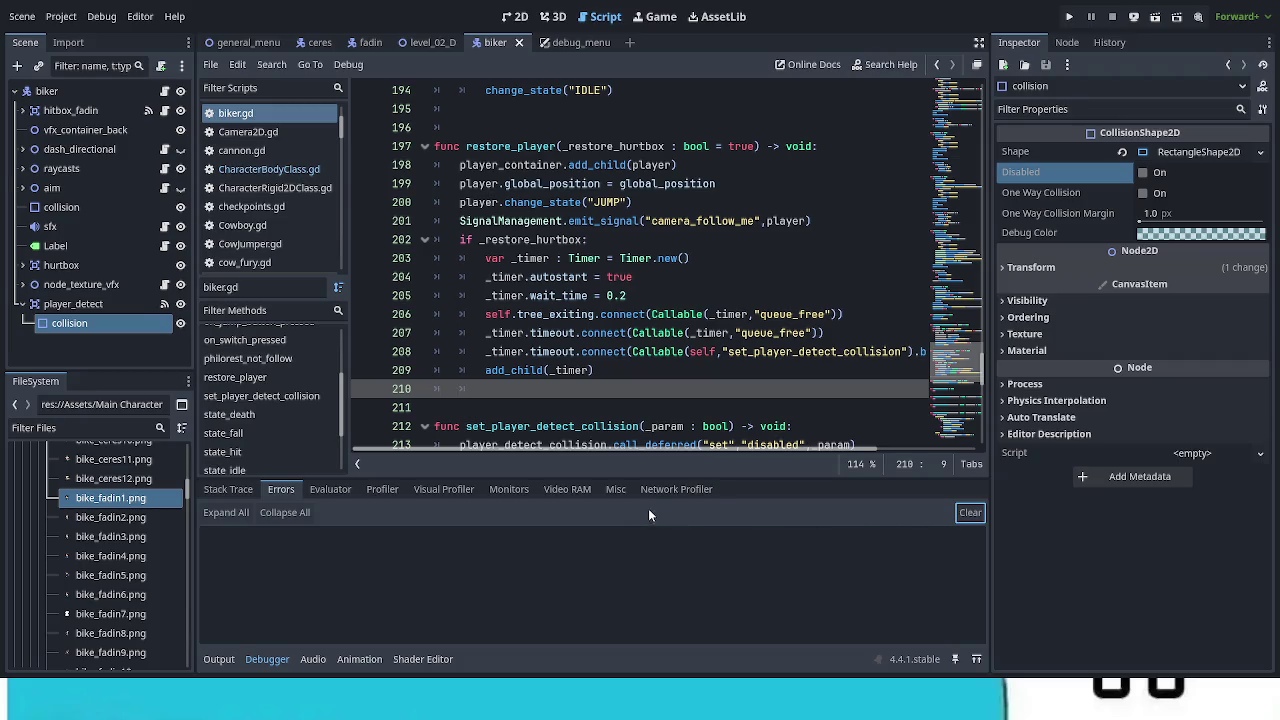
pyautogui.scroll(-3, 733, 351)
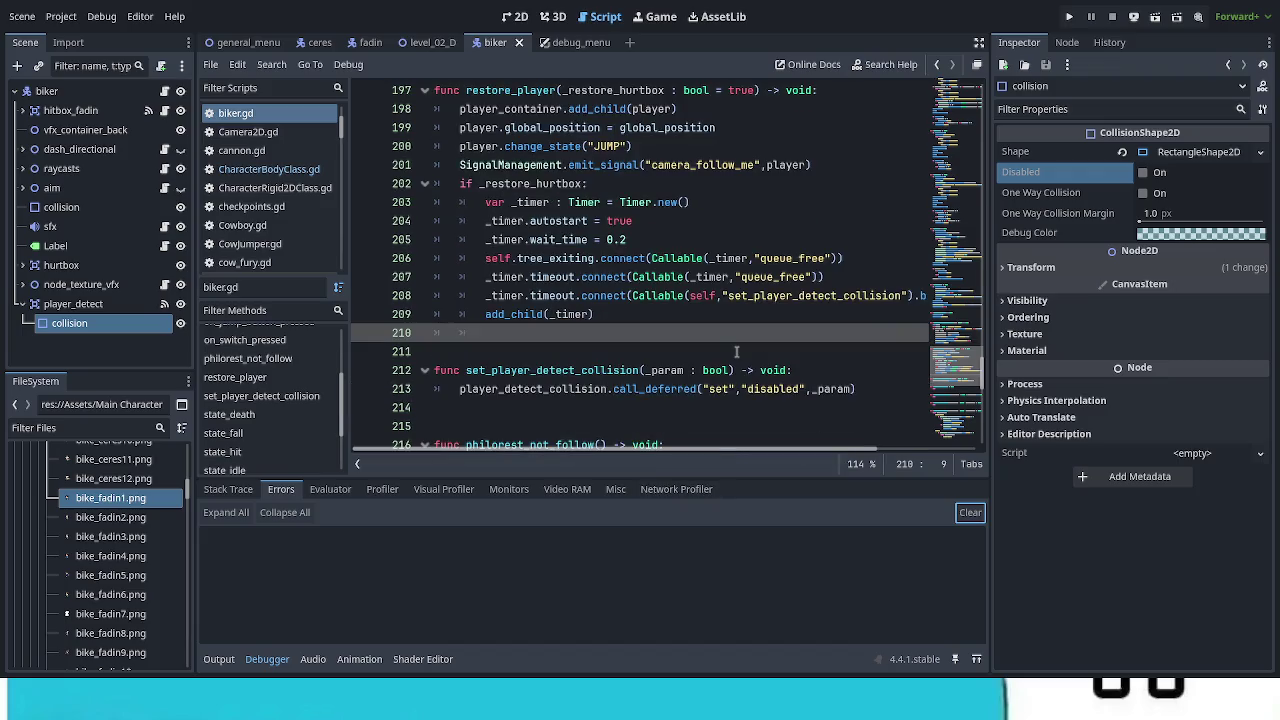
pyautogui.scroll(-2, 732, 353)
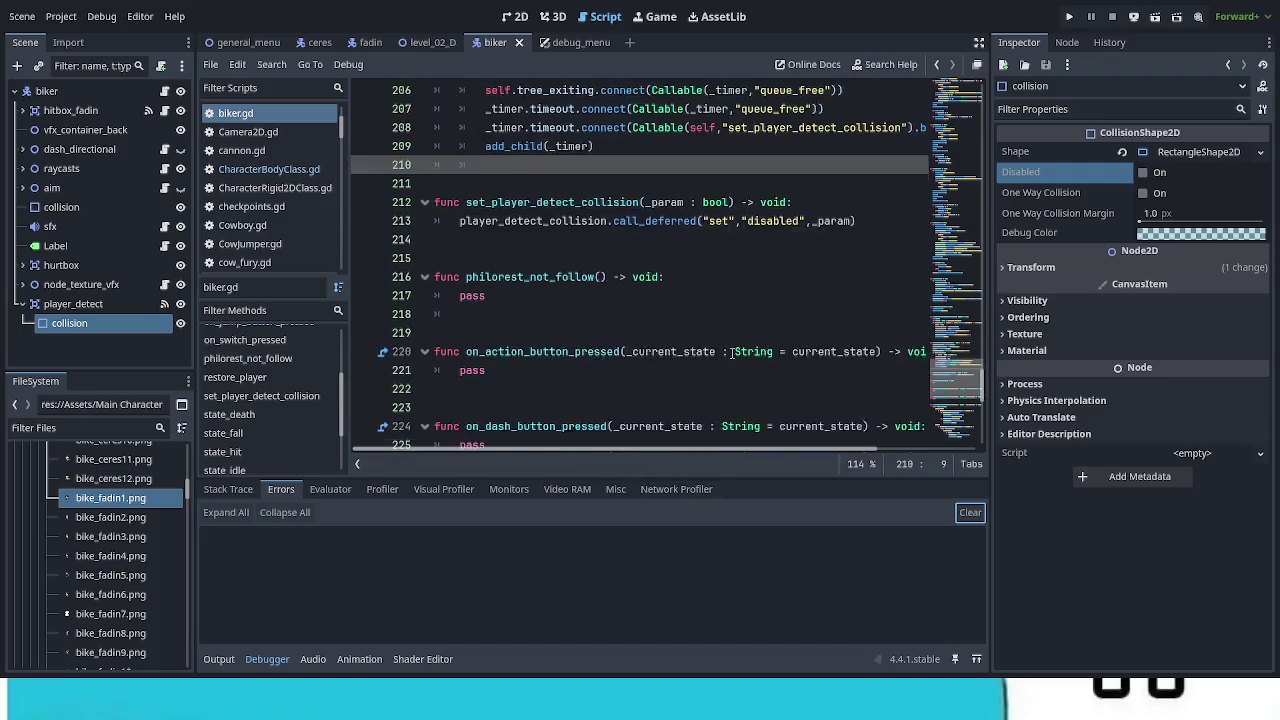
pyautogui.scroll(4, 730, 355)
pyautogui.scroll(7, 727, 356)
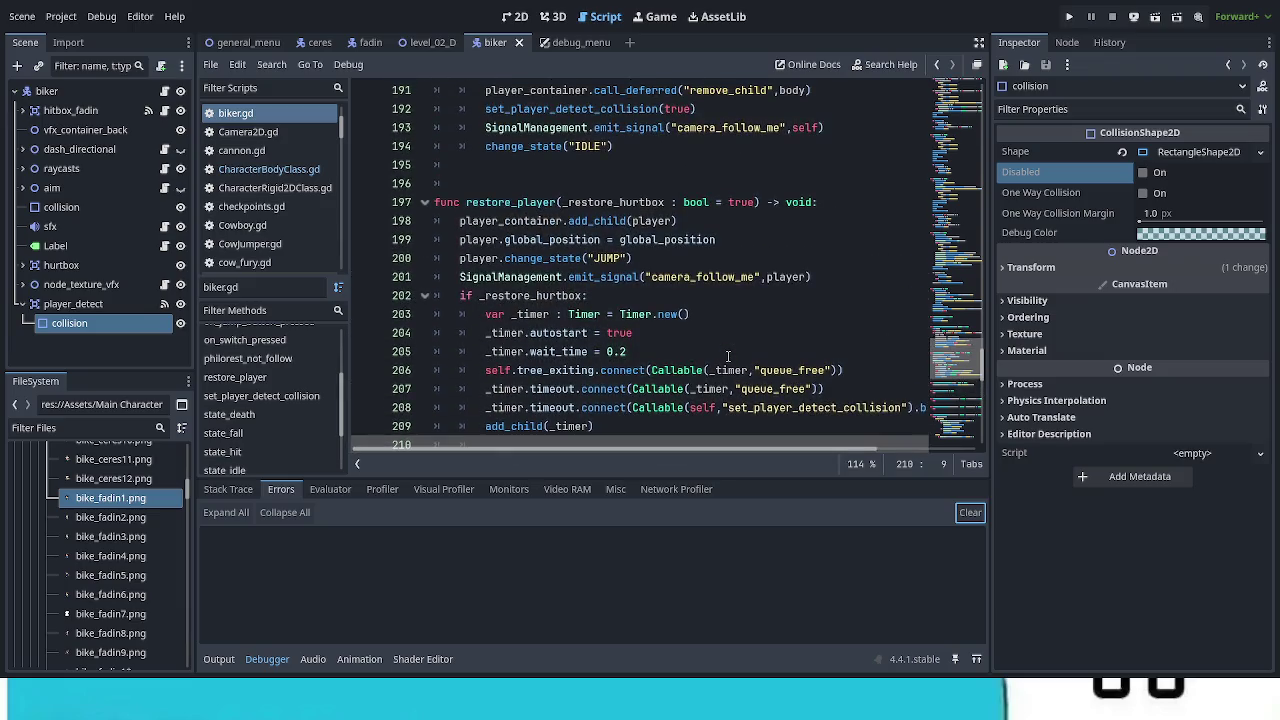
pyautogui.scroll(4, 727, 355)
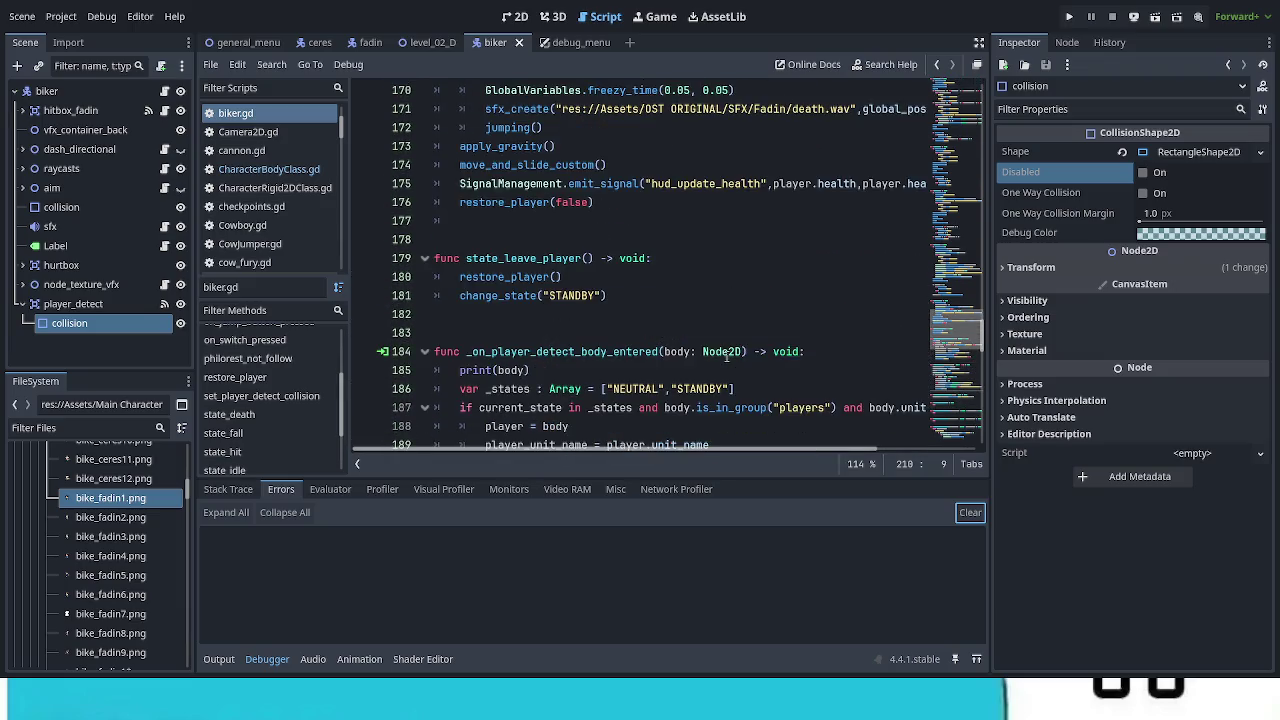
pyautogui.scroll(2, 726, 354)
pyautogui.scroll(3, 726, 354)
pyautogui.scroll(-12, 726, 354)
pyautogui.scroll(-5, 724, 356)
pyautogui.scroll(-8, 724, 355)
pyautogui.scroll(-1, 724, 355)
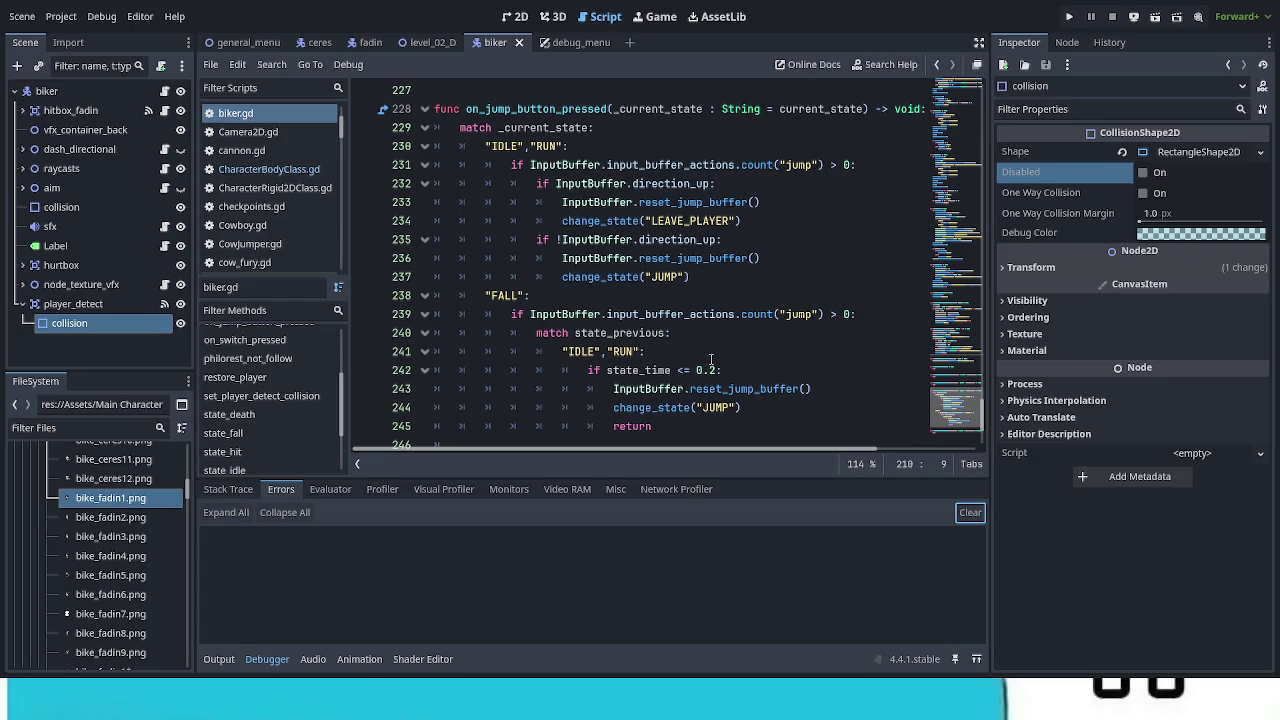
pyautogui.scroll(-2, 706, 362)
pyautogui.scroll(1, 706, 362)
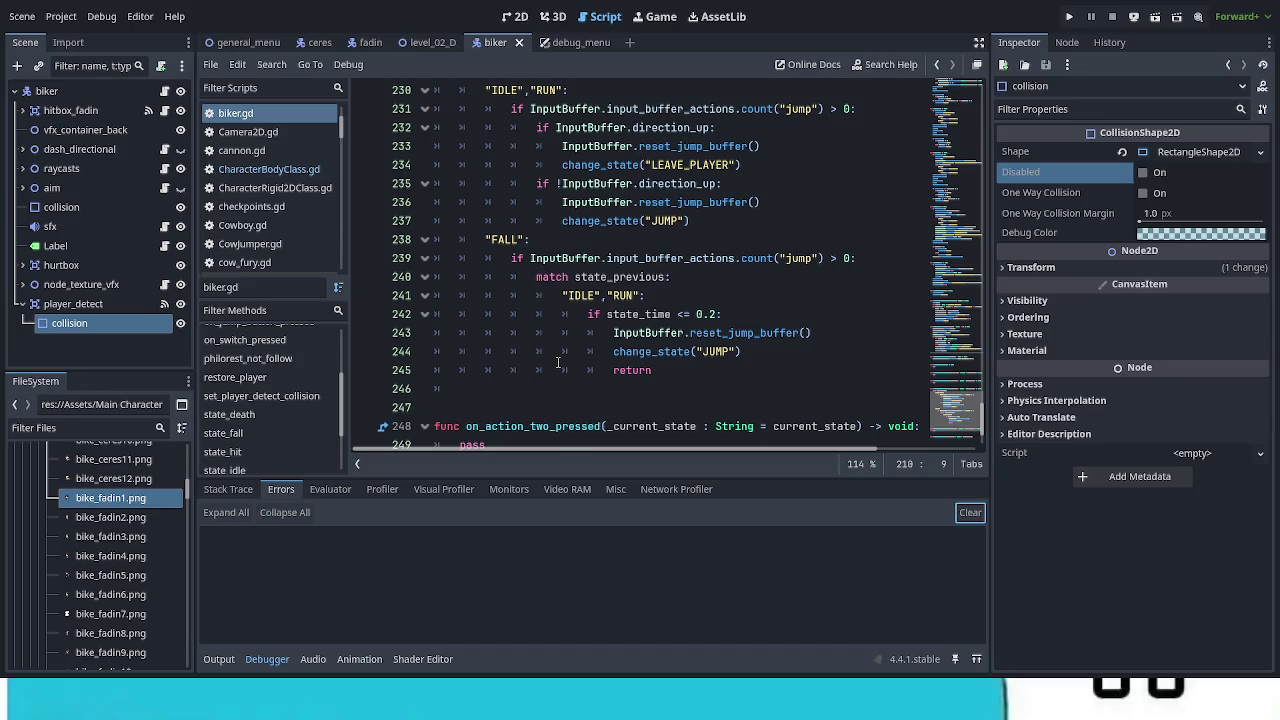
pyautogui.scroll(15, 558, 363)
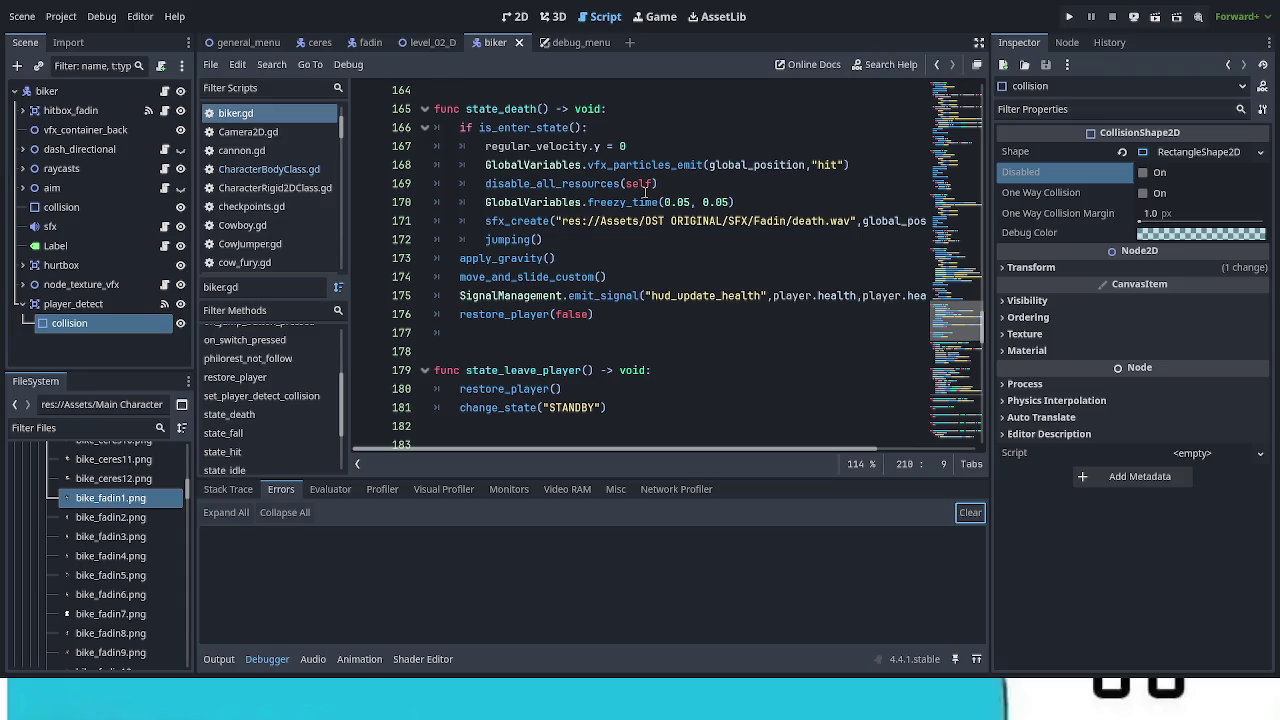
# Step: Replace print(body) on line 185 with the start of an if statement, 'if curre'
pyautogui.scroll(-3, 806, 376)
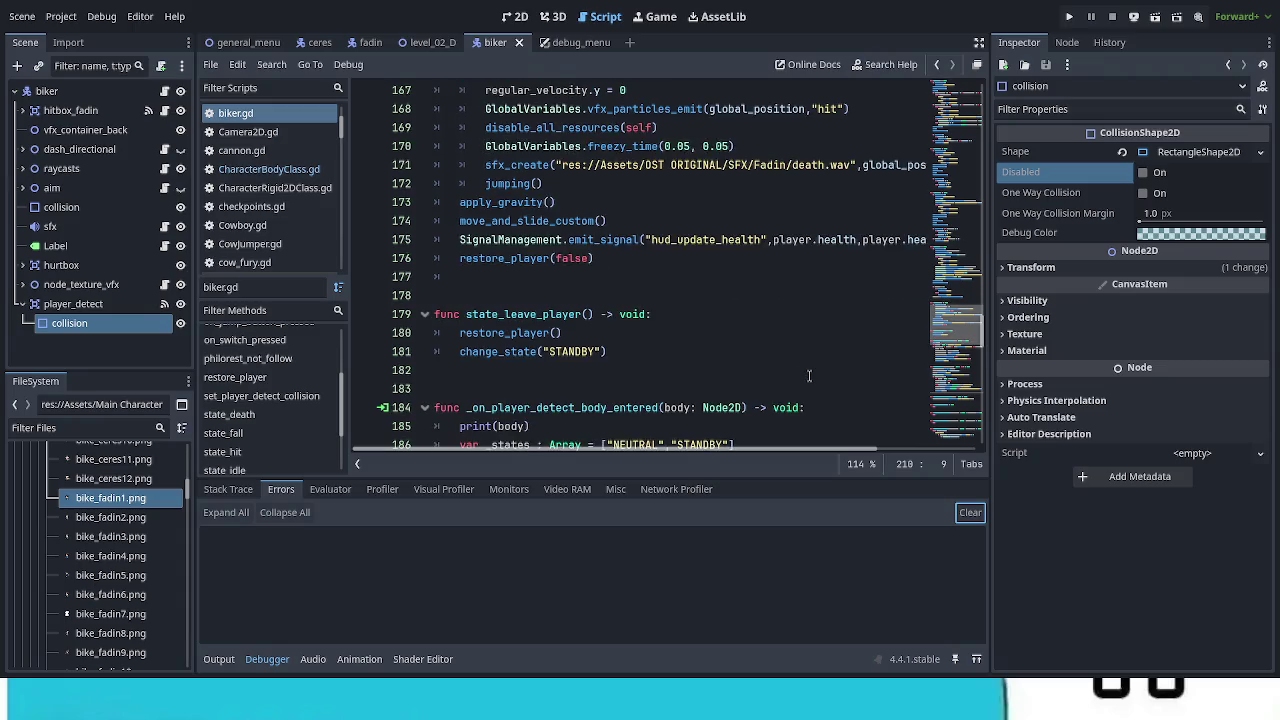
pyautogui.scroll(-6, 806, 376)
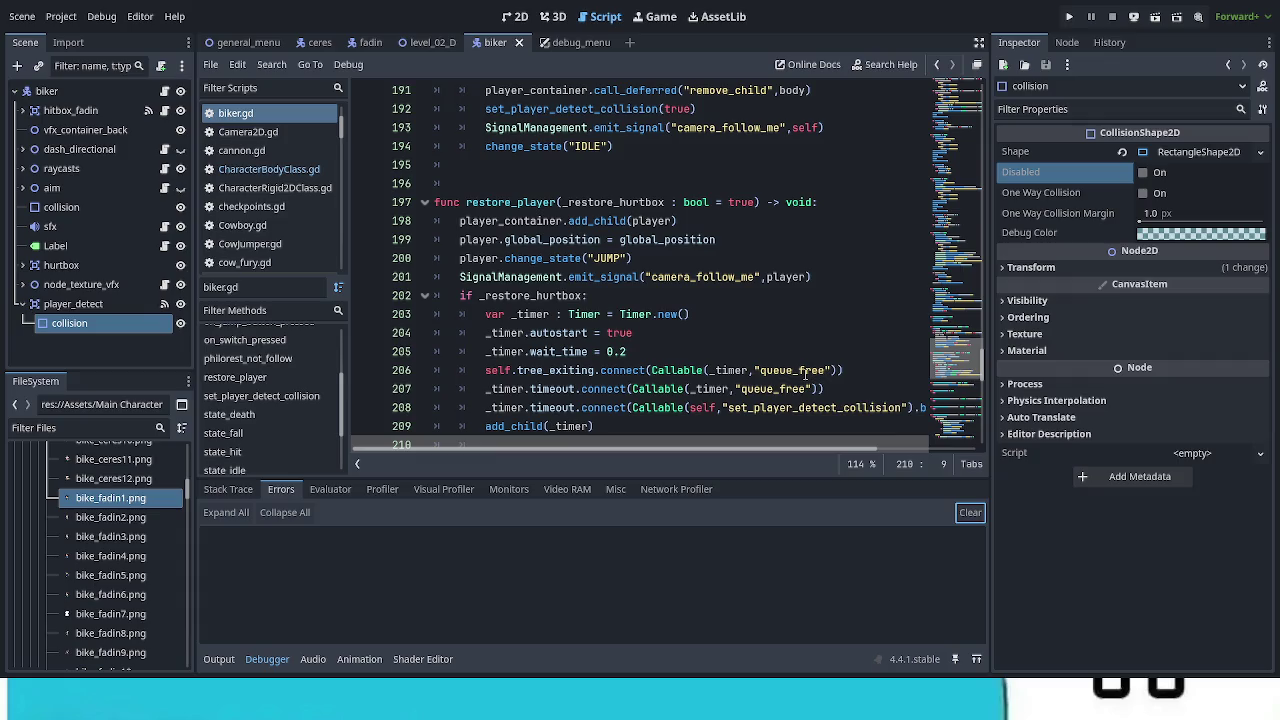
pyautogui.scroll(-1, 806, 376)
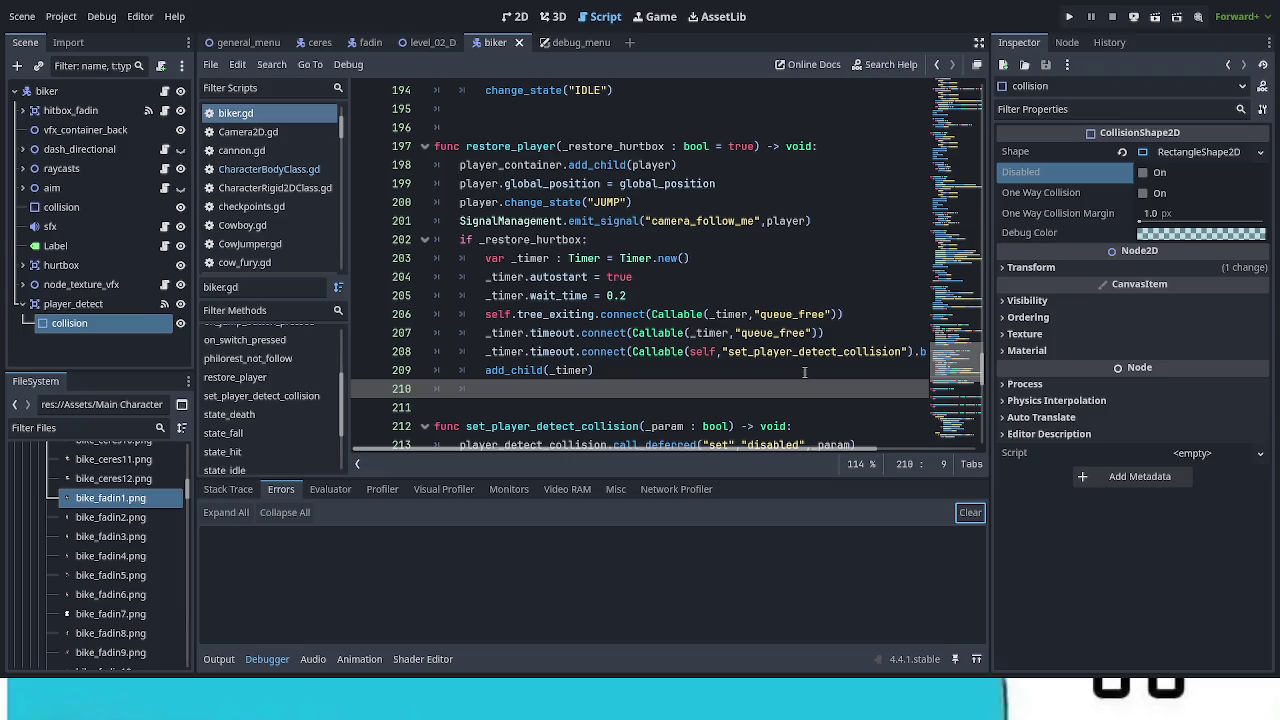
pyautogui.scroll(-1, 804, 371)
pyautogui.scroll(1, 804, 371)
pyautogui.scroll(2, 587, 351)
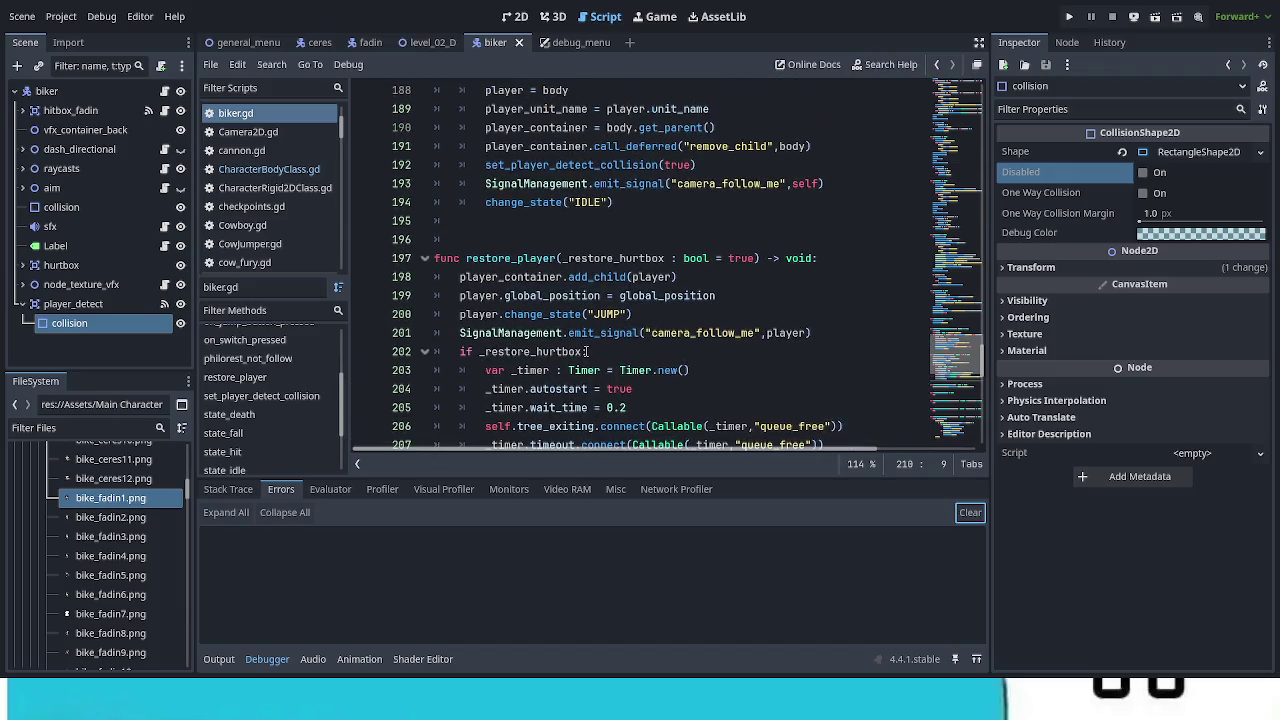
pyautogui.scroll(1, 590, 351)
pyautogui.scroll(2, 590, 351)
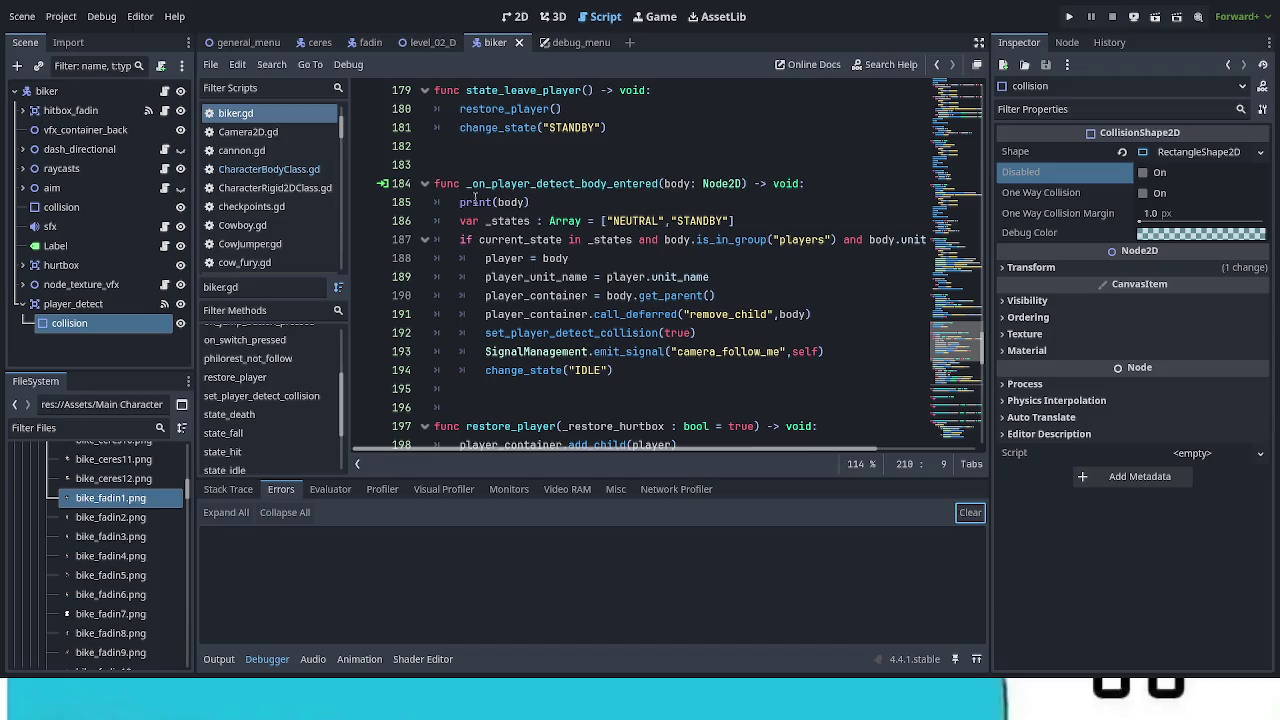
pyautogui.moveTo(458, 201); pyautogui.dragTo(573, 199)
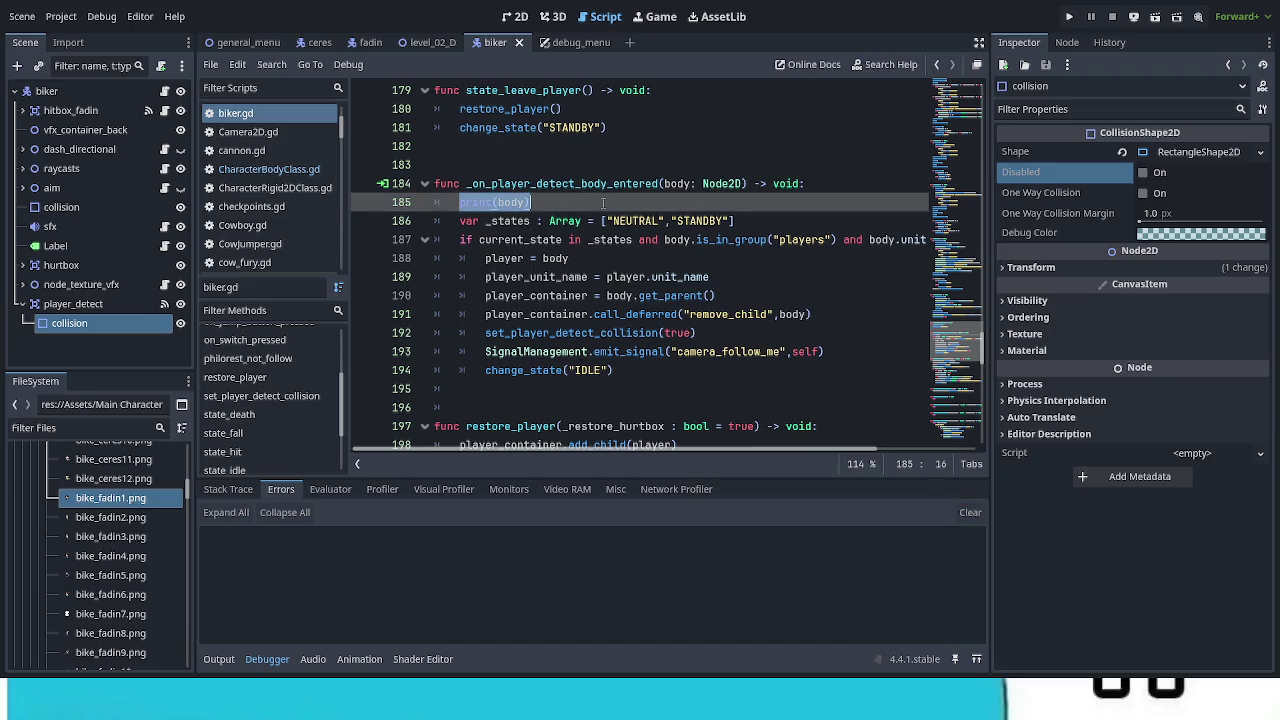
pyautogui.press('BackSpace')
pyautogui.write('if ')
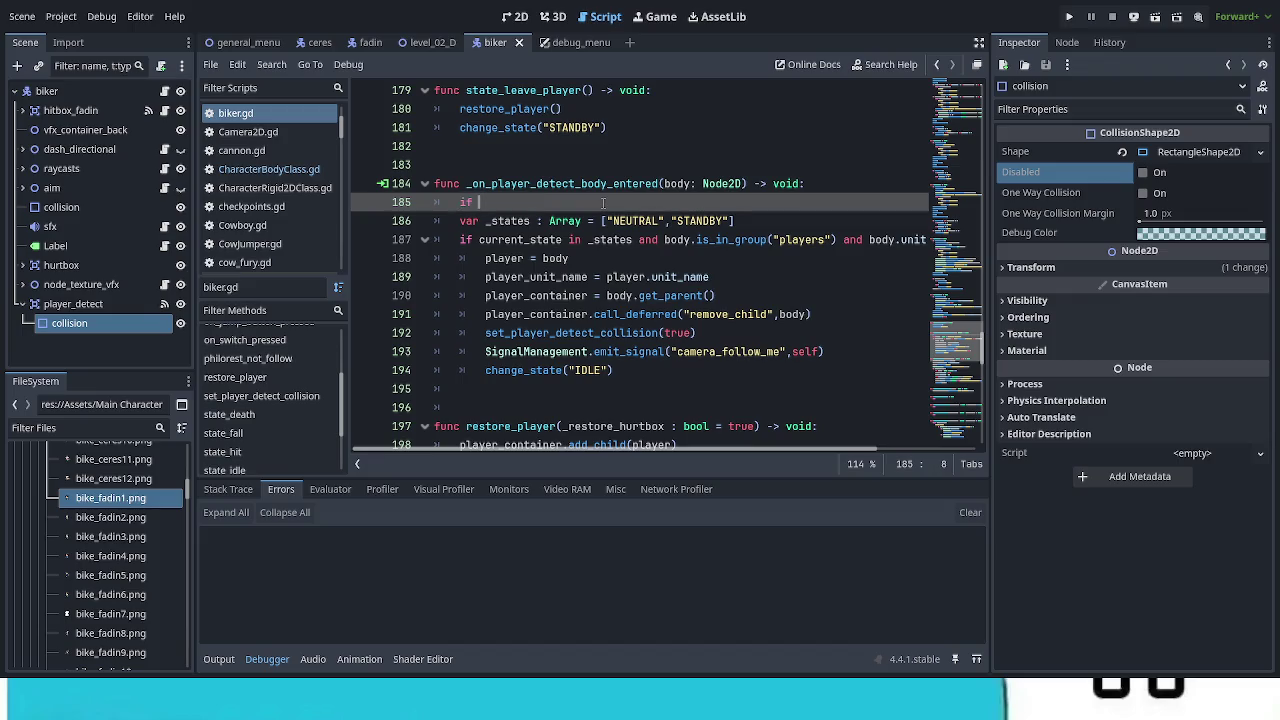
pyautogui.write('curre')
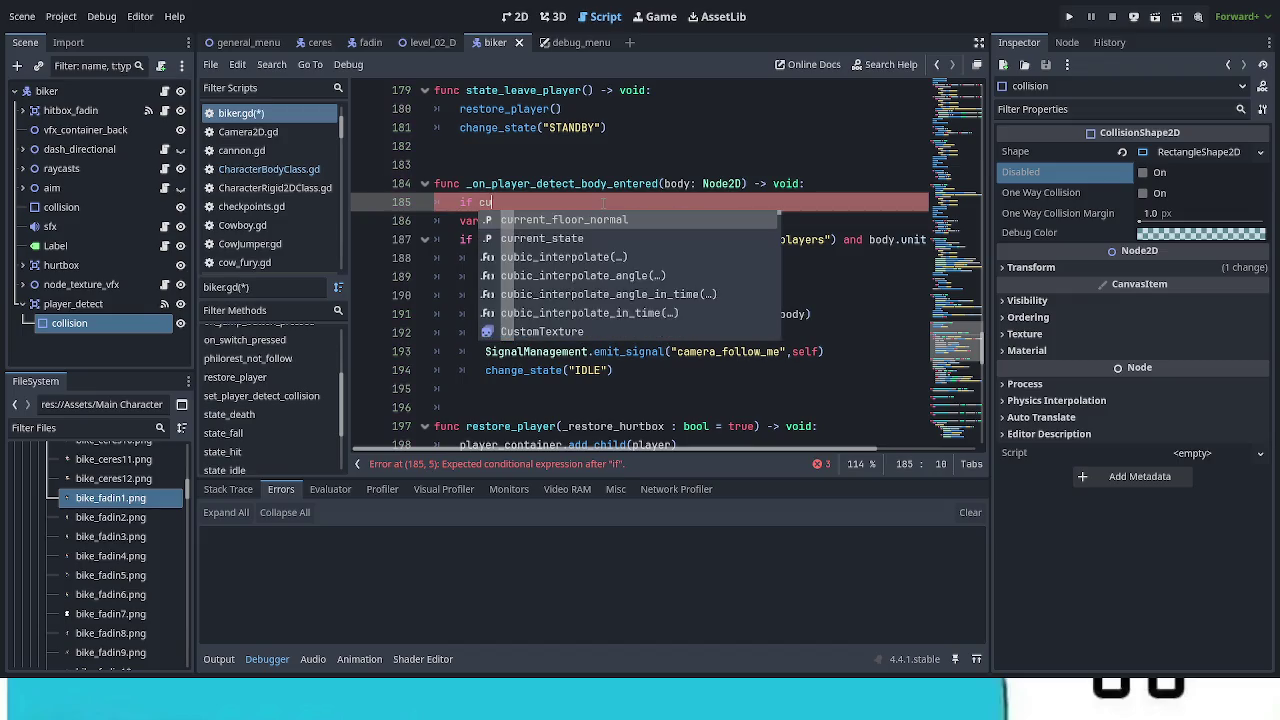
# Step: Add `if current_state == "DEATH": return` on line 185 of biker.gd and save the script
pyautogui.press('Down')
pyautogui.press('Return')
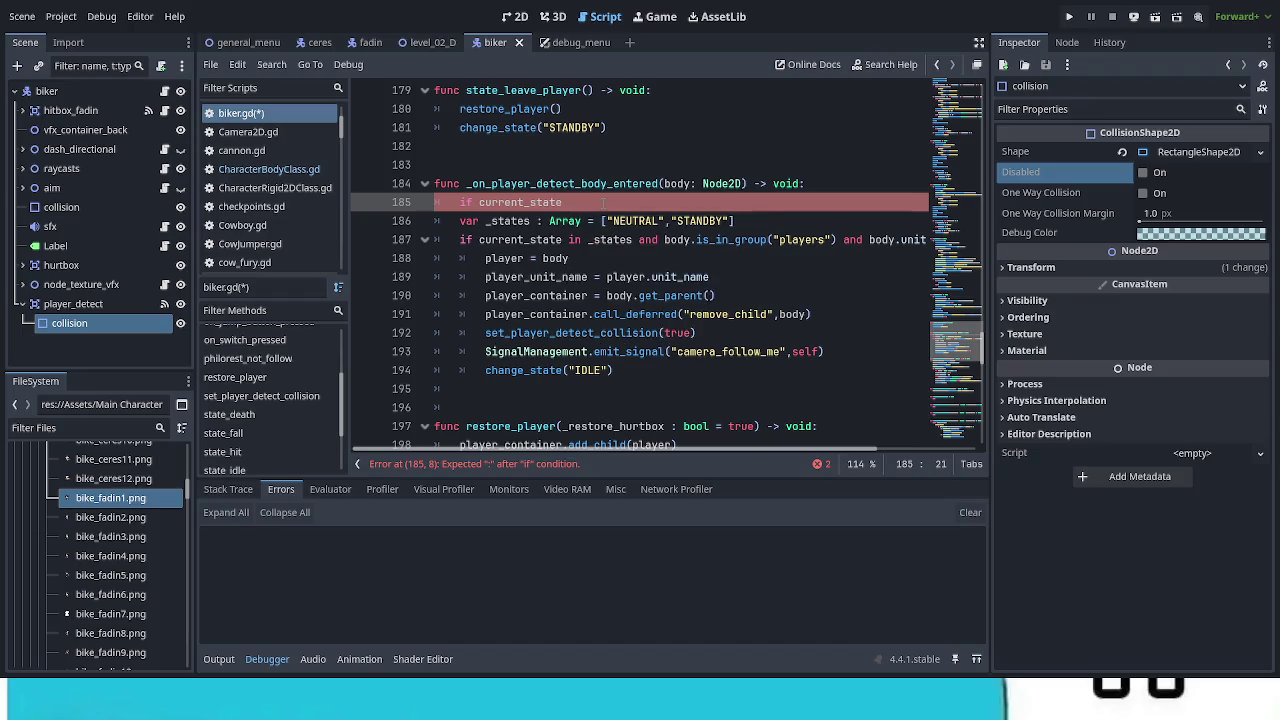
pyautogui.write('= "DEATH"')
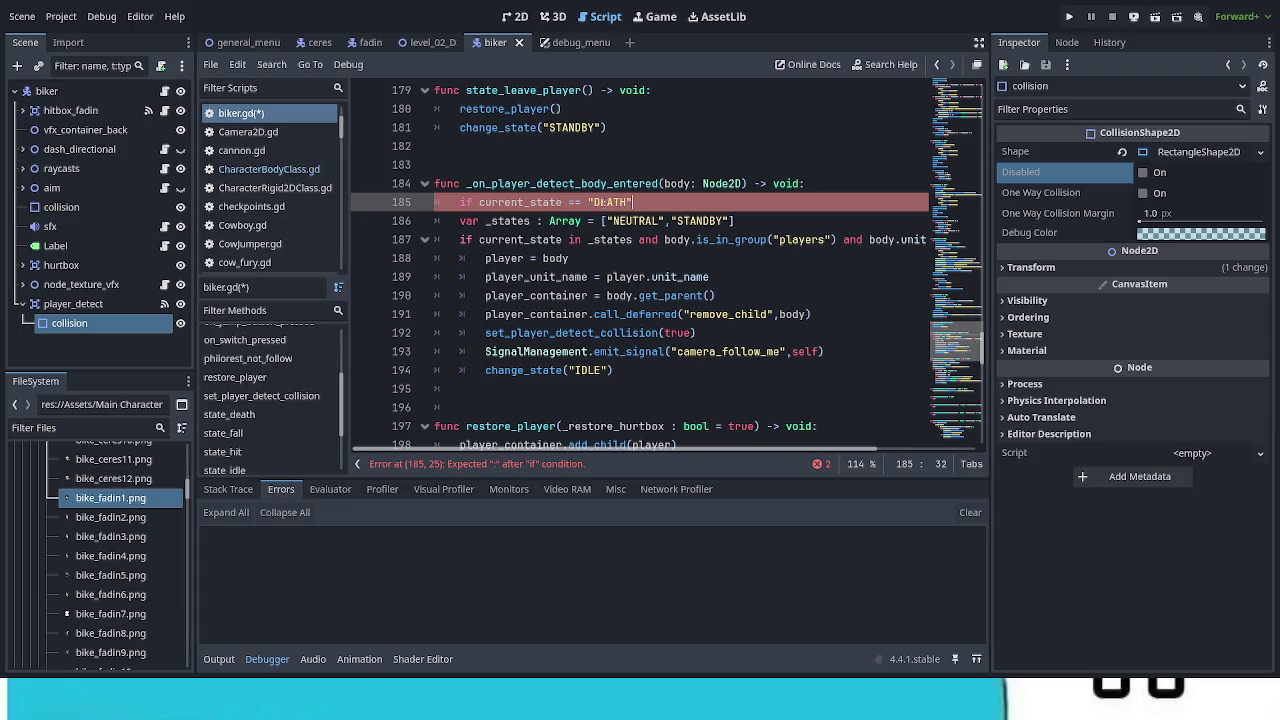
pyautogui.write(': ')
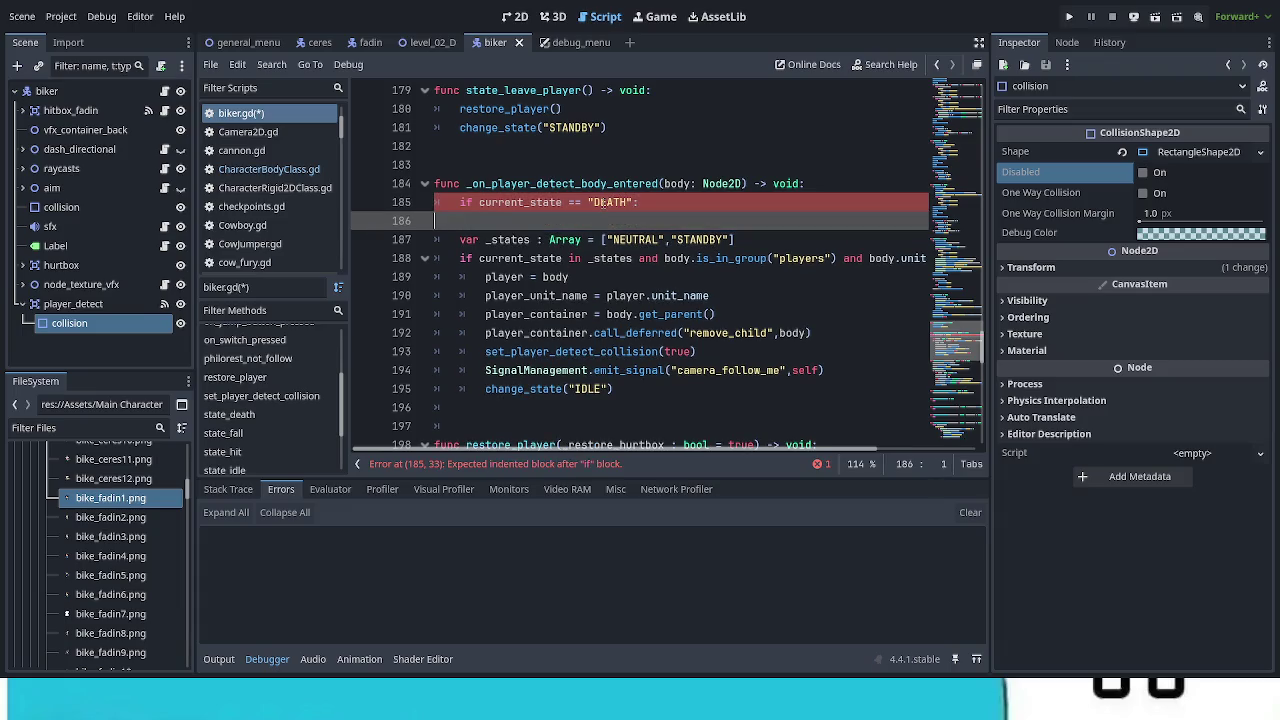
pyautogui.write('return')
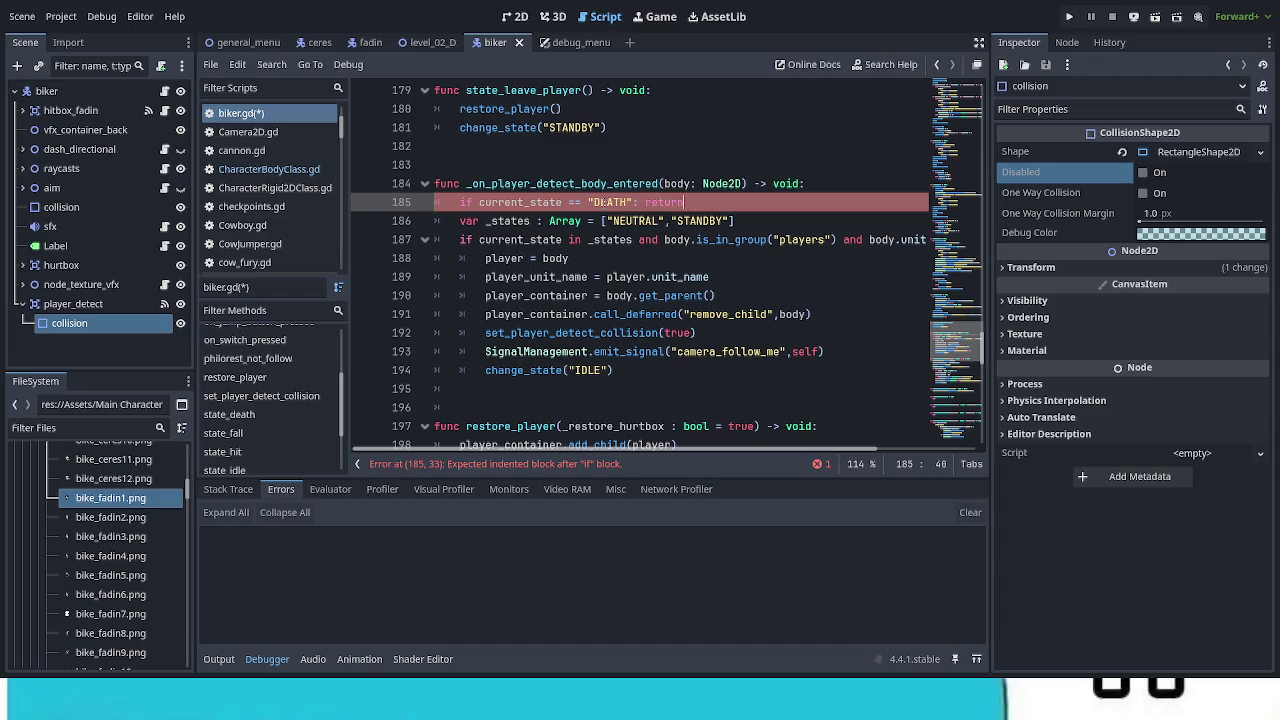
pyautogui.click(655, 316)
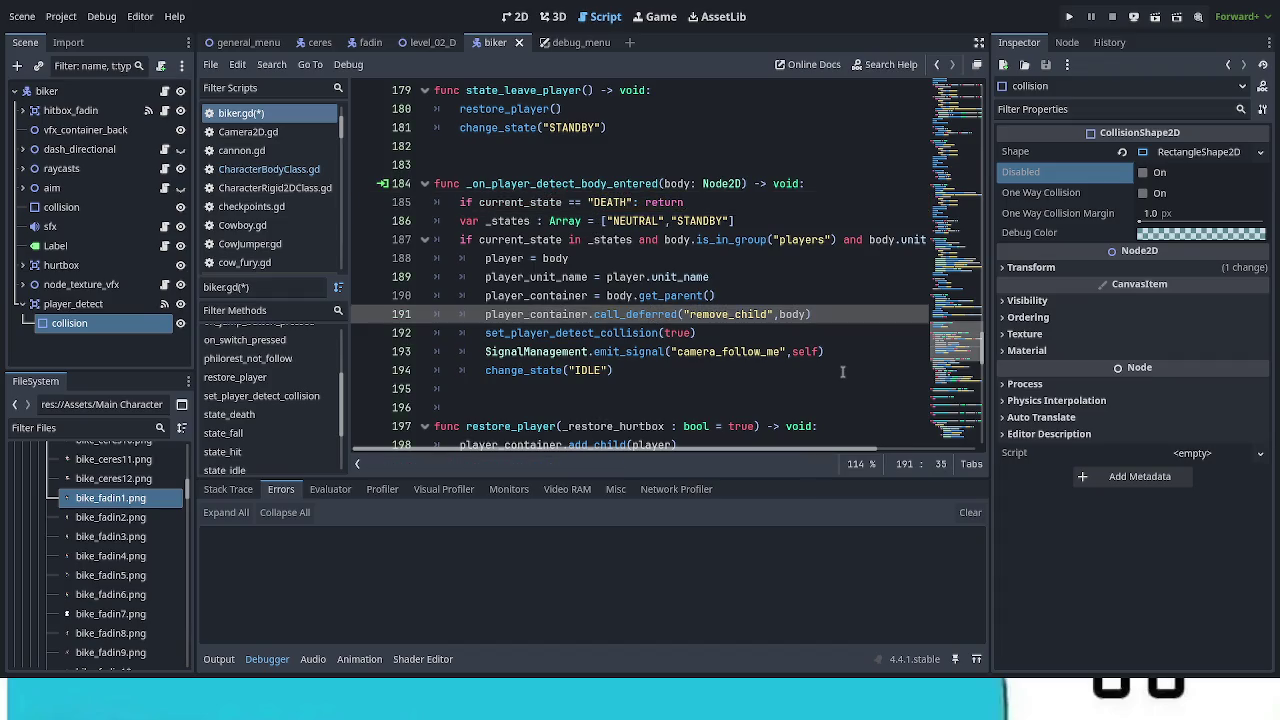
pyautogui.hotkey('ctrl', 's')
pyautogui.hotkey('ctrl', 's')
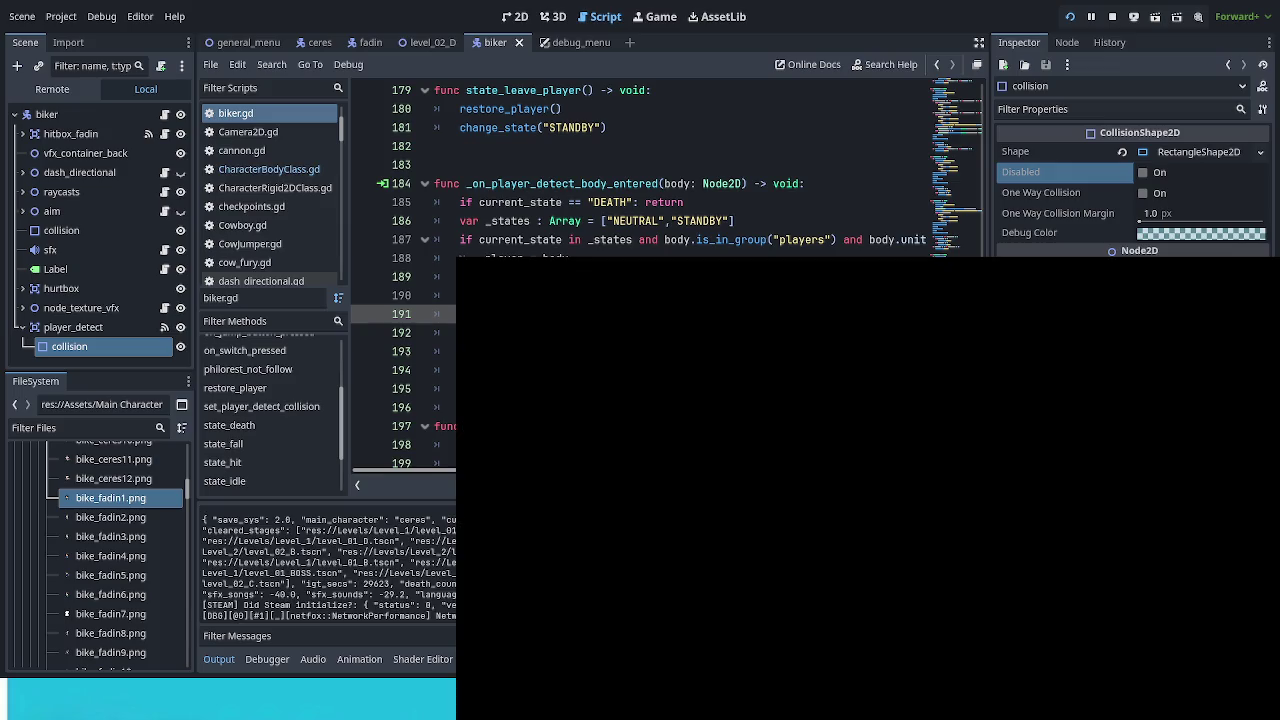
# Step: Continue the saved game, enter the Cow City stage, and spawn the bike from Debug Options
pyautogui.press('Down')
pyautogui.press('Return')
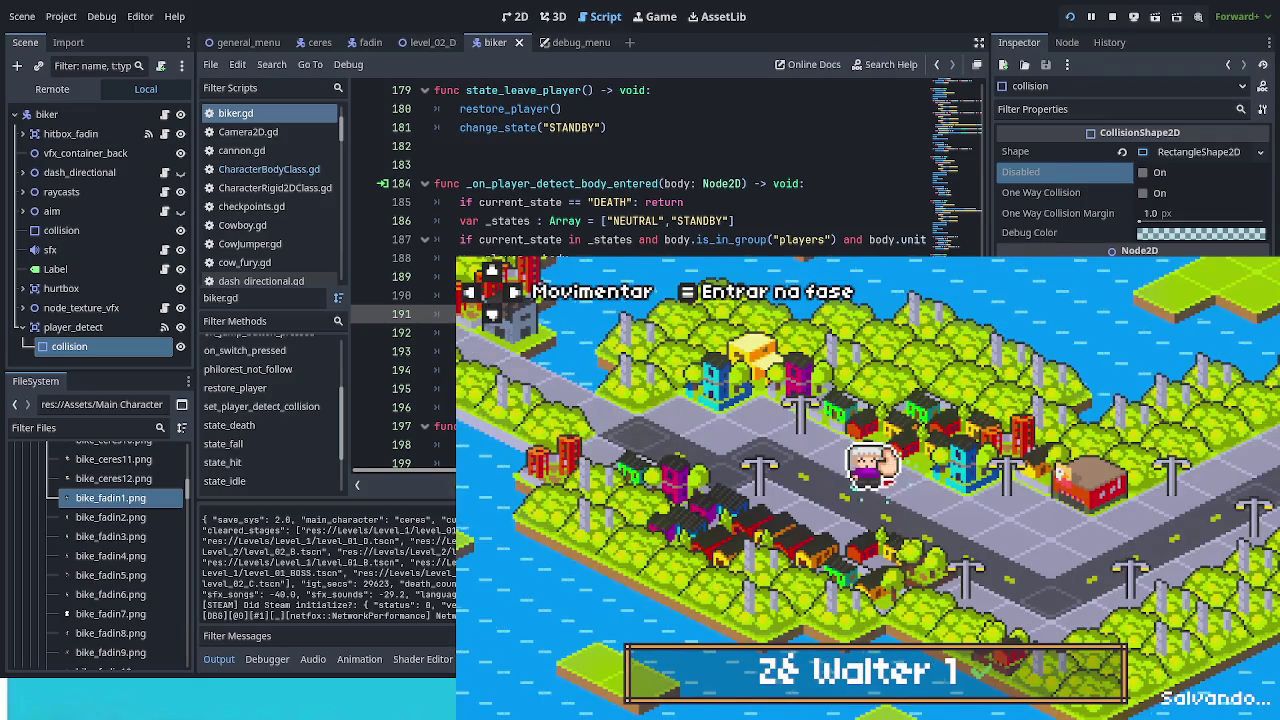
pyautogui.press('Return')
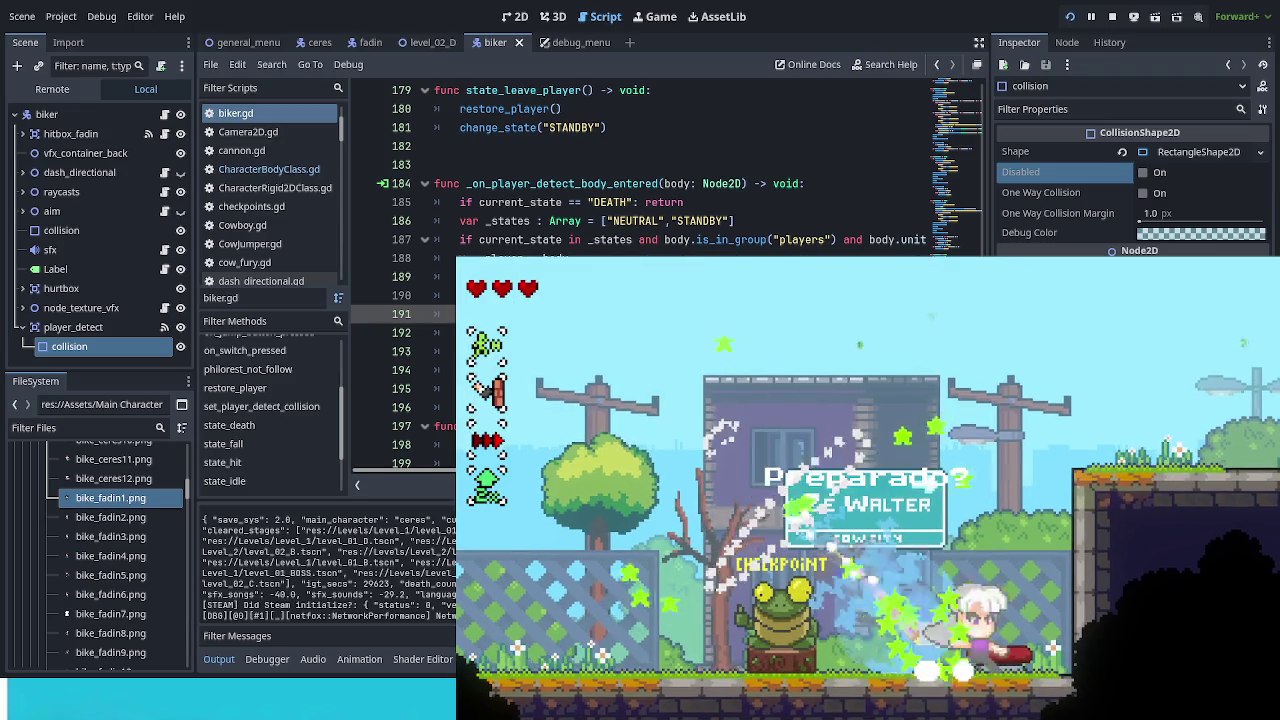
pyautogui.press('F1')
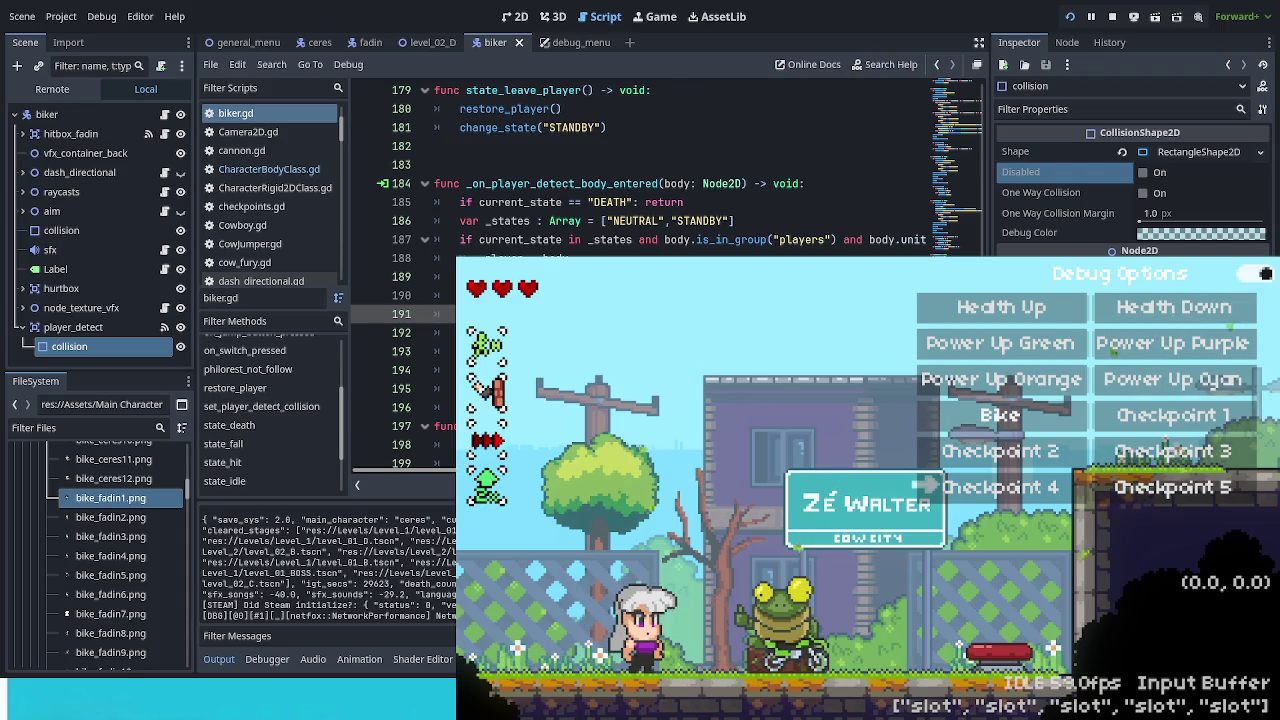
pyautogui.press('F1')
# Step: Ride the bike right and left, jumping onto the next screen and past the cow
pyautogui.press('Right')
pyautogui.press('space')
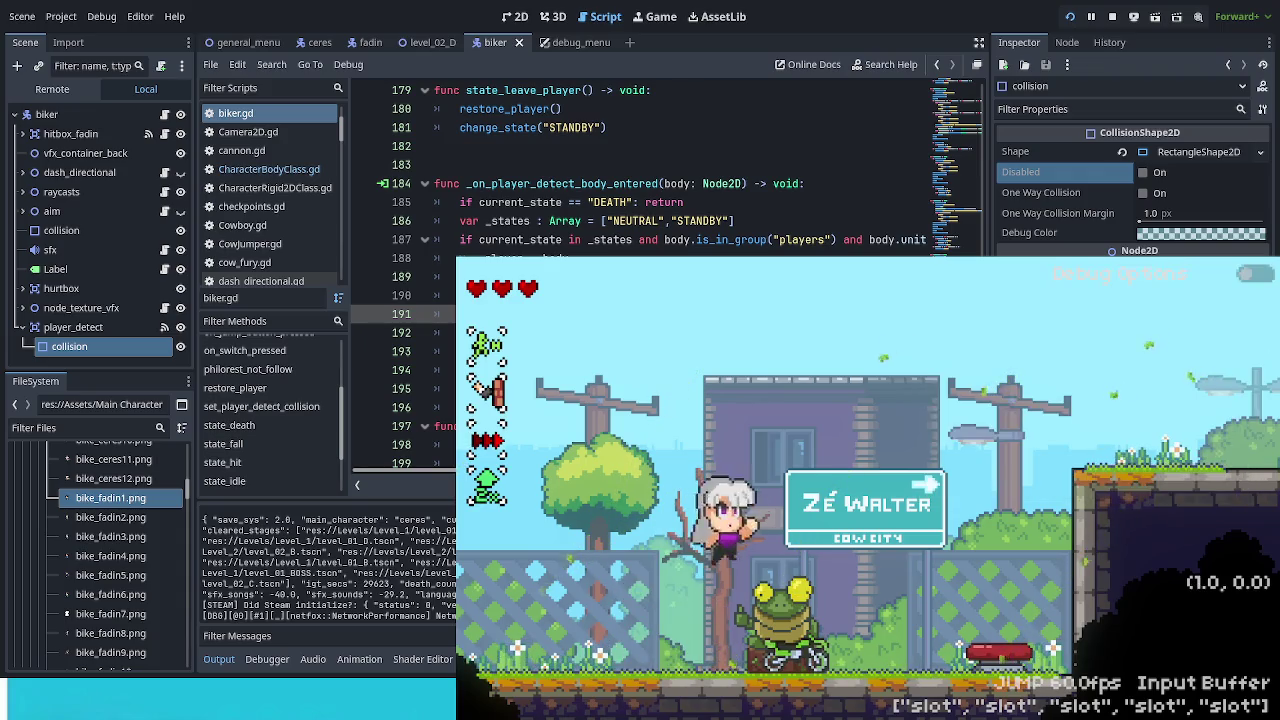
pyautogui.press('Left')
pyautogui.press('Right')
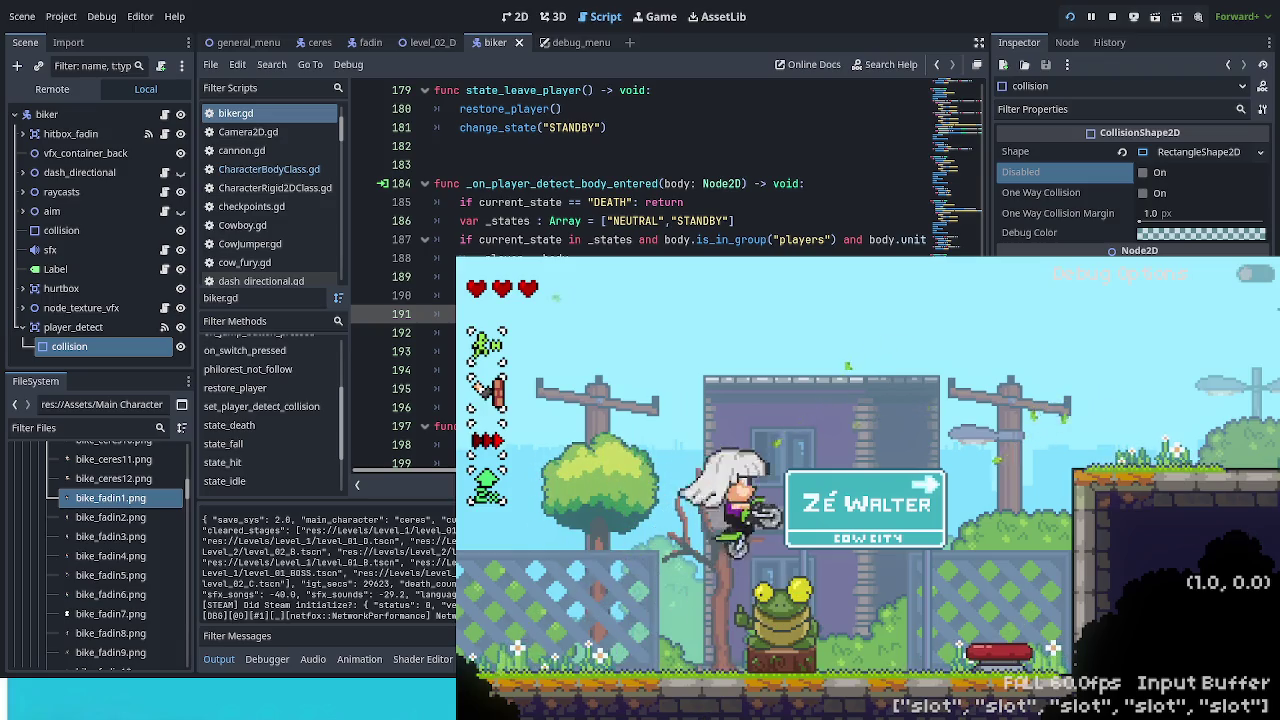
pyautogui.press('space')
pyautogui.press('Right')
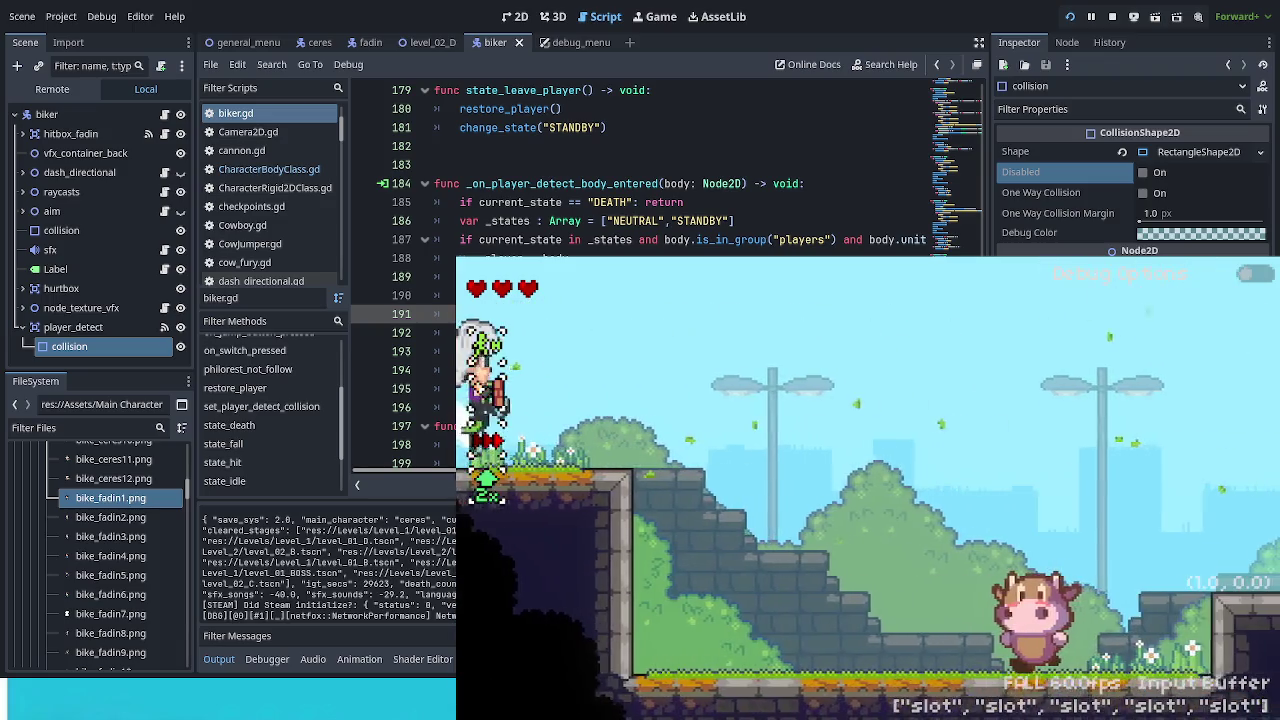
pyautogui.press('Right')
pyautogui.press('space')
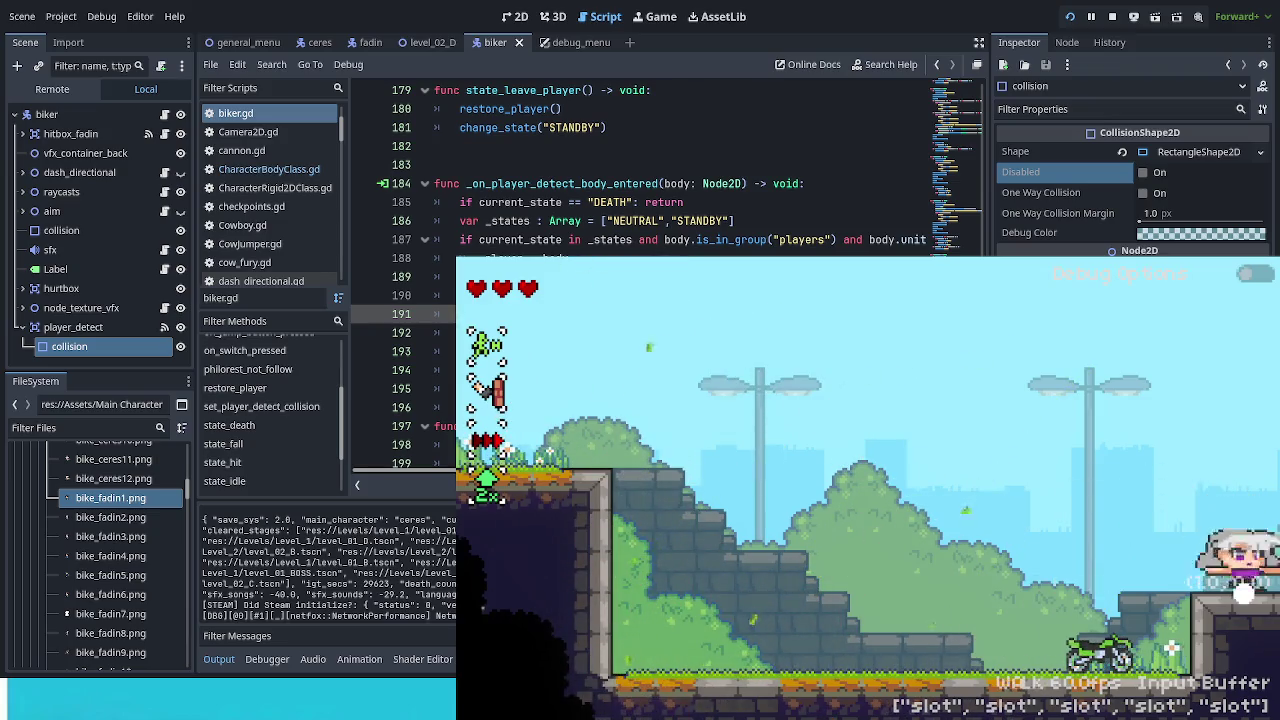
pyautogui.press('Left')
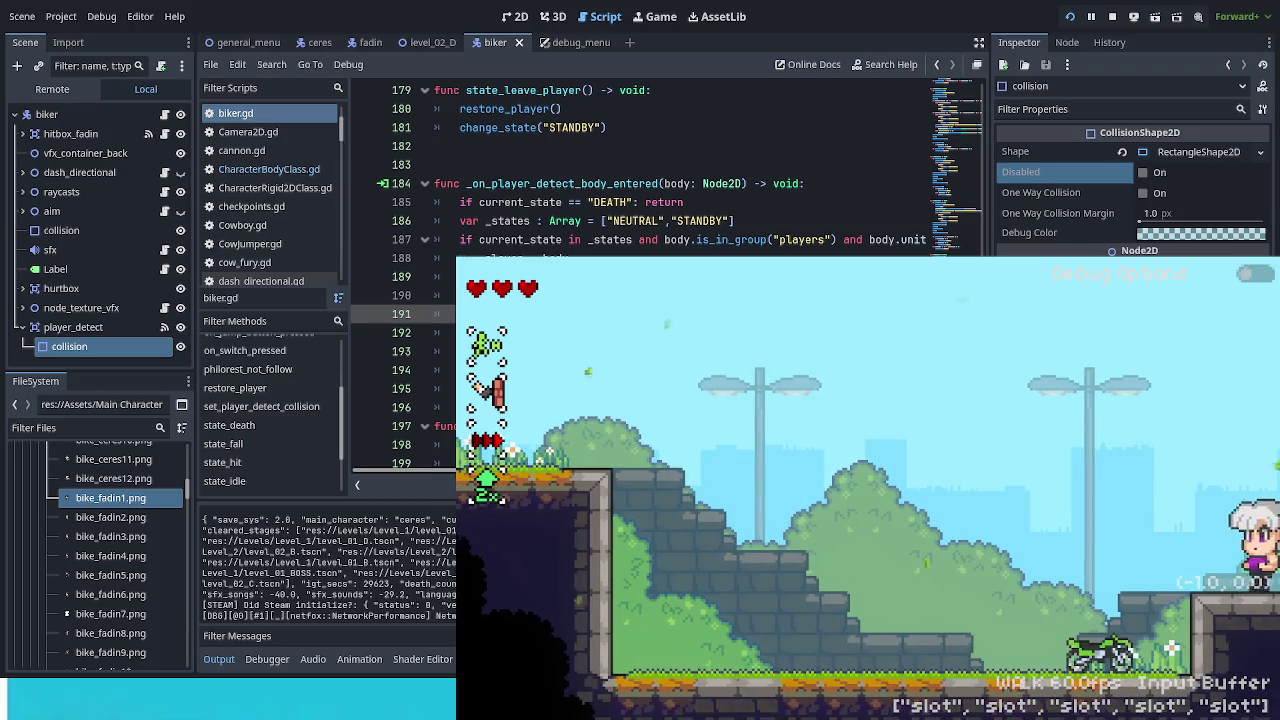
pyautogui.click(88, 92)
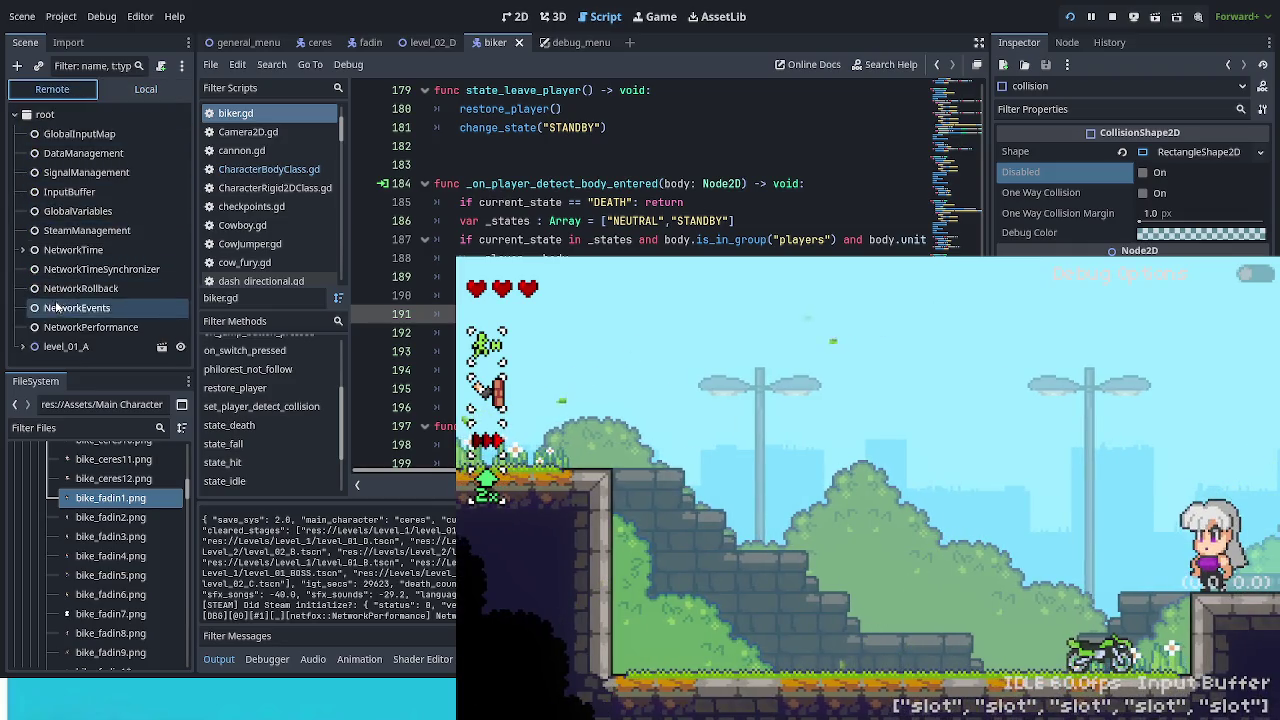
# Step: Expand level_01_A, main, essentials_pack and player_node in the Remote tree to show biker and ceres
pyautogui.click(22, 346)
pyautogui.scroll(-2, 100, 300)
pyautogui.click(100, 334)
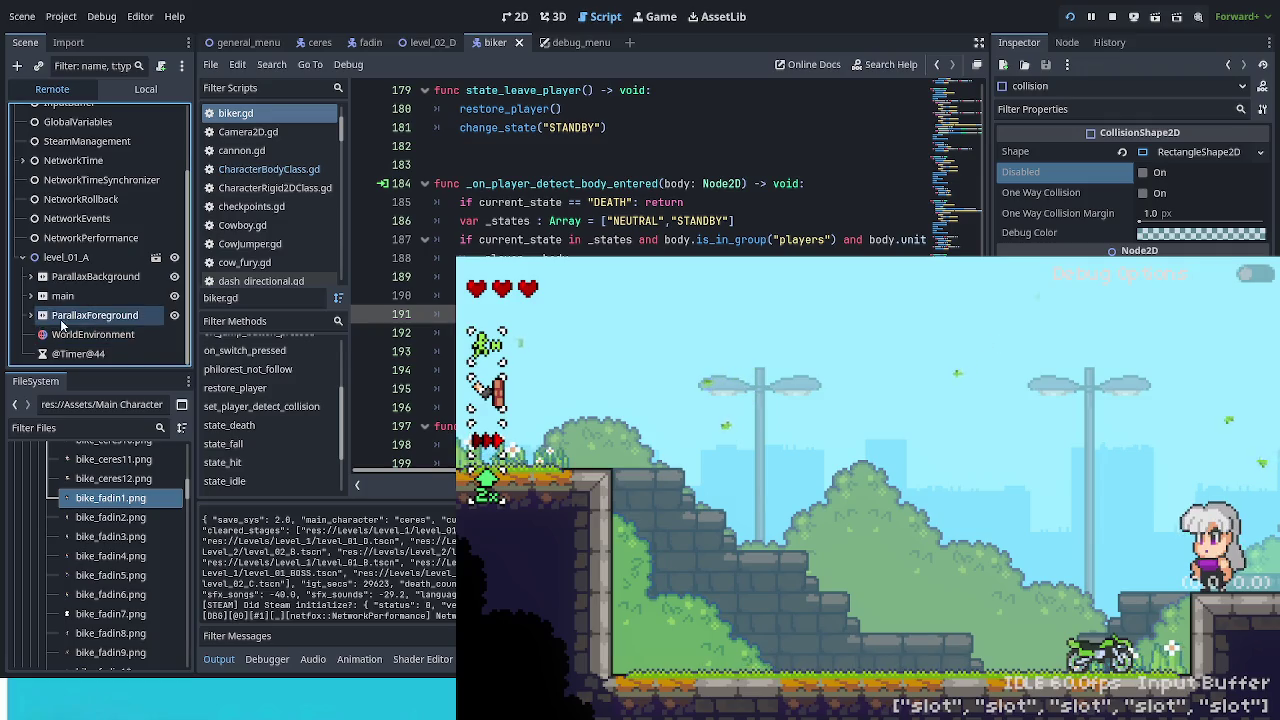
pyautogui.click(30, 296)
pyautogui.scroll(-2, 95, 333)
pyautogui.click(38, 296)
pyautogui.scroll(-4, 126, 304)
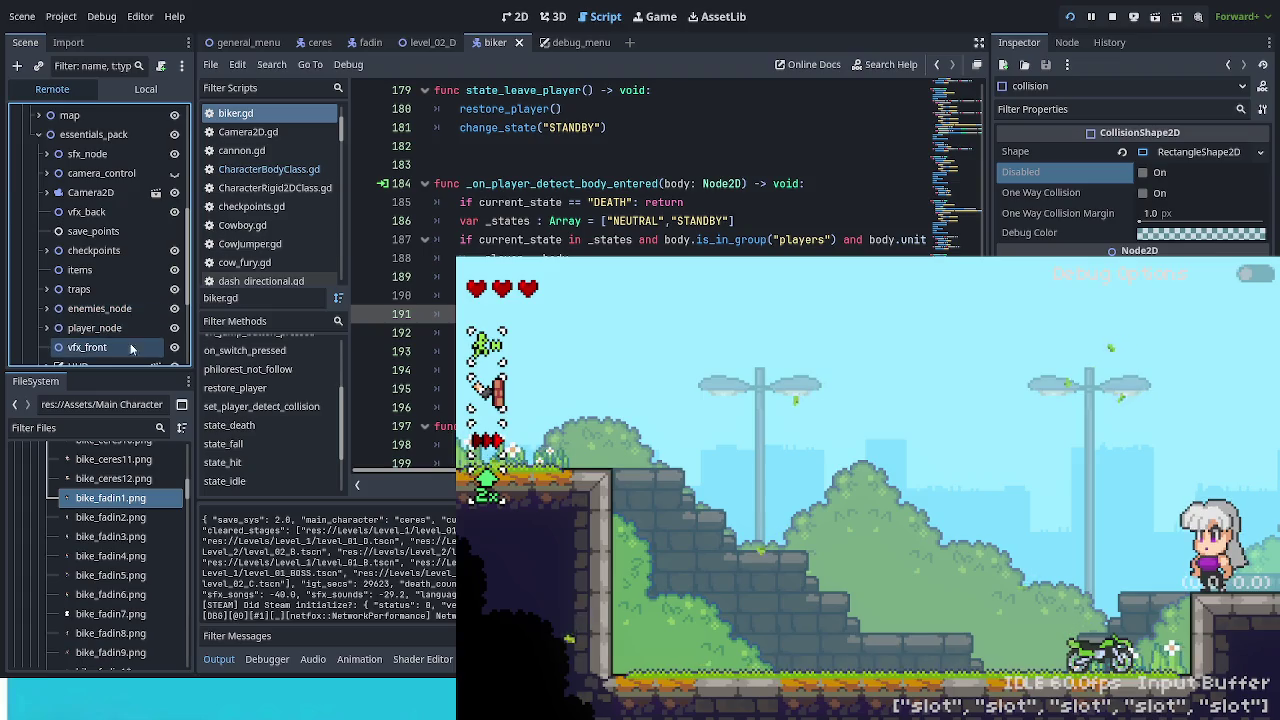
pyautogui.click(47, 328)
pyautogui.scroll(-3, 60, 320)
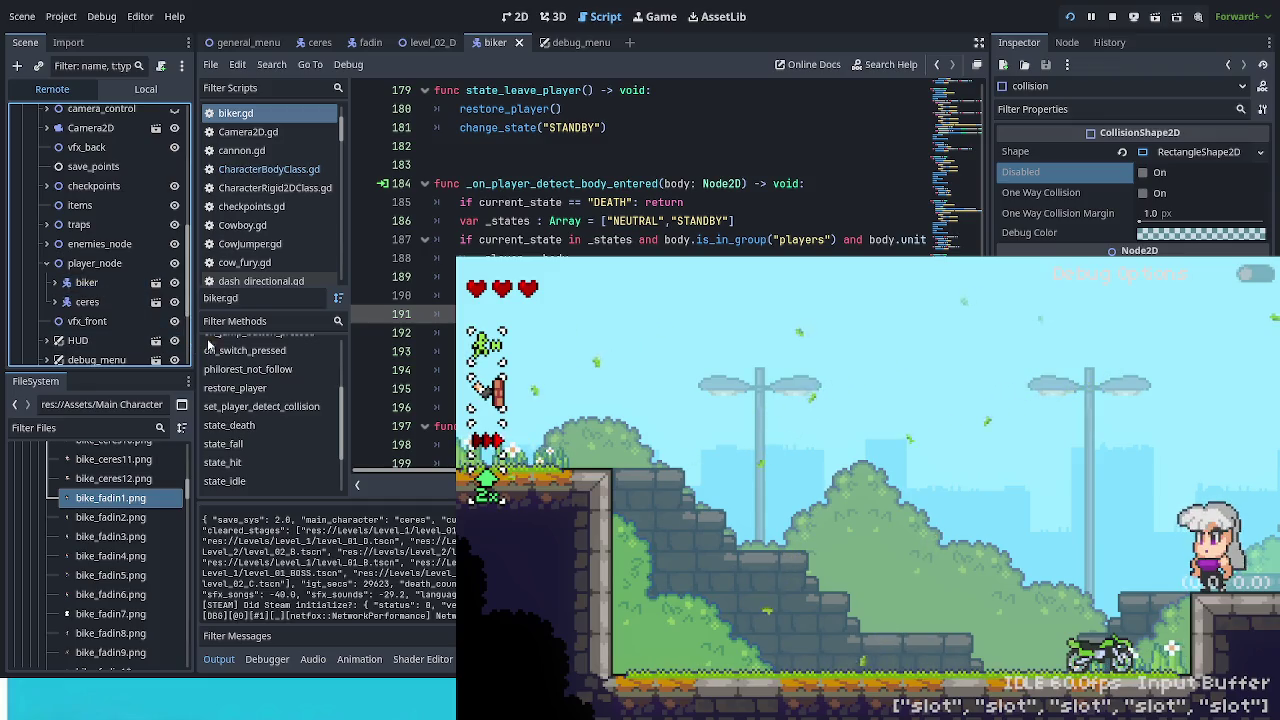
pyautogui.press('space')
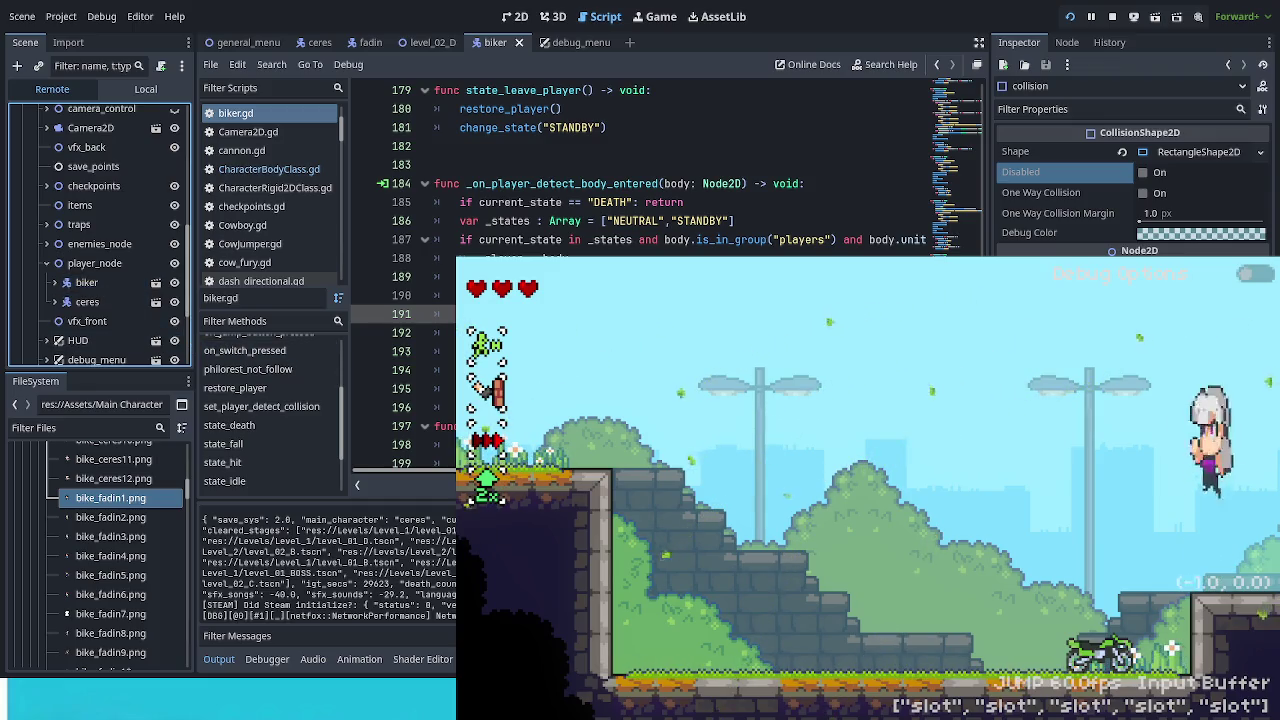
# Step: Jump the bike ahead, ride off a platform leftward, leap off, then remount and jump again
pyautogui.press('space')
pyautogui.press('space')
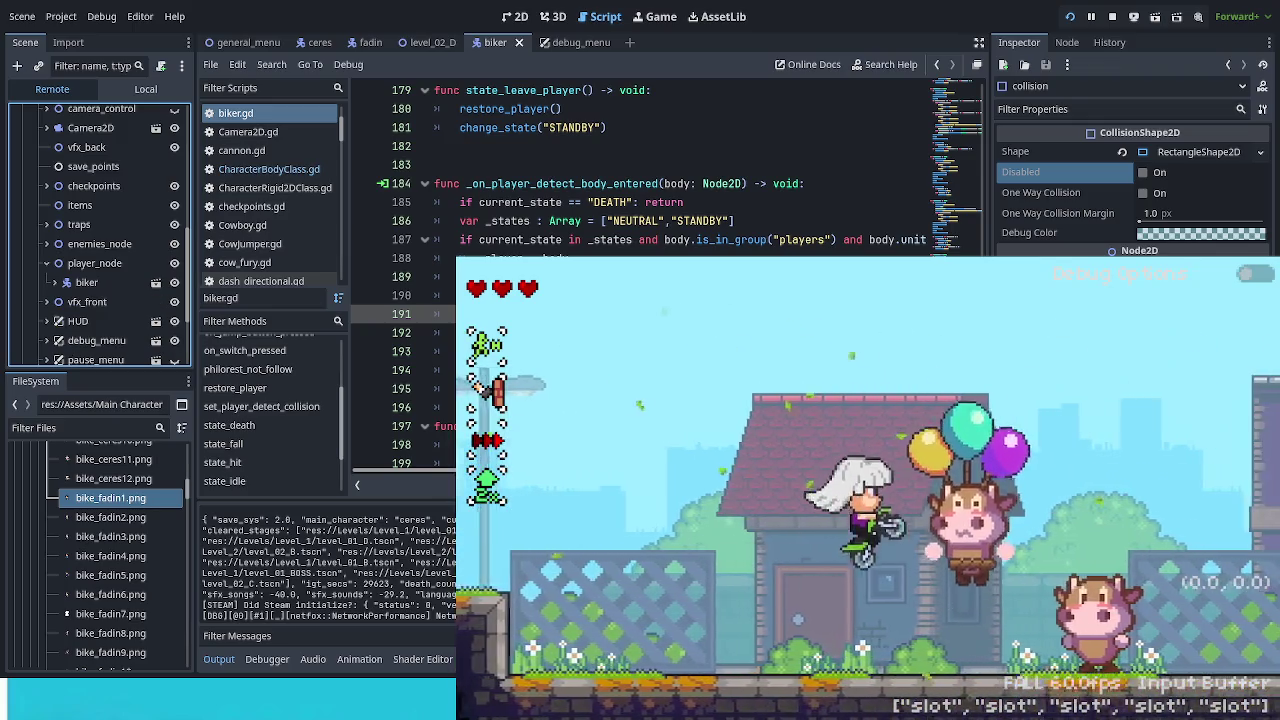
pyautogui.press('space')
pyautogui.press('space')
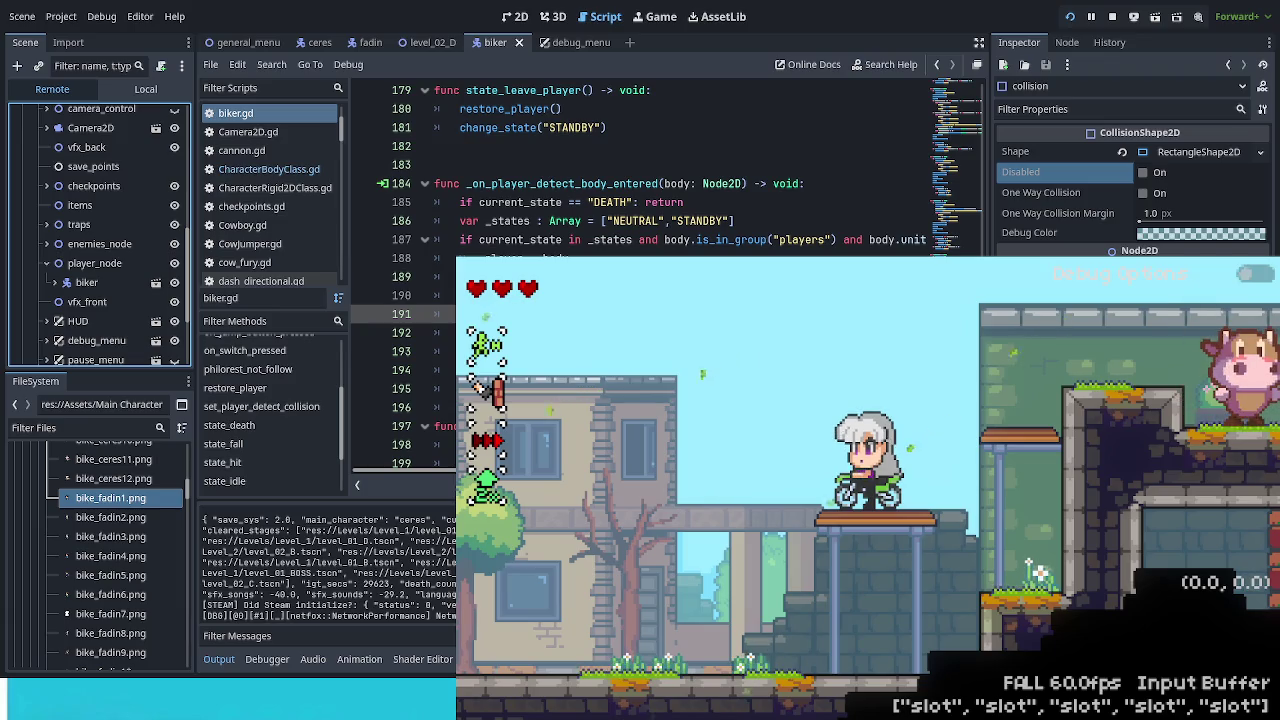
pyautogui.press('Left')
pyautogui.press('space')
pyautogui.press('Up')
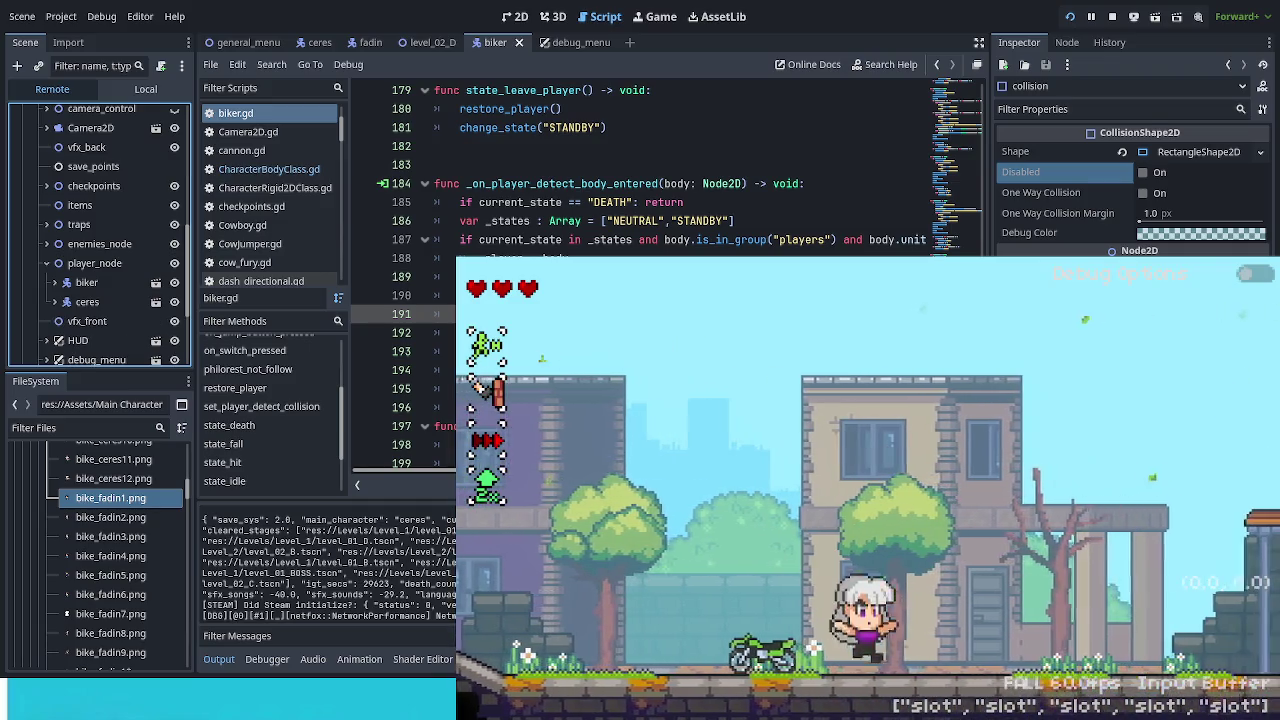
pyautogui.press('space')
pyautogui.press('Left')
pyautogui.press('space')
pyautogui.press('Right')
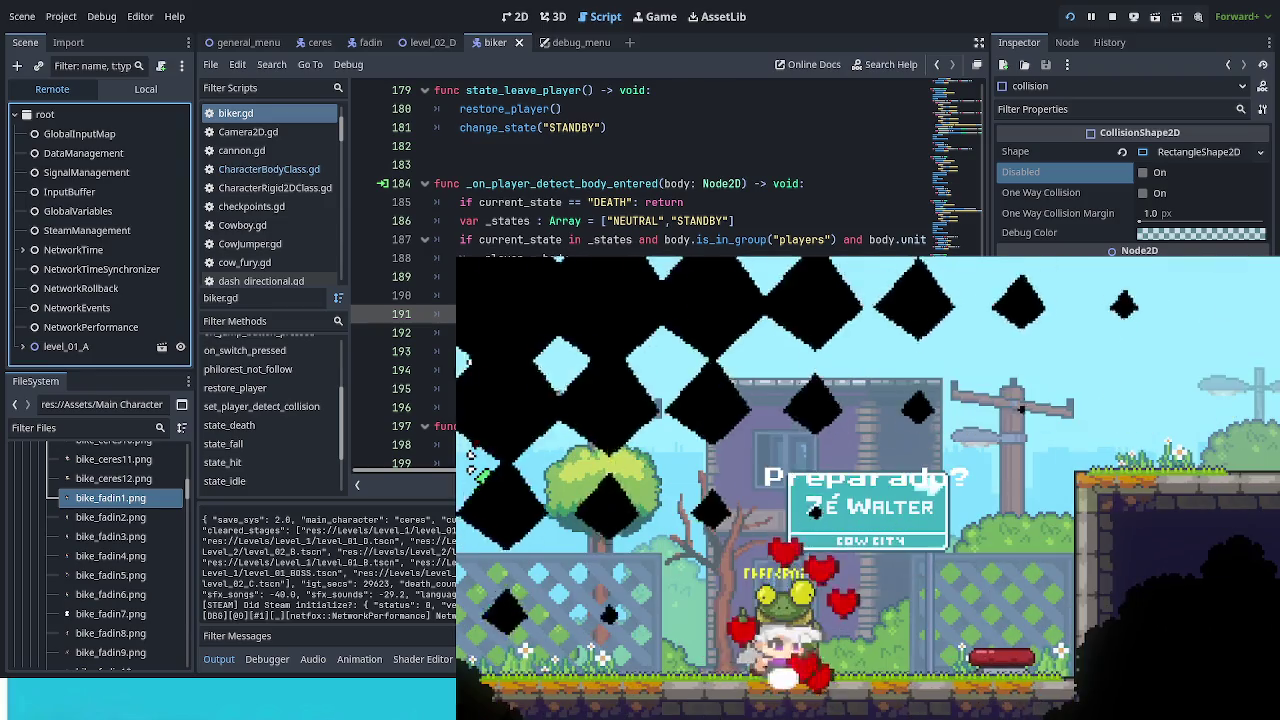
# Step: Bounce off the spring, dash onto the cow, then pause and resume the game with Esc
pyautogui.press('Right')
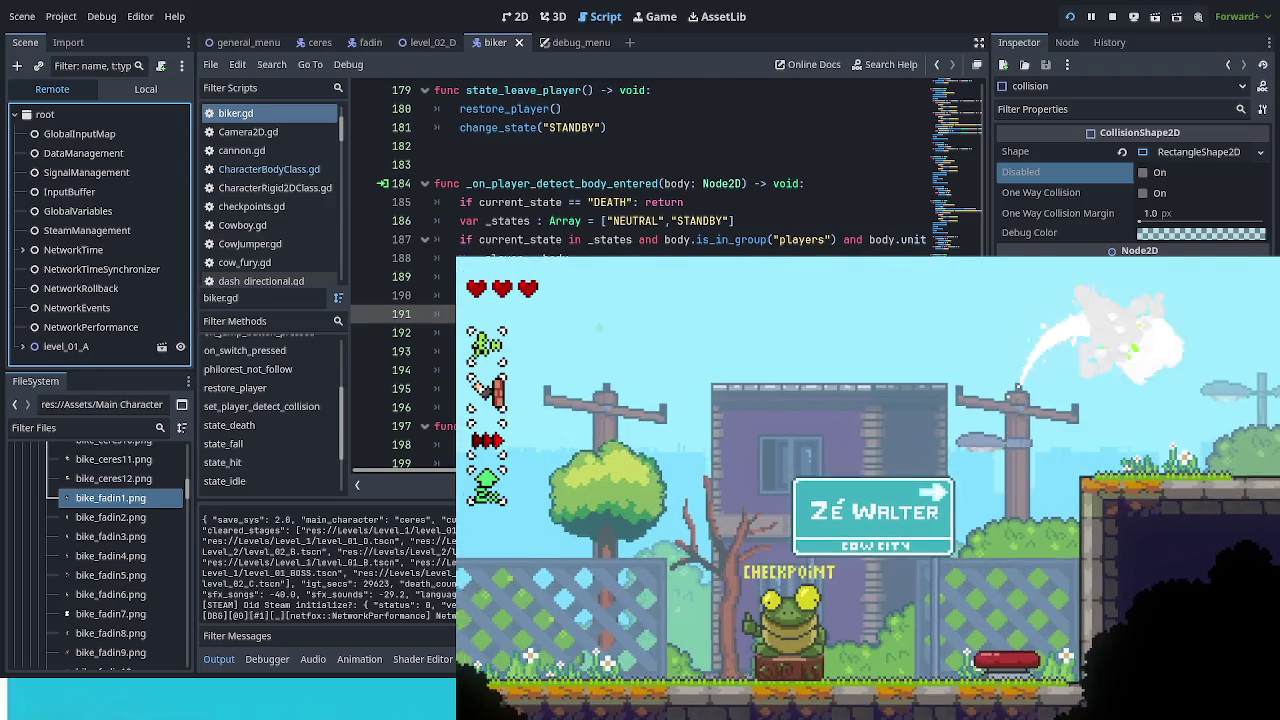
pyautogui.press('Left')
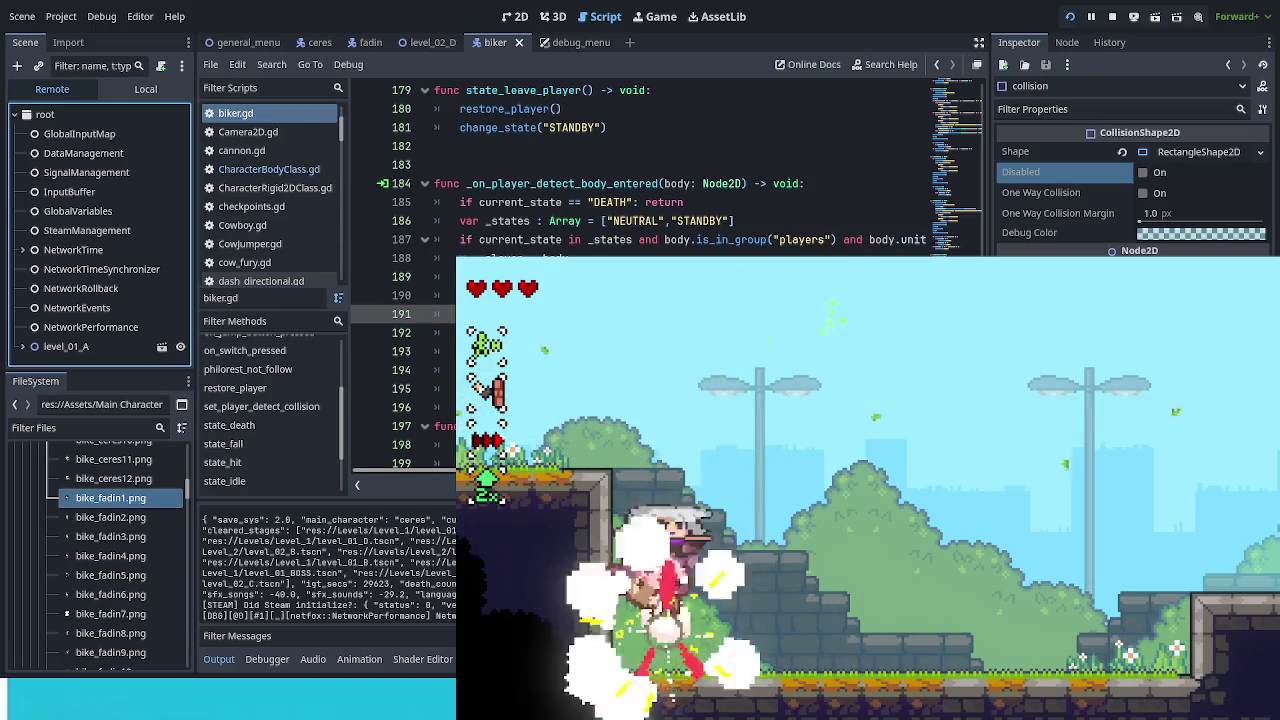
pyautogui.press('Left')
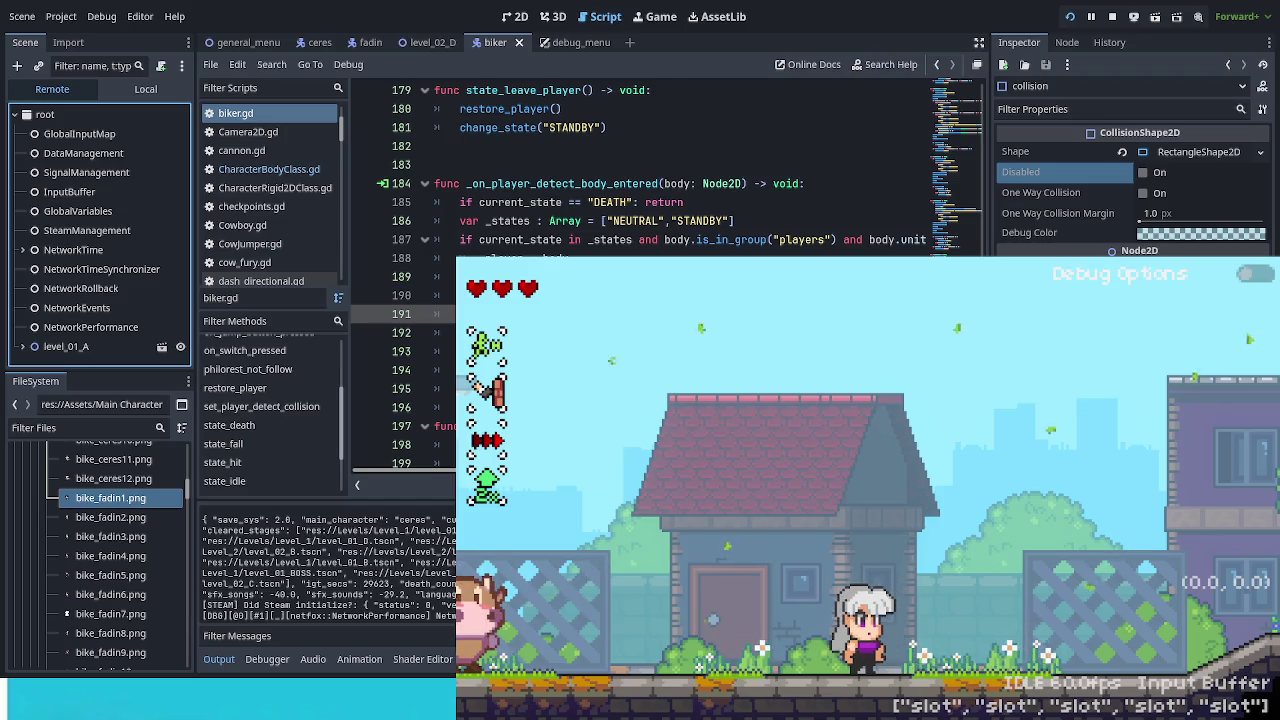
pyautogui.press('Escape')
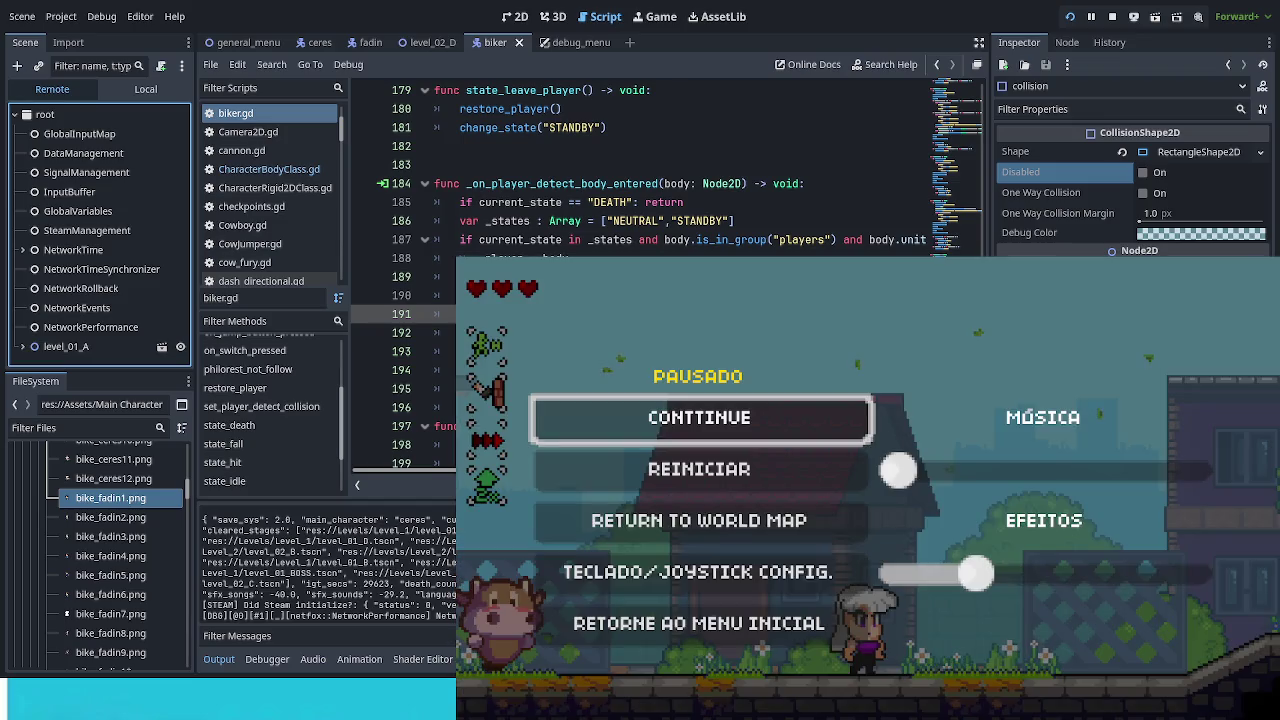
pyautogui.press('Escape')
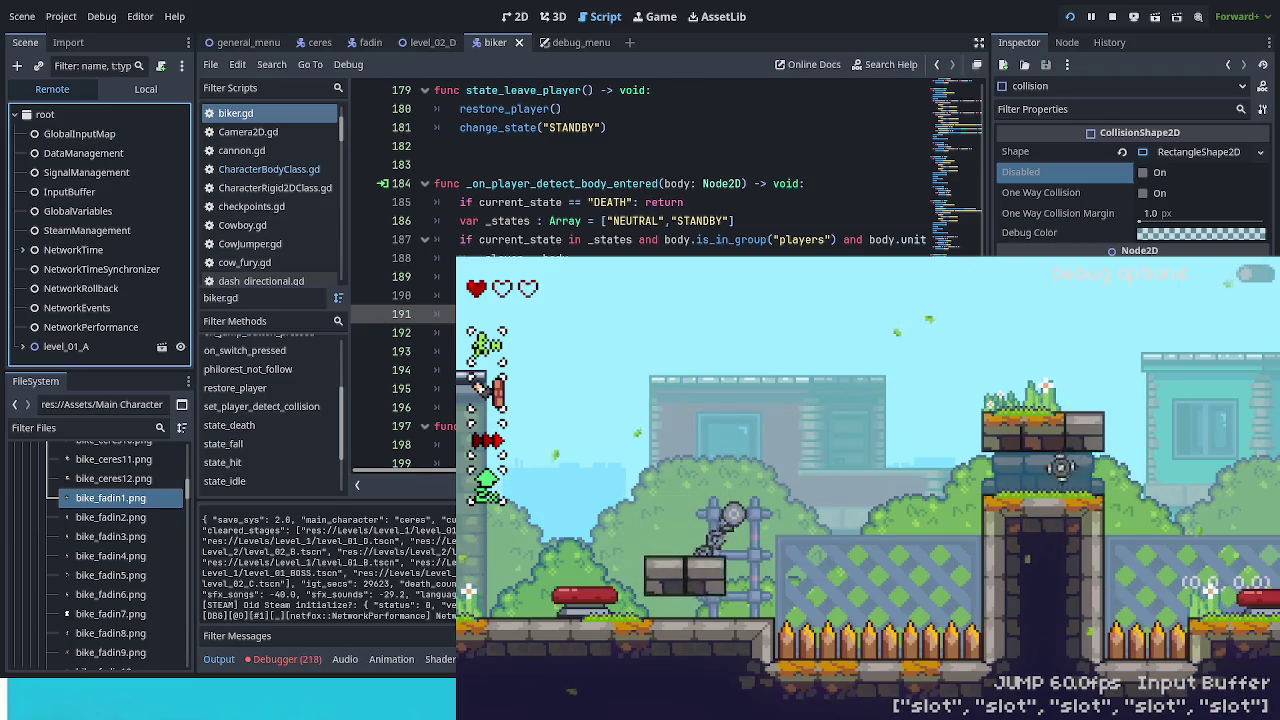
pyautogui.press('F8')
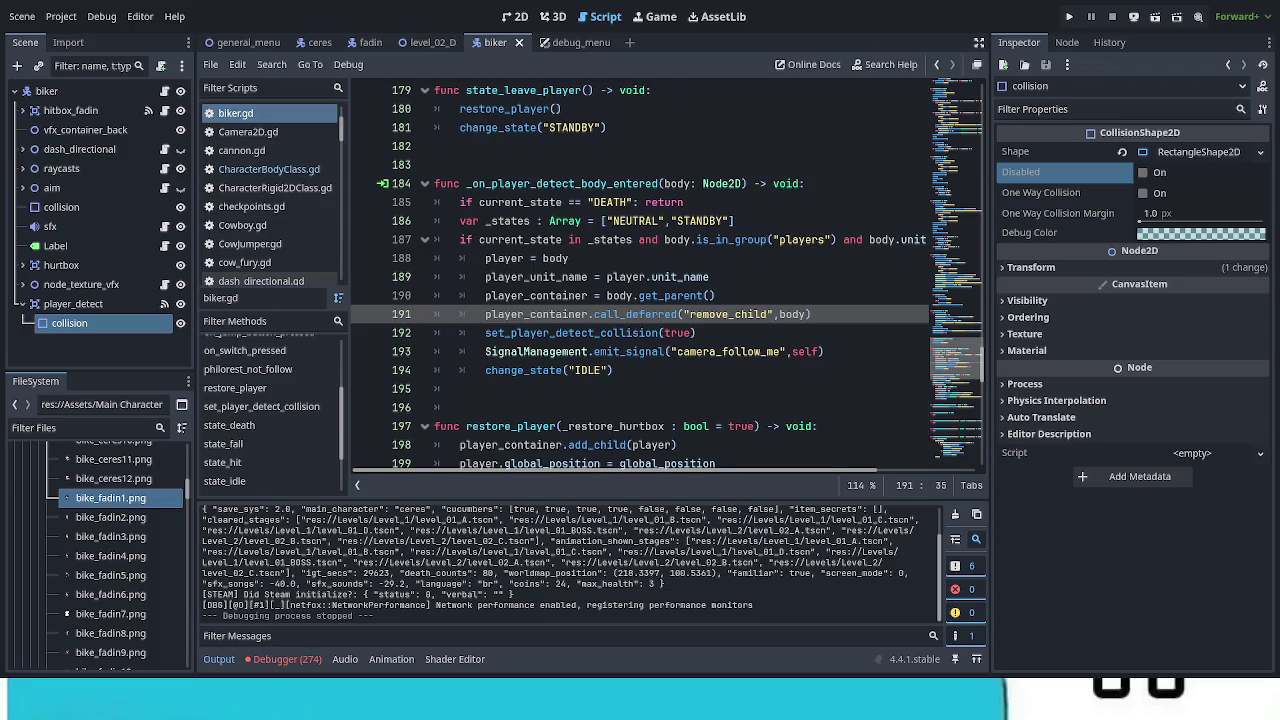
pyautogui.click(267, 659)
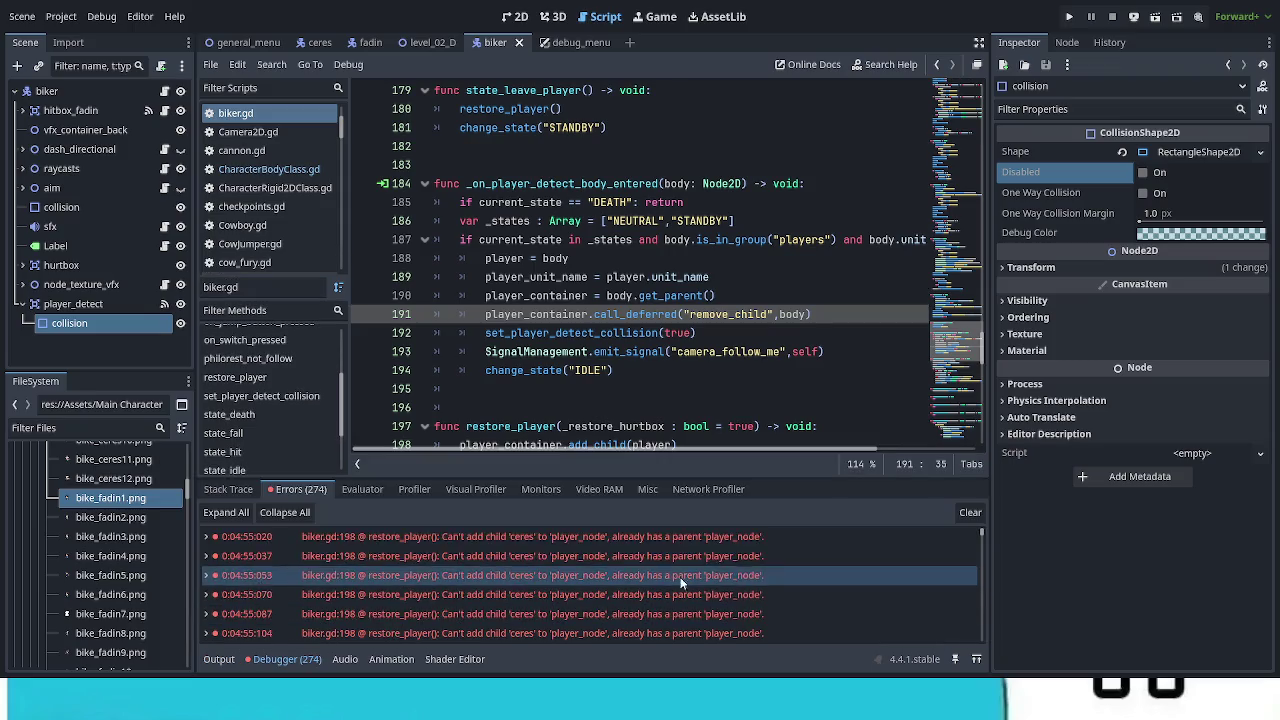
pyautogui.click(970, 513)
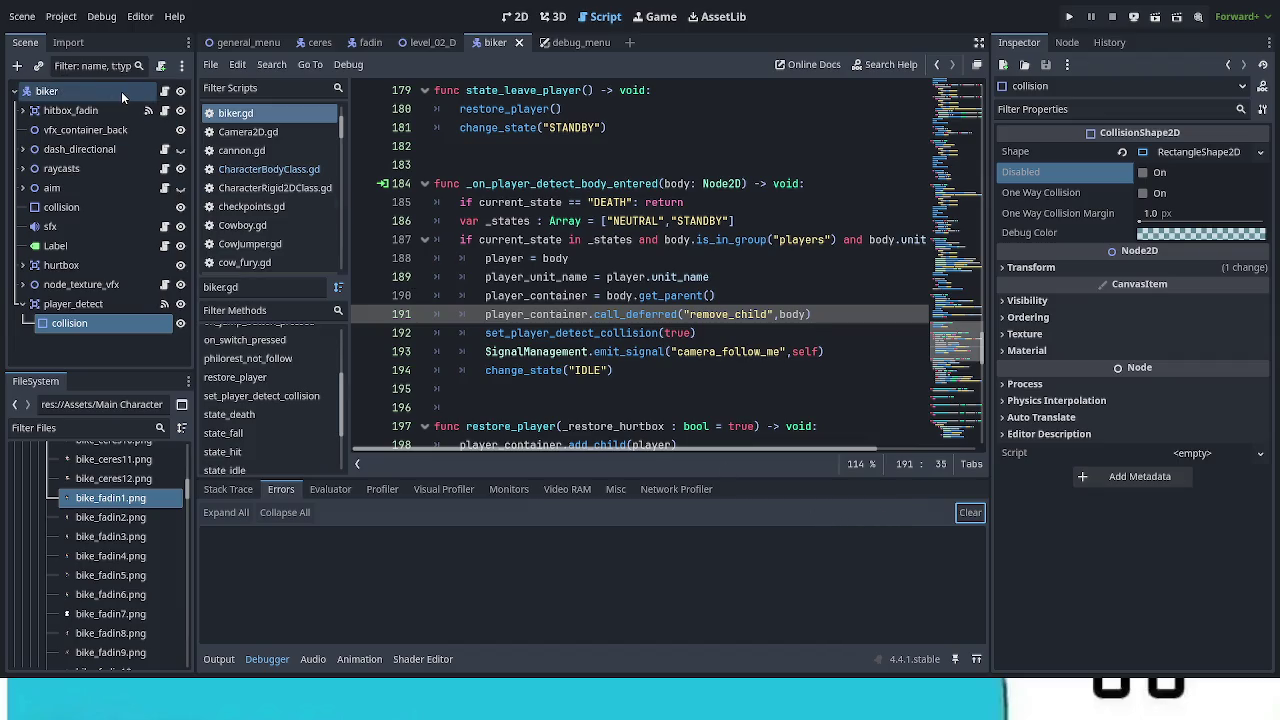
pyautogui.click(165, 92)
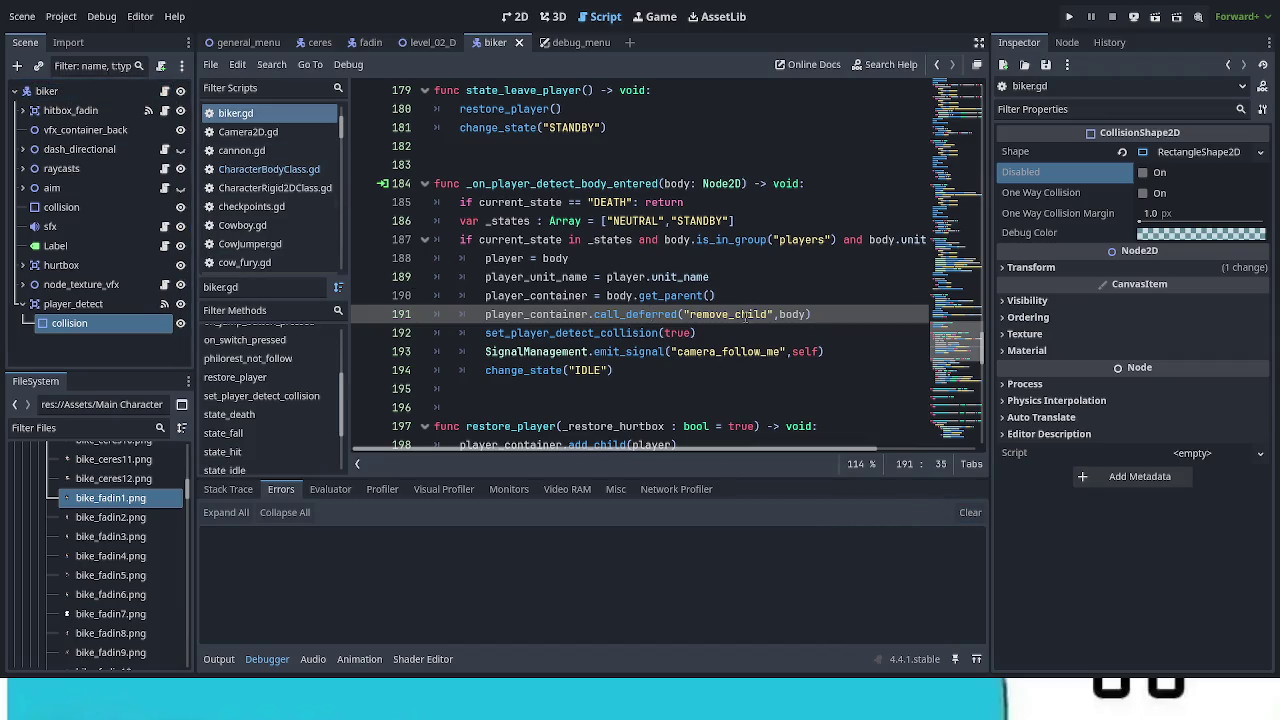
pyautogui.scroll(-5, 684, 318)
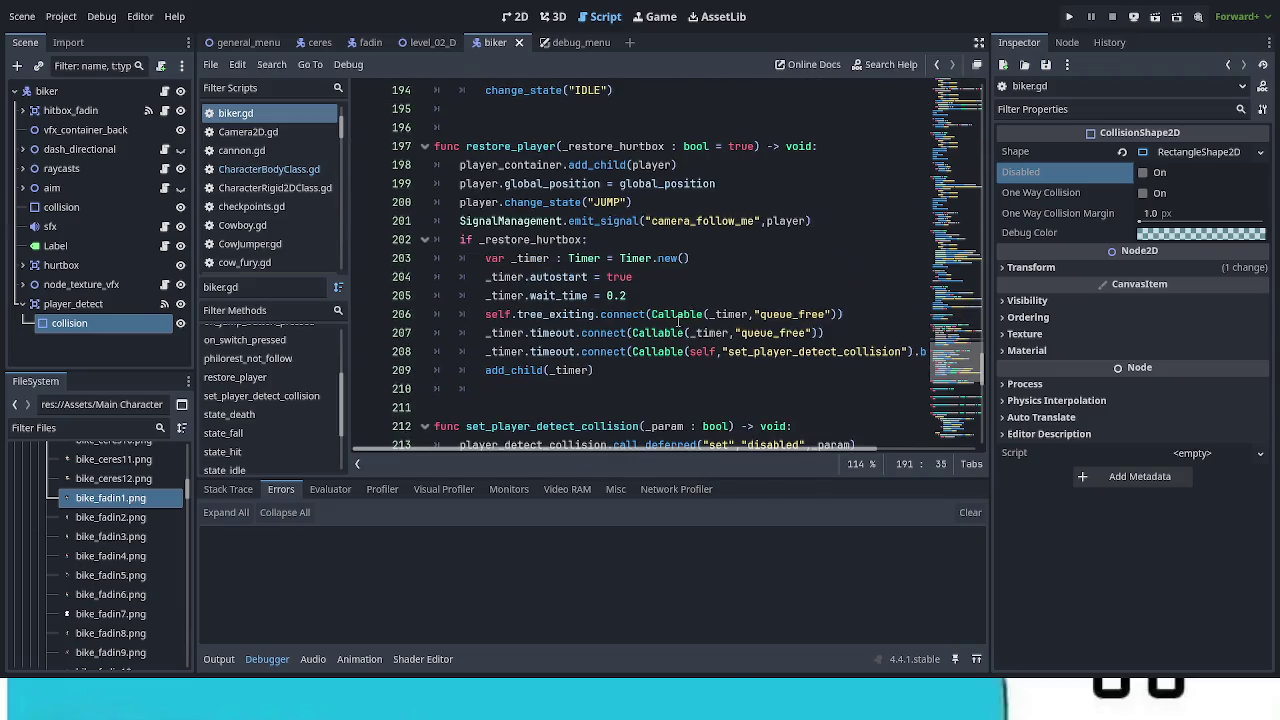
pyautogui.scroll(-2, 680, 322)
pyautogui.scroll(-1, 666, 331)
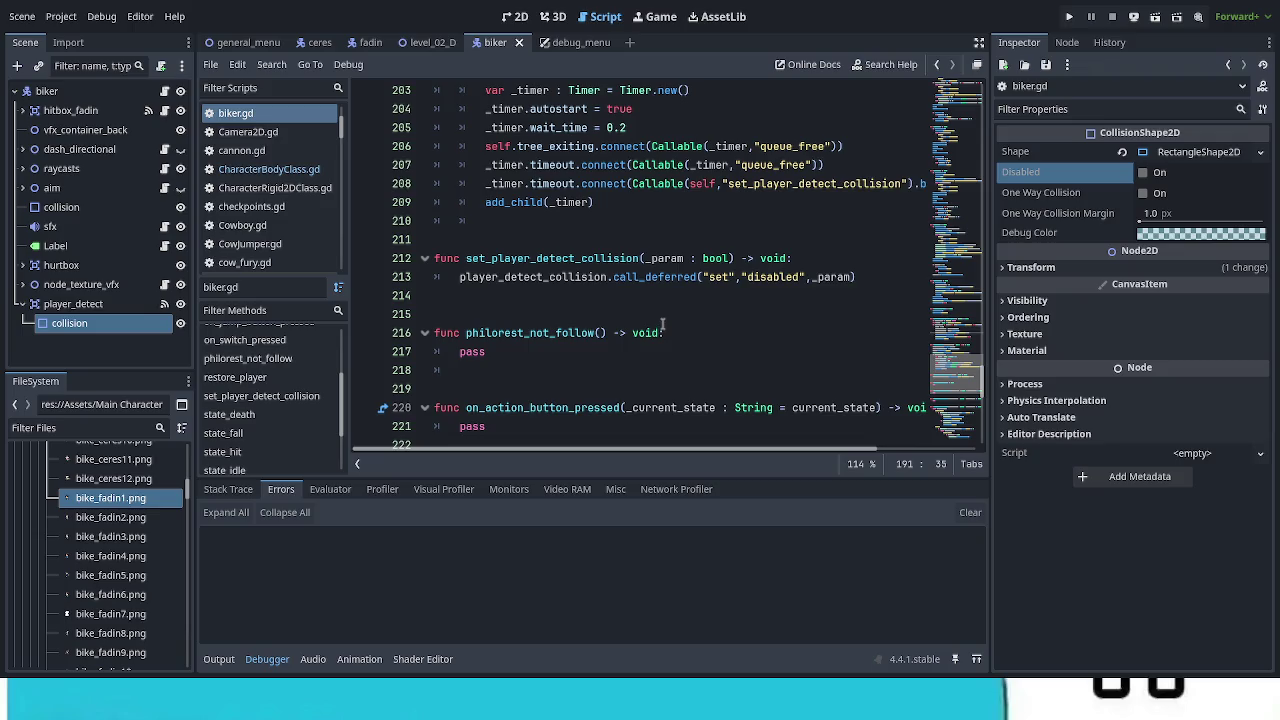
pyautogui.scroll(-8, 661, 323)
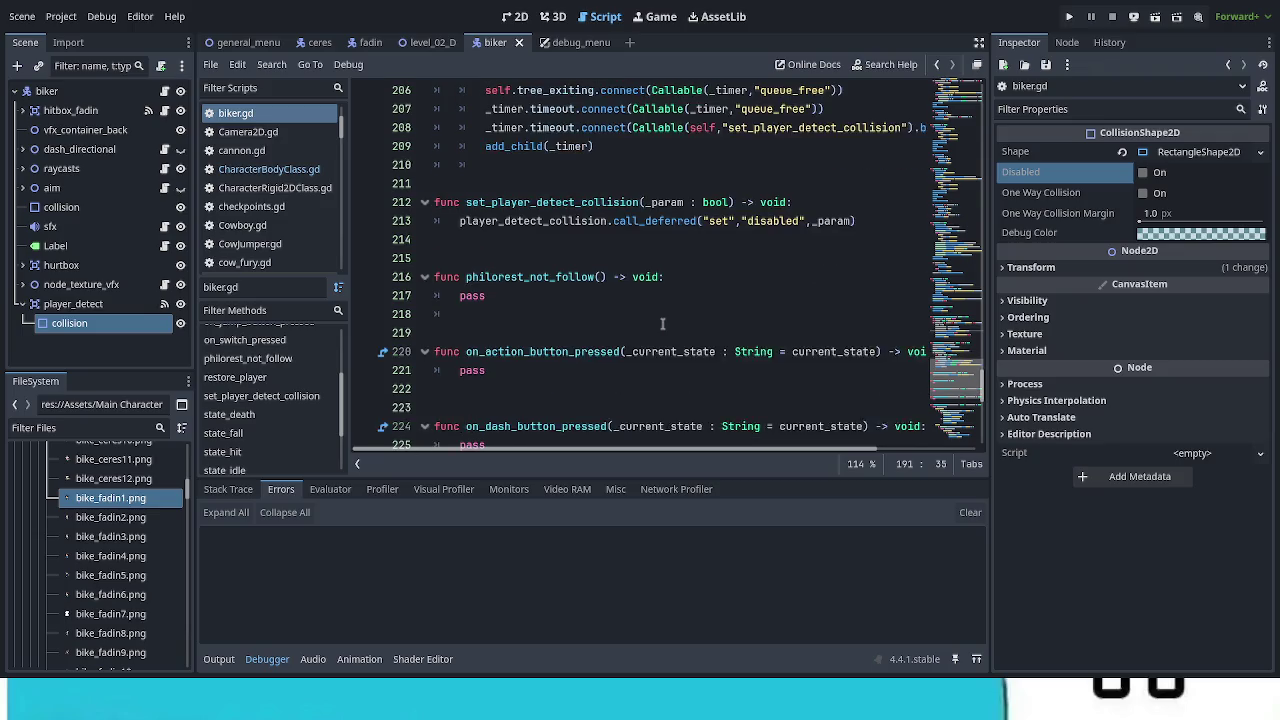
pyautogui.scroll(-3, 661, 323)
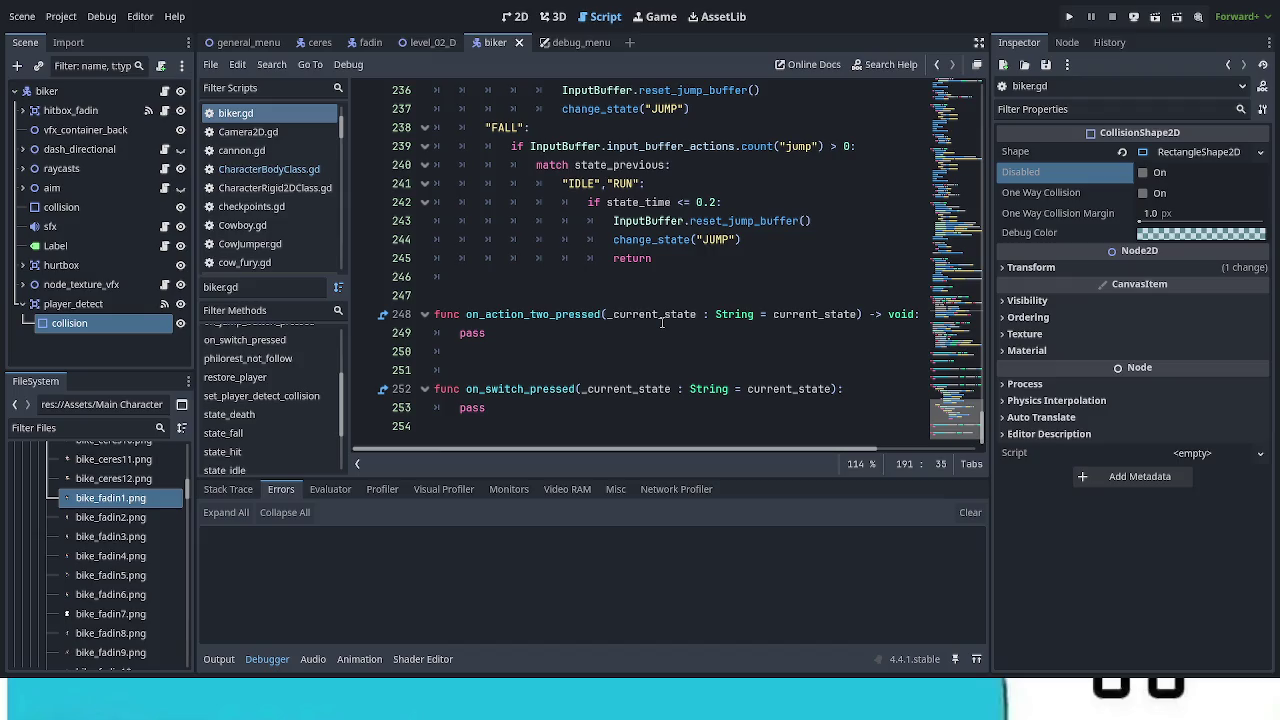
pyautogui.scroll(13, 661, 323)
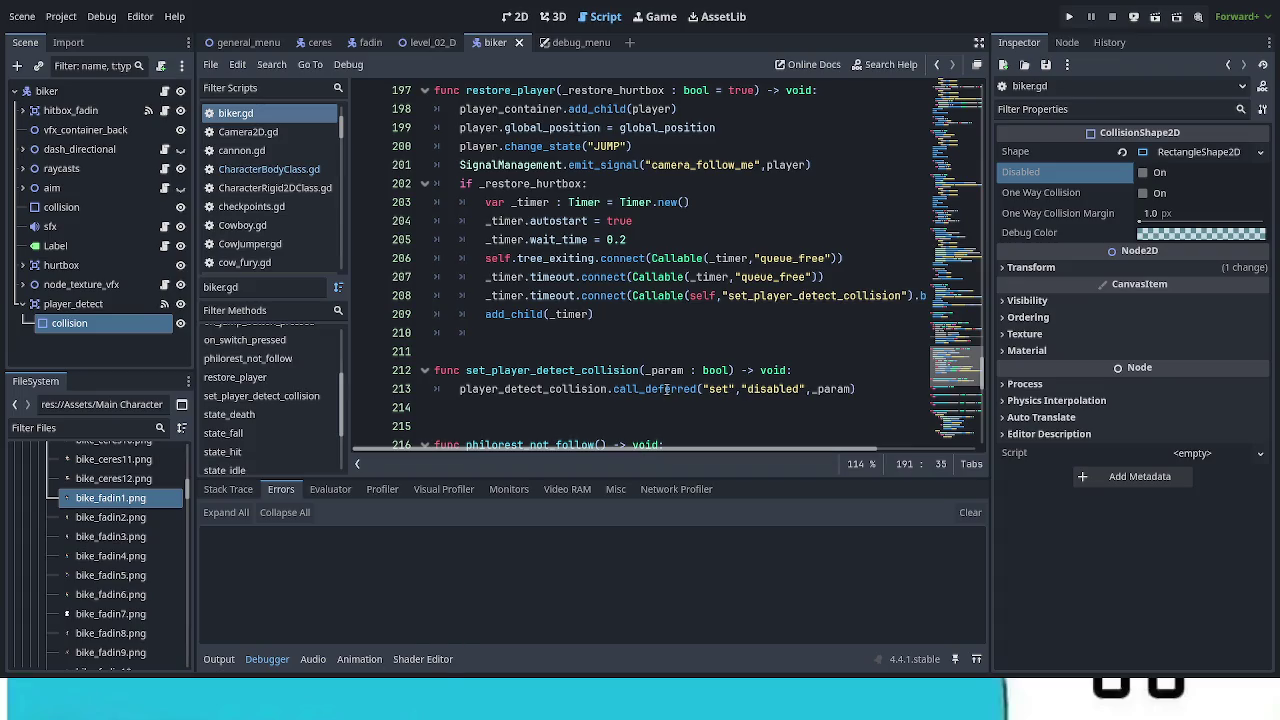
pyautogui.scroll(1, 664, 380)
pyautogui.scroll(1, 664, 380)
pyautogui.scroll(2, 660, 376)
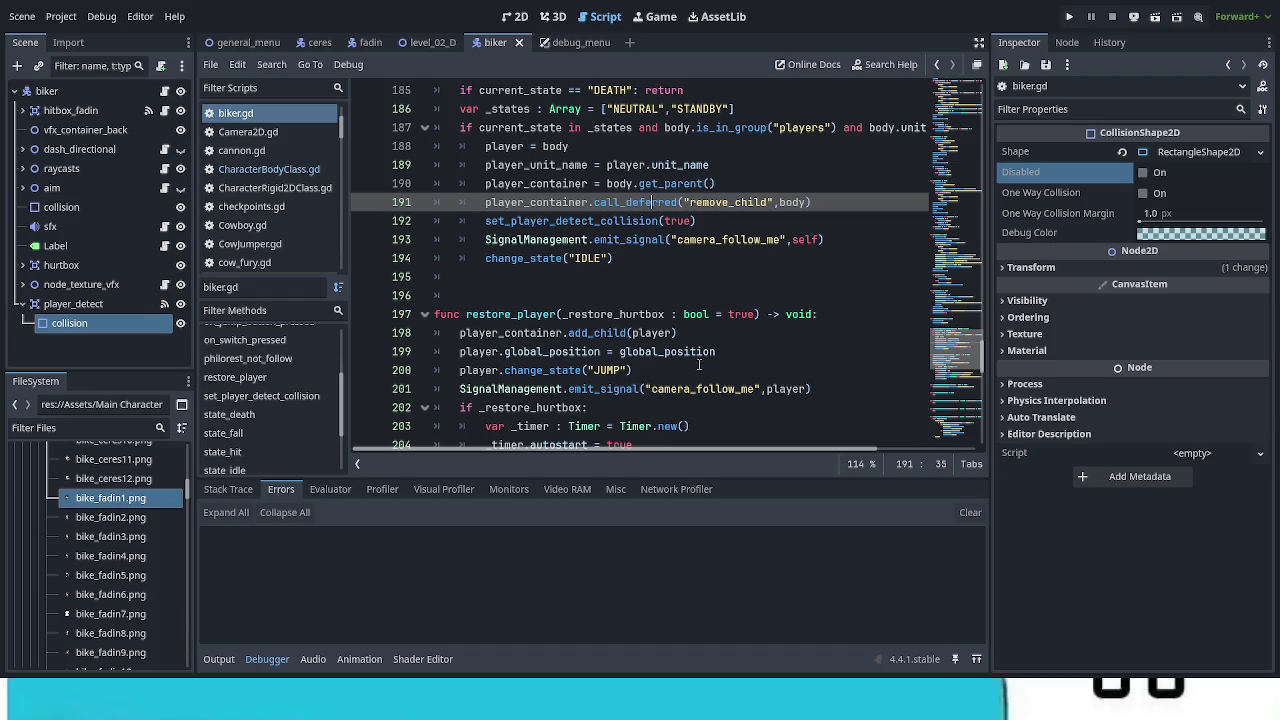
pyautogui.scroll(-8, 700, 362)
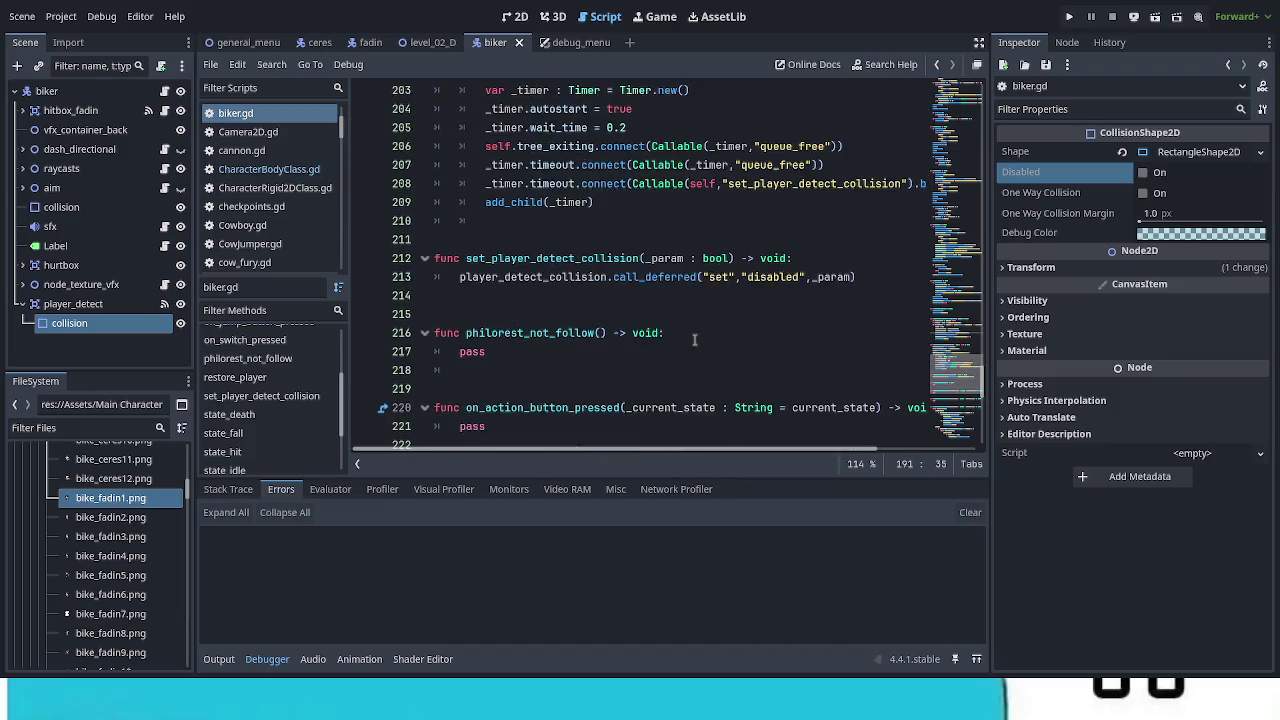
pyautogui.scroll(-4, 694, 340)
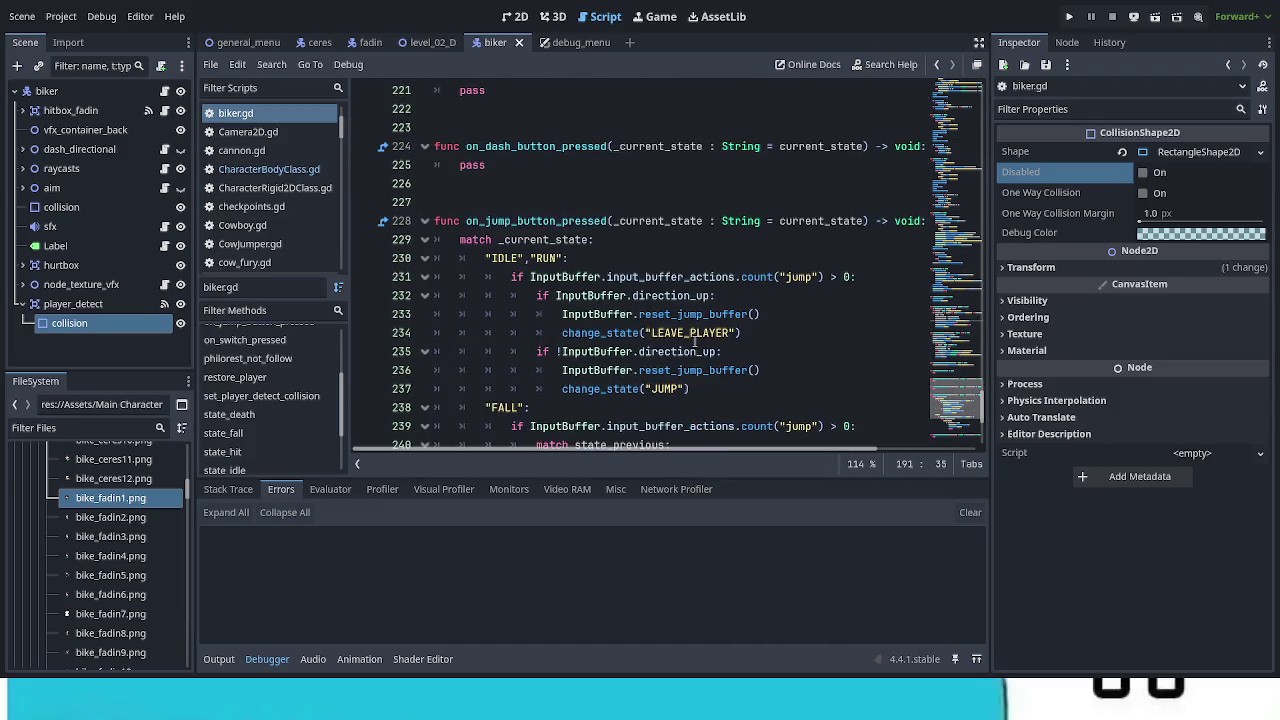
pyautogui.scroll(-5, 710, 330)
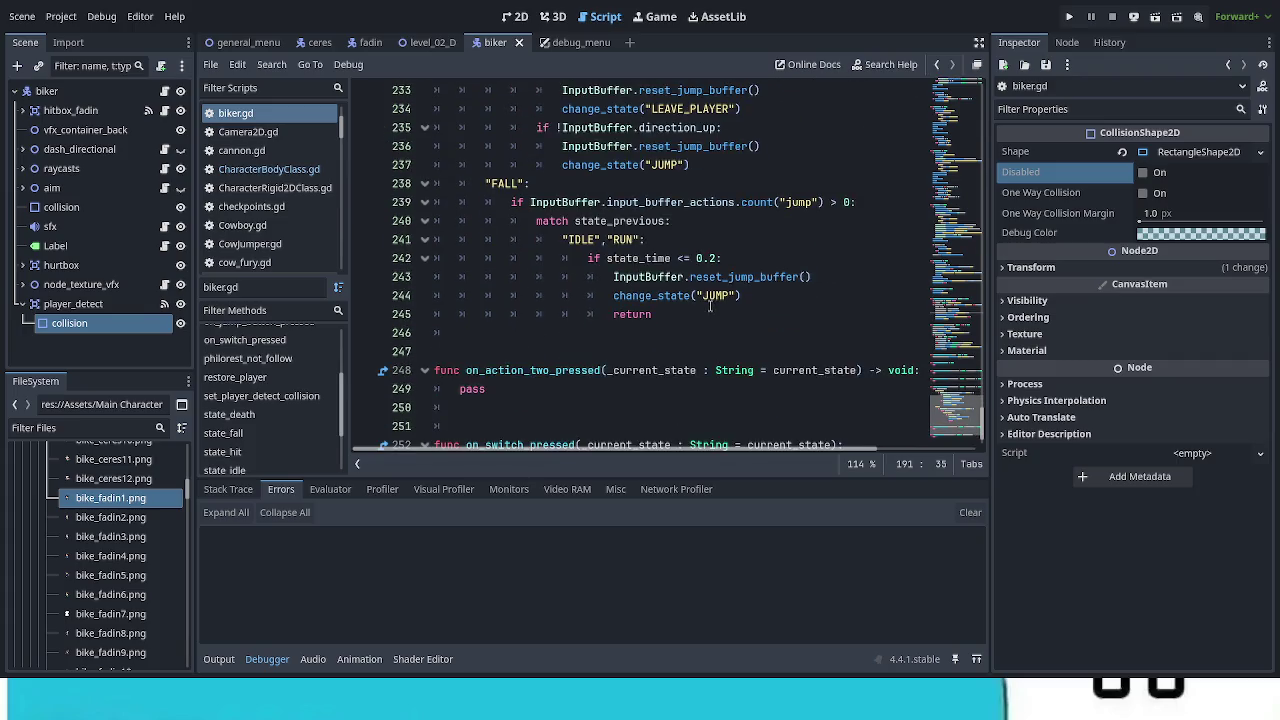
pyautogui.scroll(18, 688, 337)
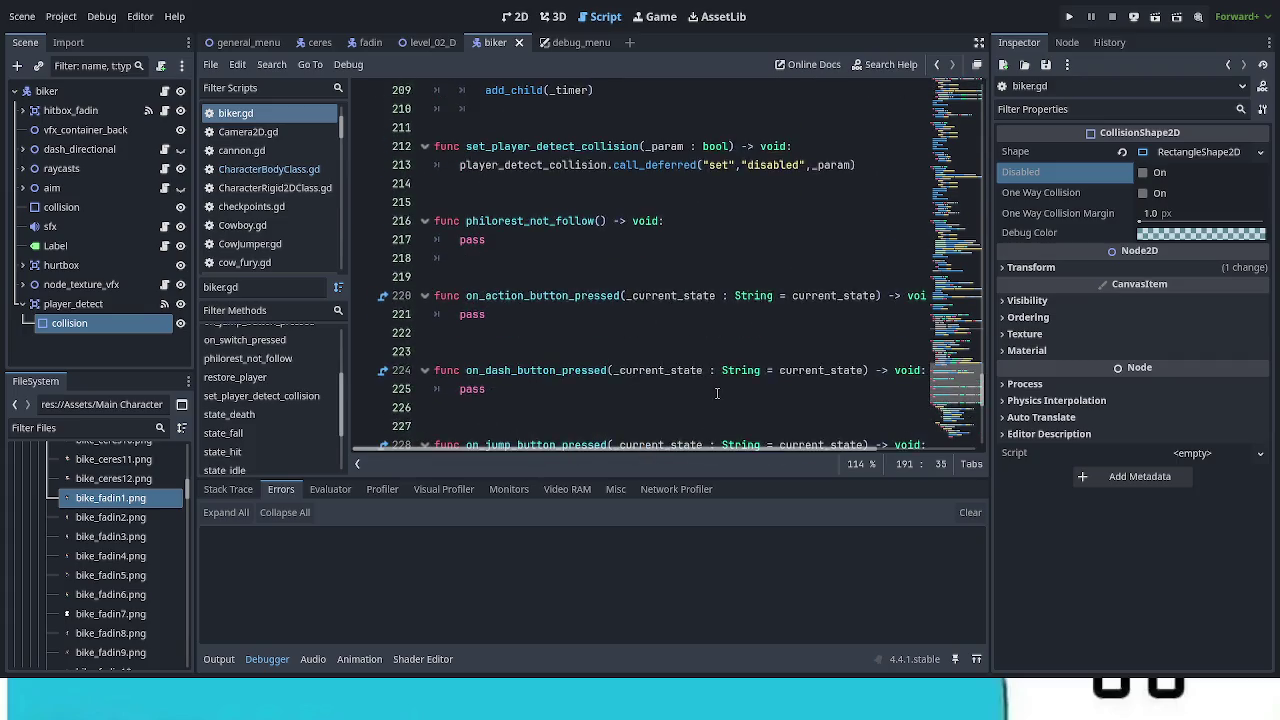
pyautogui.scroll(6, 720, 394)
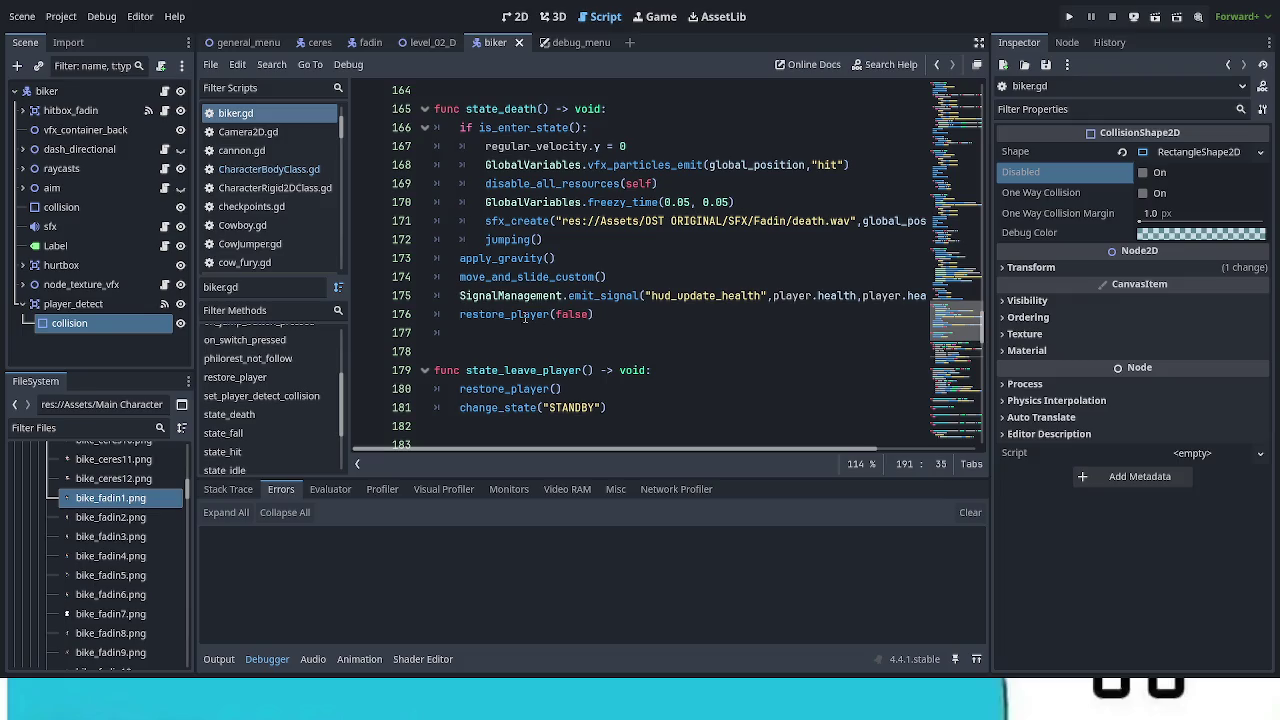
# Step: Cut the SignalManagement.emit_signal health line and restore_player(false) from the end of state_death
pyautogui.moveTo(459, 315); pyautogui.dragTo(596, 312)
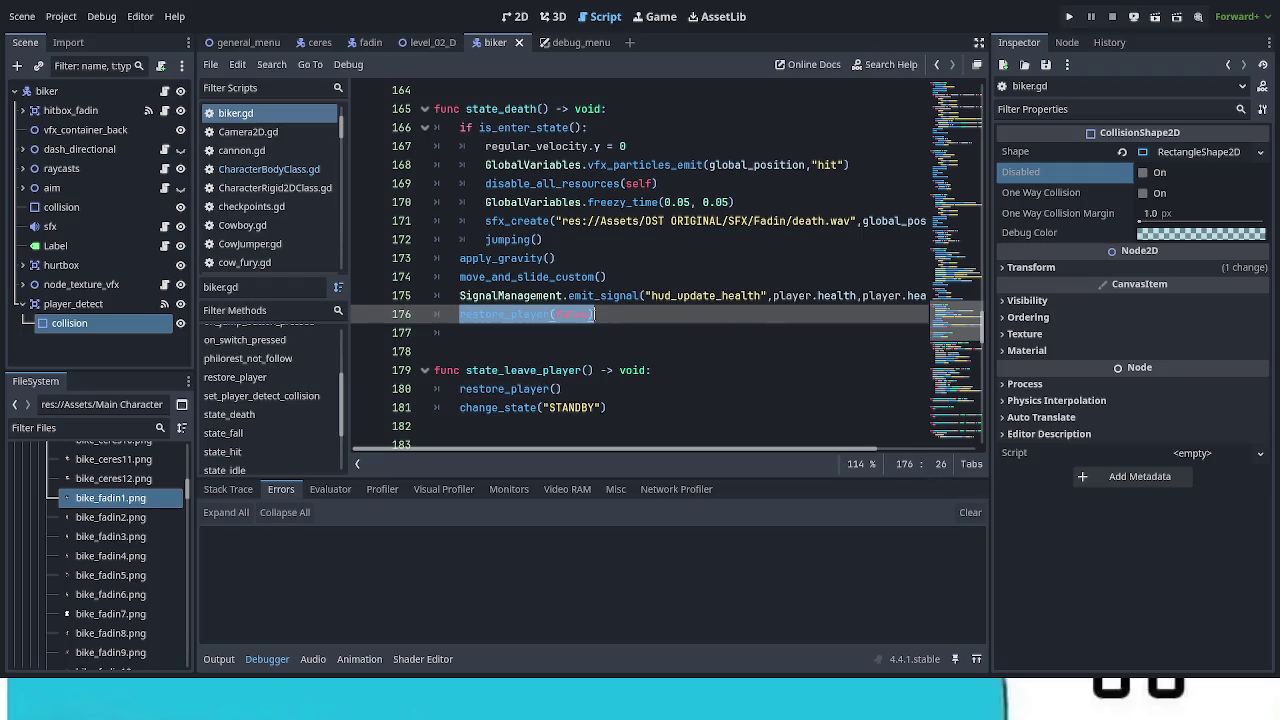
pyautogui.click(596, 314)
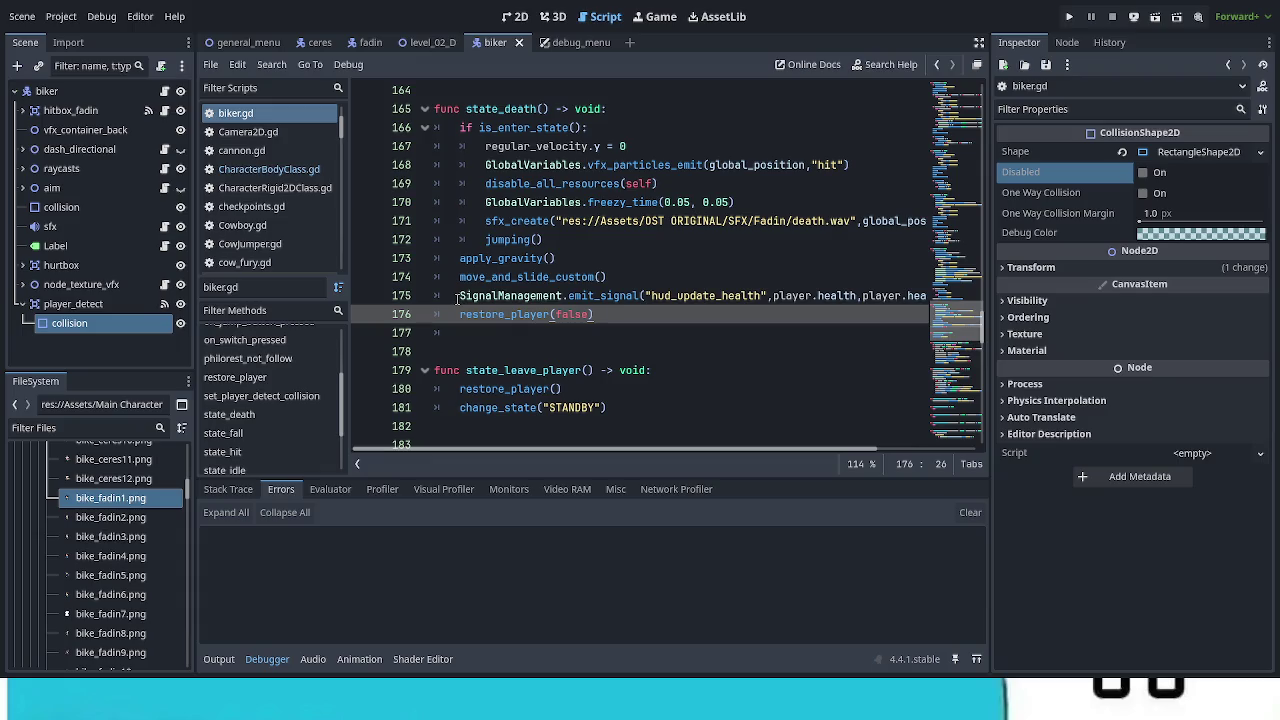
pyautogui.moveTo(458, 296); pyautogui.dragTo(571, 314)
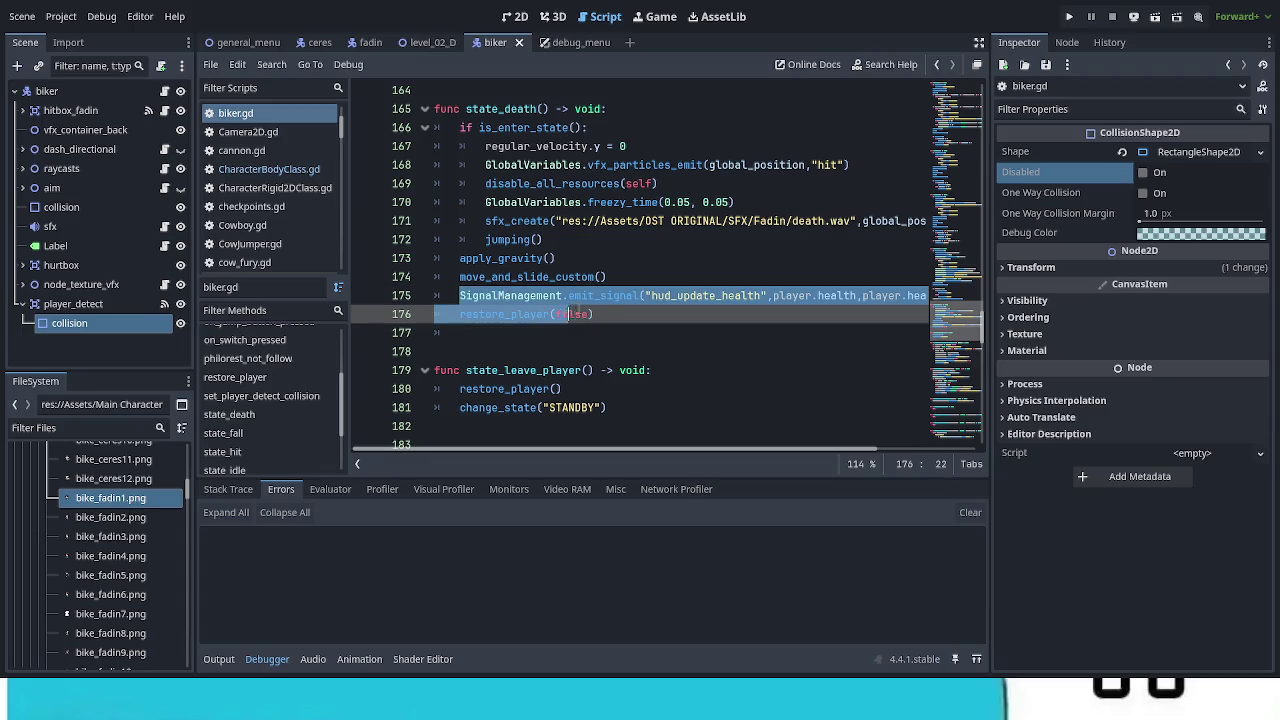
pyautogui.click(716, 330)
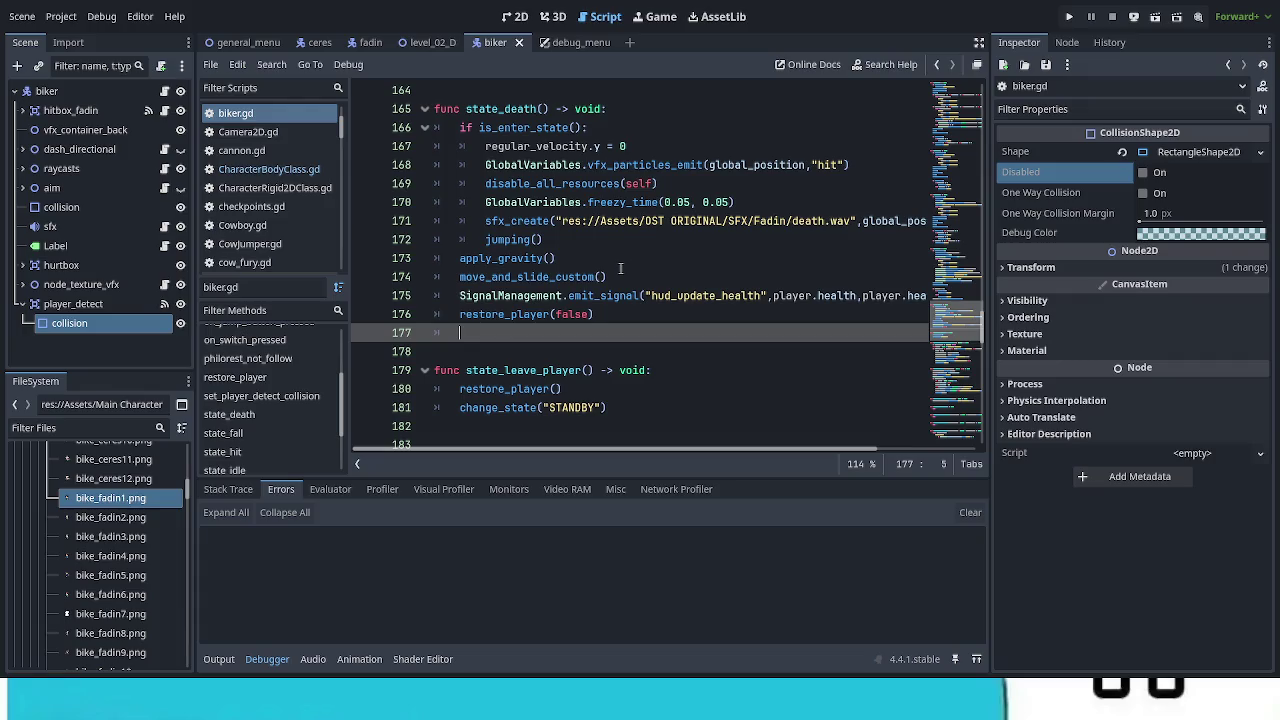
pyautogui.moveTo(596, 314); pyautogui.dragTo(458, 297)
pyautogui.press('BackSpace')
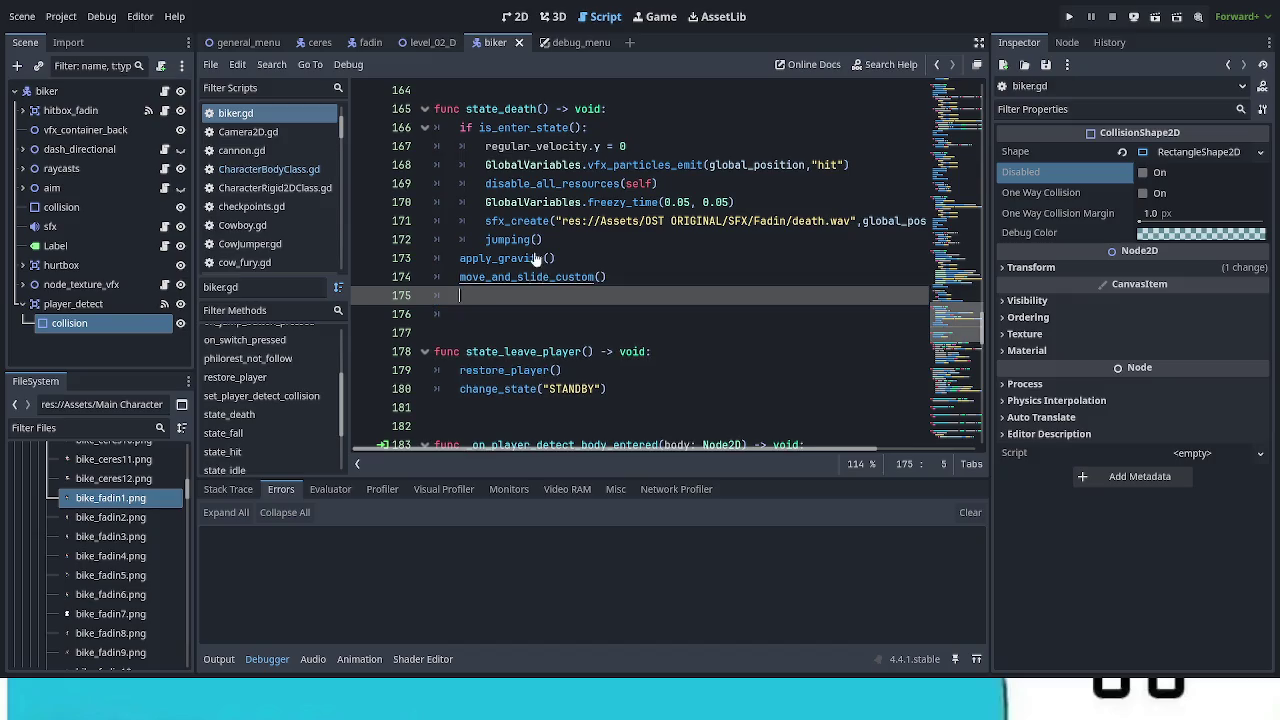
# Step: Paste both lines after jumping() in the is_enter_state() block, indent them, and remove the blank line
pyautogui.click(648, 245)
pyautogui.hotkey('ctrl', 'v')
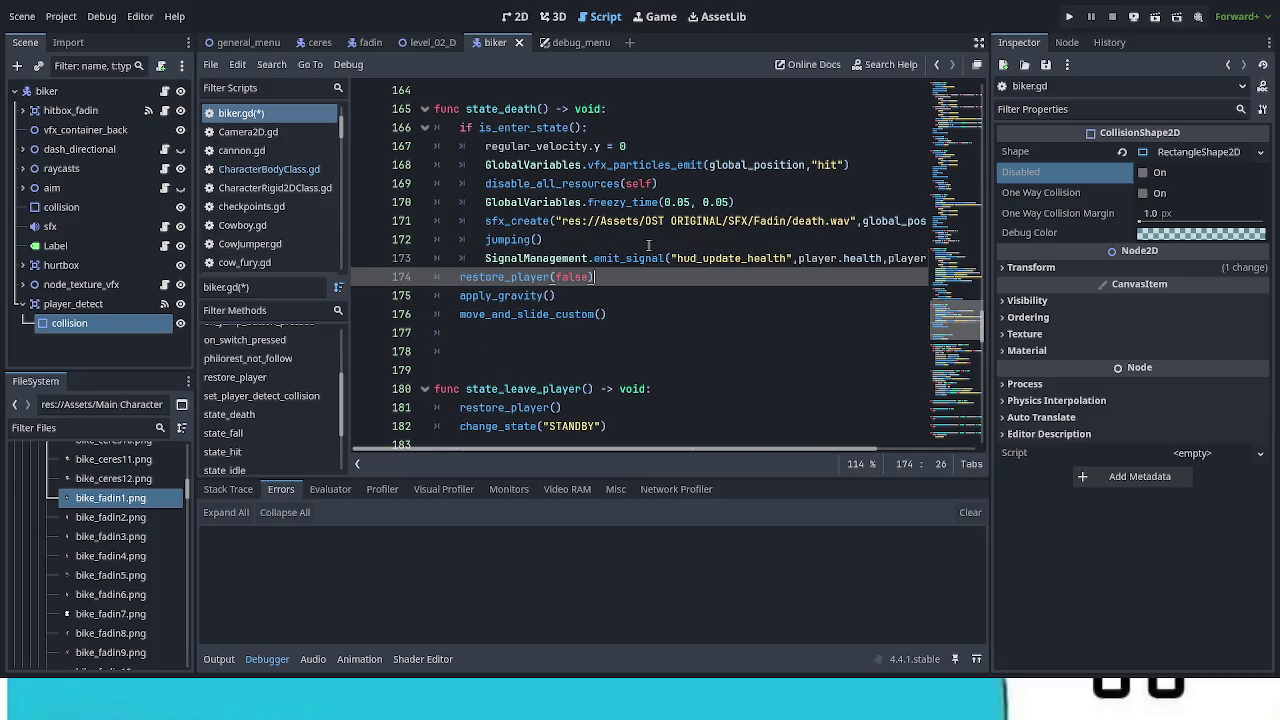
pyautogui.press('Home')
pyautogui.press('Tab')
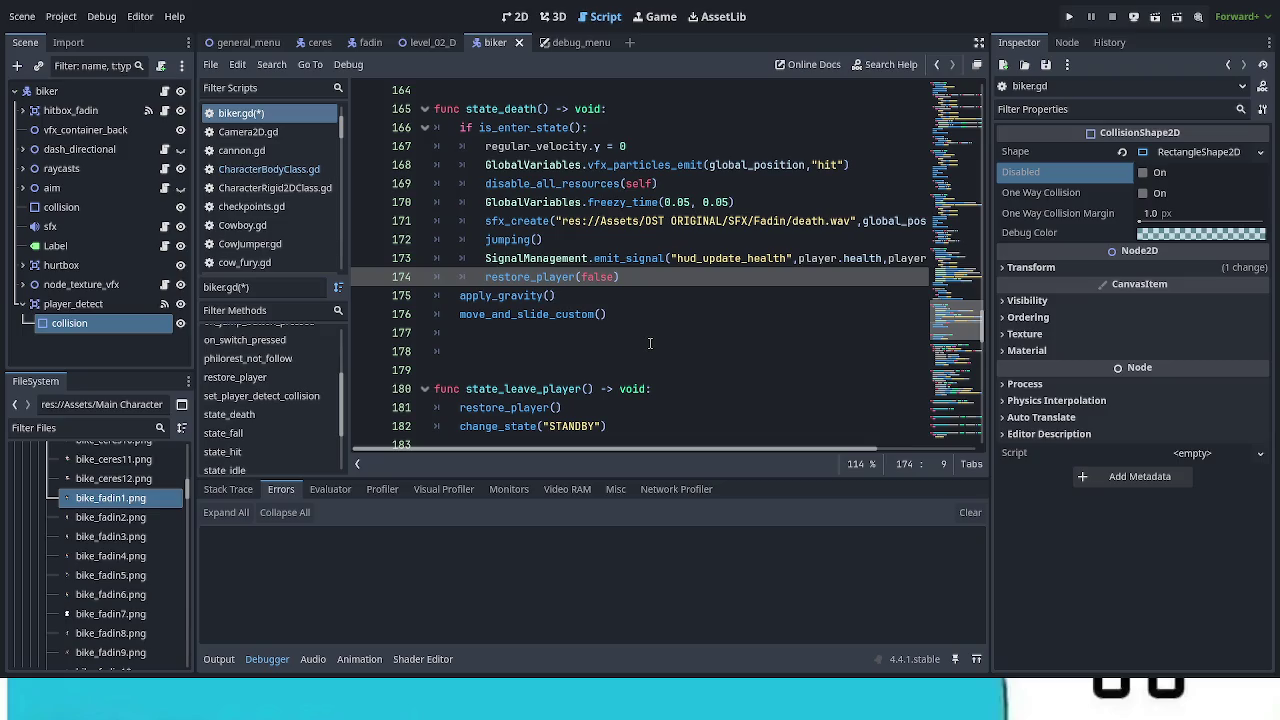
pyautogui.click(649, 341)
pyautogui.press('BackSpace')
pyautogui.press('BackSpace')
pyautogui.press('BackSpace')
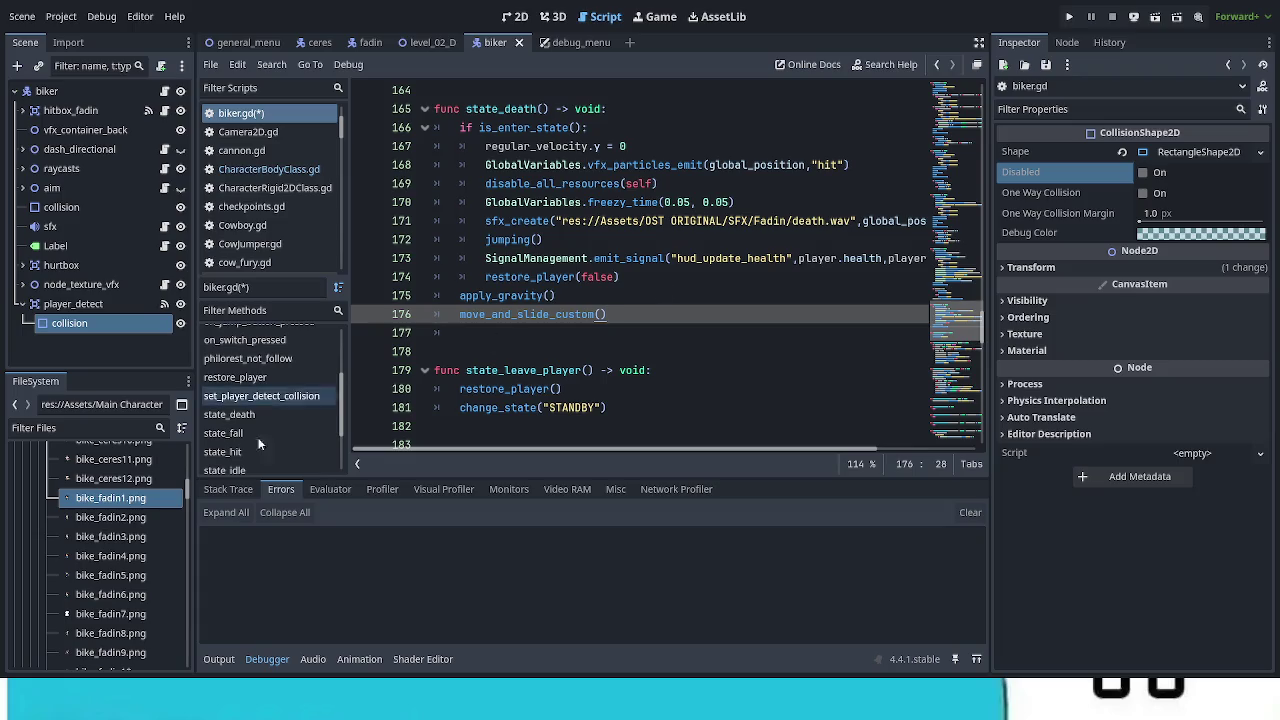
# Step: Browse the FileSystem, collapsing BIKE_CF_SPRITES and Main Characters and expanding Enemies, Drones and BOSS_PM
pyautogui.moveTo(185, 497); pyautogui.dragTo(180, 485)
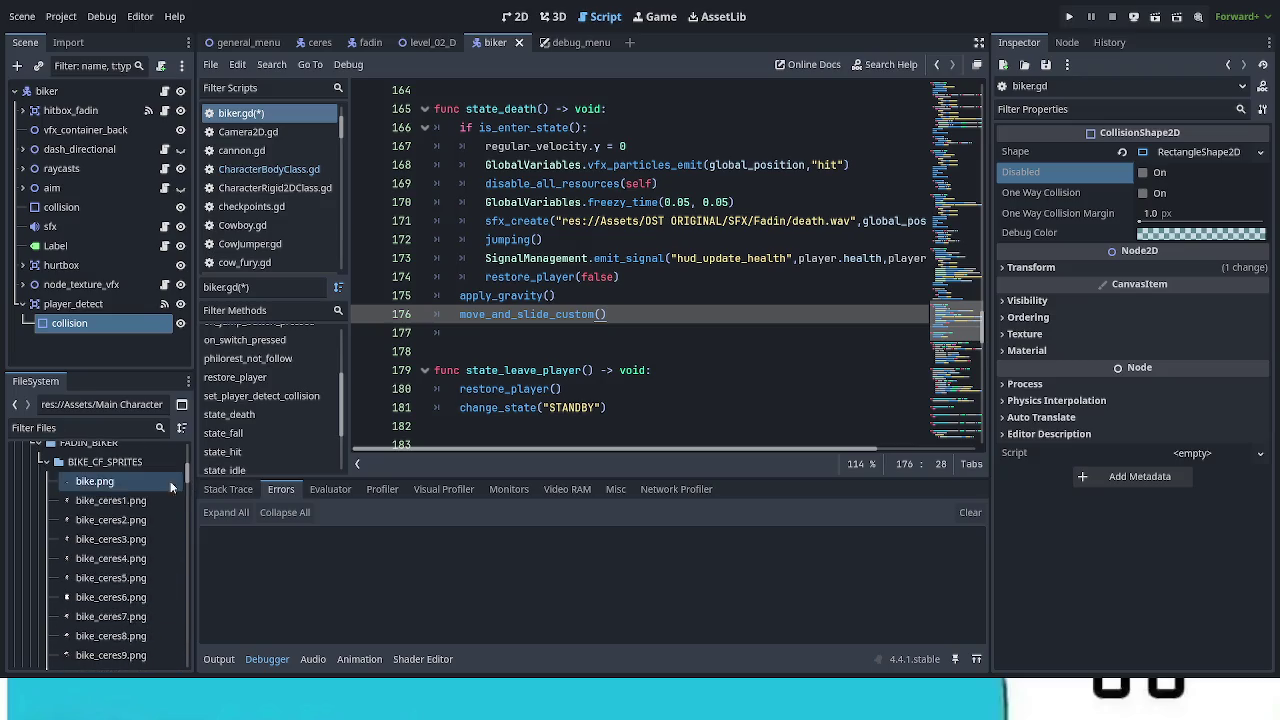
pyautogui.click(46, 461)
pyautogui.scroll(-3, 62, 479)
pyautogui.scroll(5, 62, 480)
pyautogui.click(30, 524)
pyautogui.click(30, 466)
pyautogui.click(39, 486)
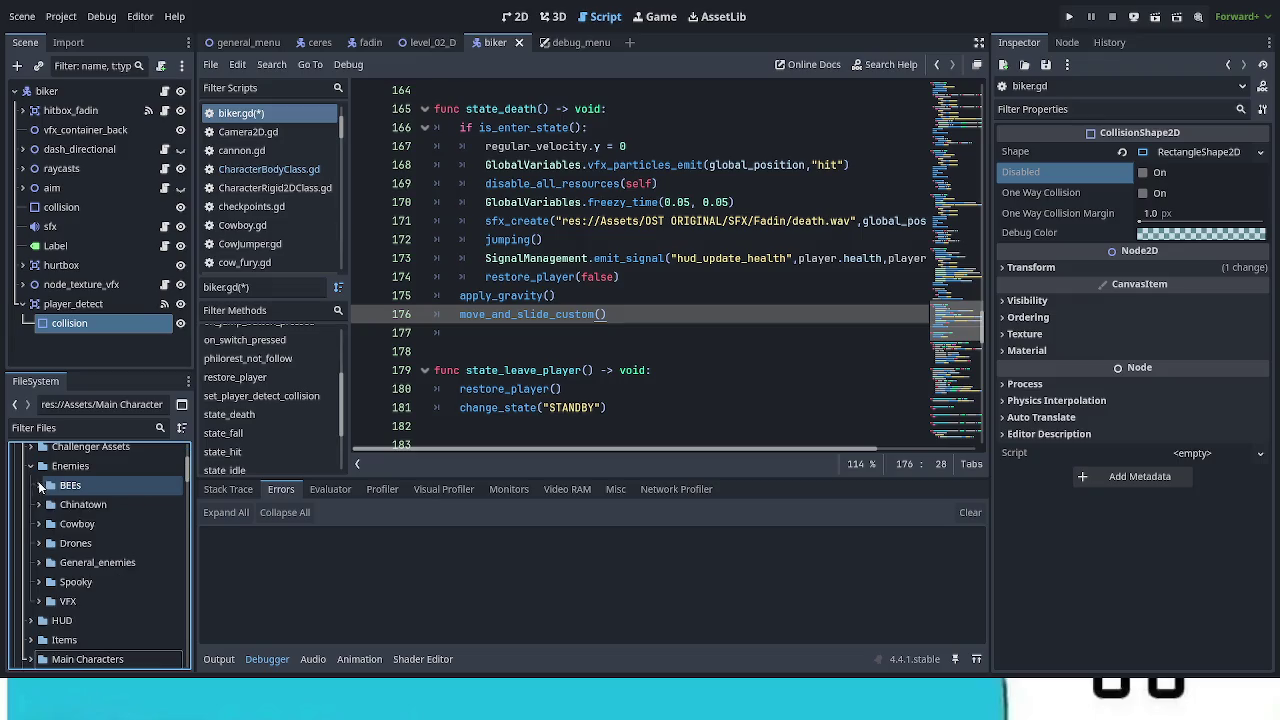
pyautogui.click(39, 544)
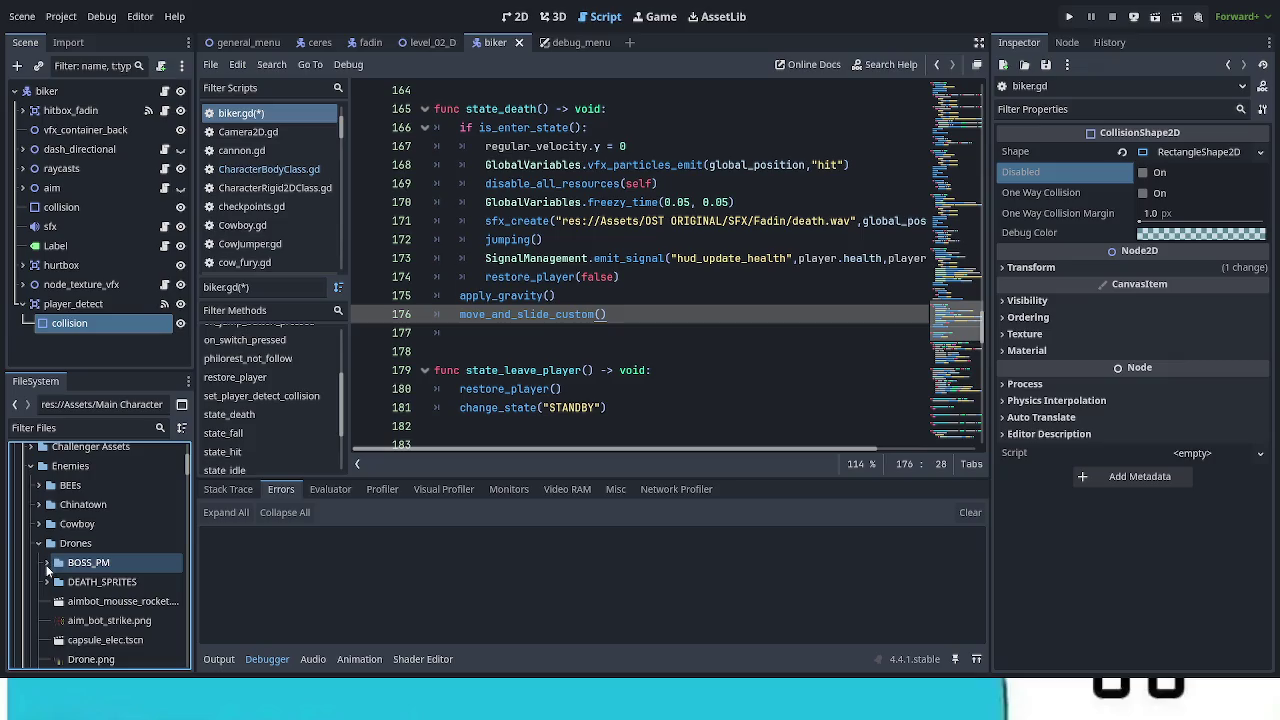
pyautogui.click(47, 563)
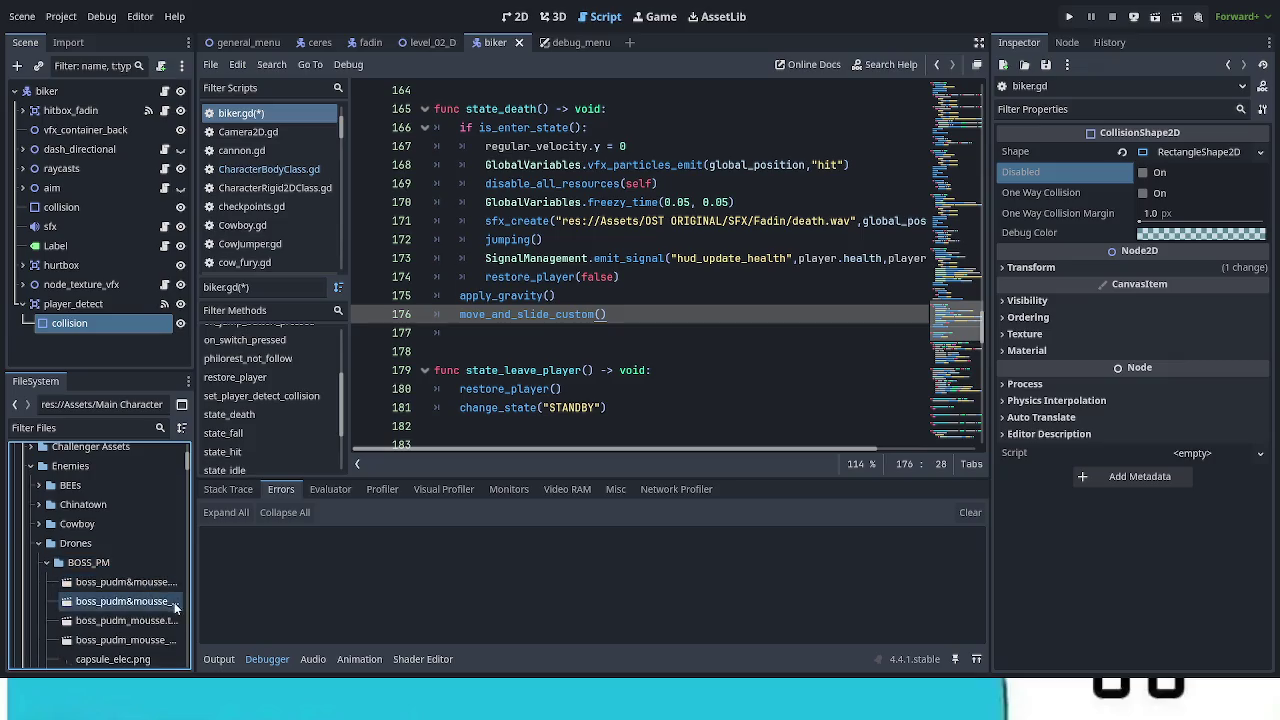
pyautogui.scroll(-1, 175, 607)
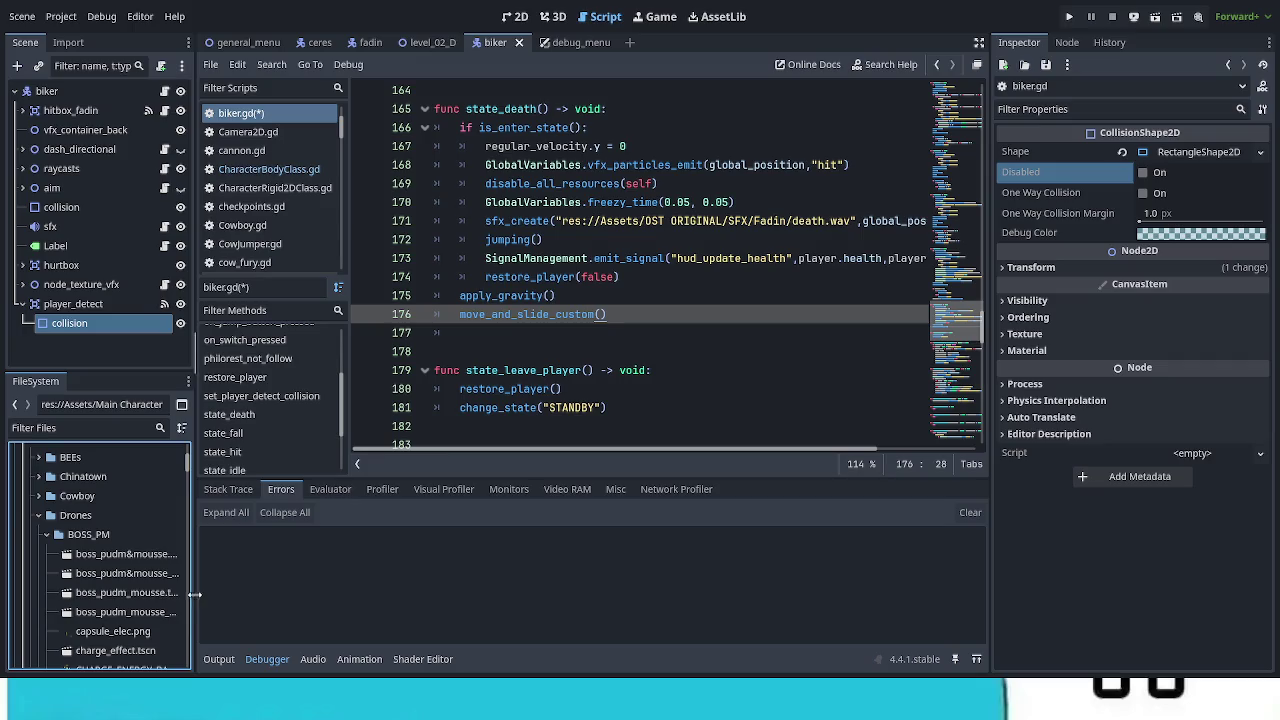
pyautogui.moveTo(194, 594); pyautogui.dragTo(352, 594)
pyautogui.scroll(-2, 297, 592)
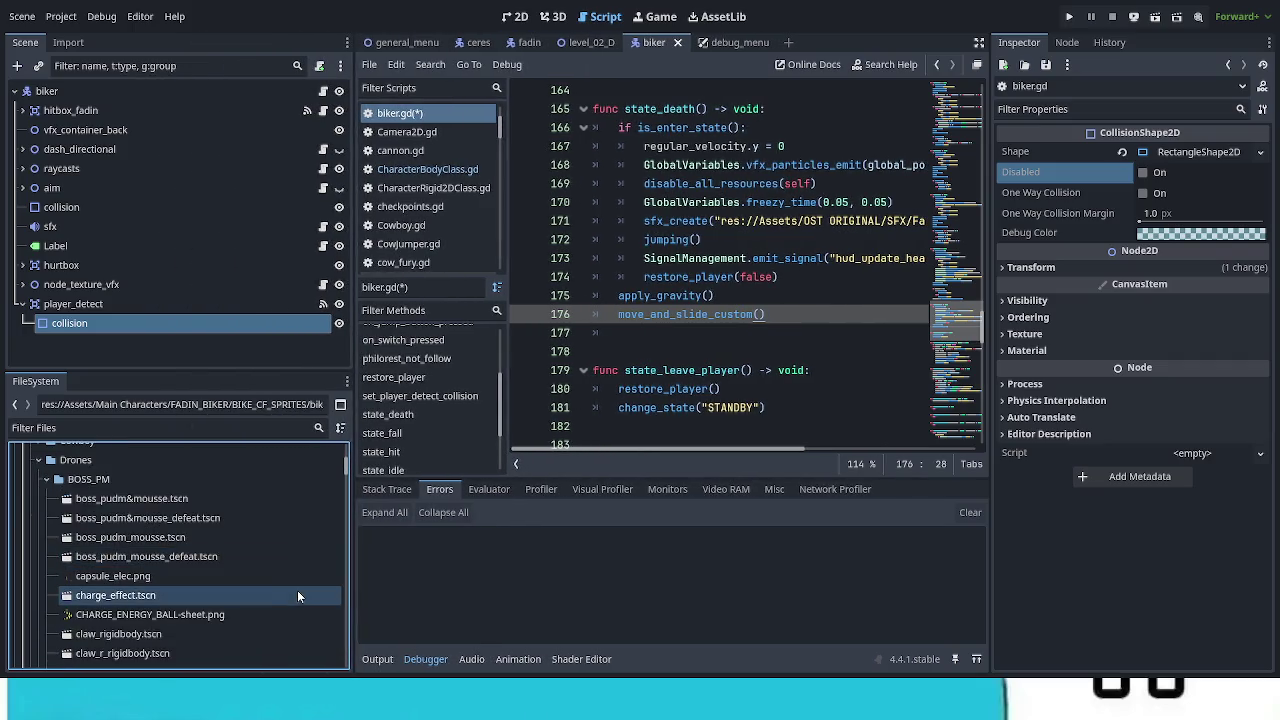
pyautogui.scroll(-2, 286, 586)
pyautogui.scroll(3, 280, 587)
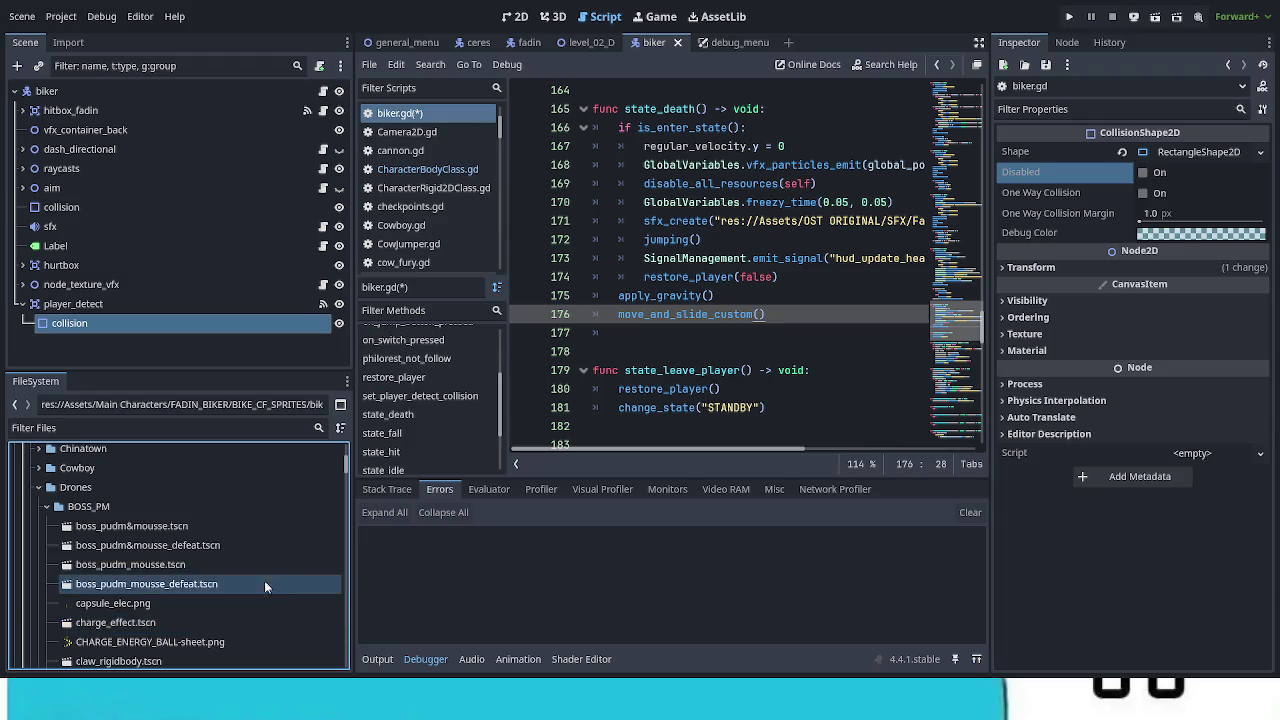
pyautogui.scroll(2, 200, 560)
# Step: Collapse the Drones folder and look through the Cowboy and cowp sprite folders
pyautogui.click(38, 487)
pyautogui.scroll(3, 146, 598)
pyautogui.click(146, 598)
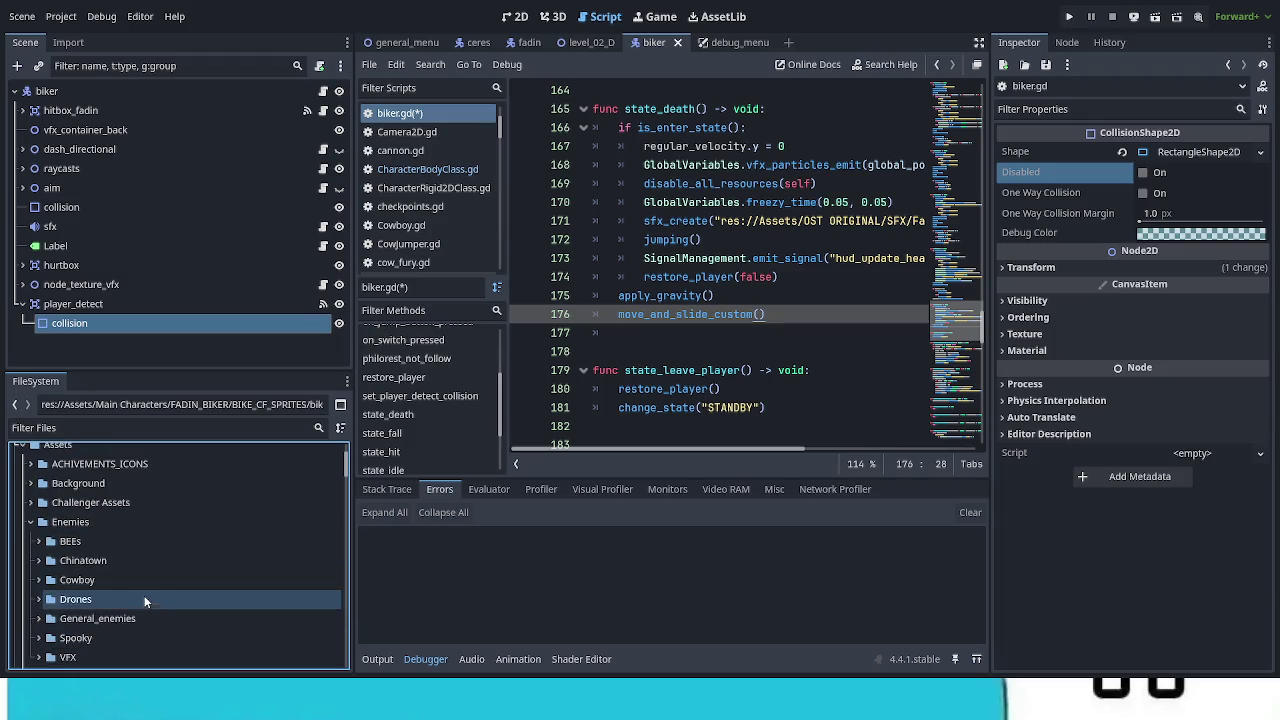
pyautogui.click(161, 560)
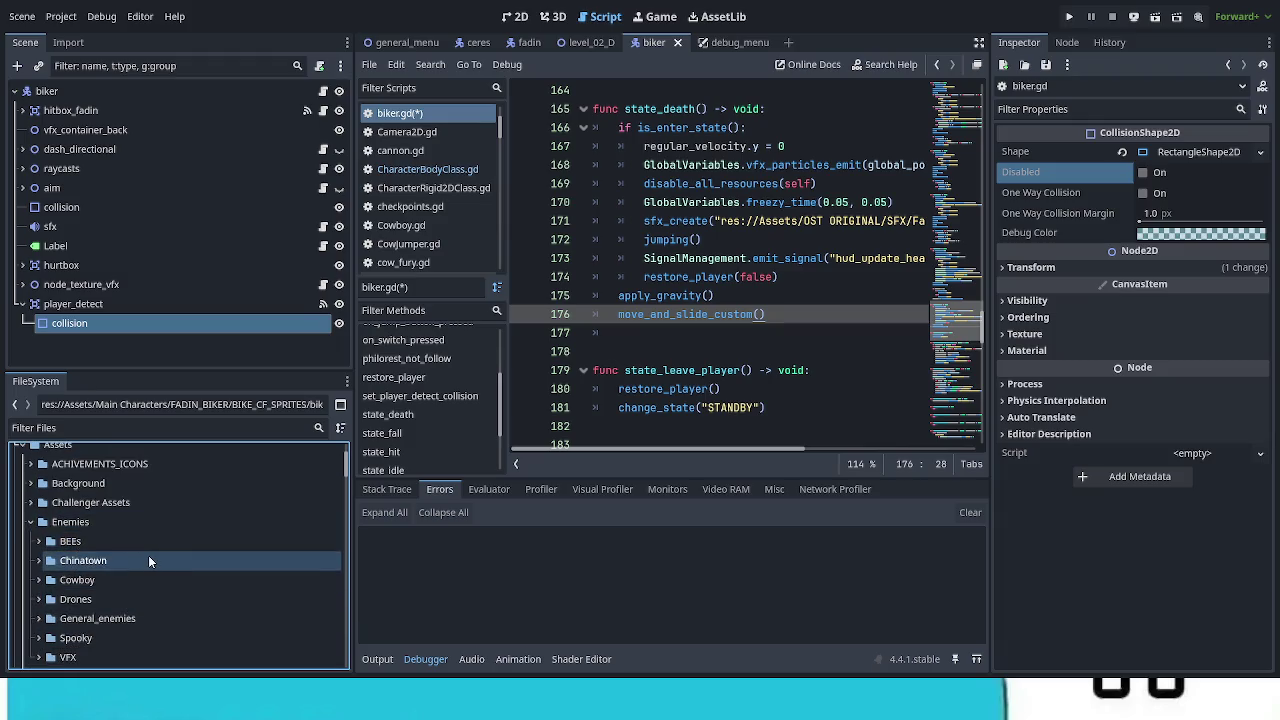
pyautogui.click(83, 580)
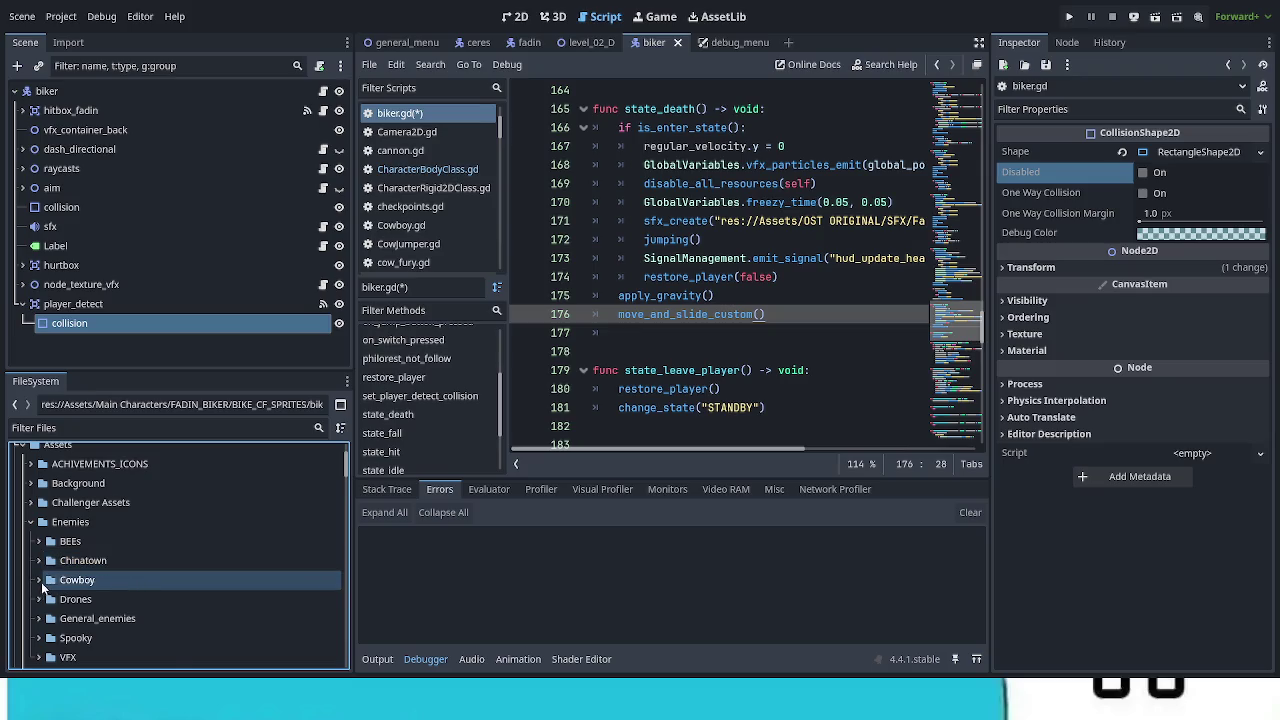
pyautogui.click(39, 580)
pyautogui.scroll(-4, 166, 603)
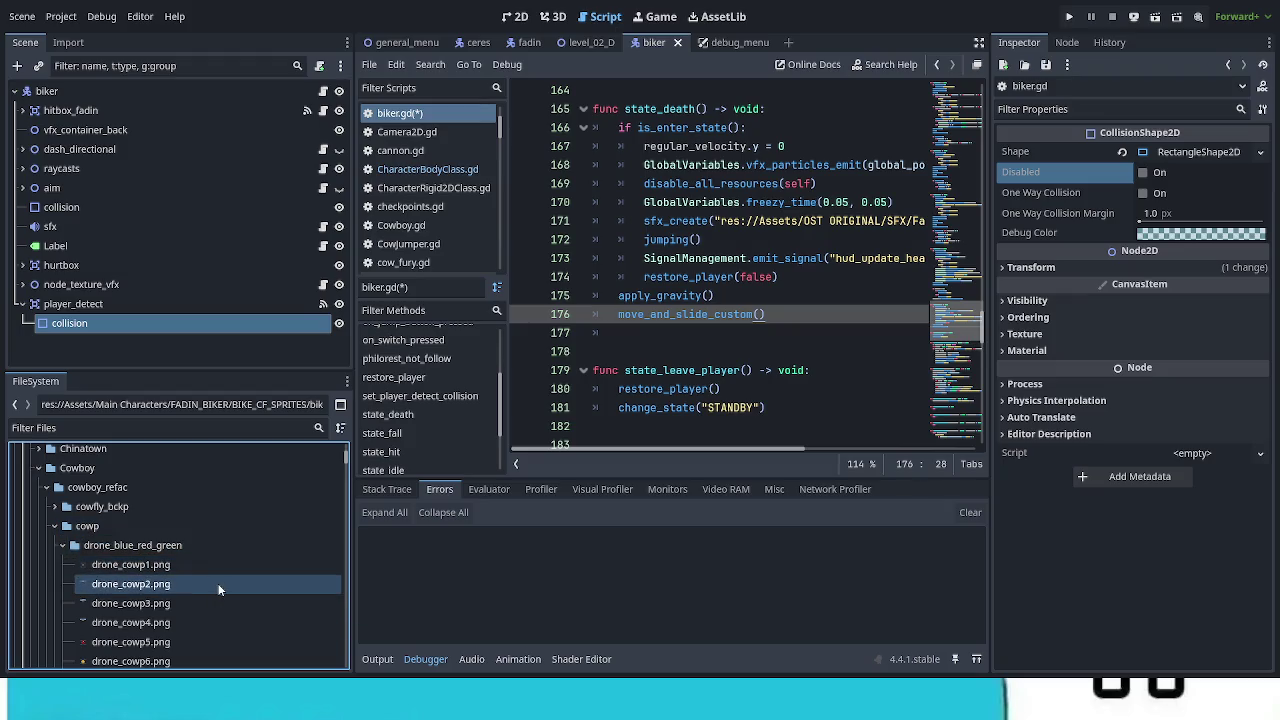
pyautogui.scroll(-2, 213, 577)
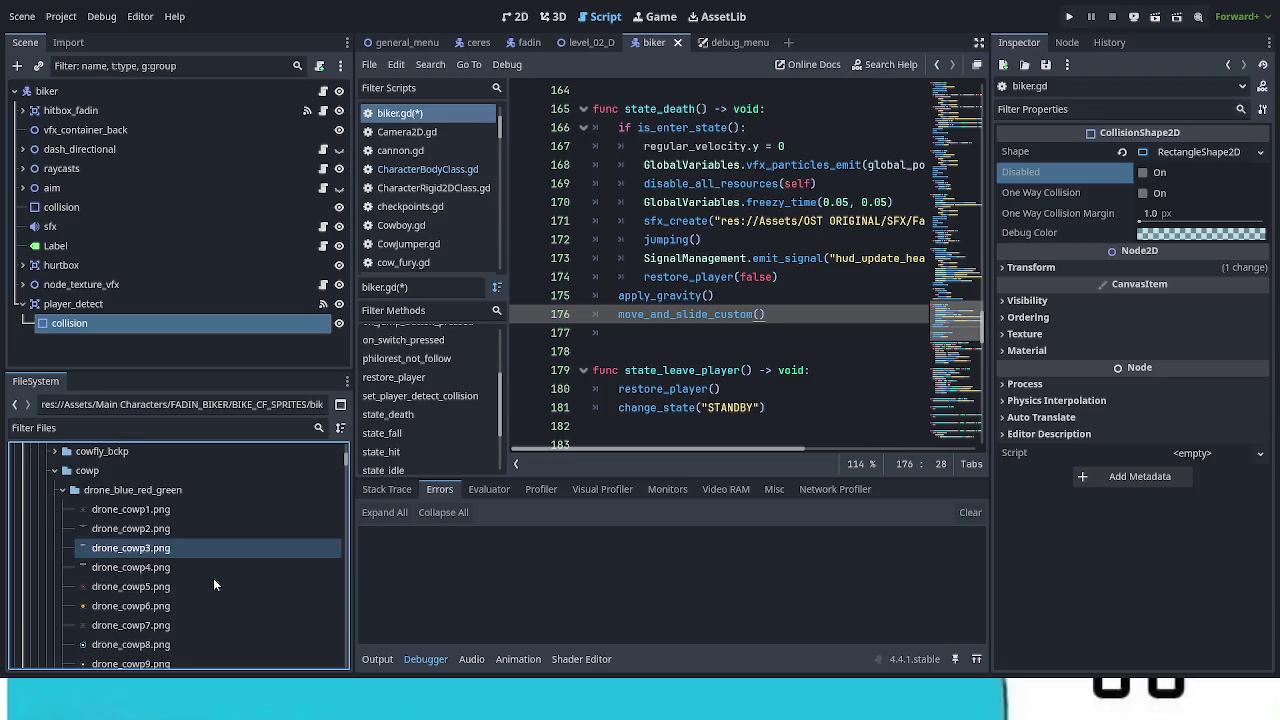
pyautogui.click(64, 466)
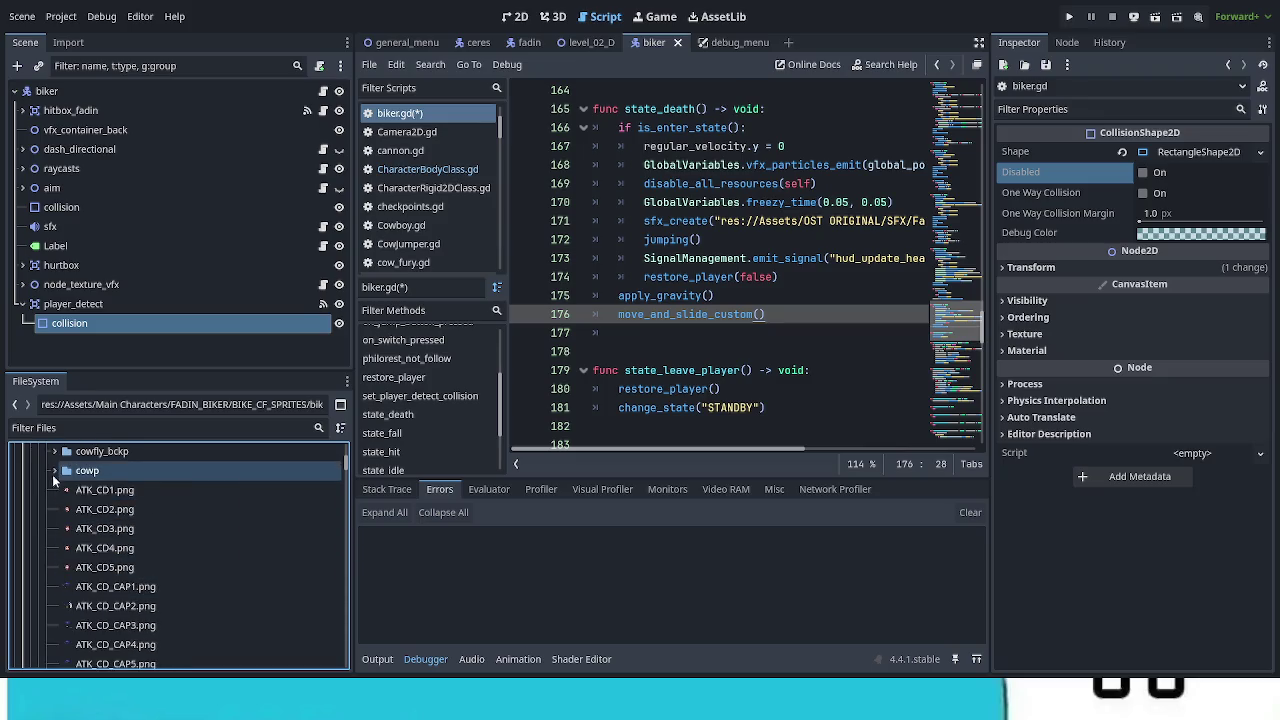
pyautogui.scroll(2, 156, 576)
pyautogui.scroll(-7, 161, 578)
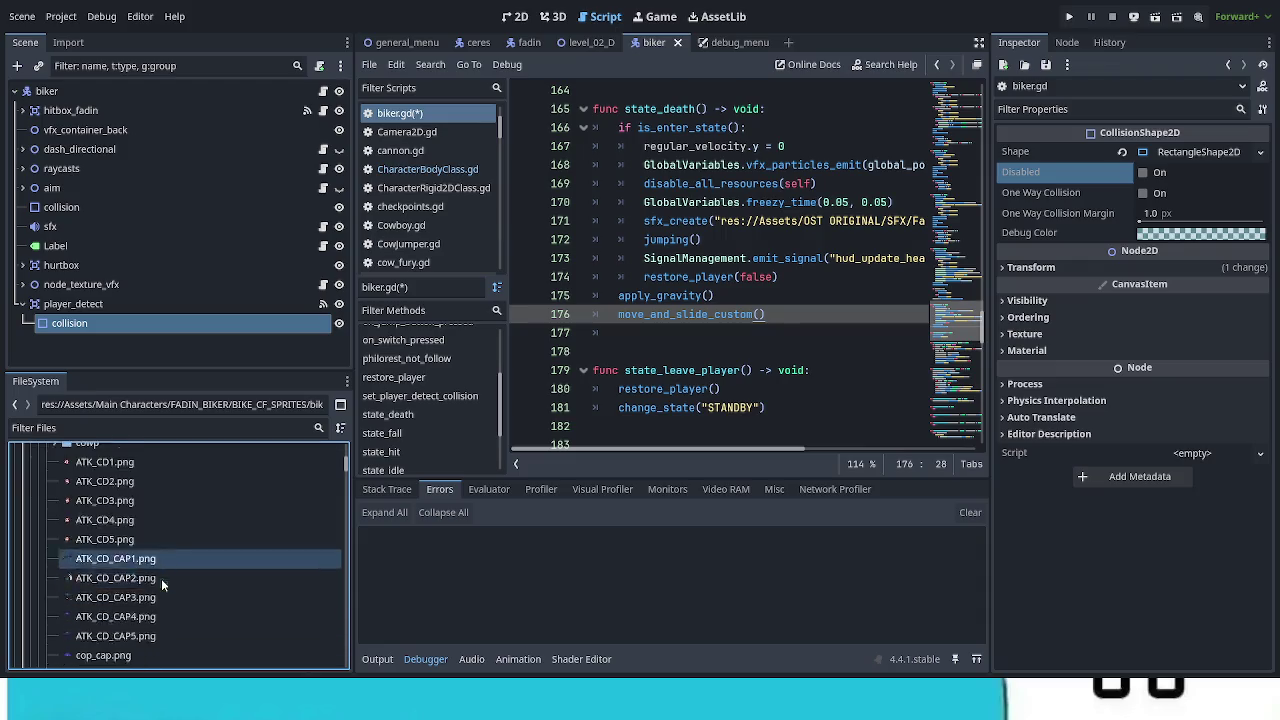
pyautogui.moveTo(347, 470)
pyautogui.mouseDown()
pyautogui.moveTo(356, 494)
pyautogui.moveTo(360, 455)
pyautogui.mouseUp()
# Step: Collapse Assets, expand enemies > bosses_and_sub, and open drone_cowp.tscn
pyautogui.click(22, 531)
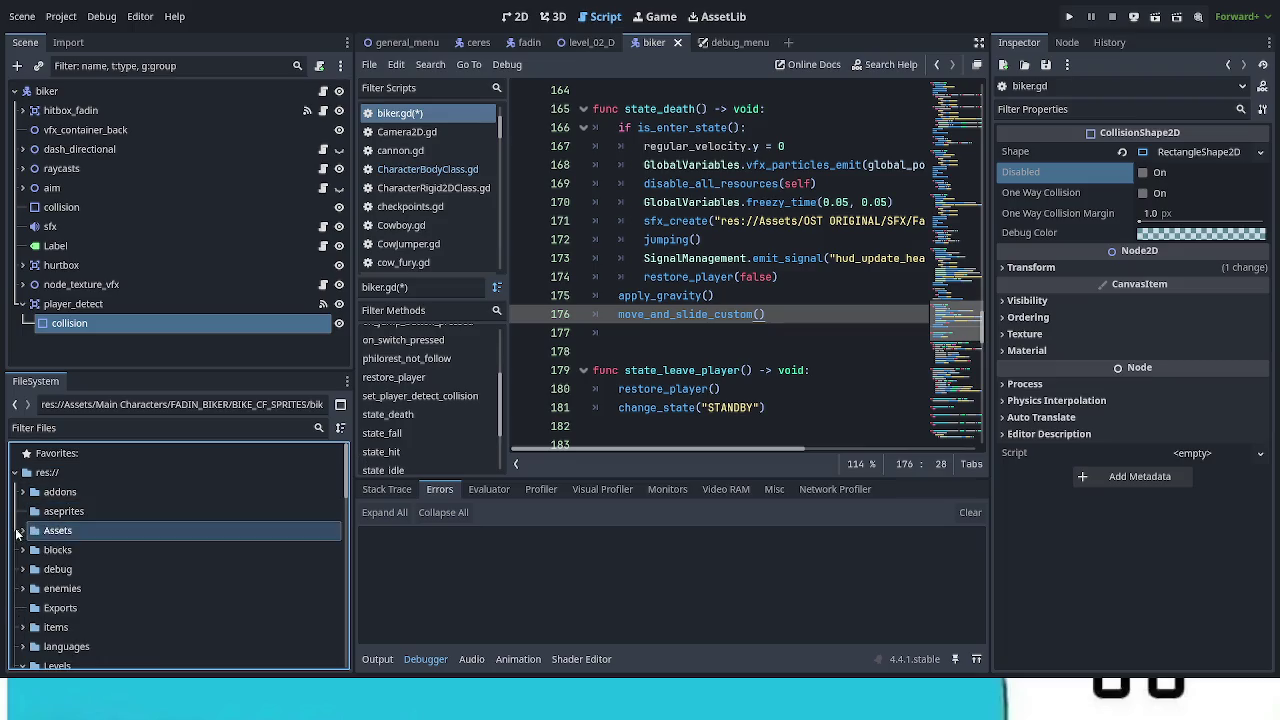
pyautogui.click(22, 589)
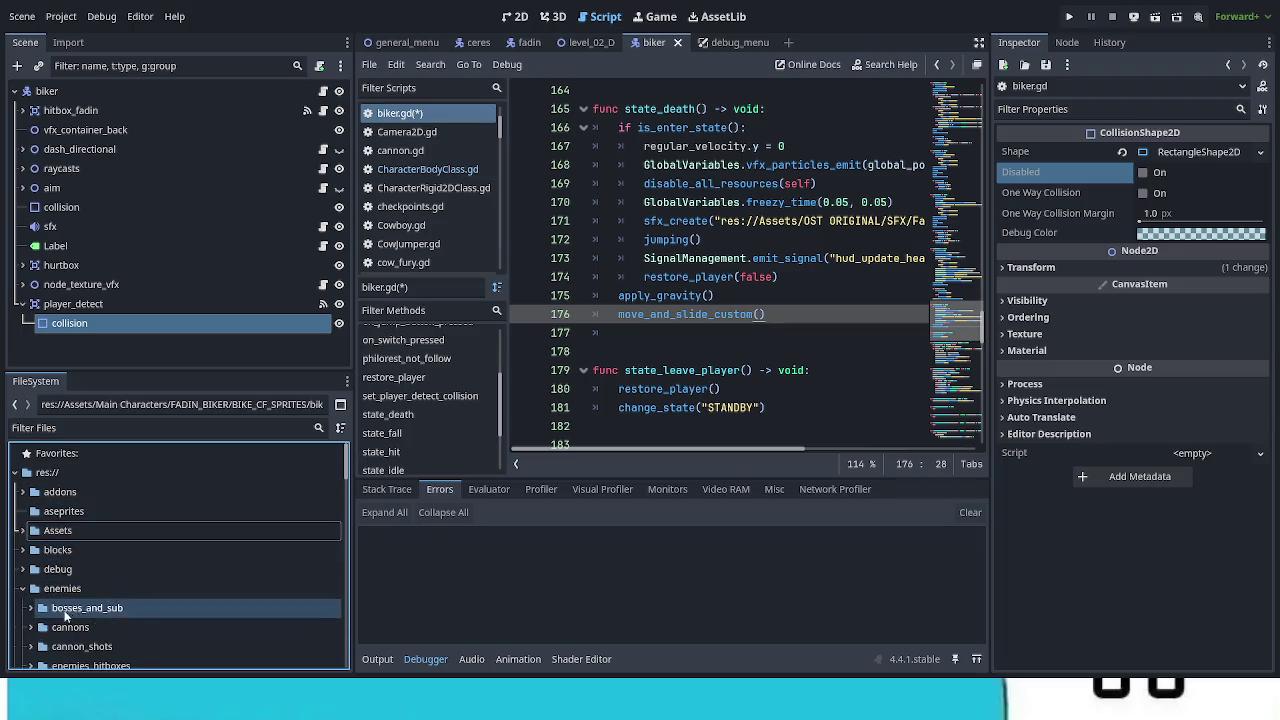
pyautogui.click(31, 608)
pyautogui.scroll(-3, 141, 619)
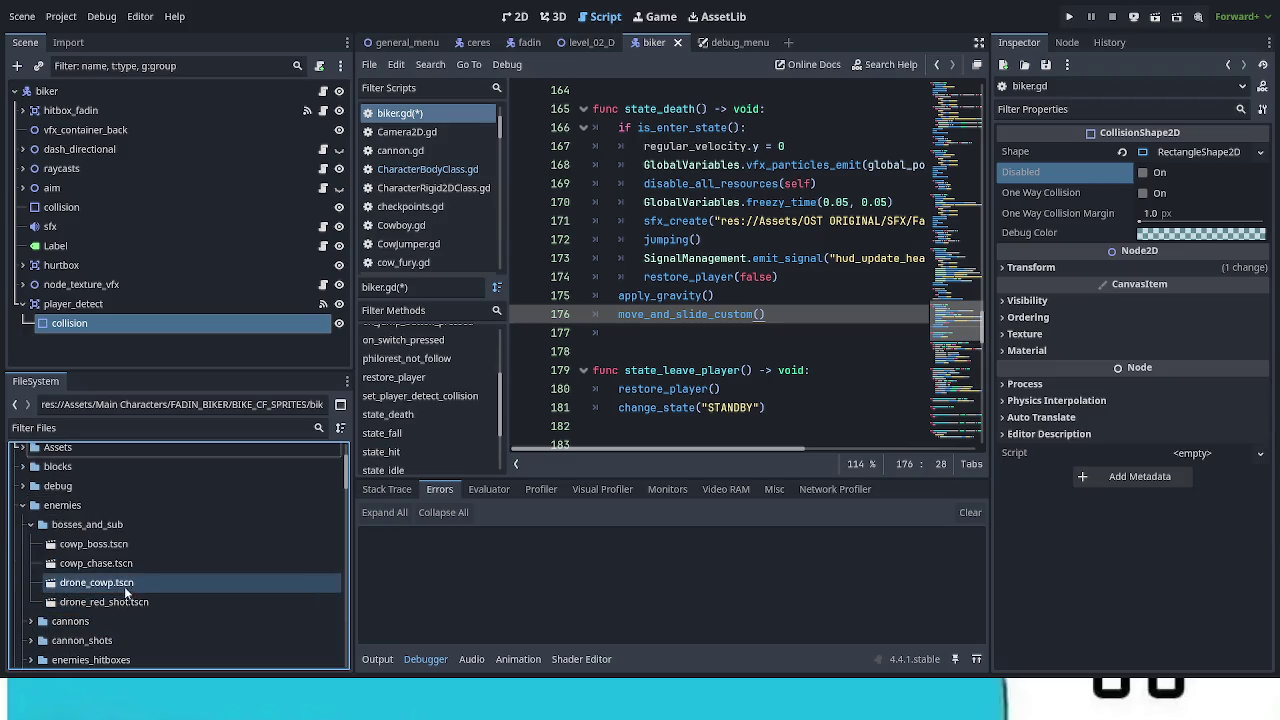
pyautogui.click(125, 587)
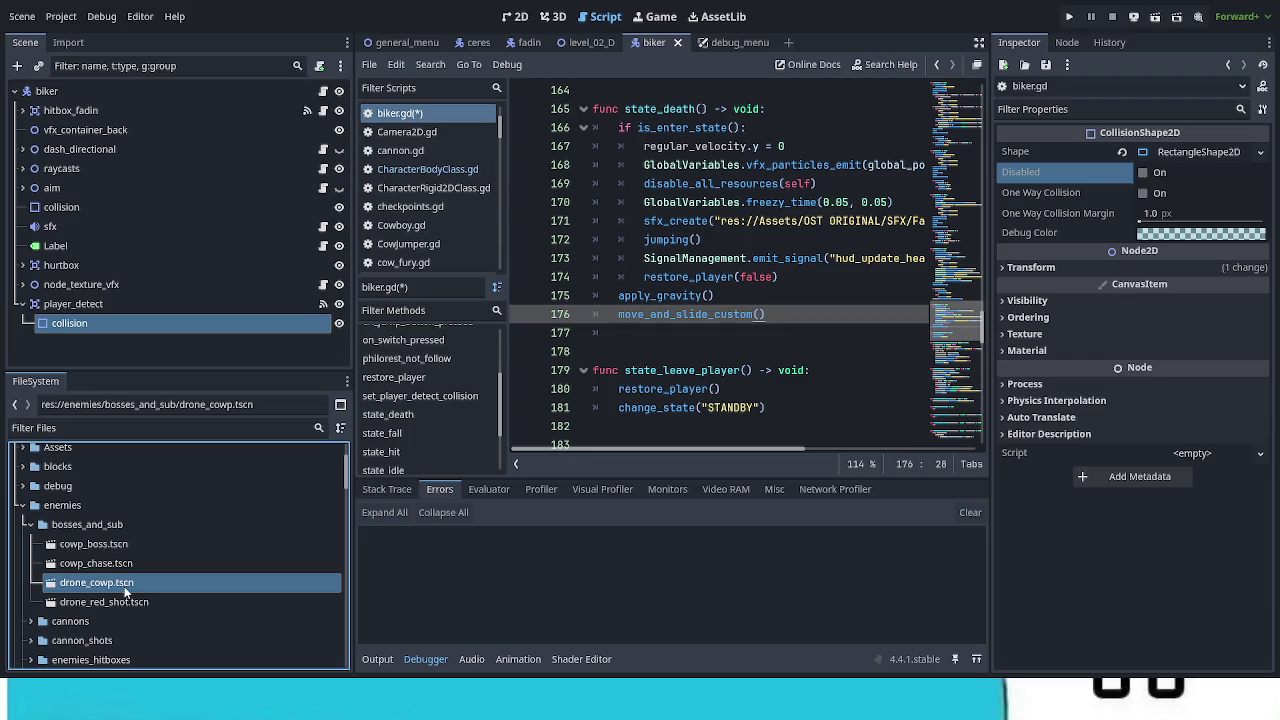
pyautogui.doubleClick(125, 585)
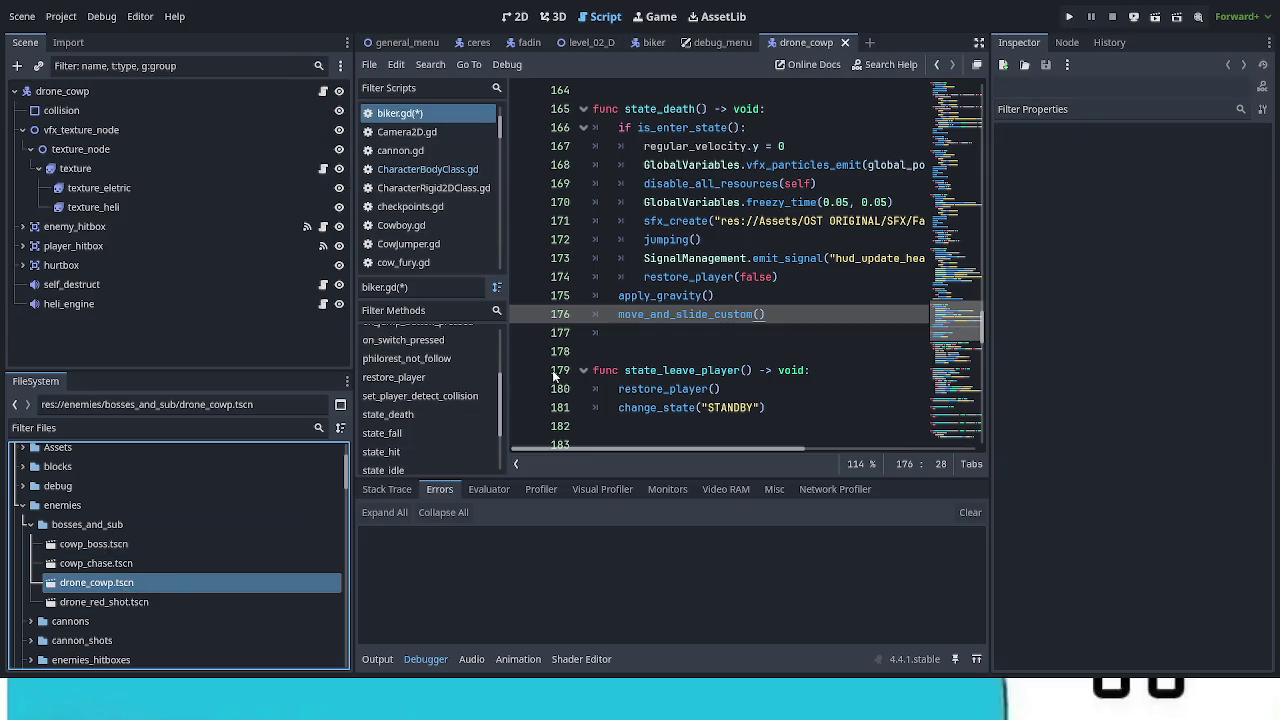
# Step: Open drone_cowp.gd in a wider code editor and jump to its death_drone function
pyautogui.click(323, 92)
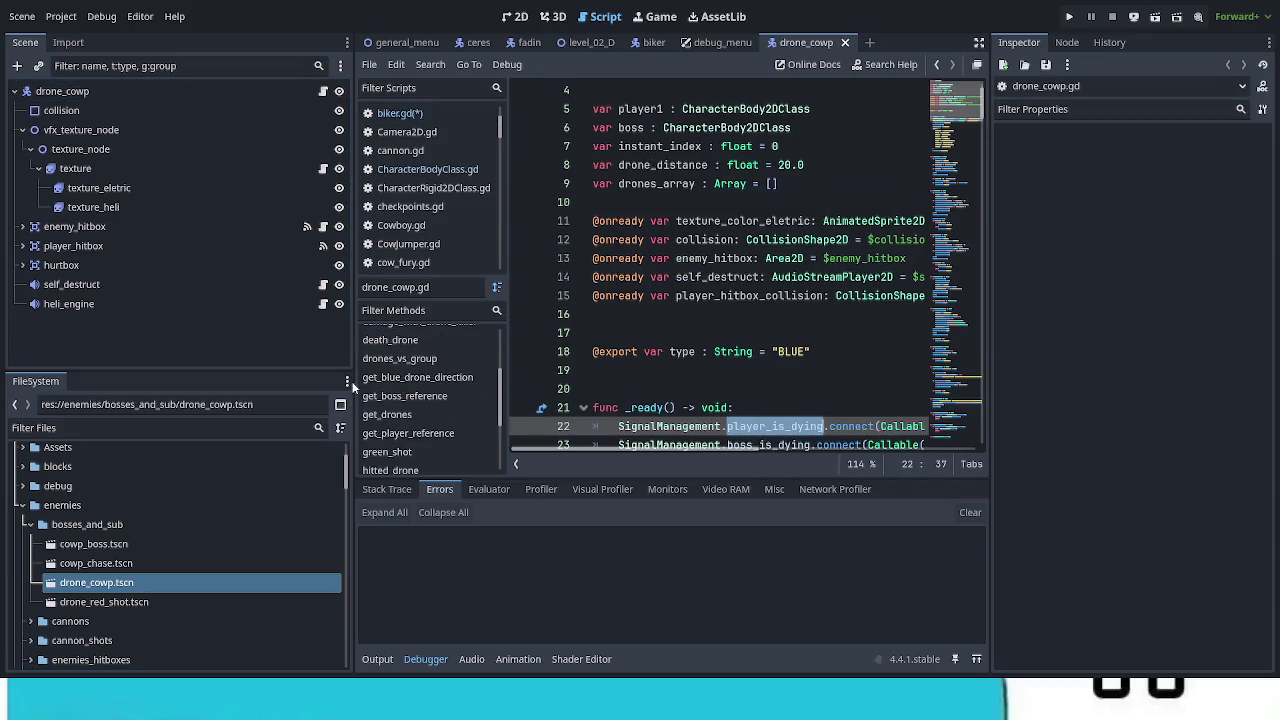
pyautogui.moveTo(352, 387); pyautogui.dragTo(210, 387)
pyautogui.scroll(-3, 603, 388)
pyautogui.scroll(-6, 603, 388)
pyautogui.scroll(-2, 320, 443)
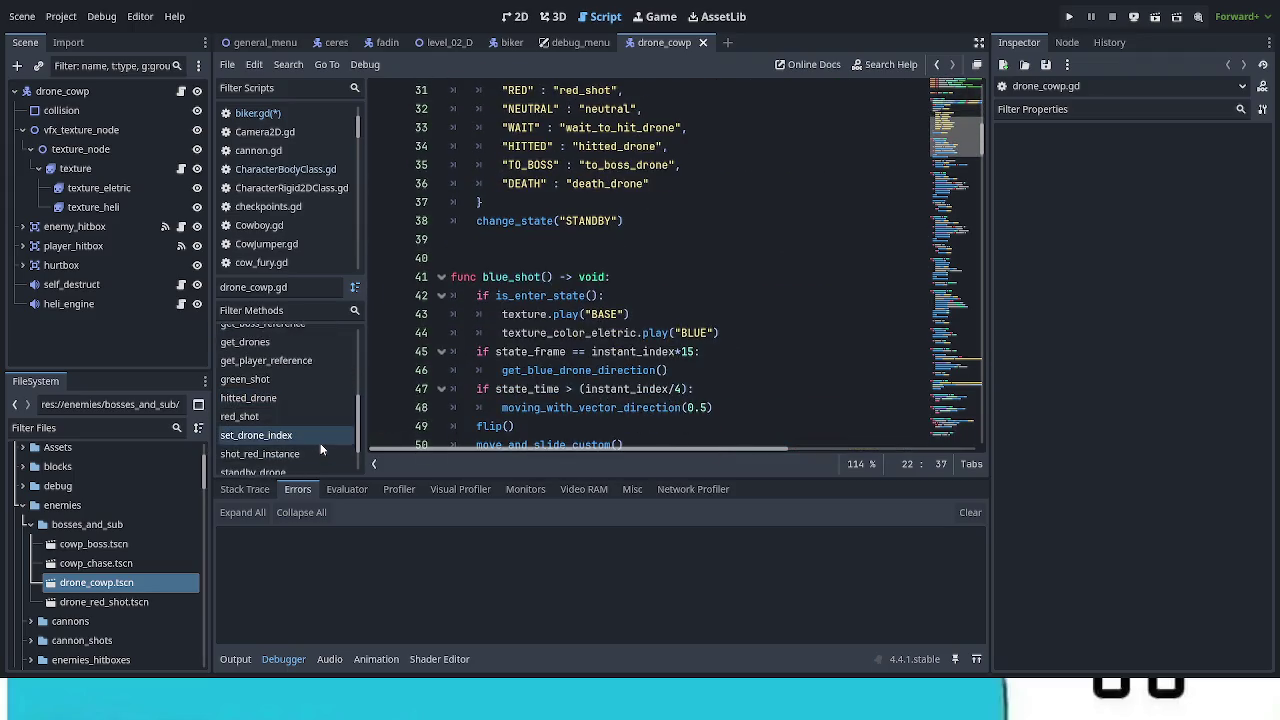
pyautogui.scroll(5, 320, 443)
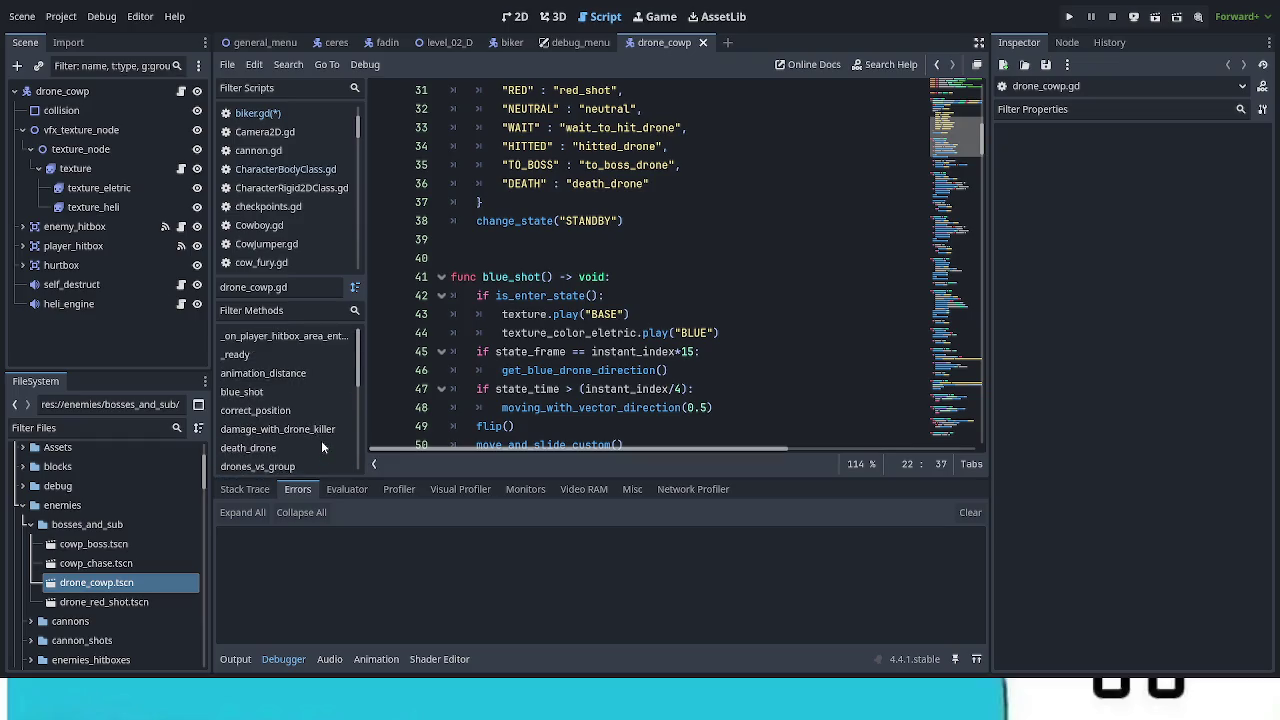
pyautogui.scroll(-2, 320, 440)
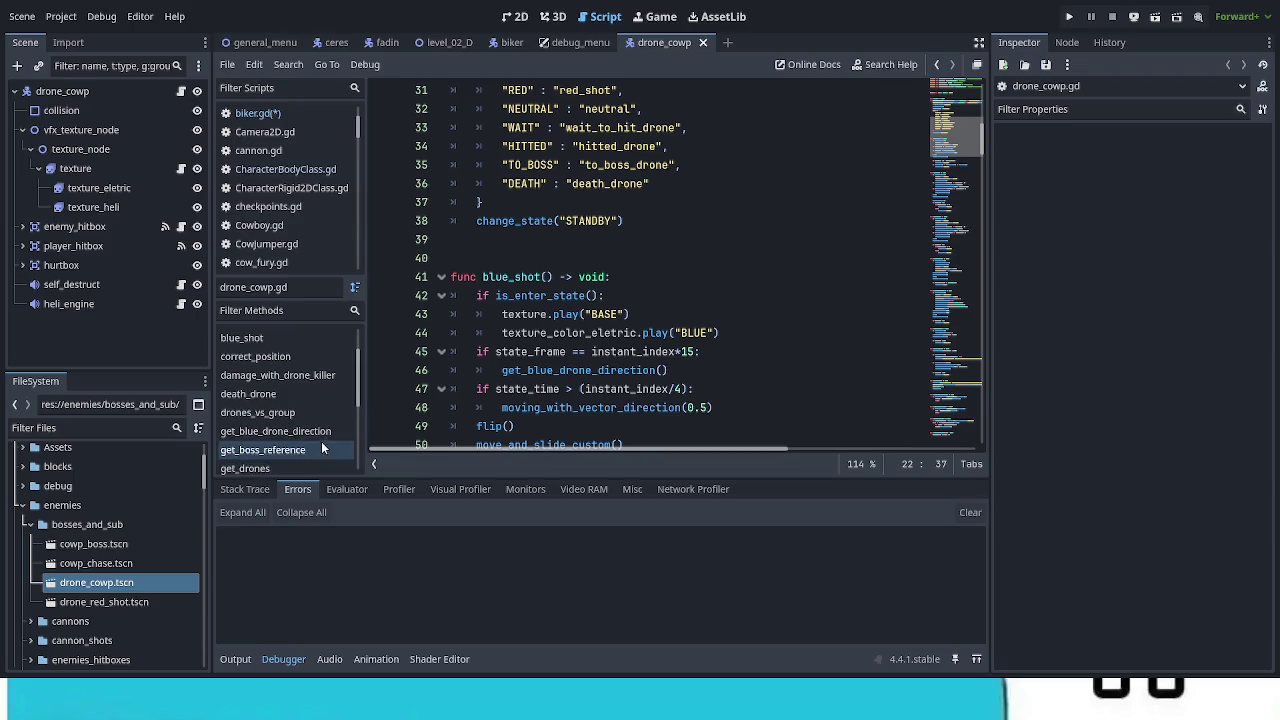
pyautogui.scroll(1, 260, 395)
pyautogui.click(248, 393)
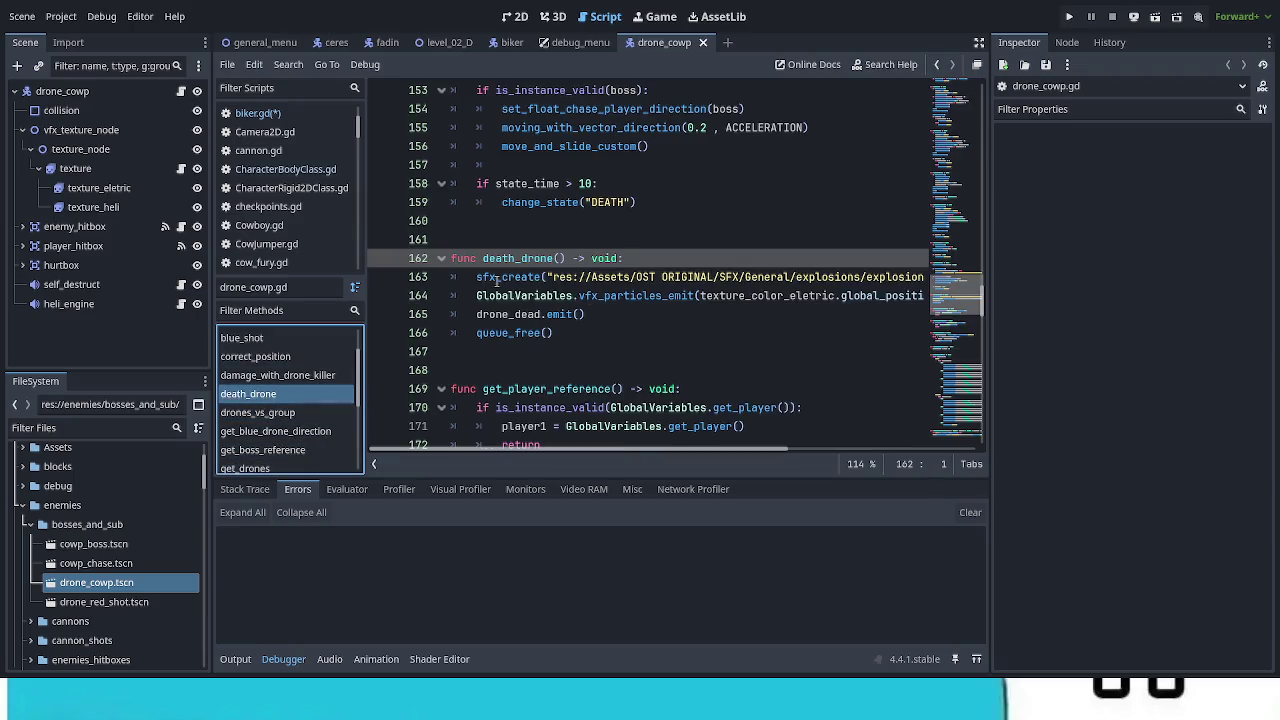
# Step: Copy the explosion5.wav sound and fire_explosion particle lines (163–164) and return to the biker scene
pyautogui.moveTo(477, 296); pyautogui.dragTo(502, 296)
pyautogui.click(595, 314)
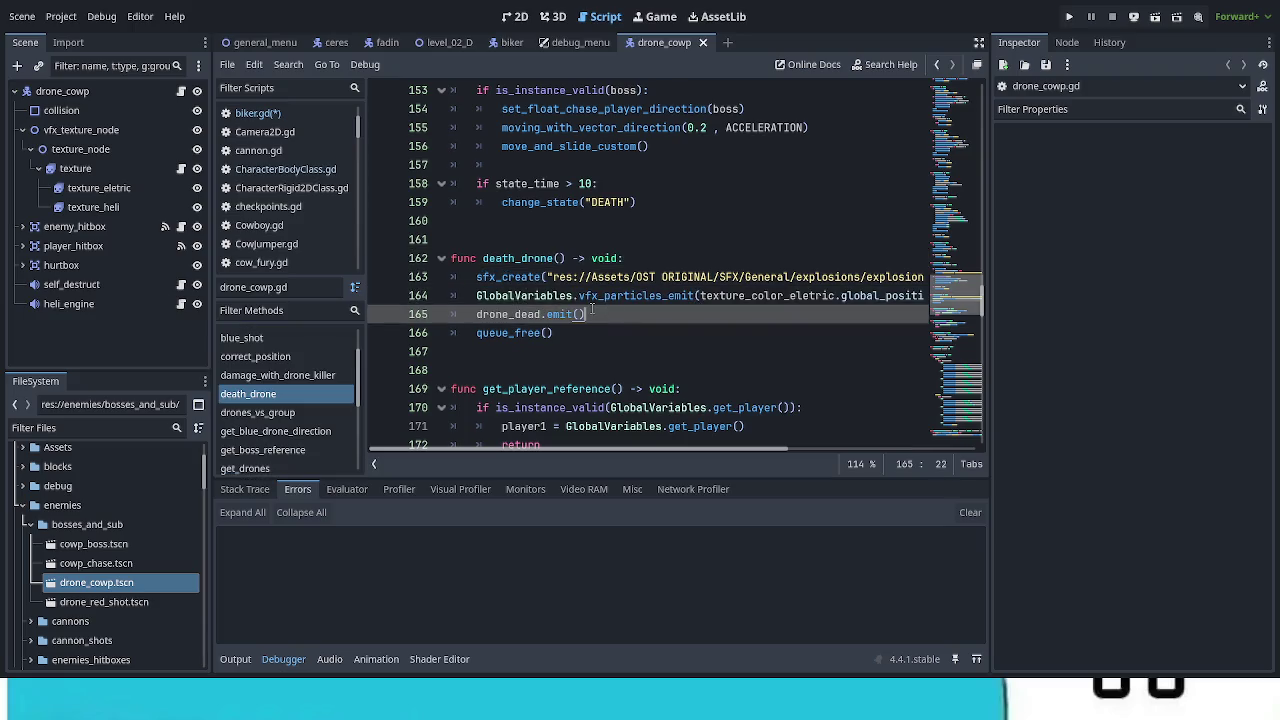
pyautogui.moveTo(473, 276)
pyautogui.mouseDown()
pyautogui.moveTo(552, 296)
pyautogui.moveTo(983, 295)
pyautogui.mouseUp()
pyautogui.moveTo(702, 450)
pyautogui.mouseDown()
pyautogui.moveTo(640, 440)
pyautogui.moveTo(492, 374)
pyautogui.mouseUp()
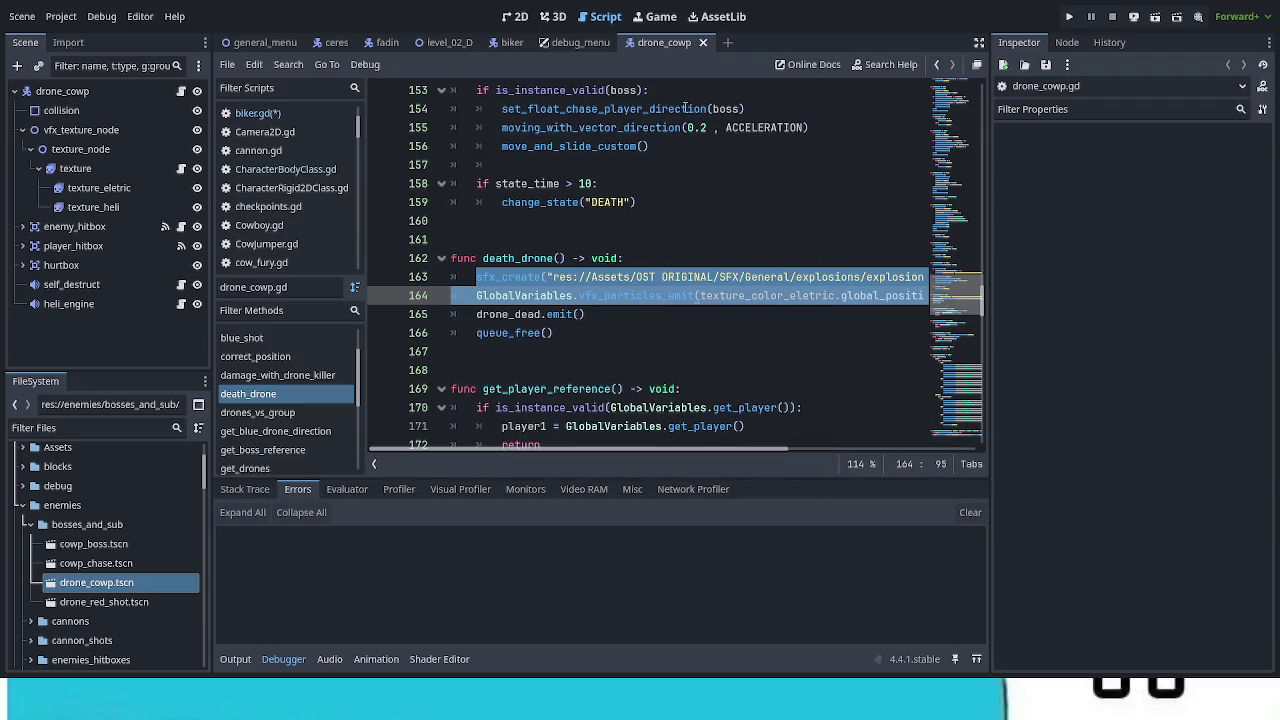
pyautogui.click(508, 45)
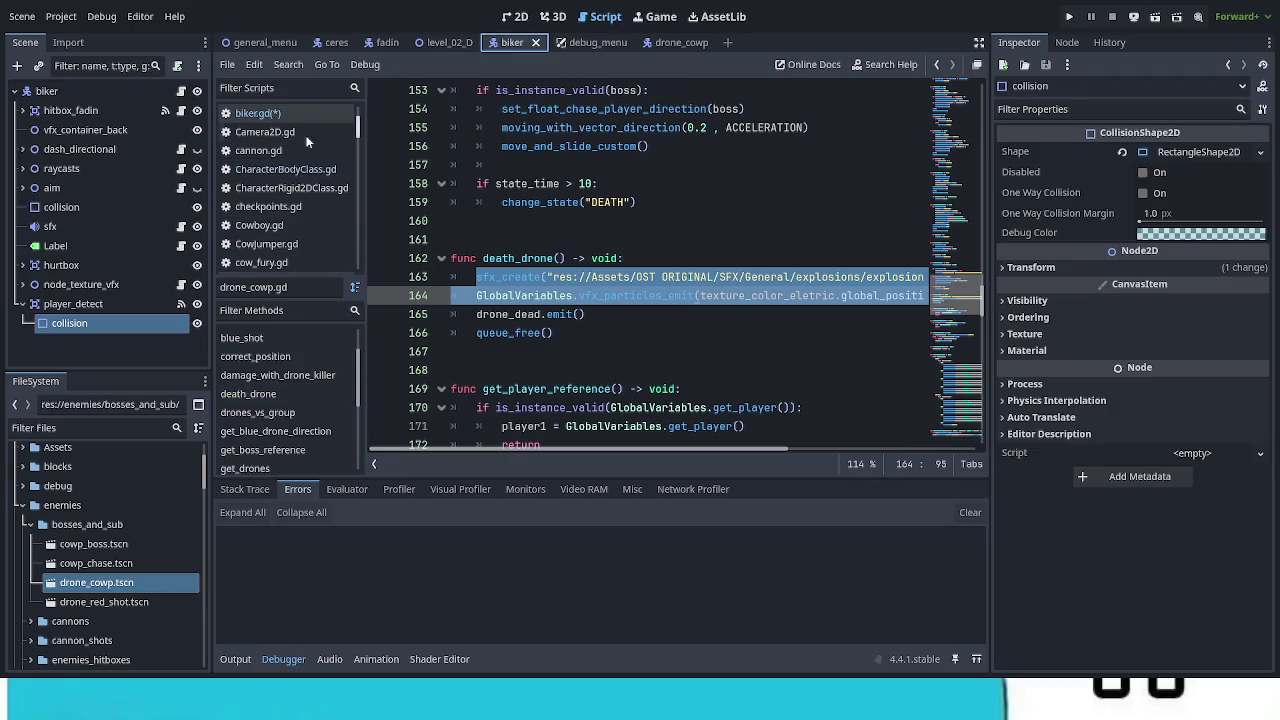
# Step: Paste the explosion sound and particle lines after line 166's is_enter_state() check and indent line 168
pyautogui.click(181, 92)
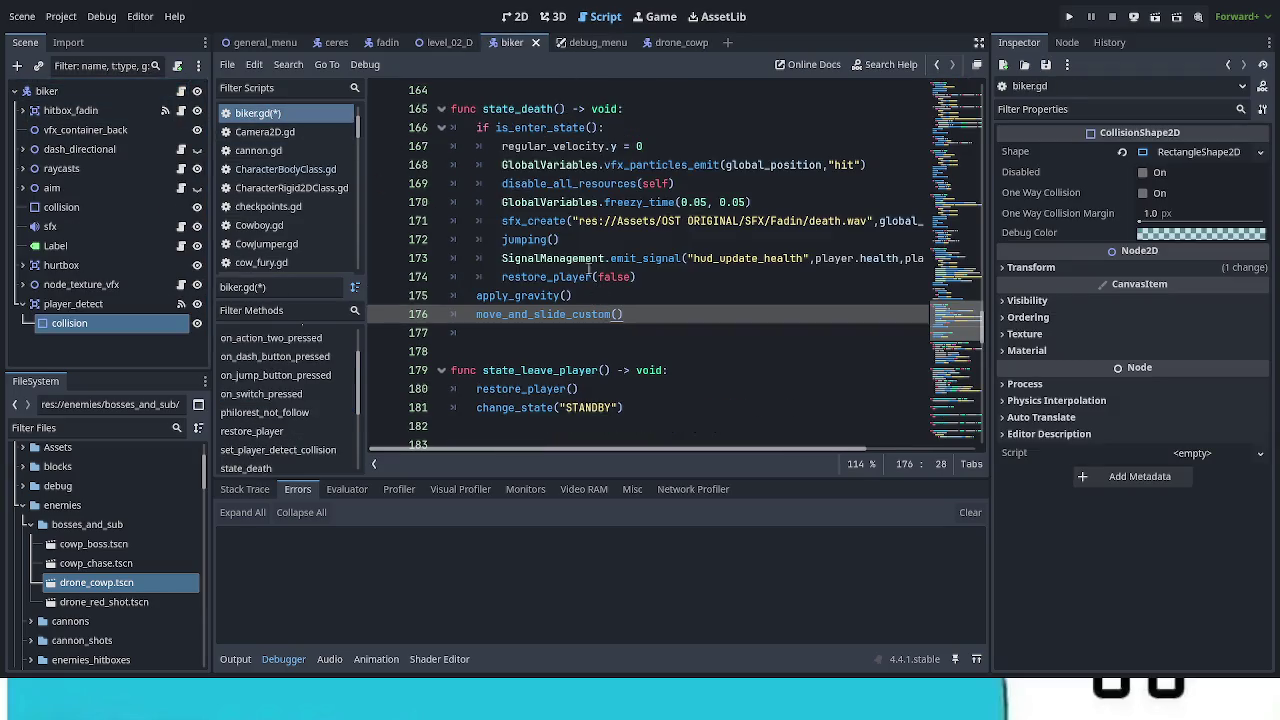
pyautogui.click(640, 128)
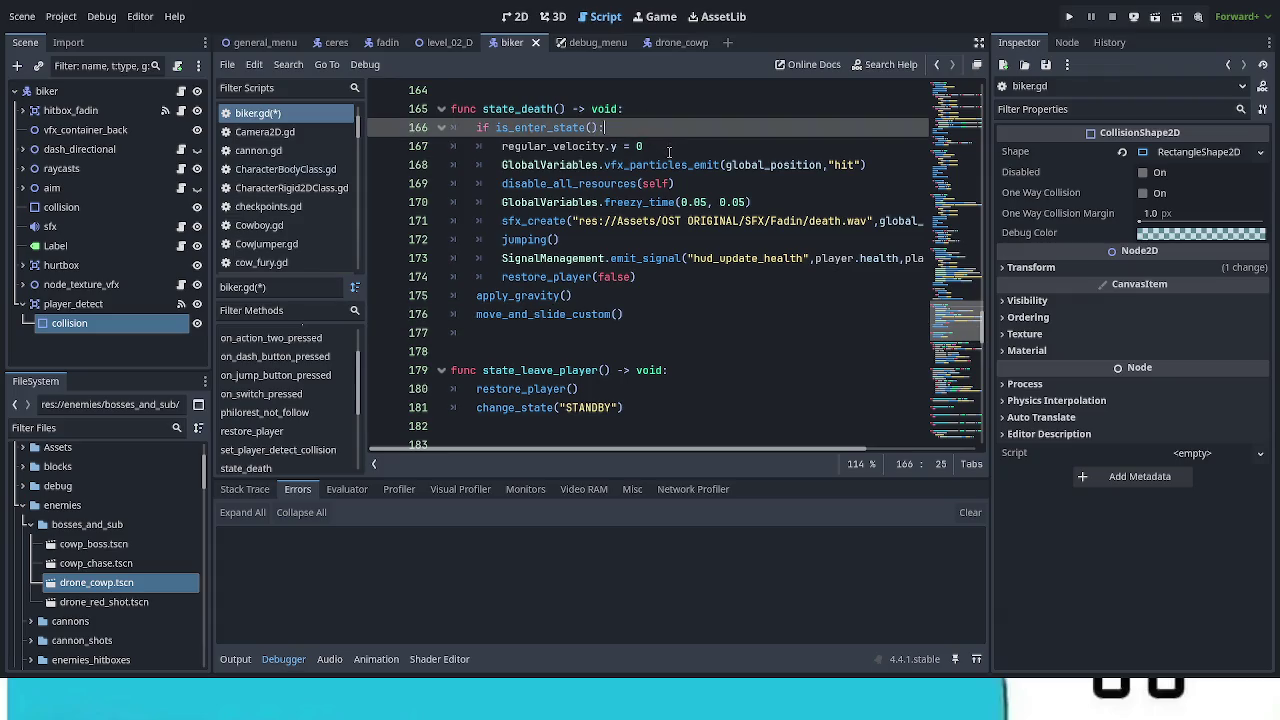
pyautogui.hotkey('ctrl', 'v')
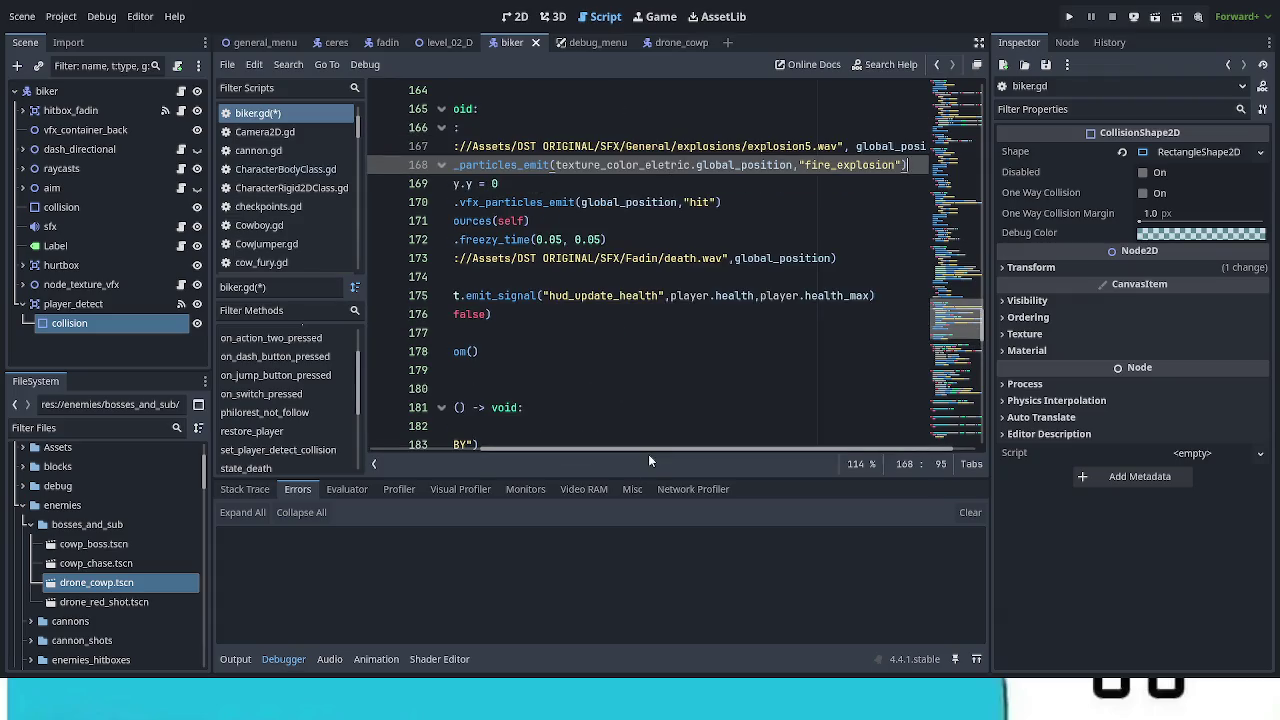
pyautogui.moveTo(649, 448); pyautogui.dragTo(402, 451)
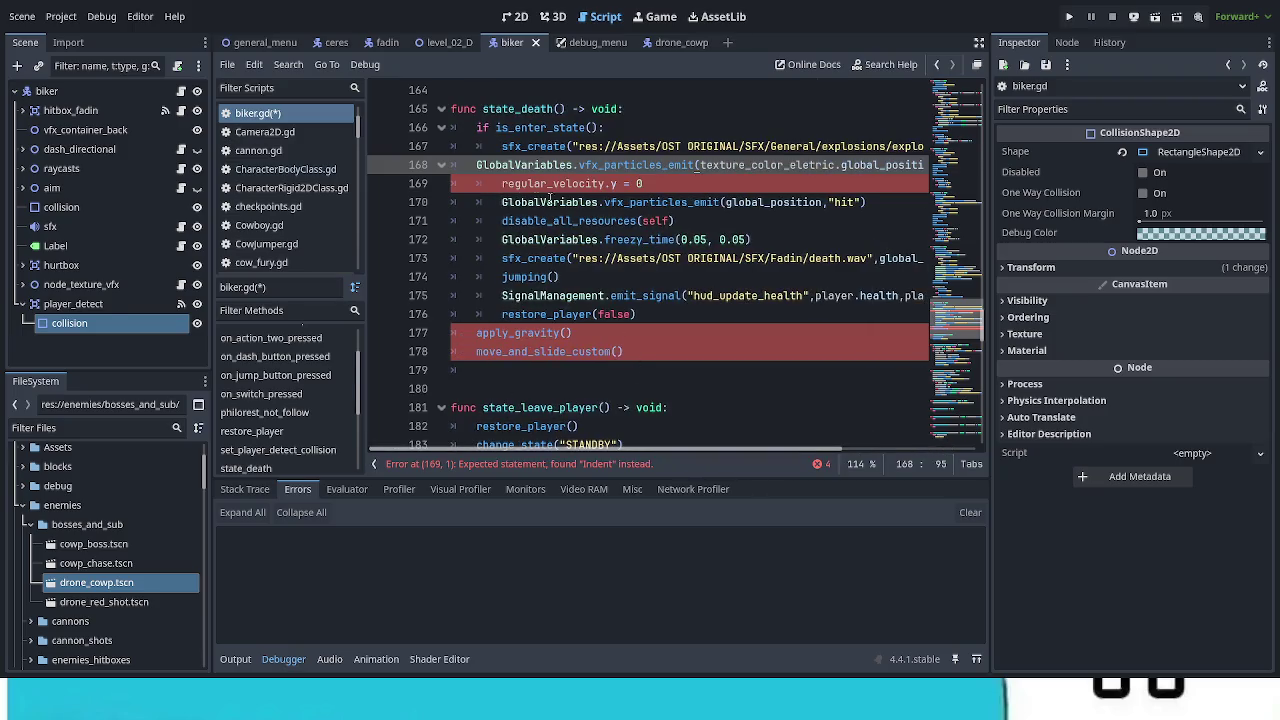
pyautogui.click(475, 164)
pyautogui.press('Tab')
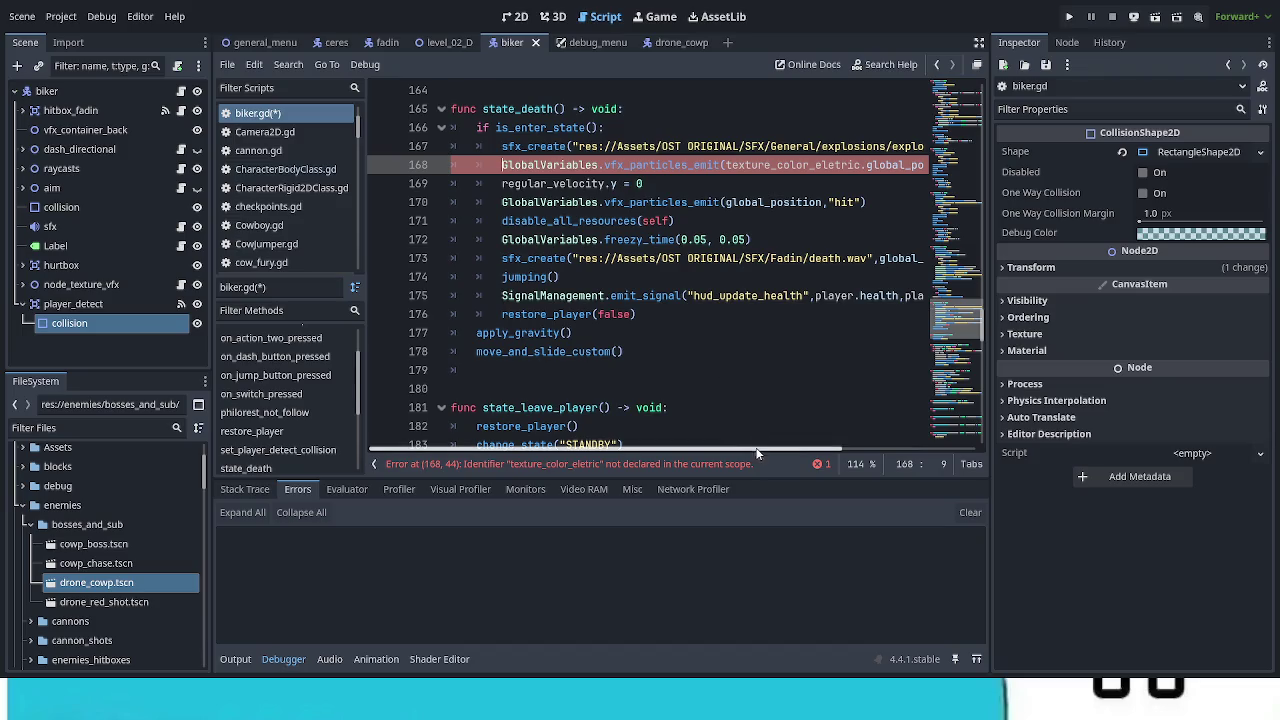
# Step: Delete 'texture_color_eletric.' on line 168 so it reads vfx_particles_emit(global_position,"fire_explosion")
pyautogui.moveTo(760, 450); pyautogui.dragTo(928, 470)
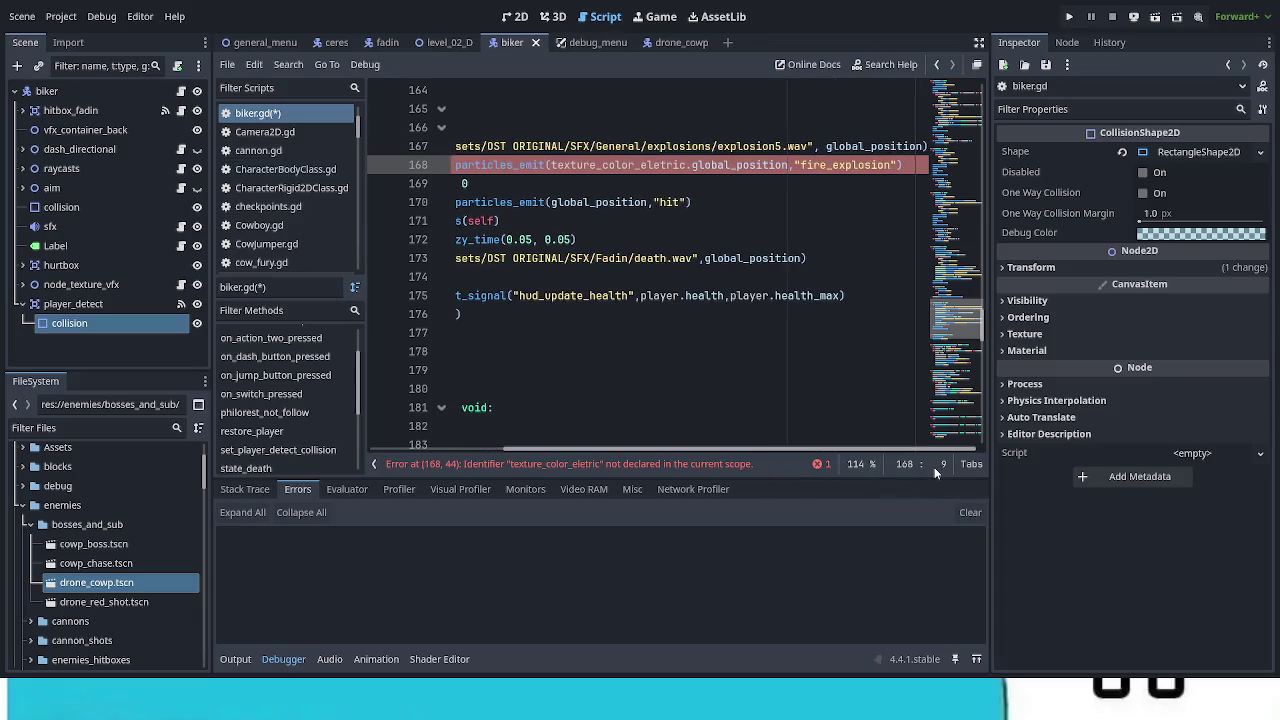
pyautogui.click(697, 165)
pyautogui.moveTo(697, 165); pyautogui.dragTo(550, 168)
pyautogui.press('BackSpace')
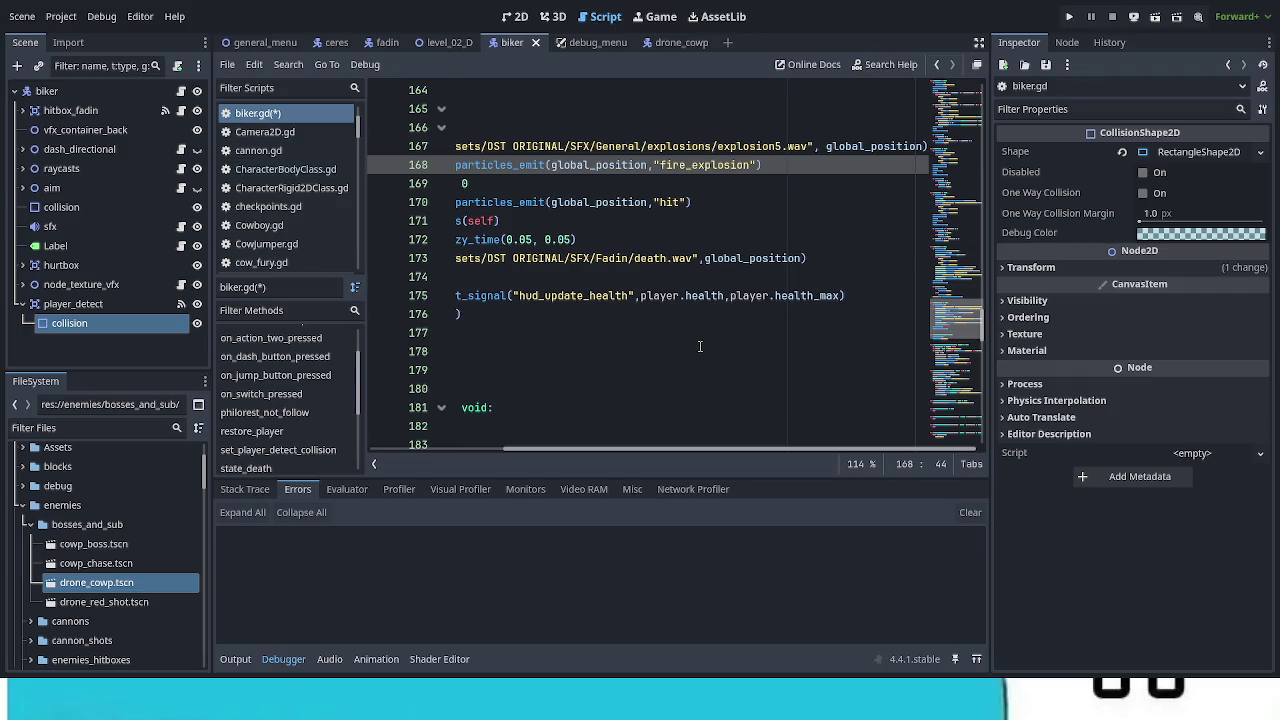
pyautogui.moveTo(690, 448); pyautogui.dragTo(556, 450)
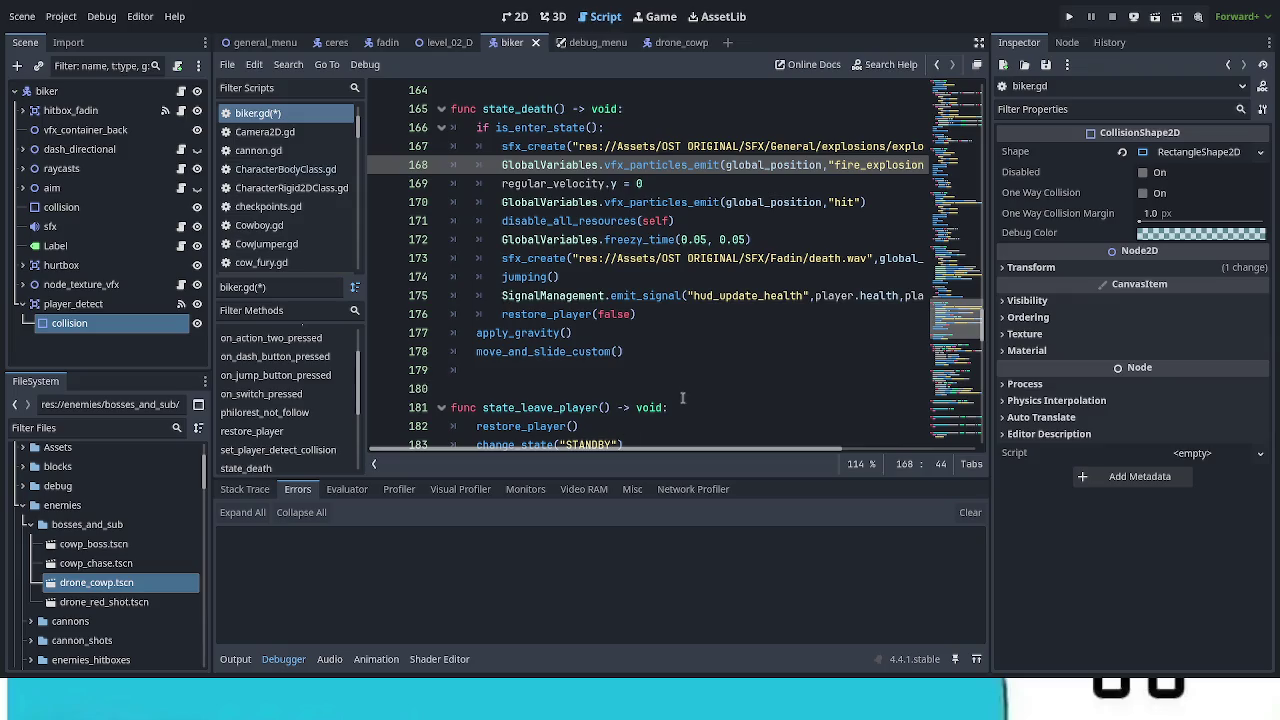
# Step: Review the restore_player definition, then save biker.gd with state_death ending in restore_player(false)
pyautogui.scroll(-1, 680, 395)
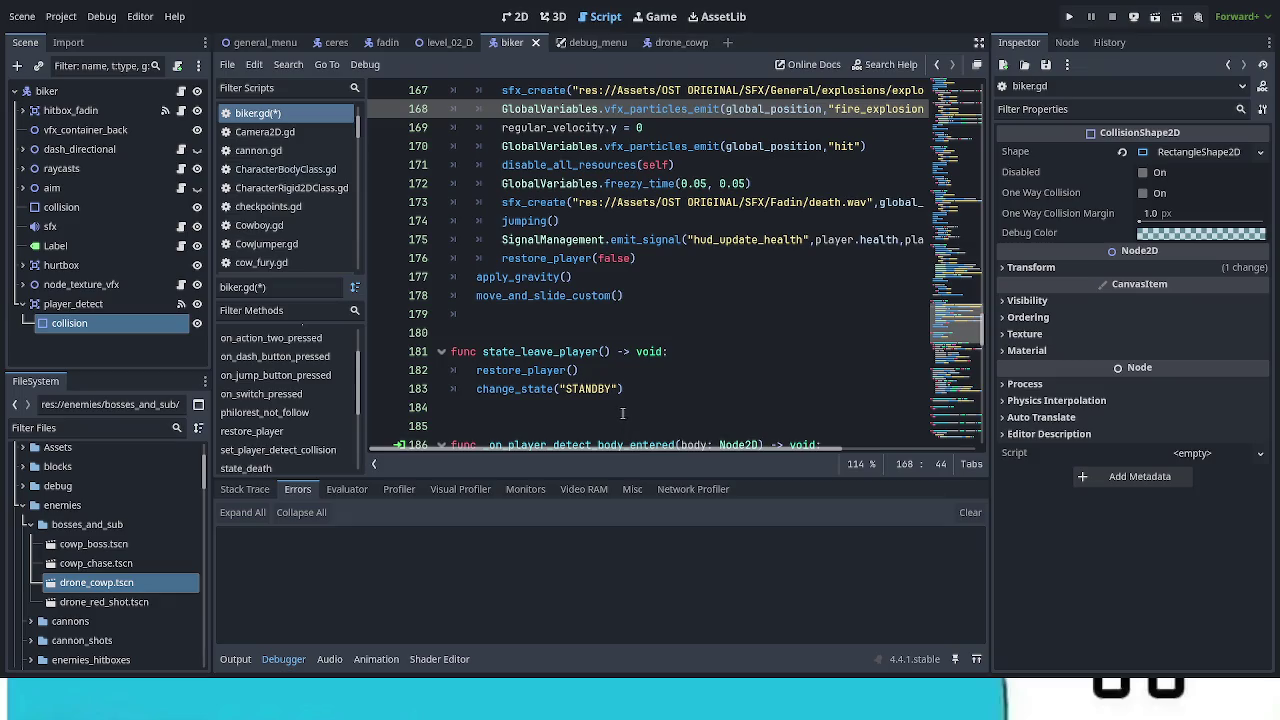
pyautogui.keyDown('ctrl'); pyautogui.click(565, 371); pyautogui.keyUp('ctrl')
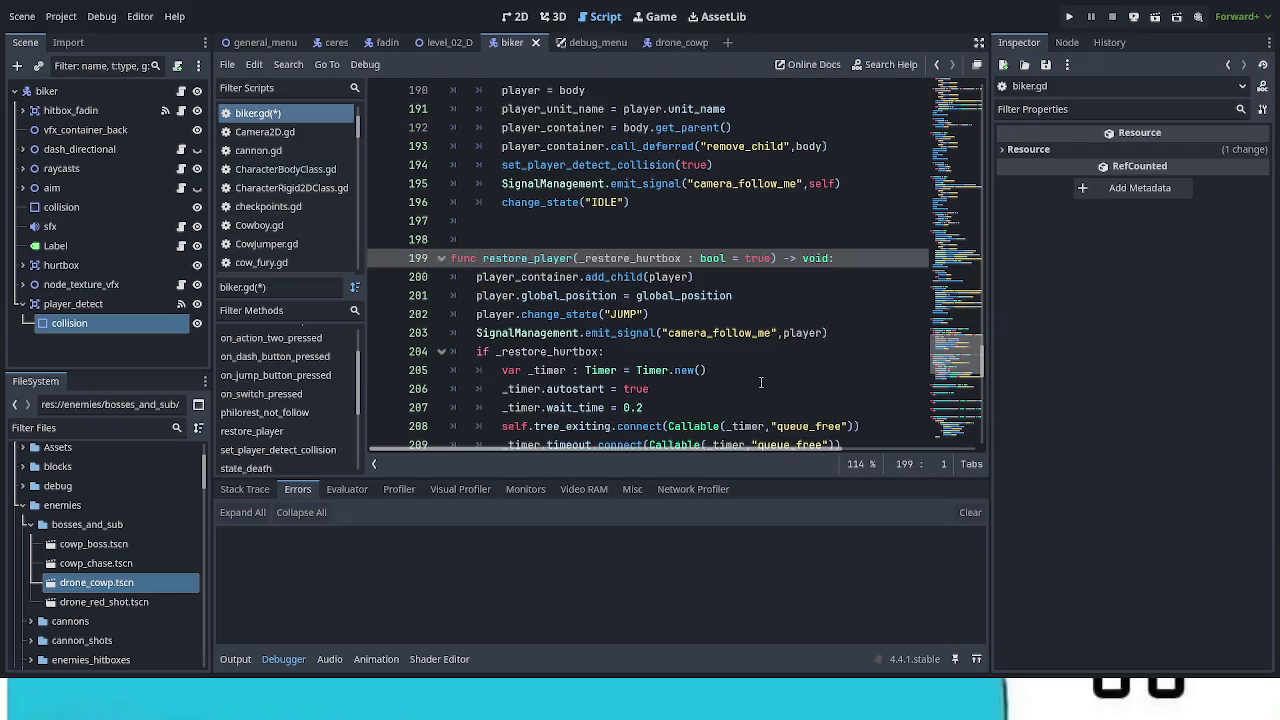
pyautogui.scroll(-1, 760, 382)
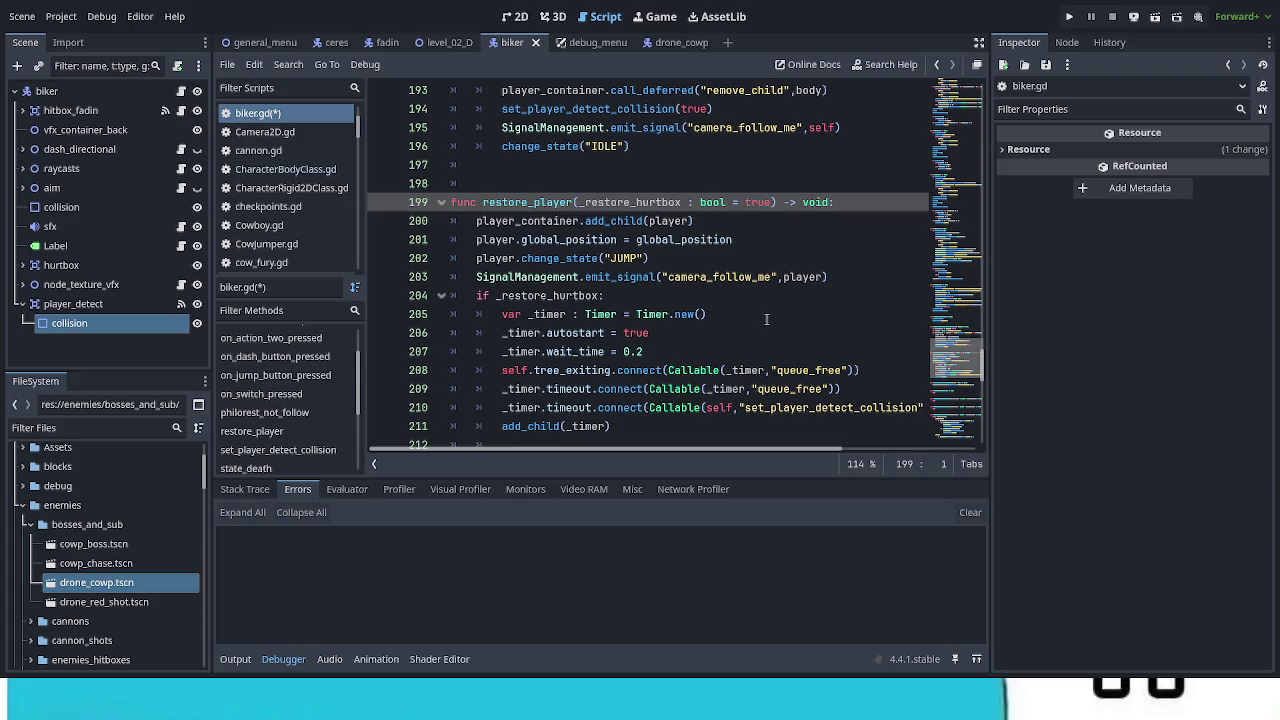
pyautogui.scroll(-1, 765, 321)
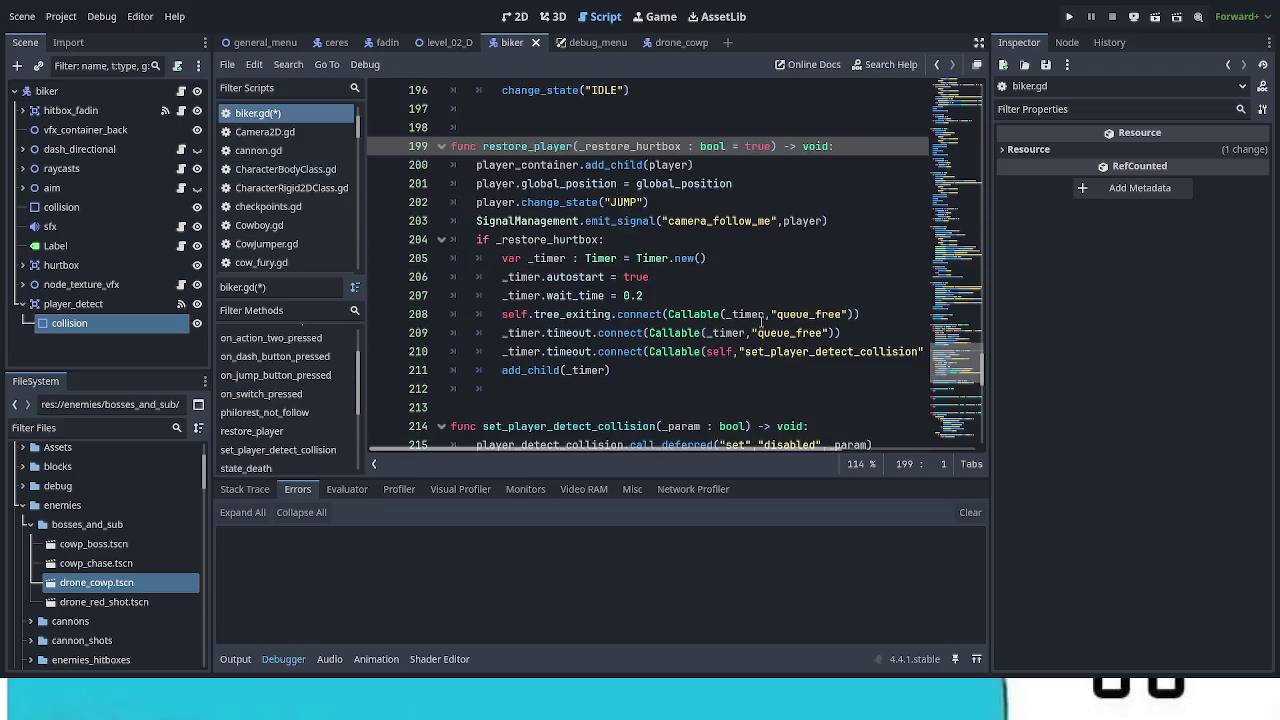
pyautogui.scroll(7, 765, 321)
pyautogui.scroll(4, 753, 322)
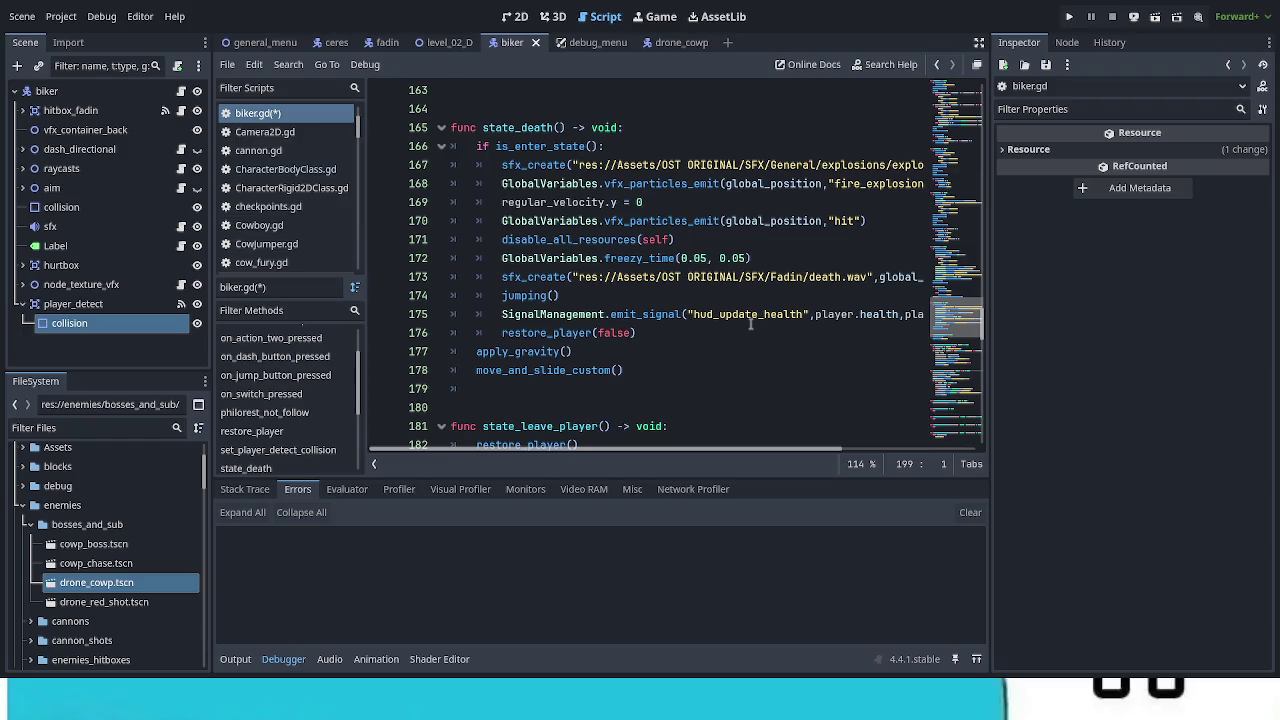
pyautogui.hotkey('ctrl', 's')
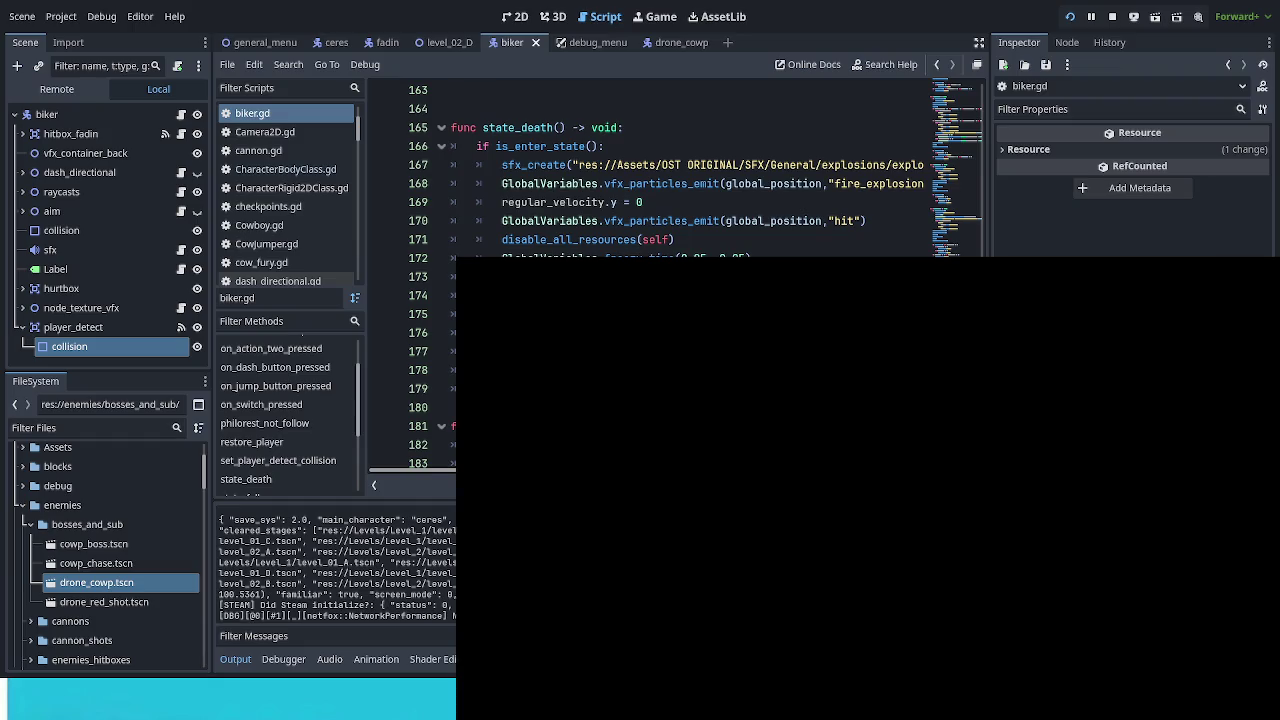
# Step: Continue the saved game, enter Cow City and spawn the biker from Debug Options
pyautogui.press('Down')
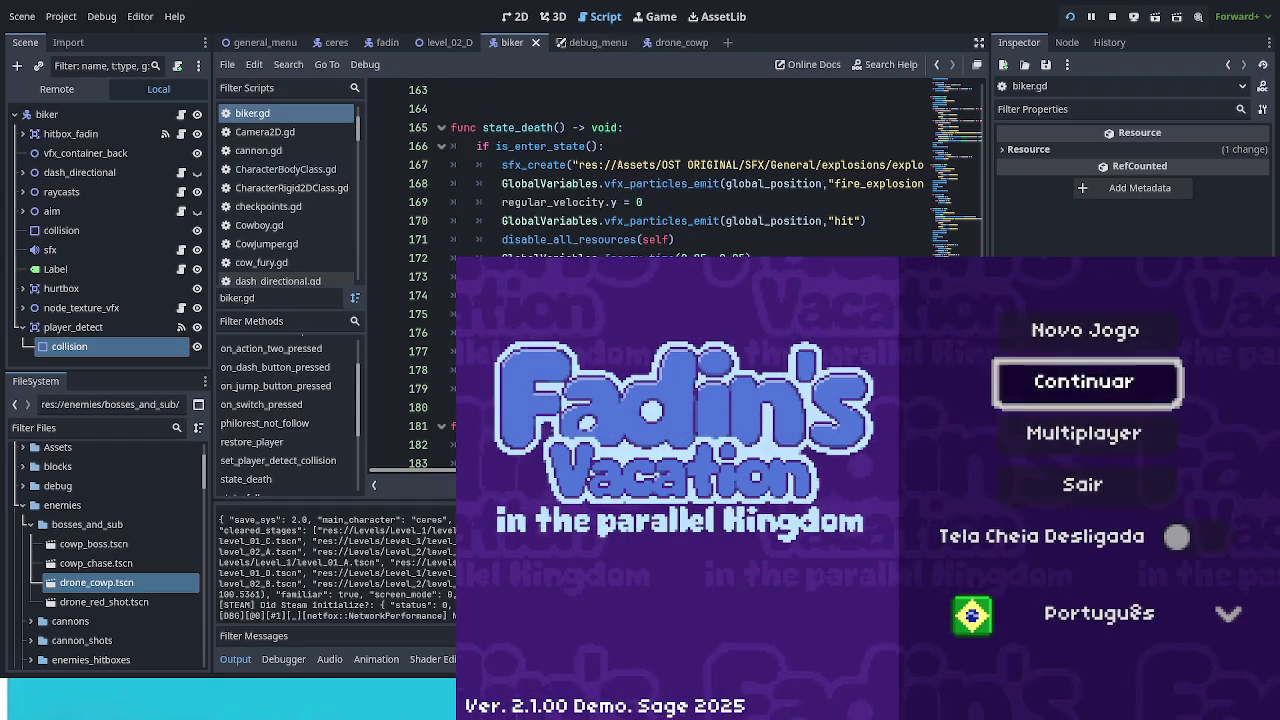
pyautogui.press('Return')
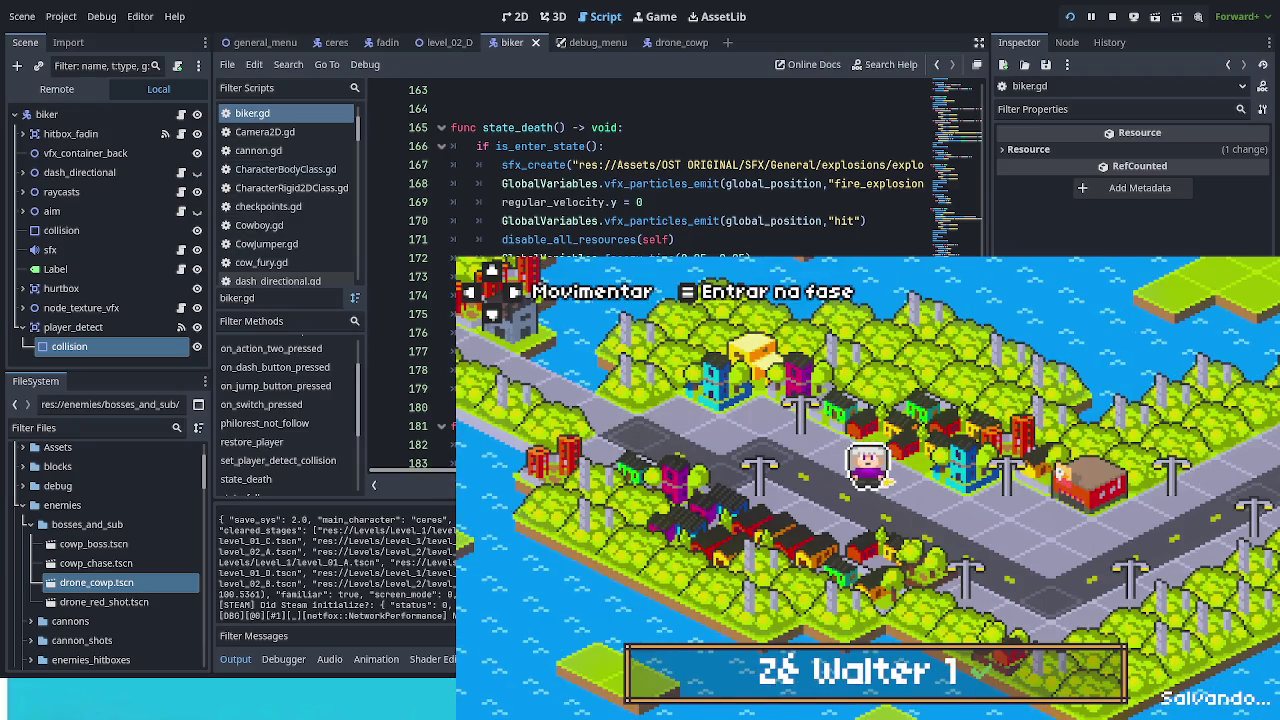
pyautogui.press('Return')
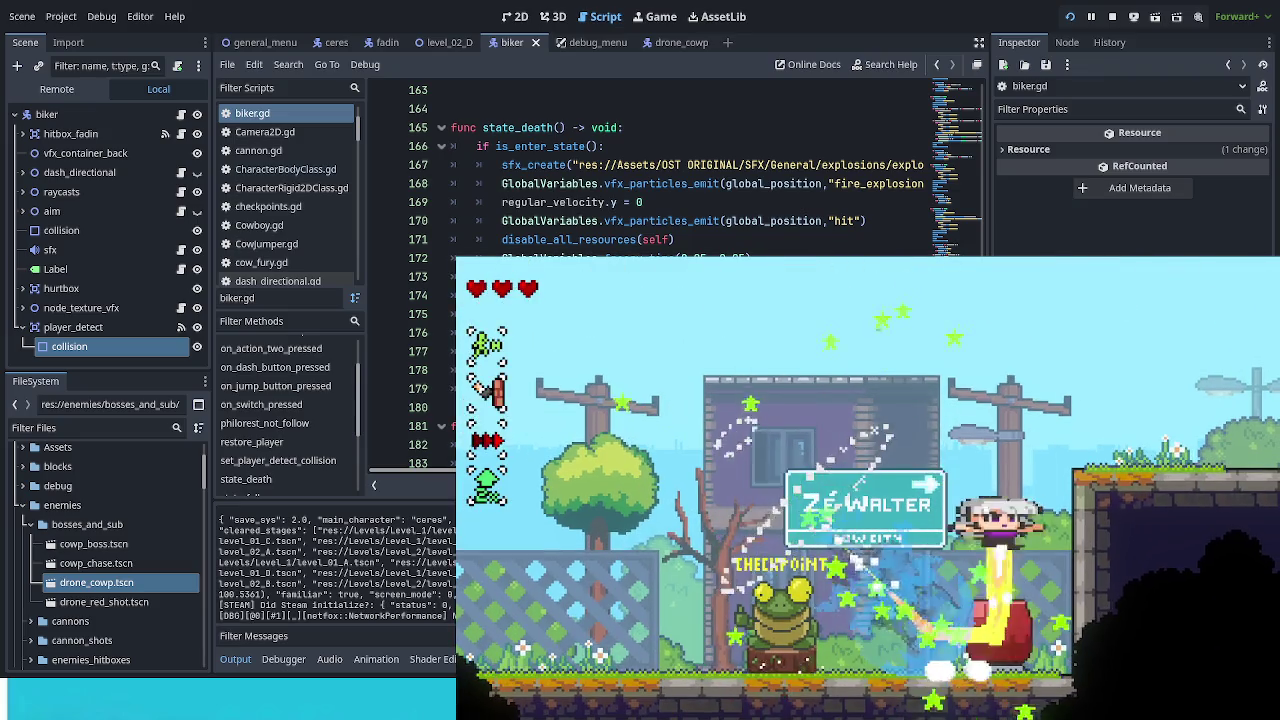
pyautogui.press('F1')
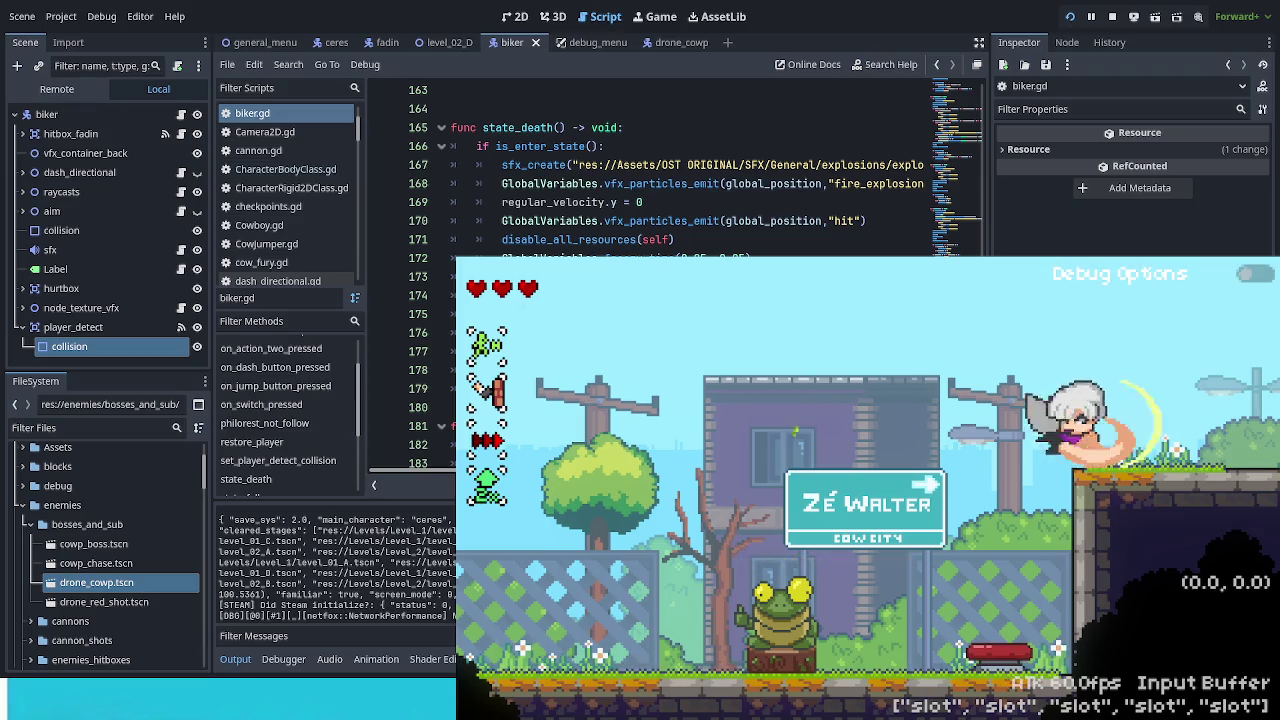
pyautogui.press('F1')
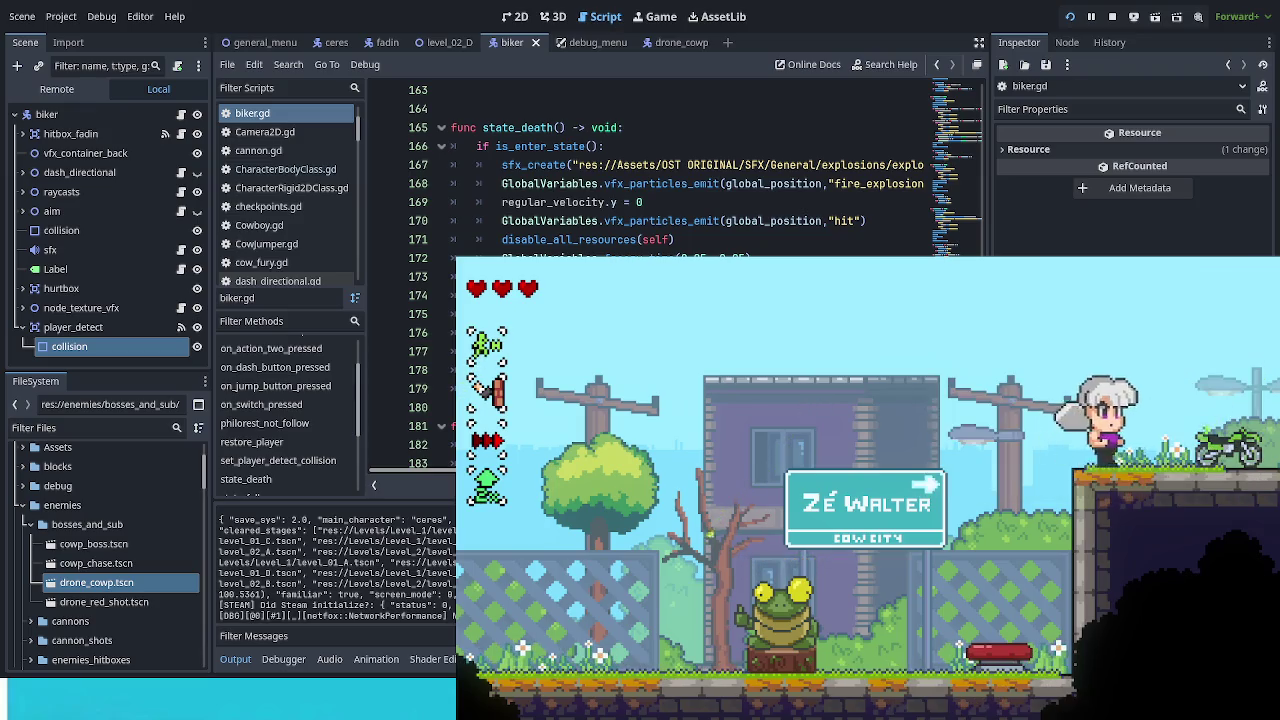
# Step: Ride the biker right, jump the gap, then turn left and jump repeatedly
pyautogui.press('Right')
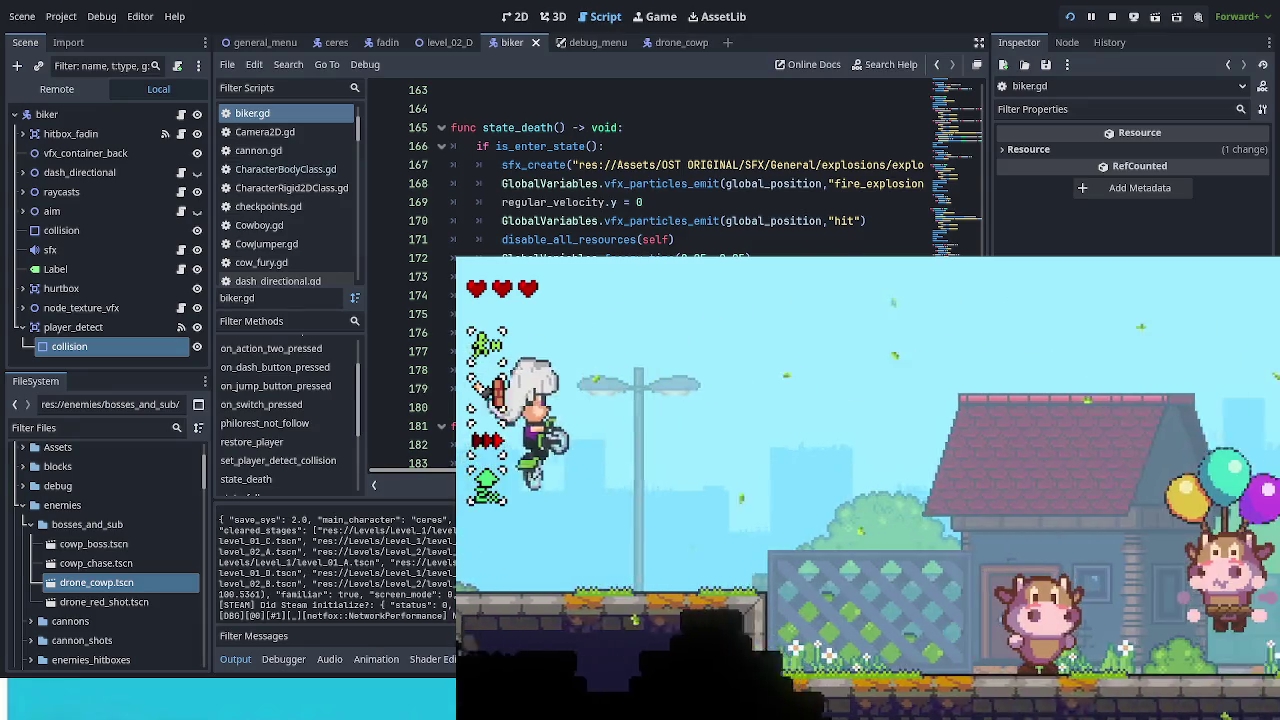
pyautogui.press('space')
pyautogui.press('space')
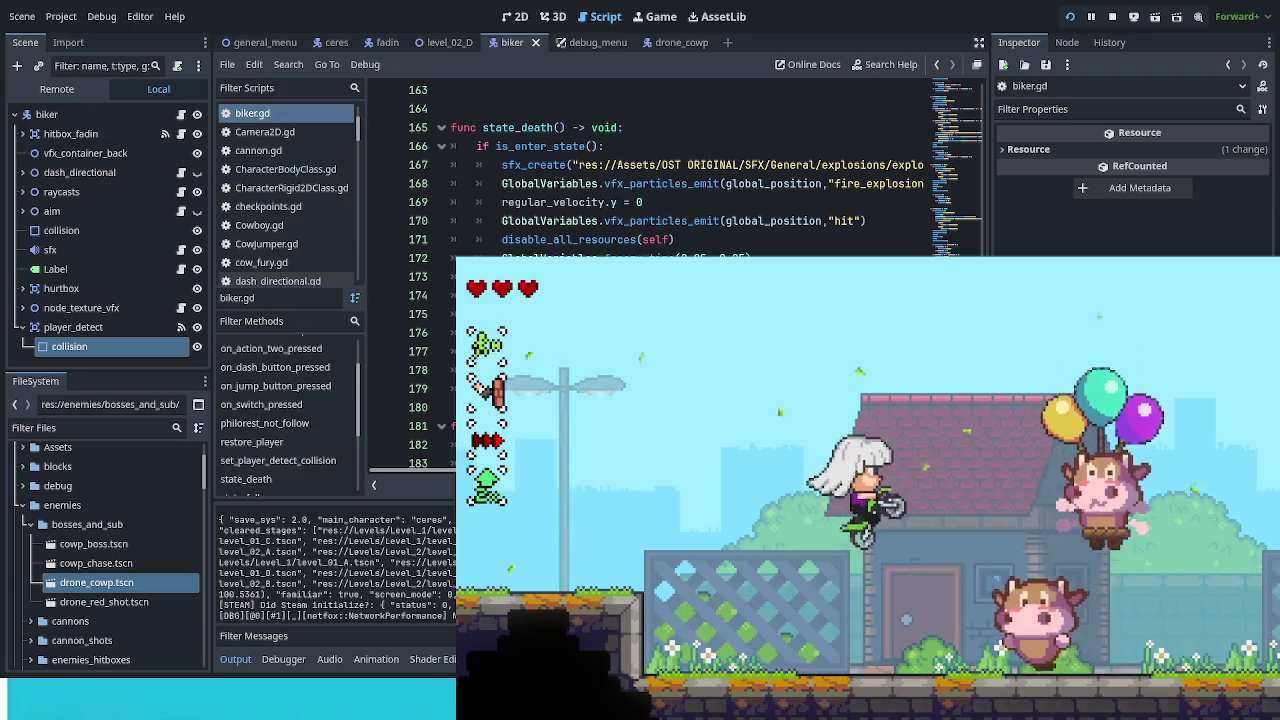
pyautogui.press('Left')
pyautogui.press('space')
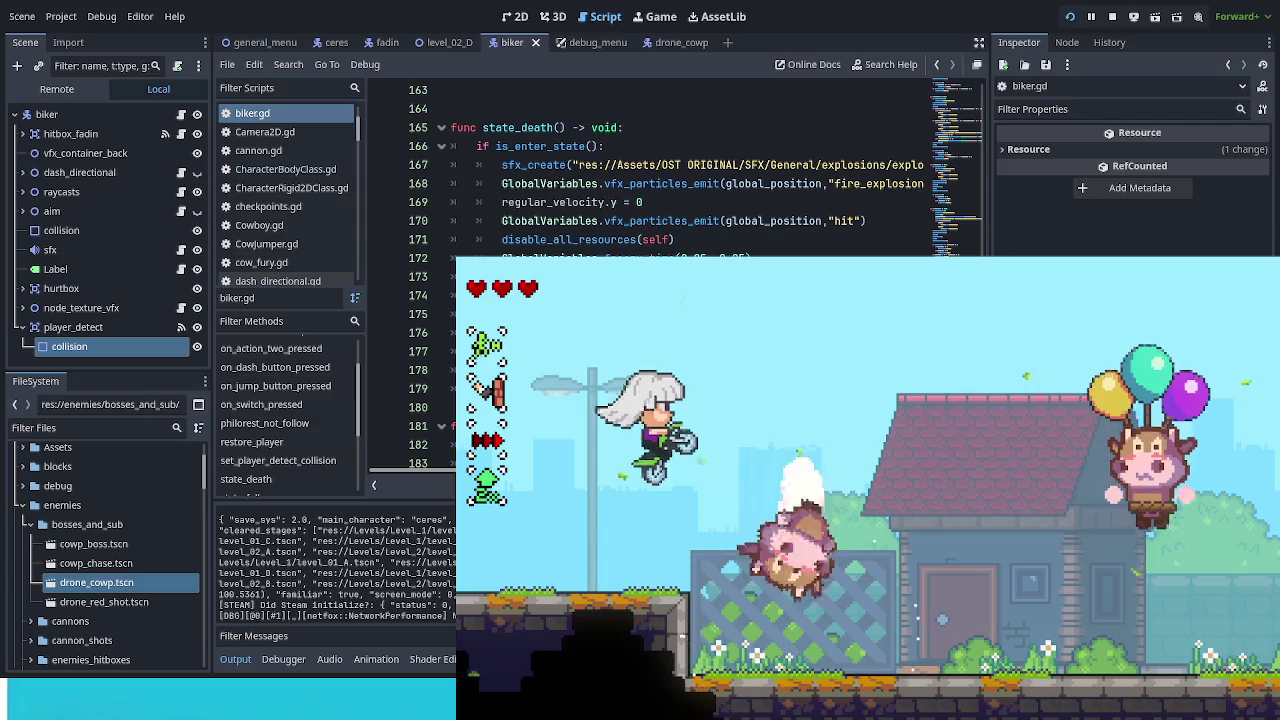
pyautogui.press('space')
pyautogui.press('space')
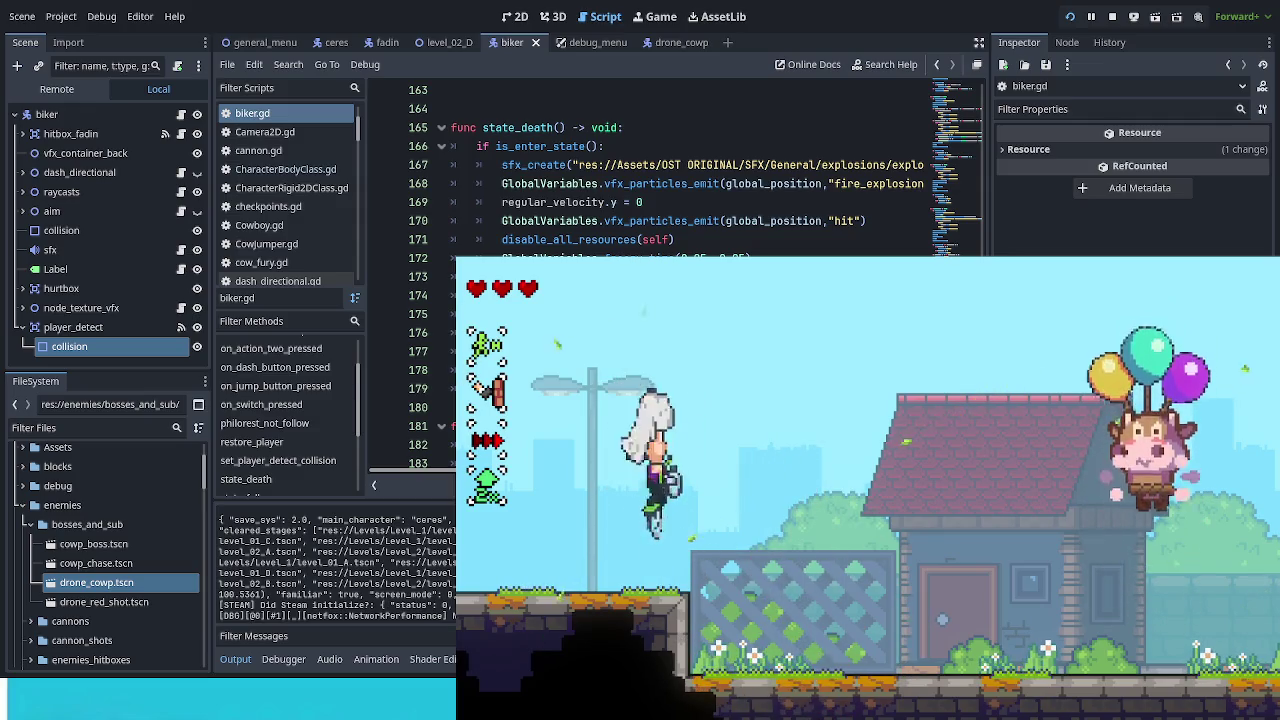
# Step: Jump the biker onto the fence top, then jump back off it to the left
pyautogui.press('space')
pyautogui.press('Right')
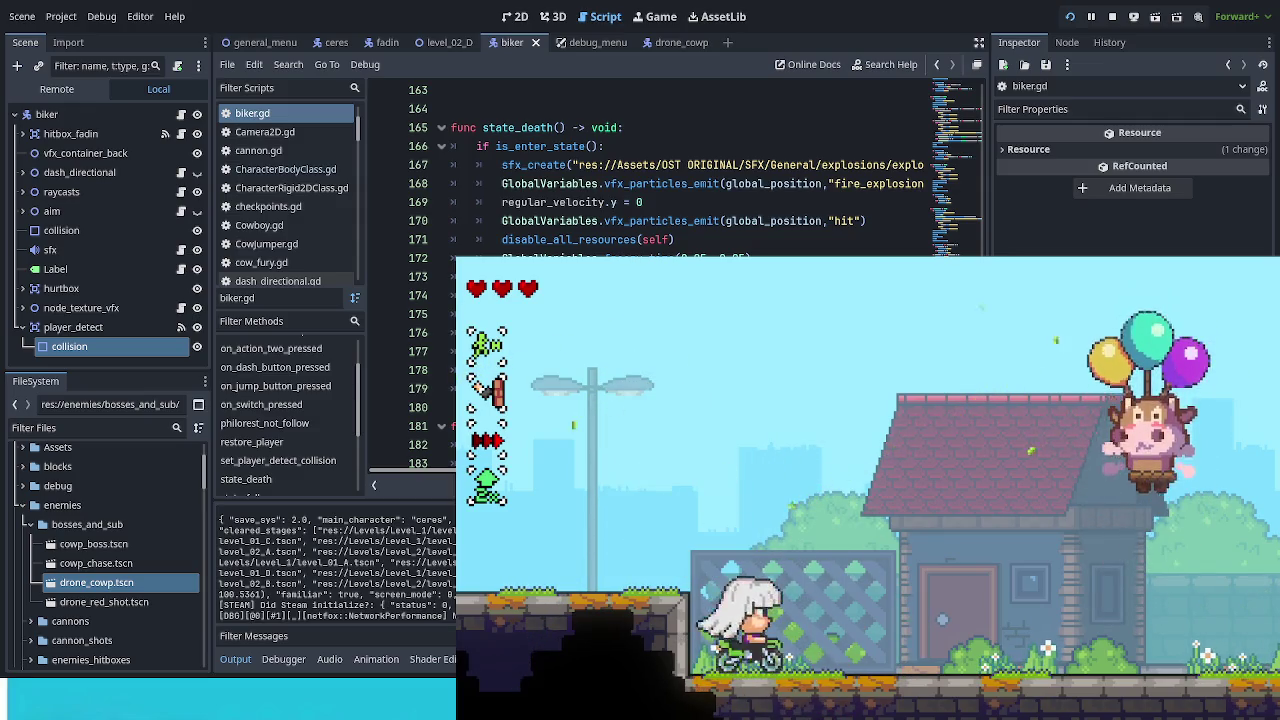
pyautogui.press('space')
pyautogui.press('space')
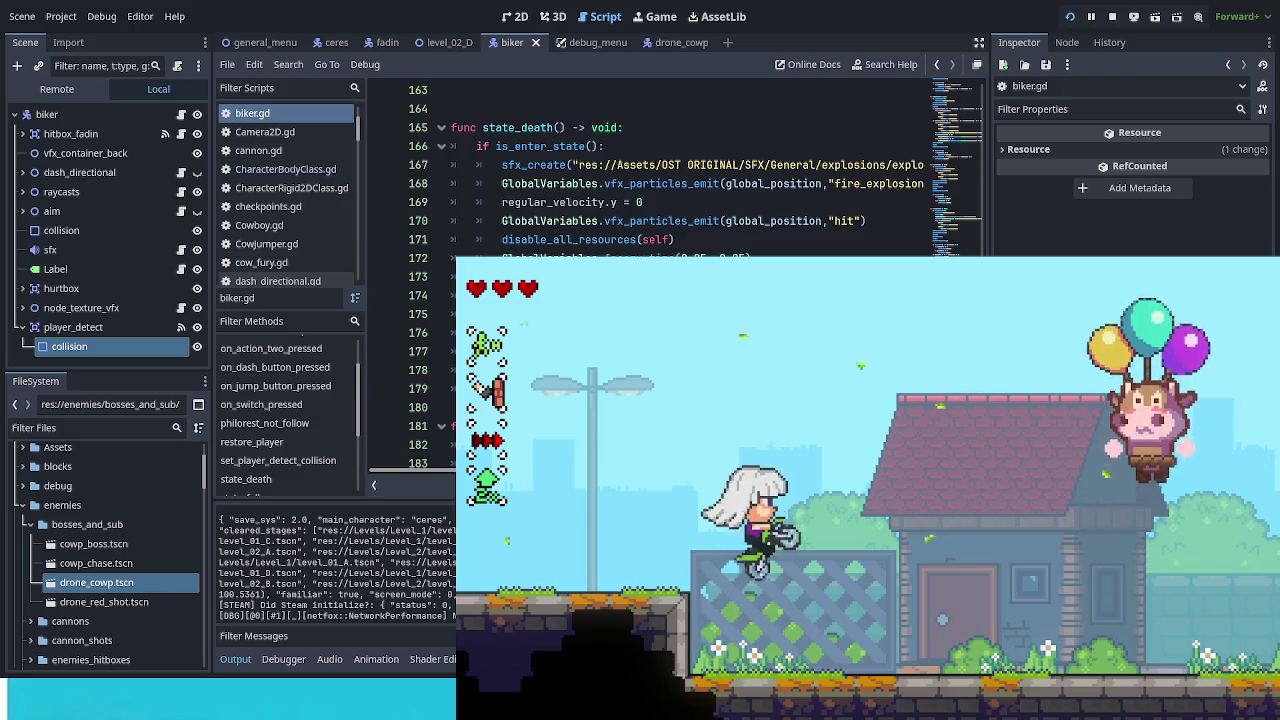
pyautogui.press('space')
pyautogui.press('space')
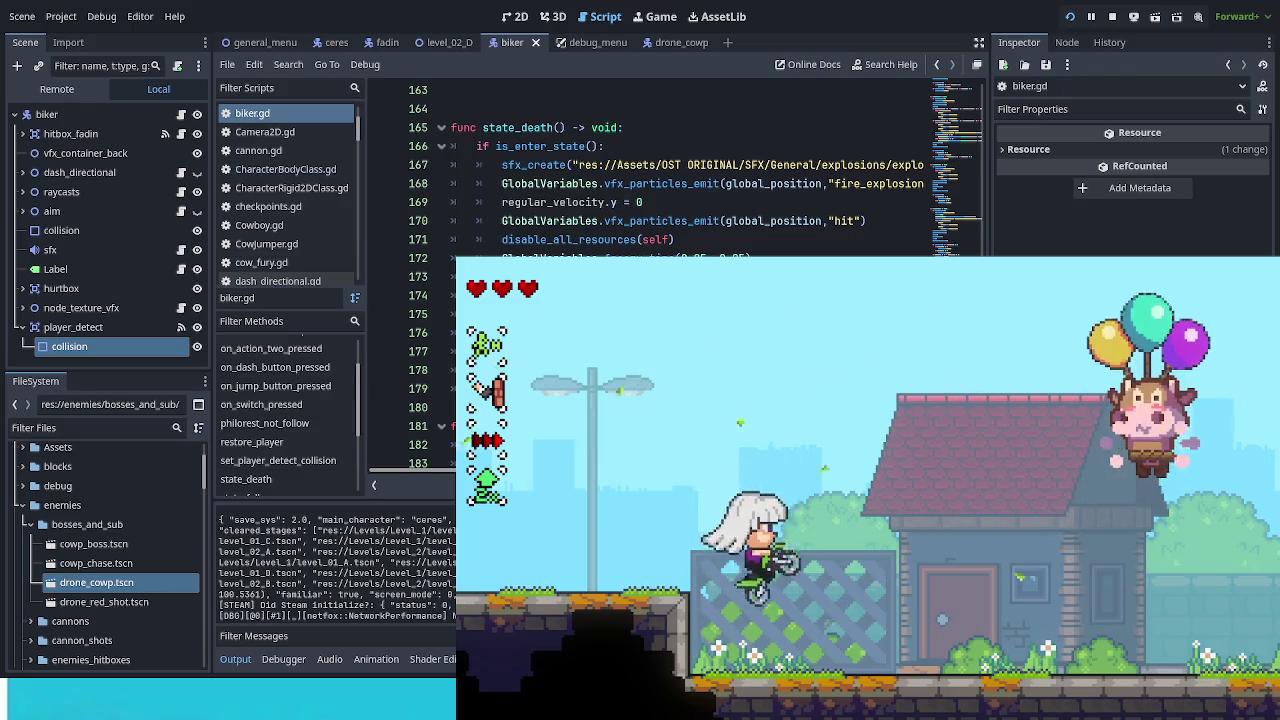
pyautogui.press('Left')
pyautogui.press('space')
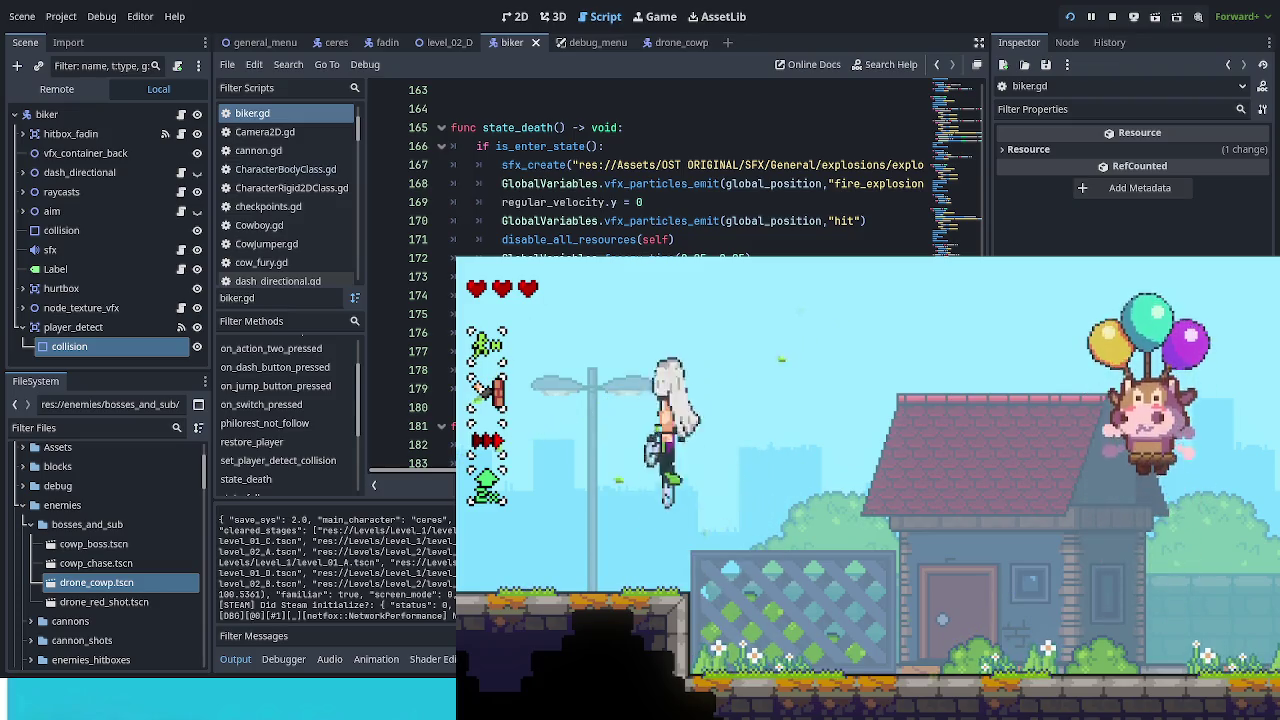
pyautogui.press('space')
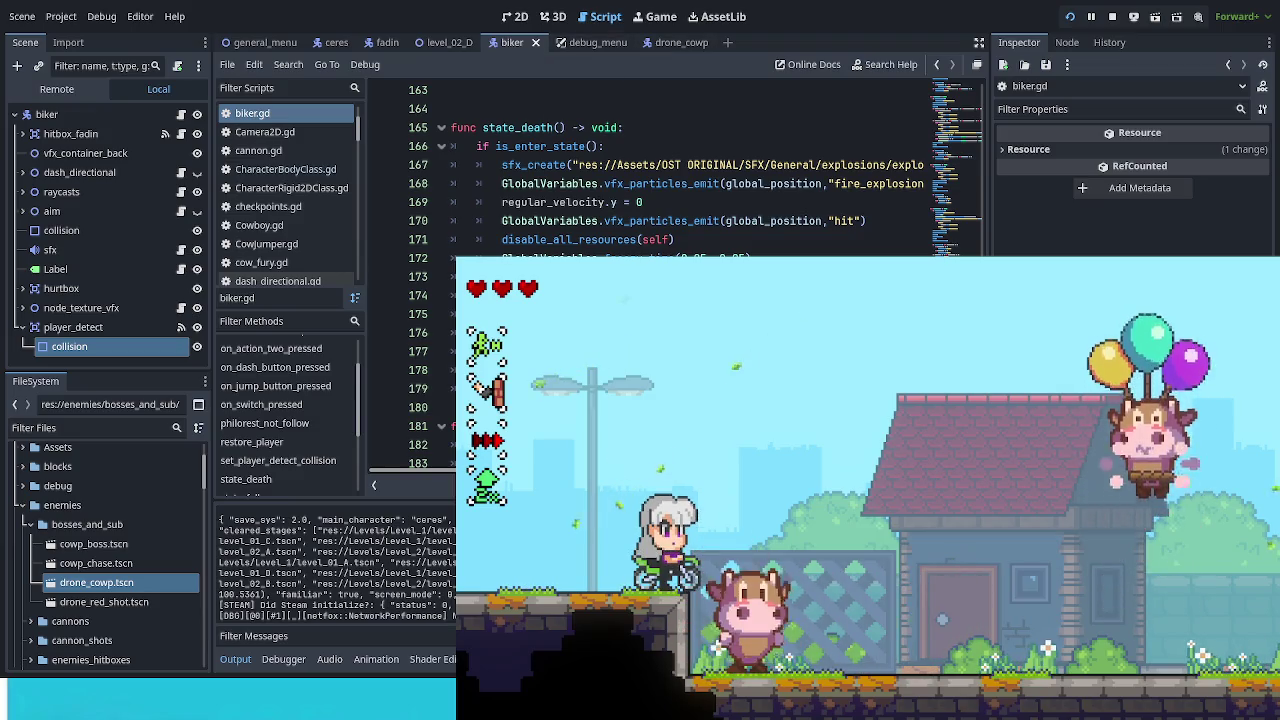
pyautogui.moveTo(373, 44); pyautogui.dragTo(360, 44)
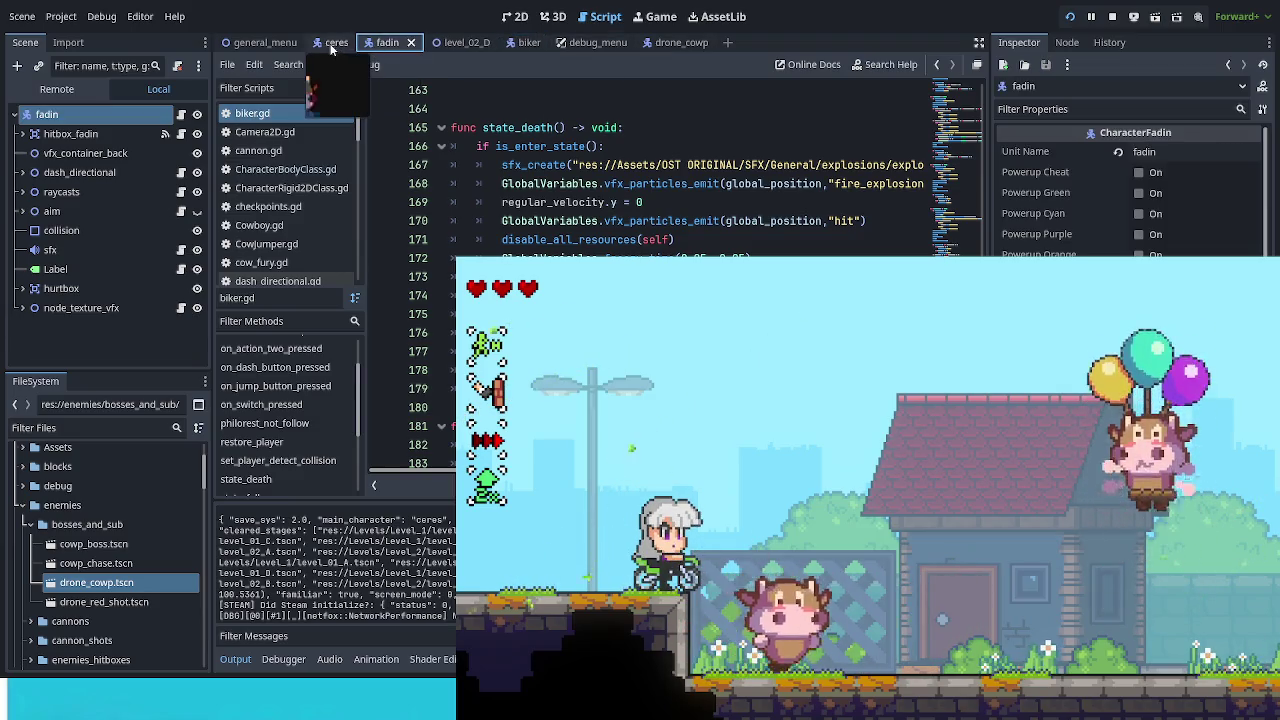
# Step: Open the lizyanda.gd script and look through its code
pyautogui.click(181, 114)
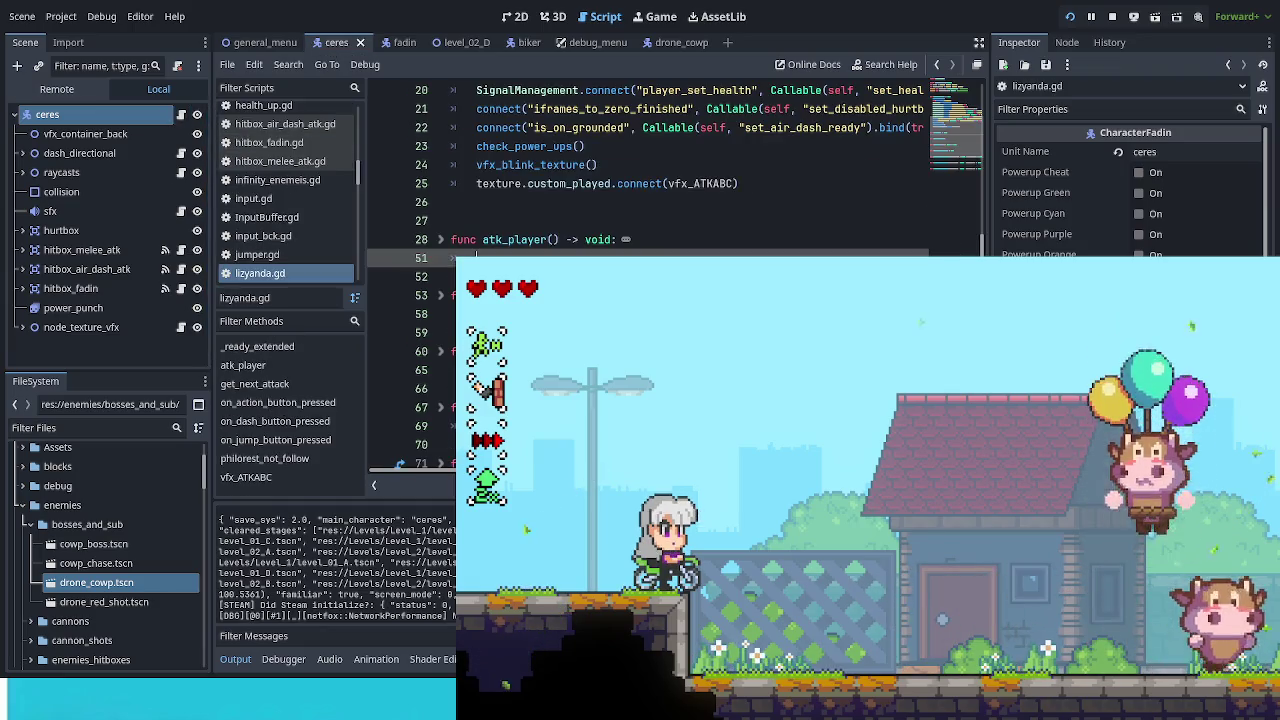
pyautogui.scroll(7, 690, 160)
pyautogui.scroll(-7, 690, 160)
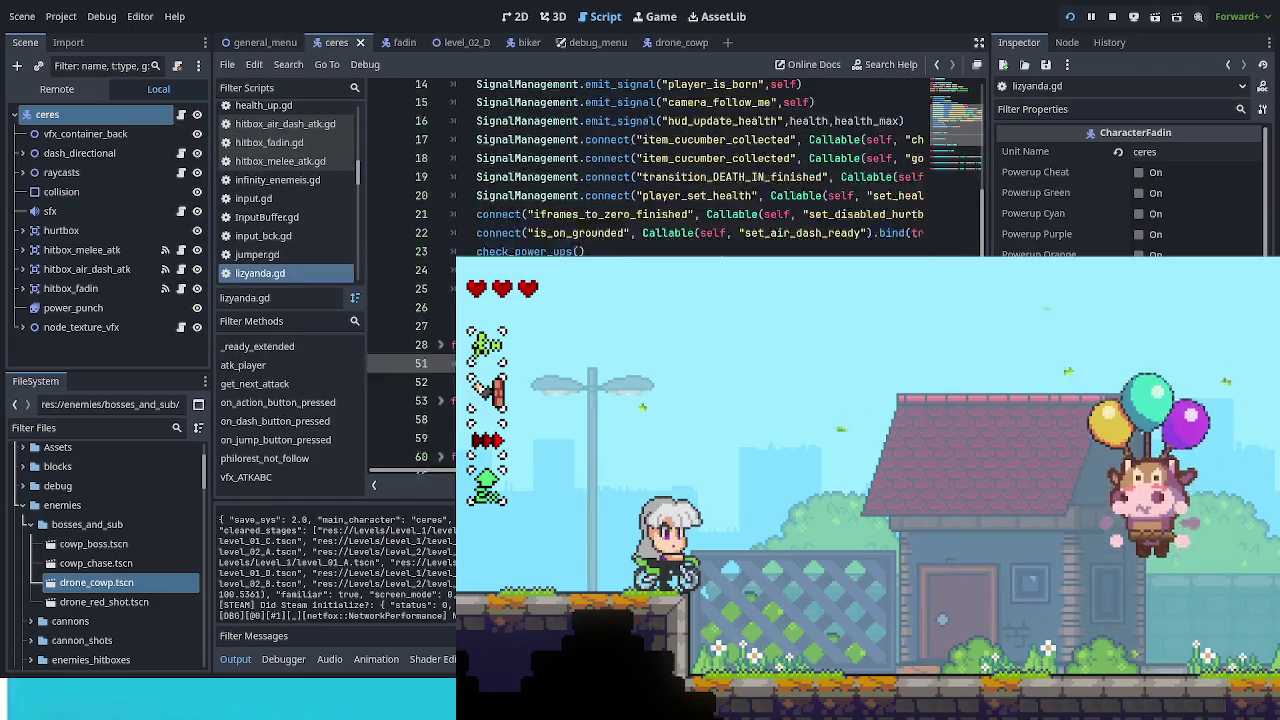
pyautogui.scroll(-2, 690, 160)
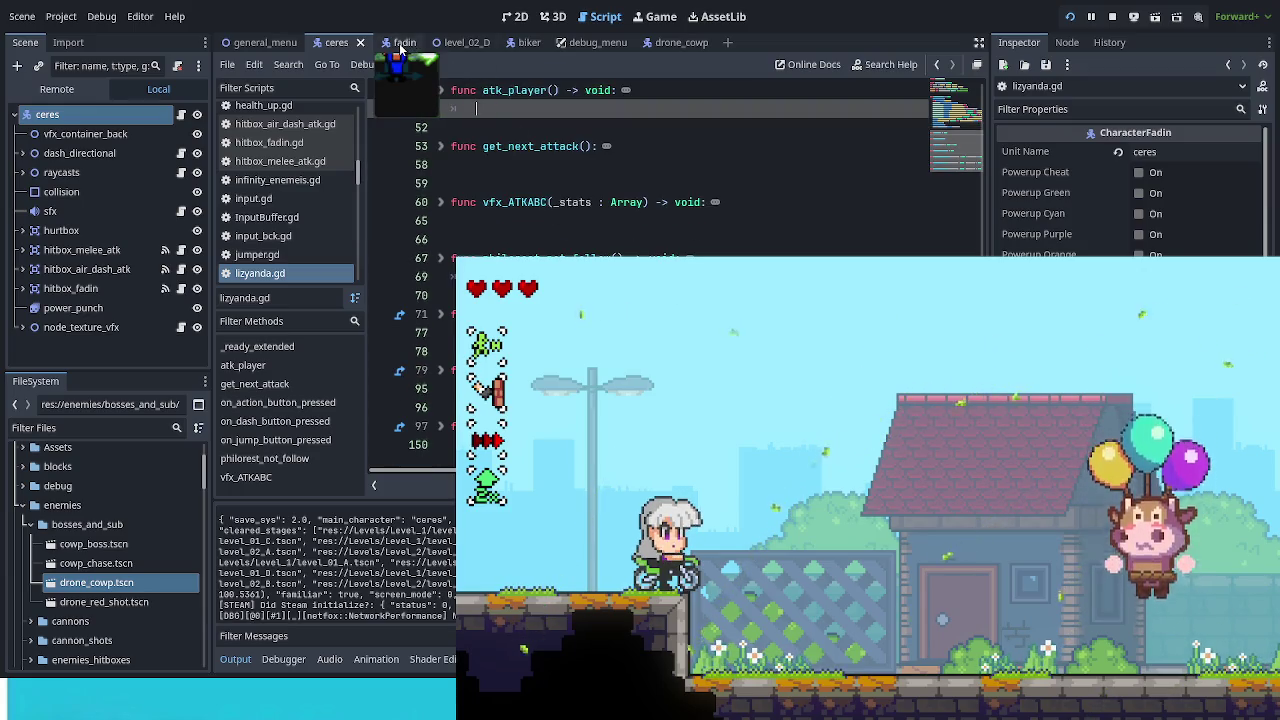
# Step: In the fadin scene, open Player_Fadin.gd at fall_player and select the code on line 142
pyautogui.click(399, 43)
pyautogui.click(182, 114)
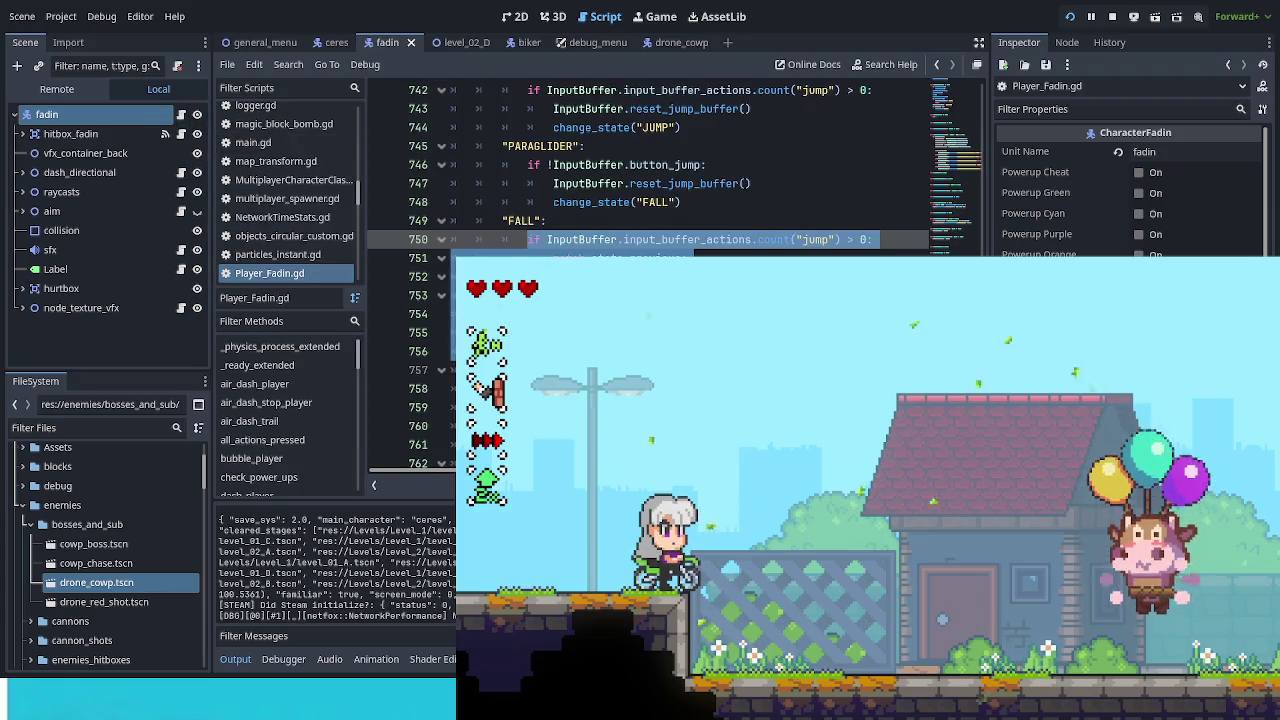
pyautogui.scroll(15, 875, 101)
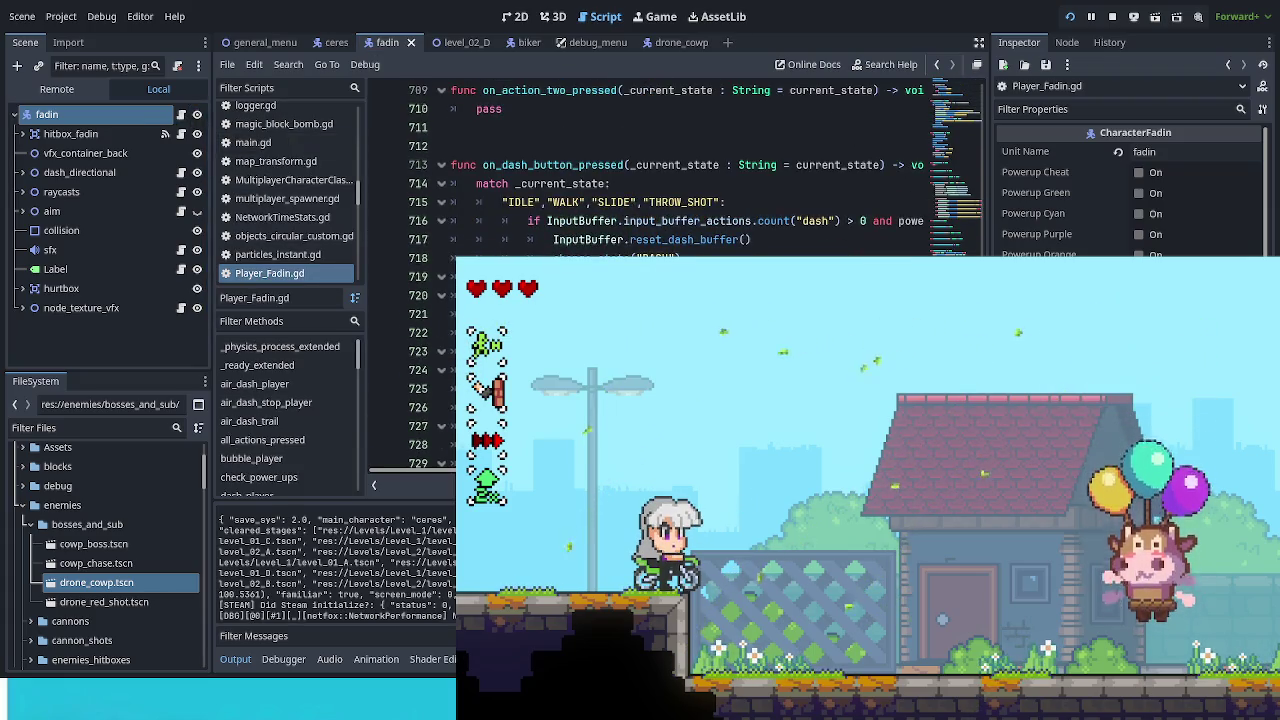
pyautogui.scroll(5, 875, 101)
pyautogui.scroll(-5, 315, 440)
pyautogui.click(272, 398)
pyautogui.scroll(-15, 675, 170)
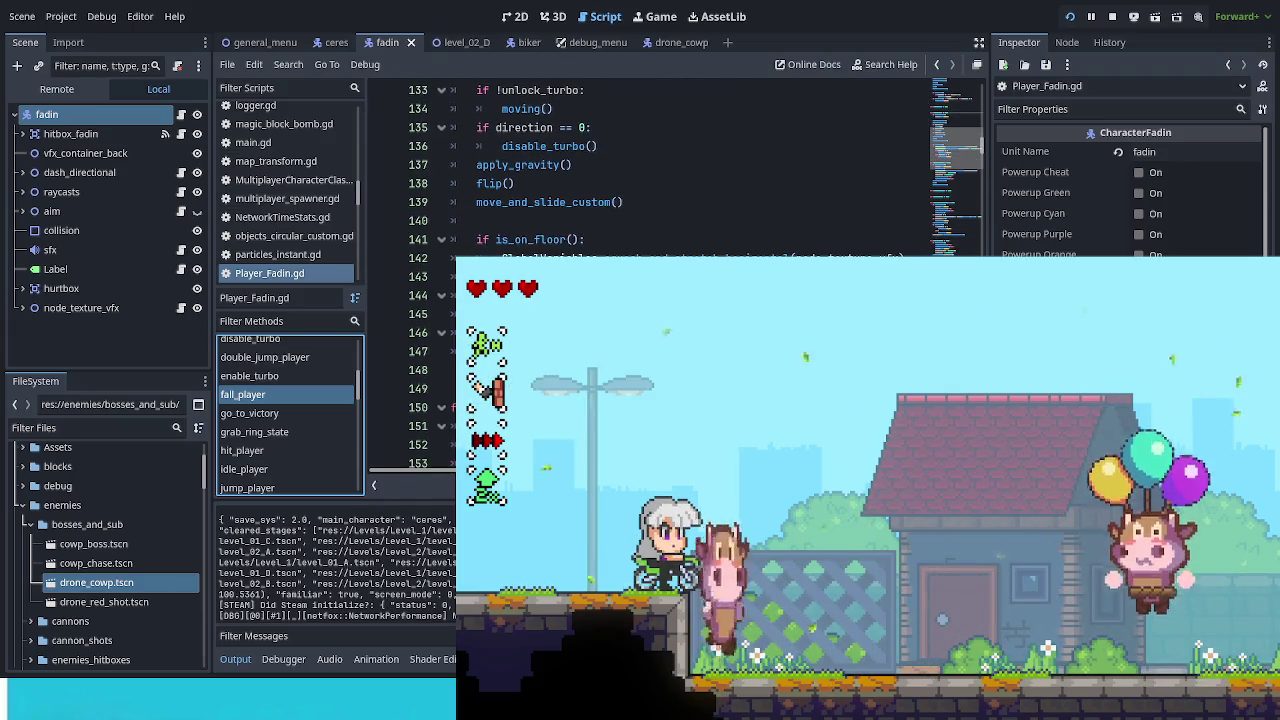
pyautogui.moveTo(503, 255); pyautogui.dragTo(905, 257)
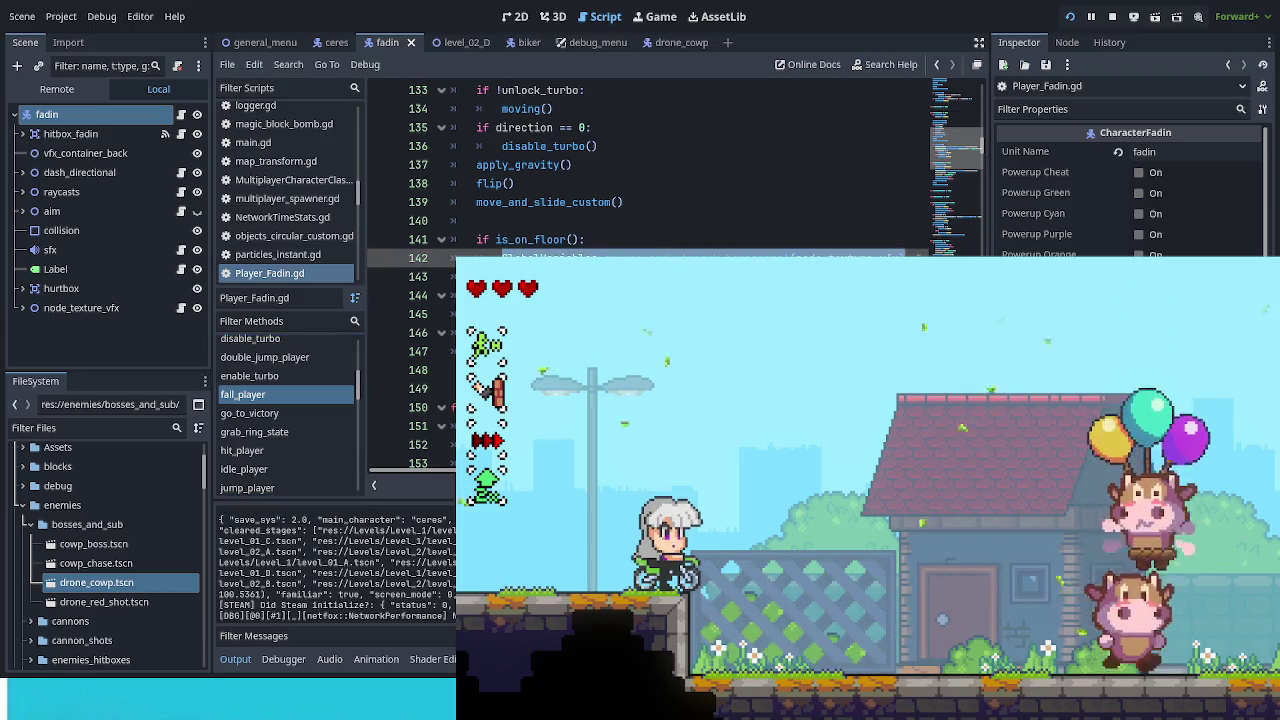
pyautogui.click(450, 351)
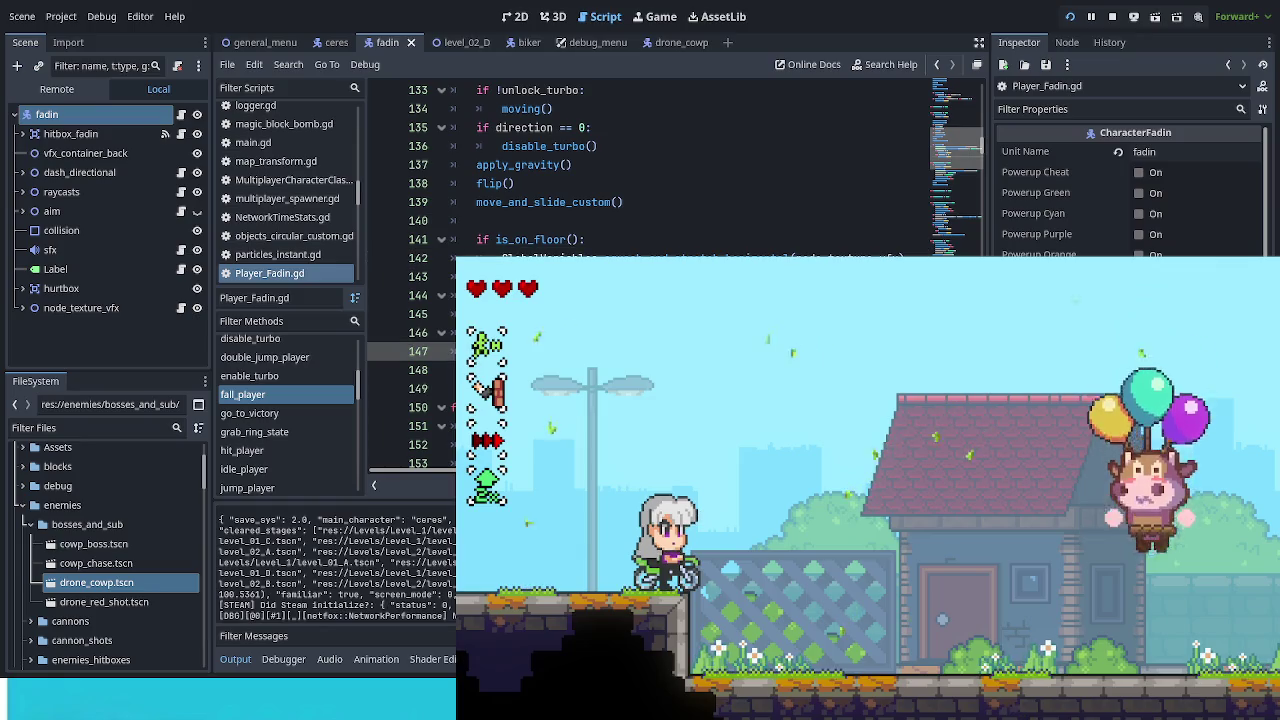
pyautogui.moveTo(503, 256); pyautogui.dragTo(625, 257)
pyautogui.moveTo(860, 257)
pyautogui.mouseDown()
pyautogui.moveTo(935, 257)
pyautogui.moveTo(935, 276)
pyautogui.mouseUp()
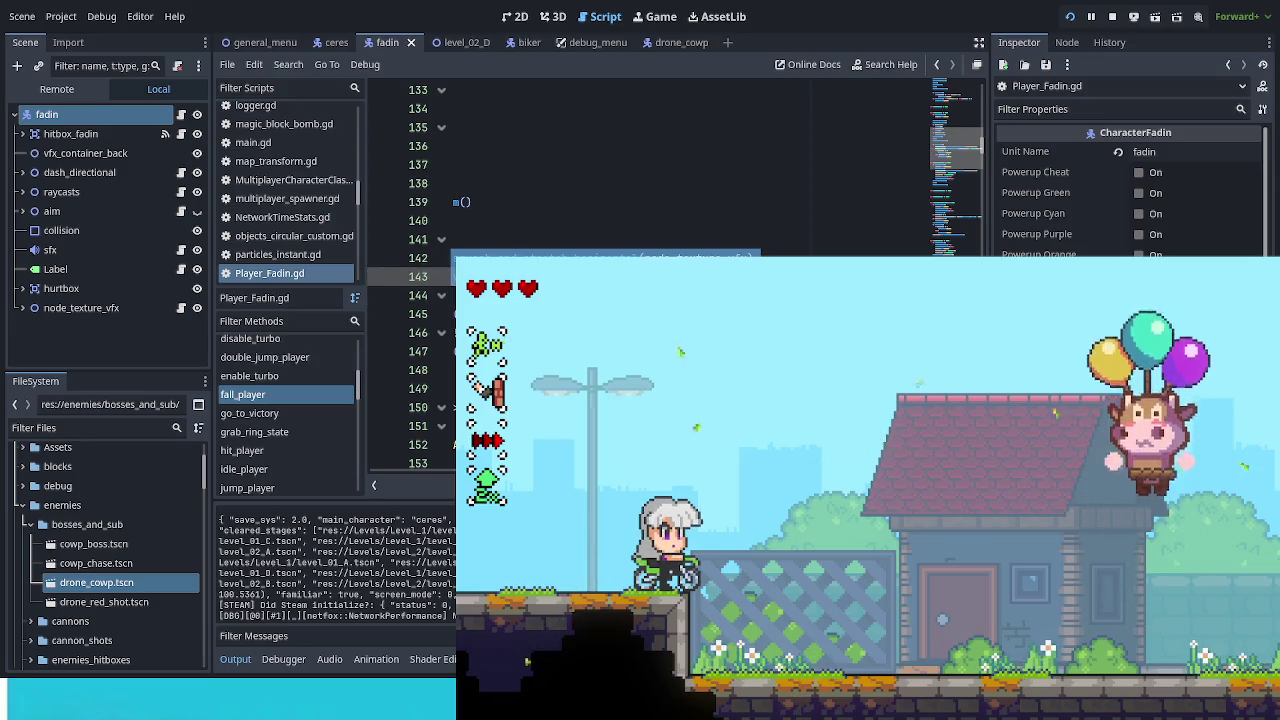
# Step: Return to the biker scene and view its state_fall function
pyautogui.click(520, 44)
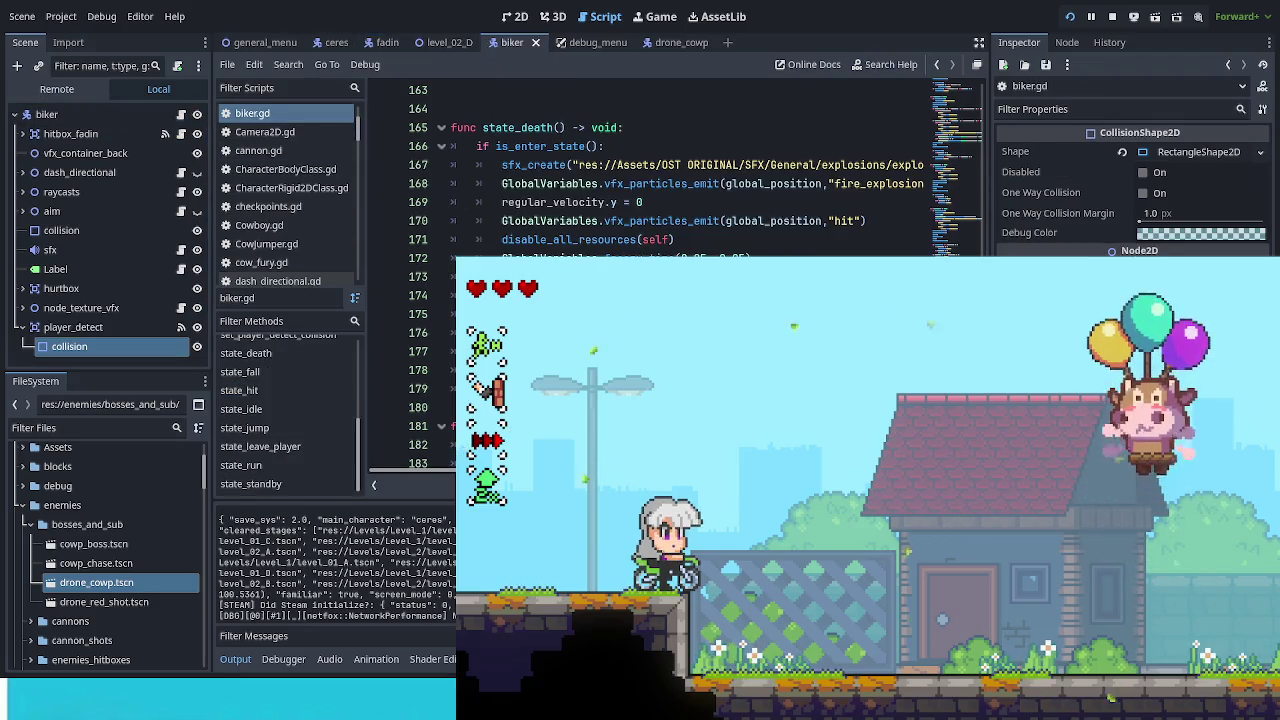
pyautogui.click(265, 375)
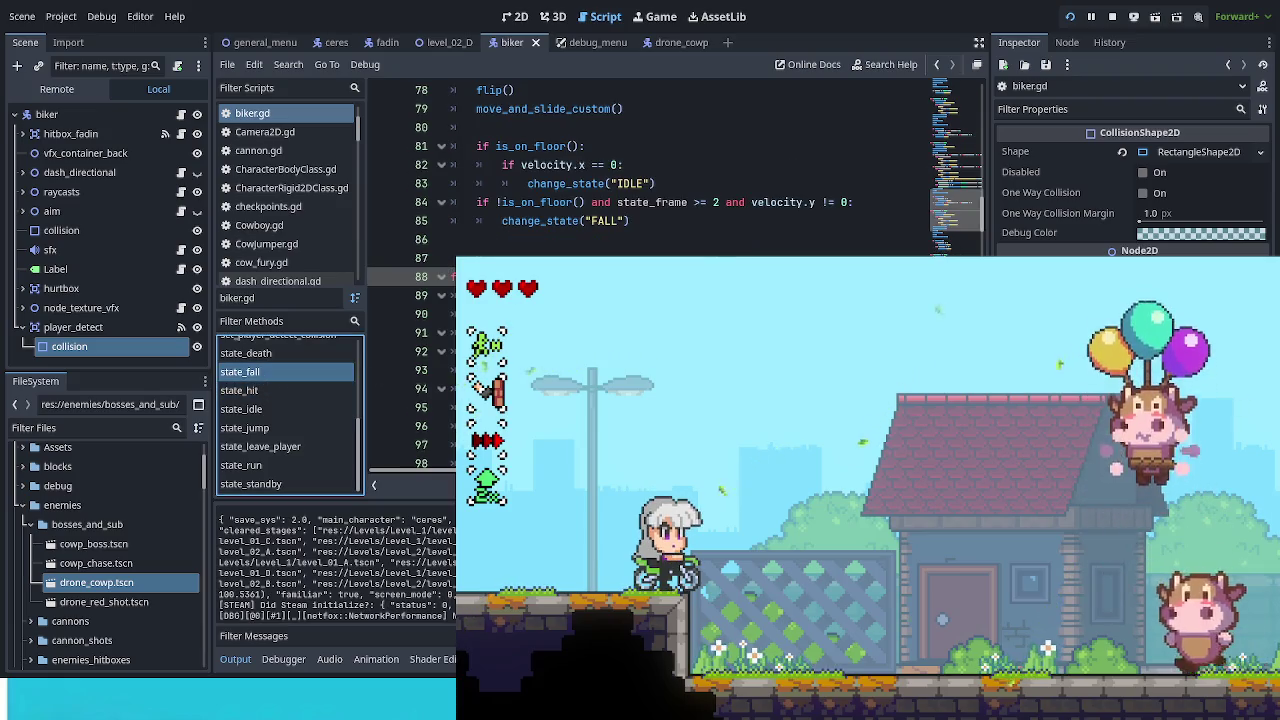
pyautogui.scroll(-5, 650, 165)
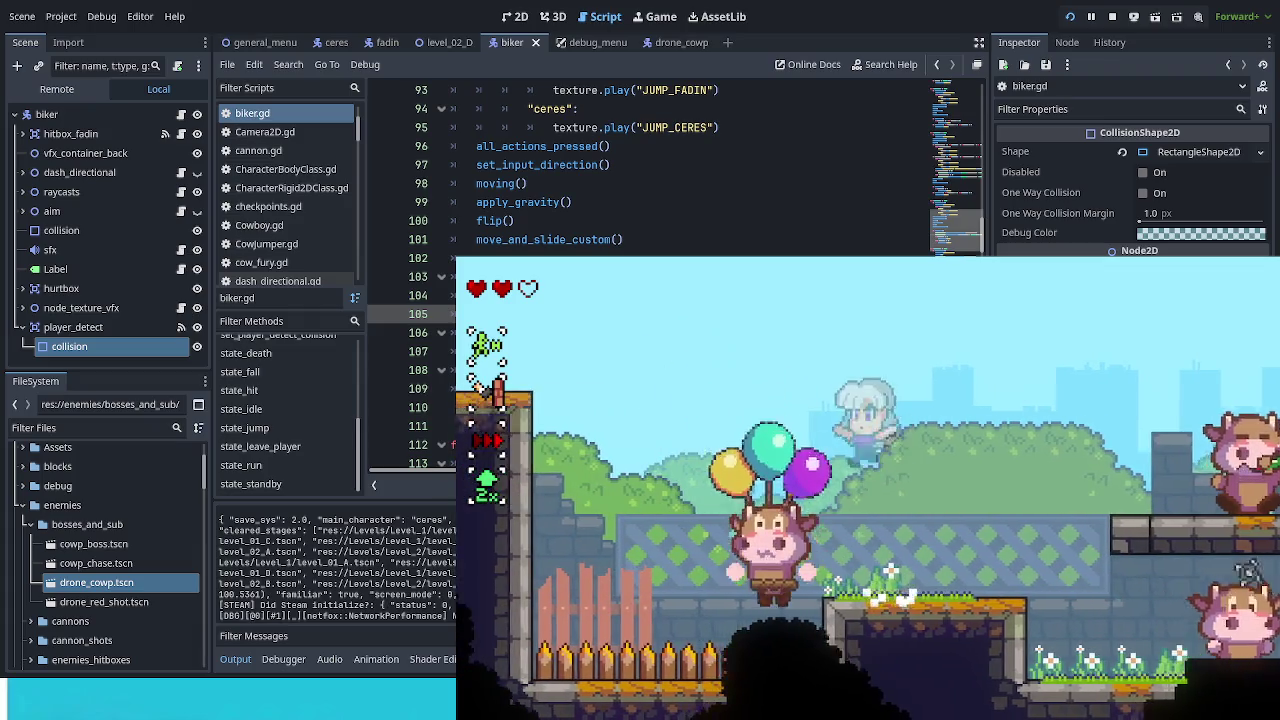
# Step: Toggle the debug options, then jump off the ledge and bounce on the cow
pyautogui.press('F1')
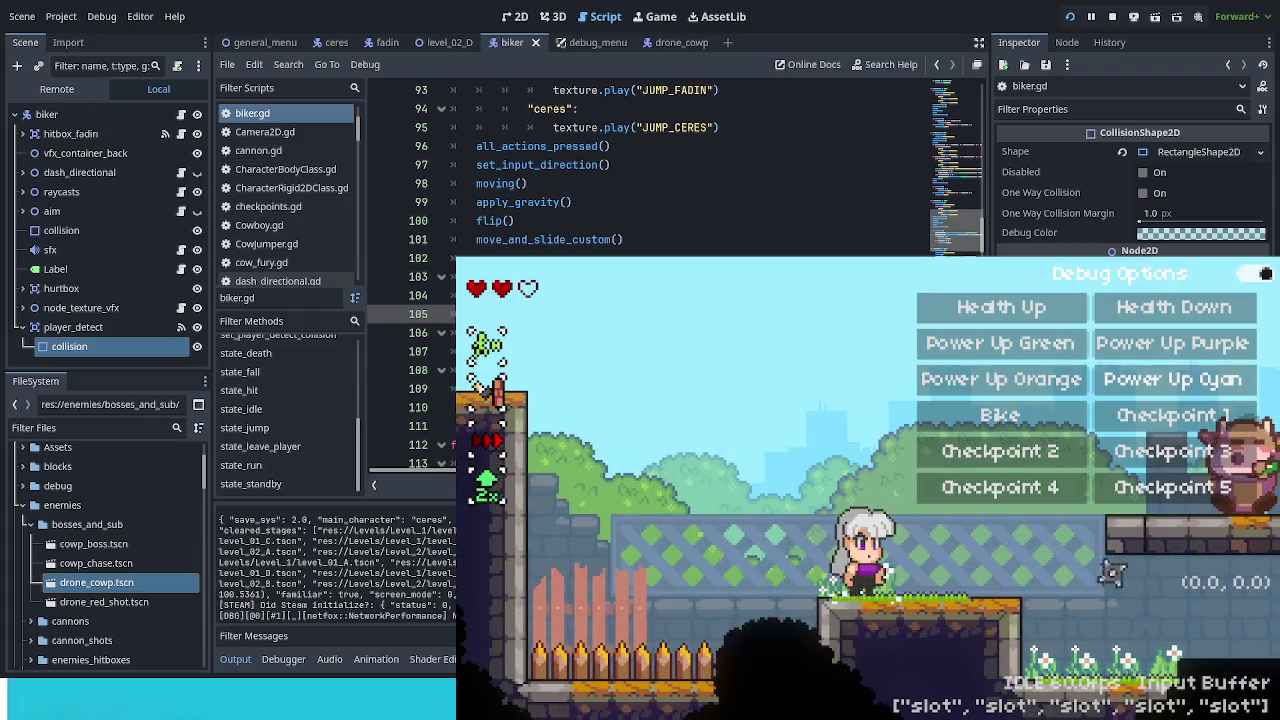
pyautogui.press('F1')
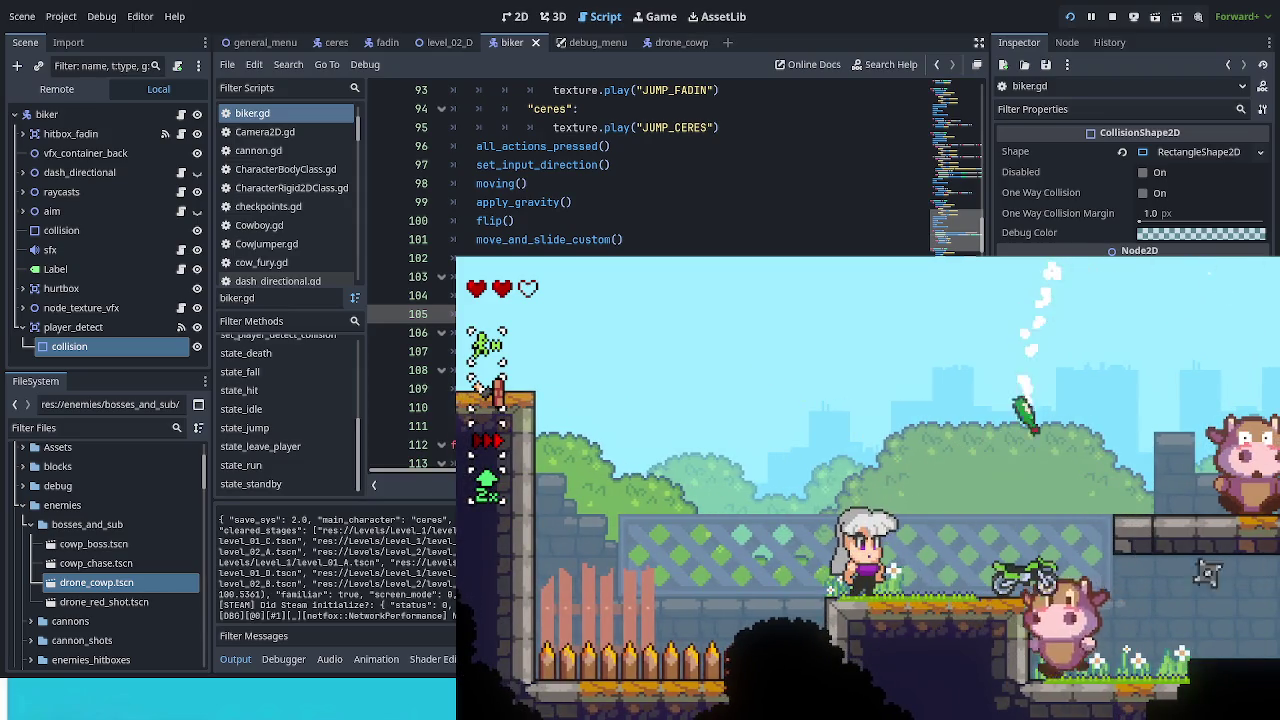
pyautogui.press('space')
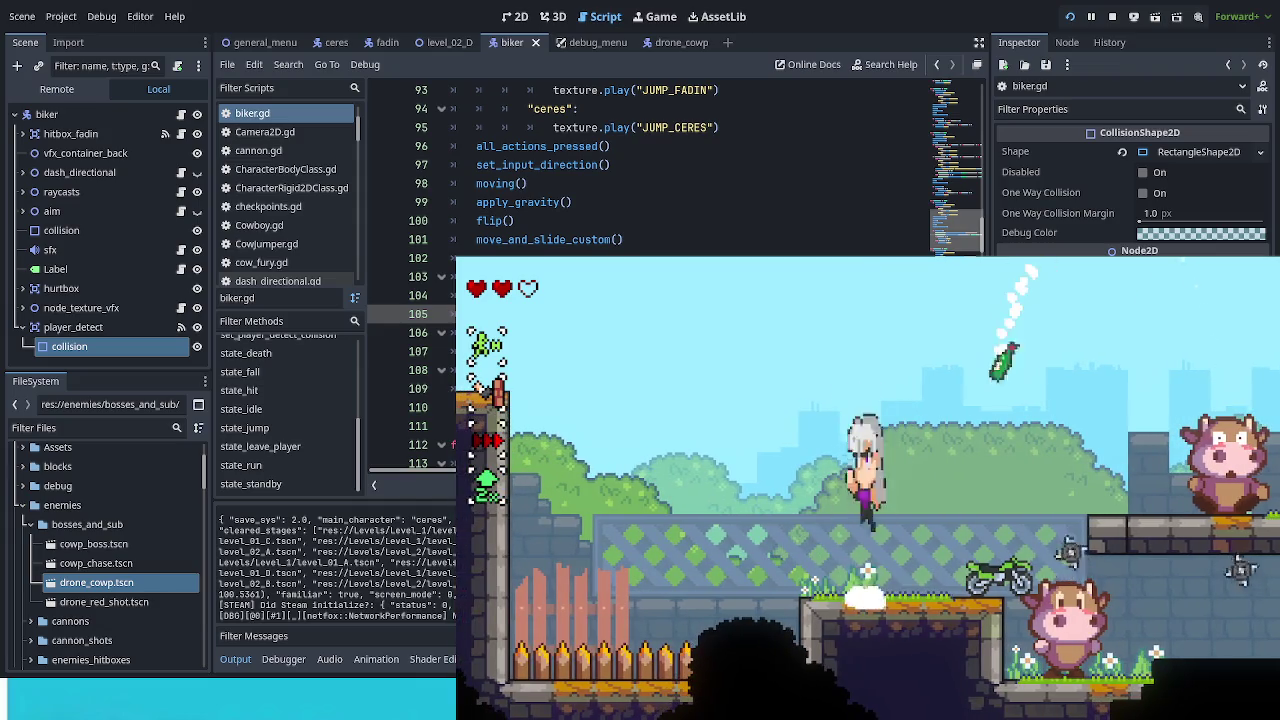
pyautogui.press('space')
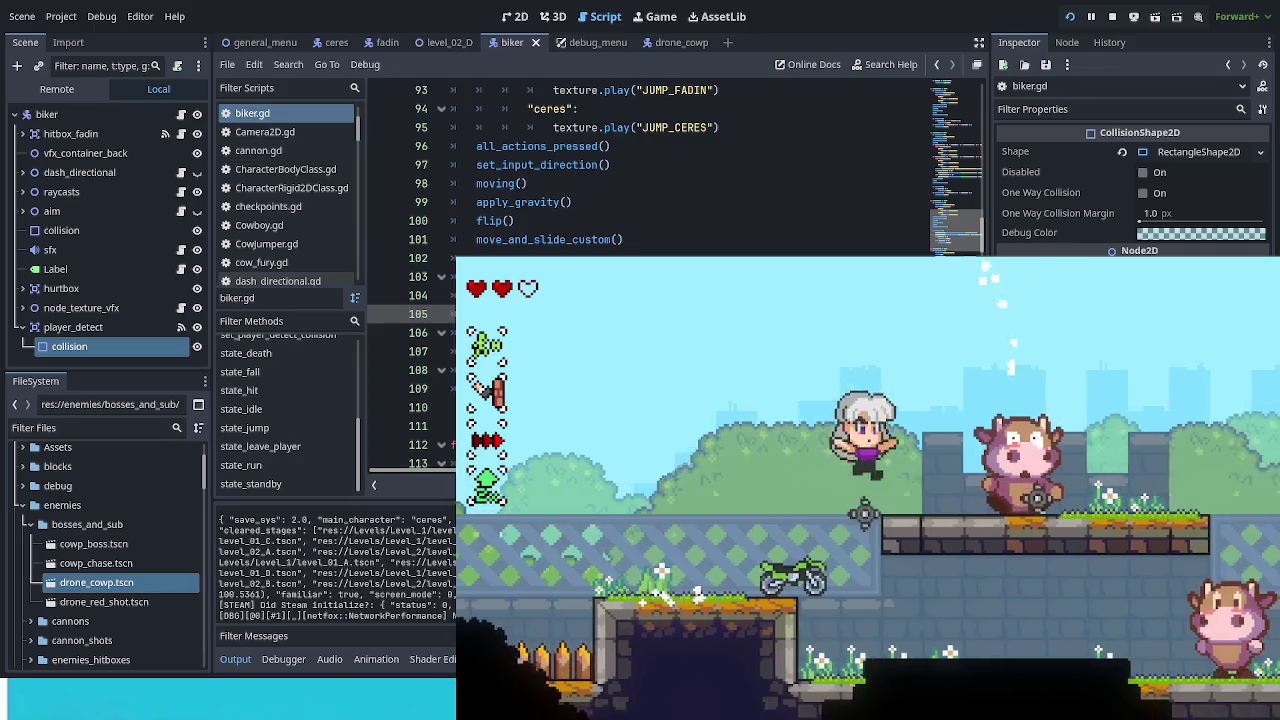
pyautogui.press('space')
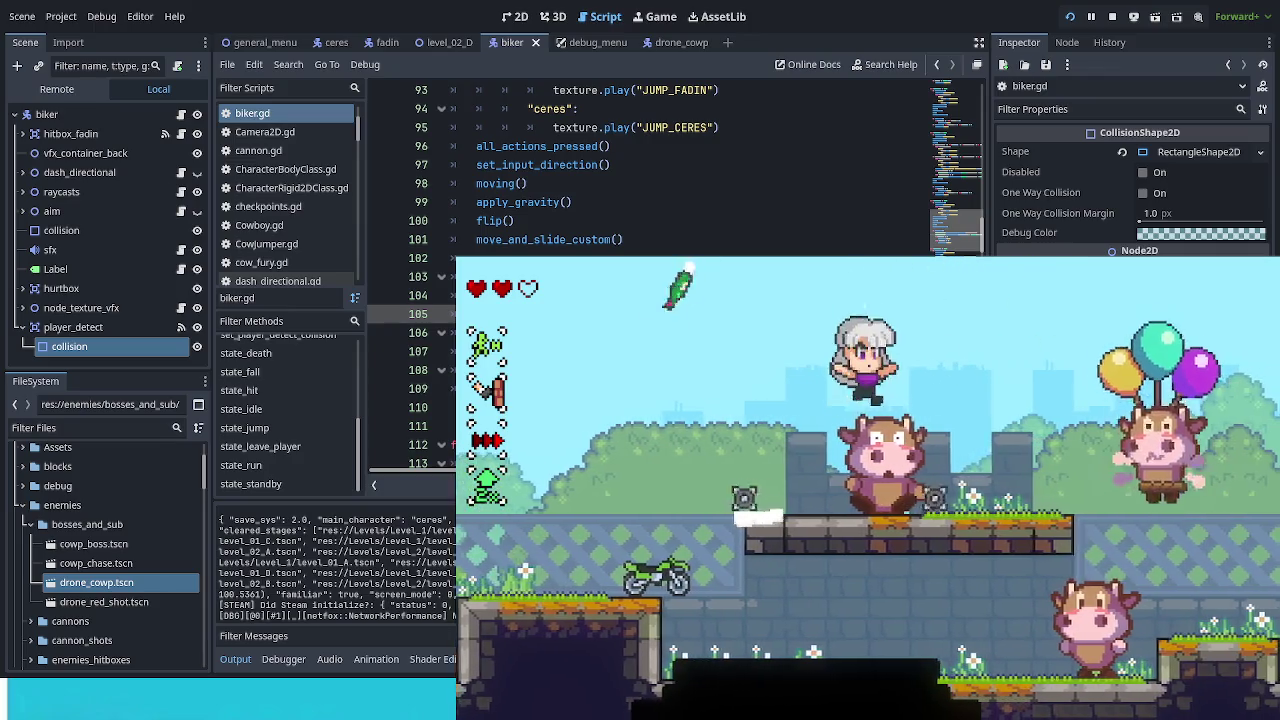
pyautogui.press('space')
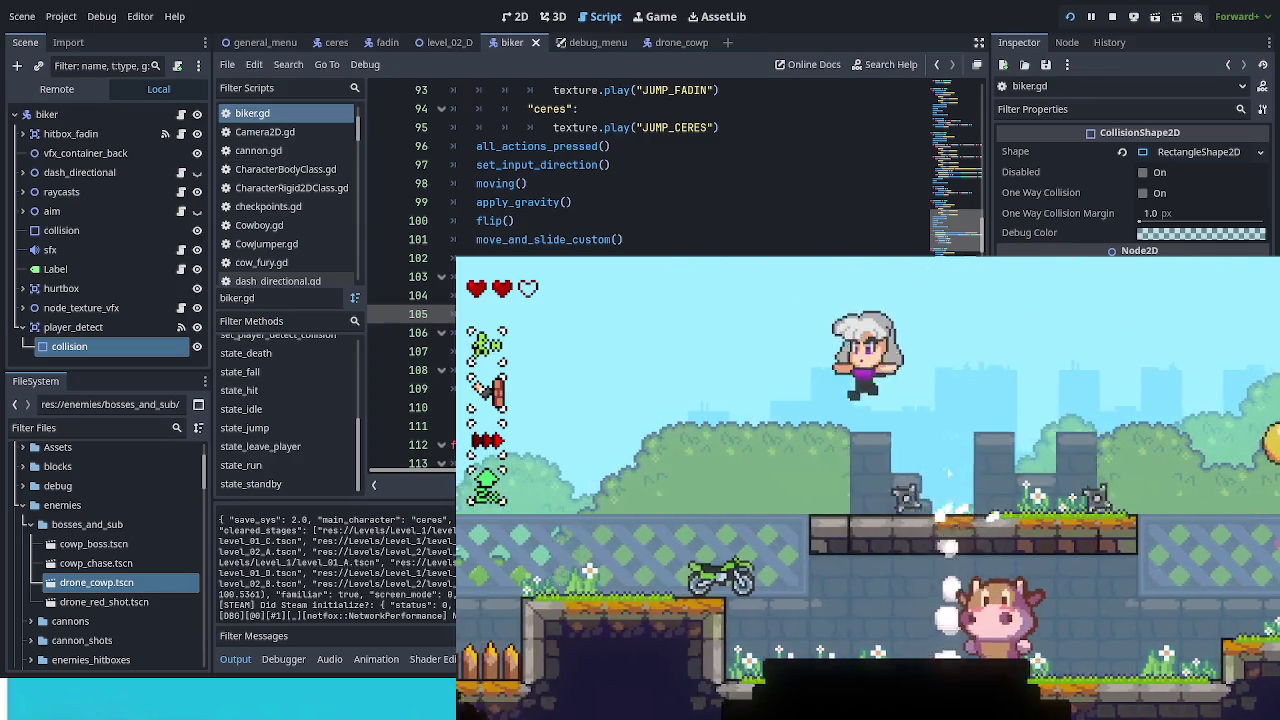
pyautogui.press('Left')
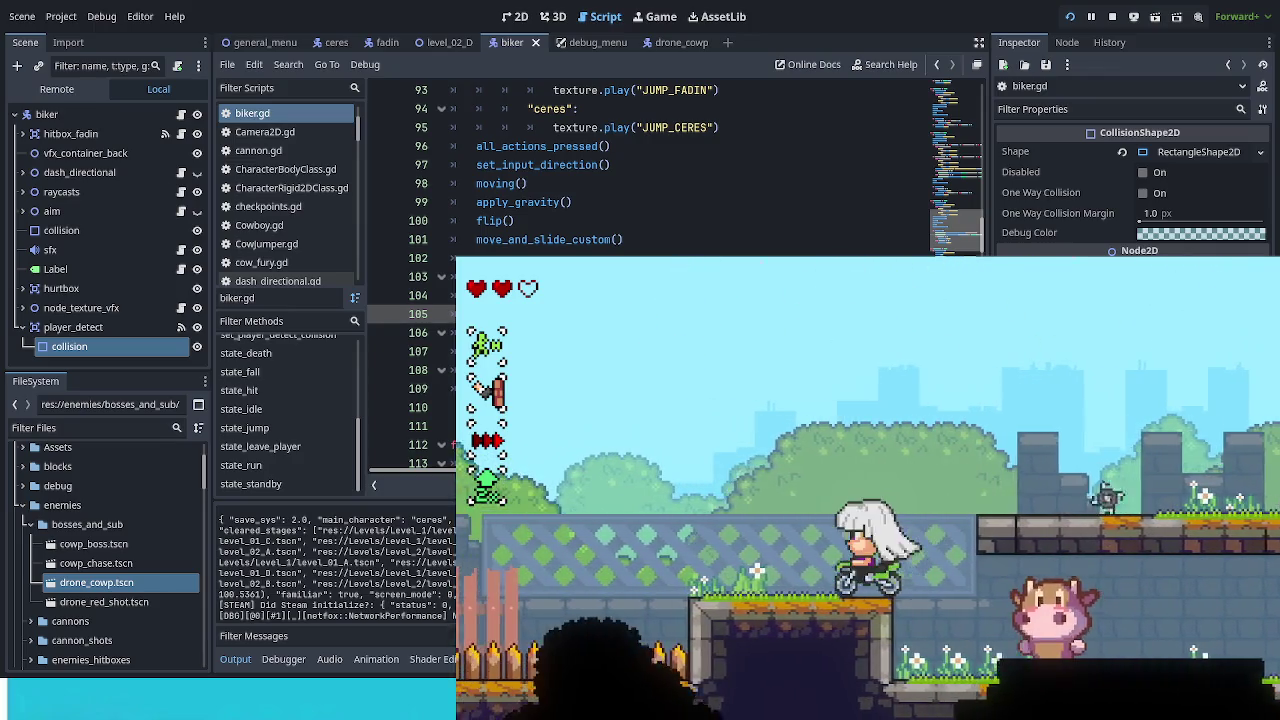
pyautogui.press('space')
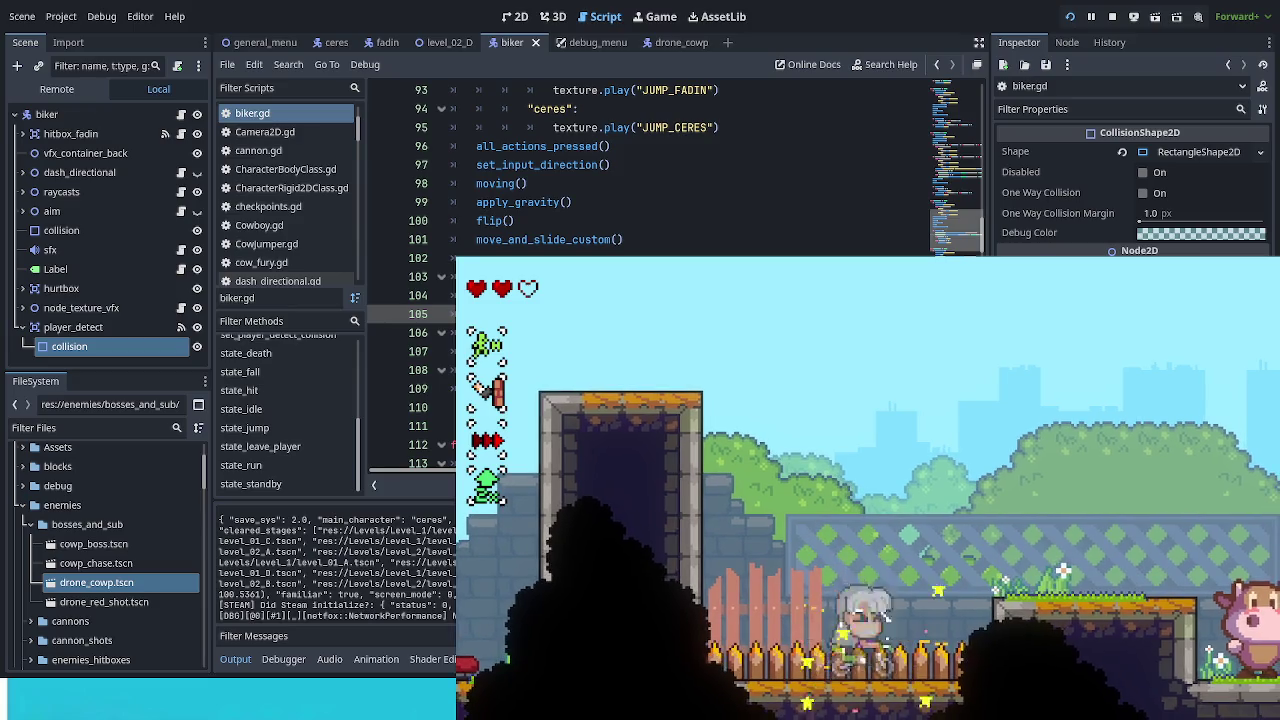
# Step: Ride the biker onto the higher area and raised platform, then dash toward the cow boss
pyautogui.press('Left')
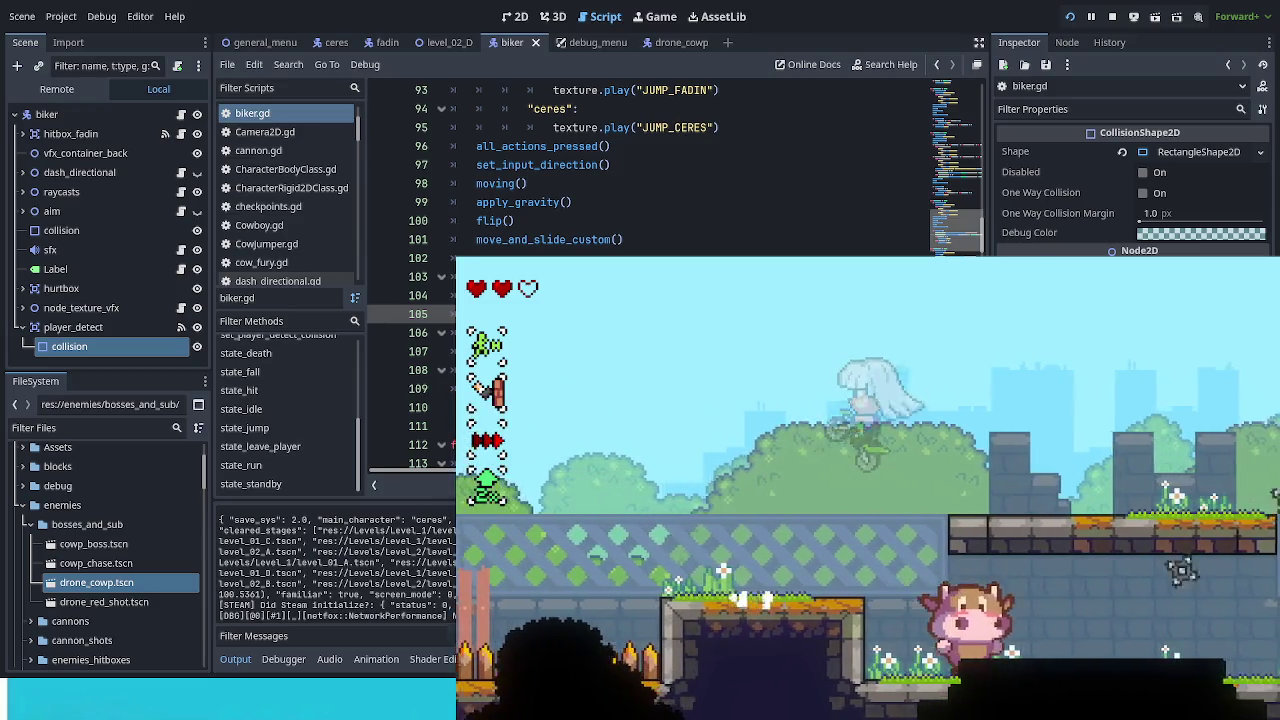
pyautogui.press('Left')
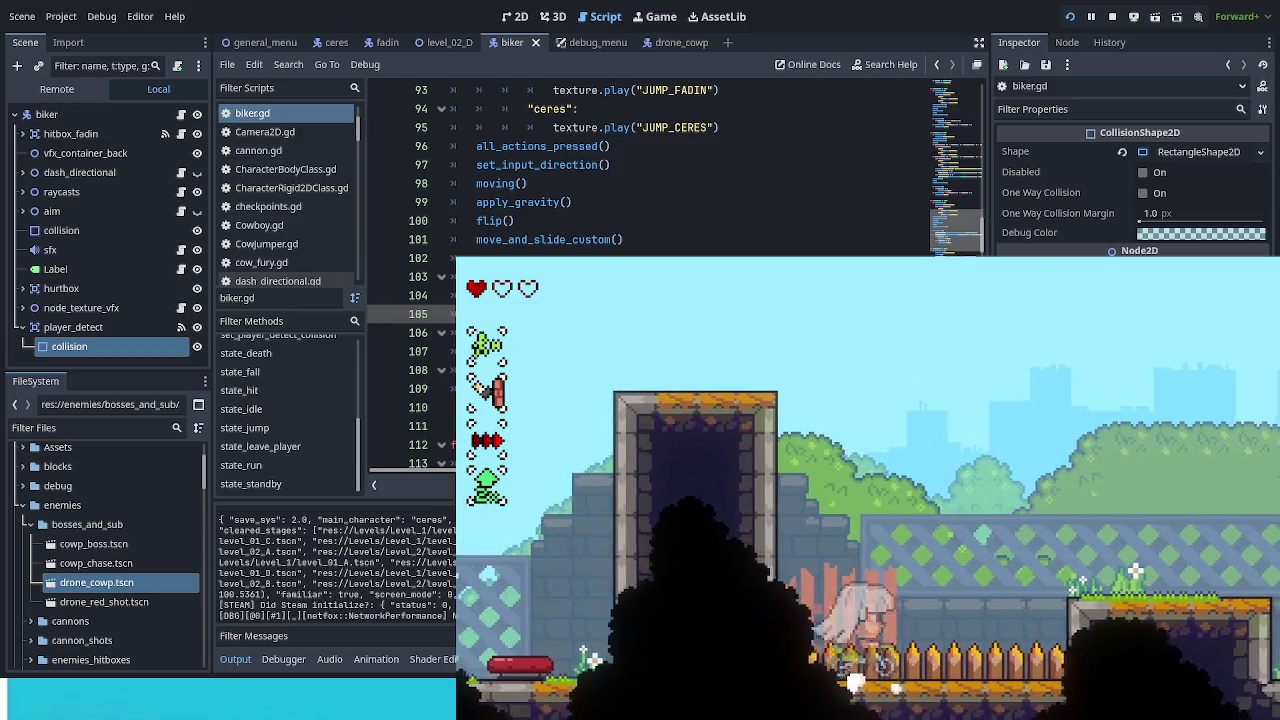
pyautogui.press('Right')
pyautogui.press('space')
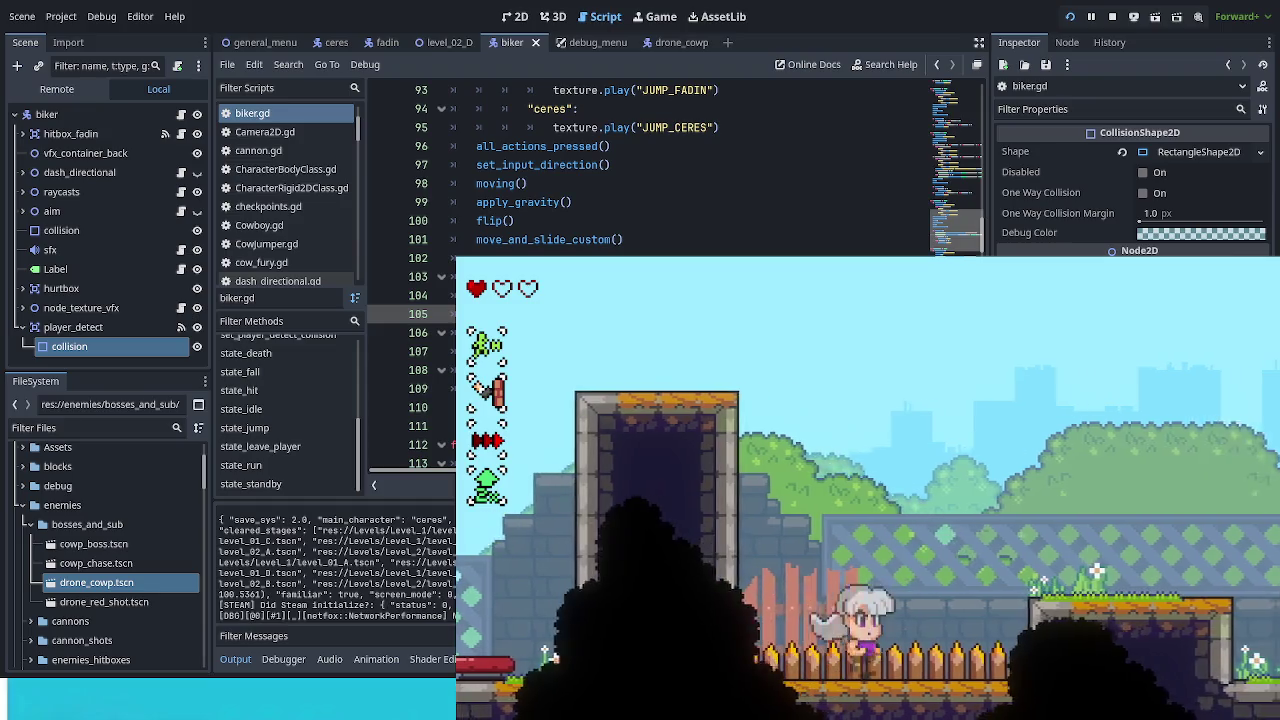
pyautogui.press('Right')
pyautogui.press('space')
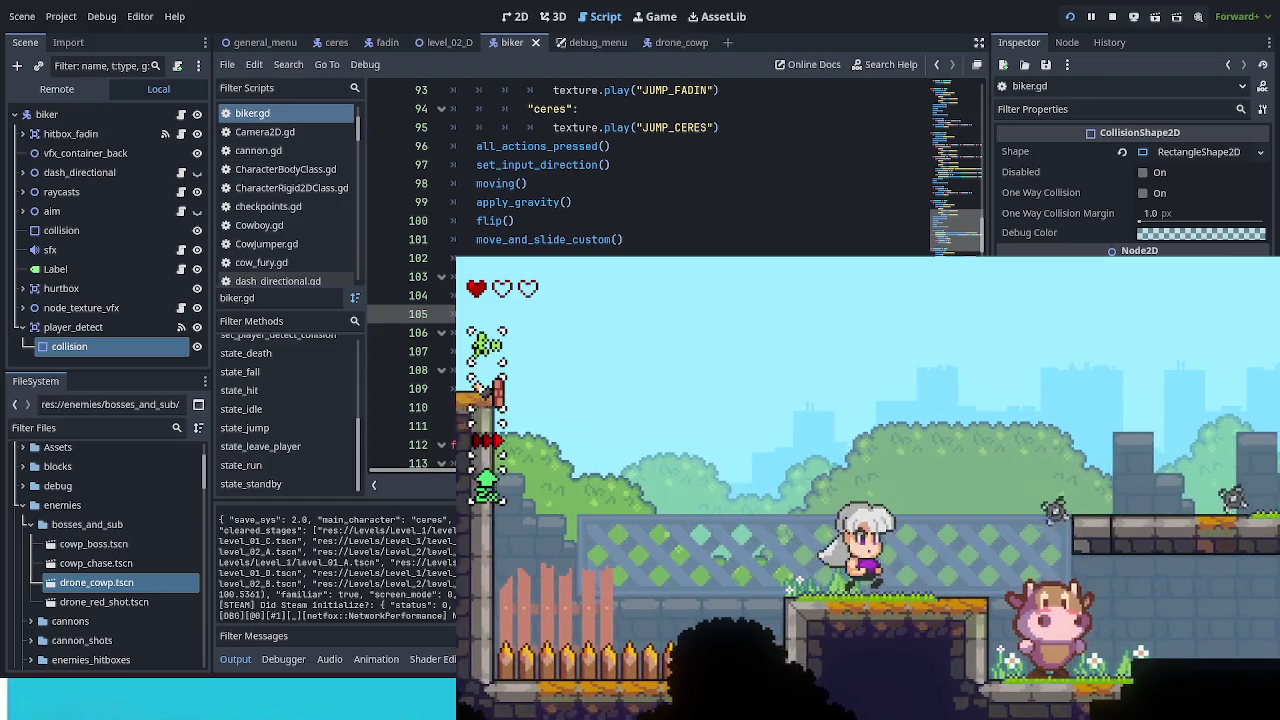
pyautogui.press('Right')
pyautogui.press('space')
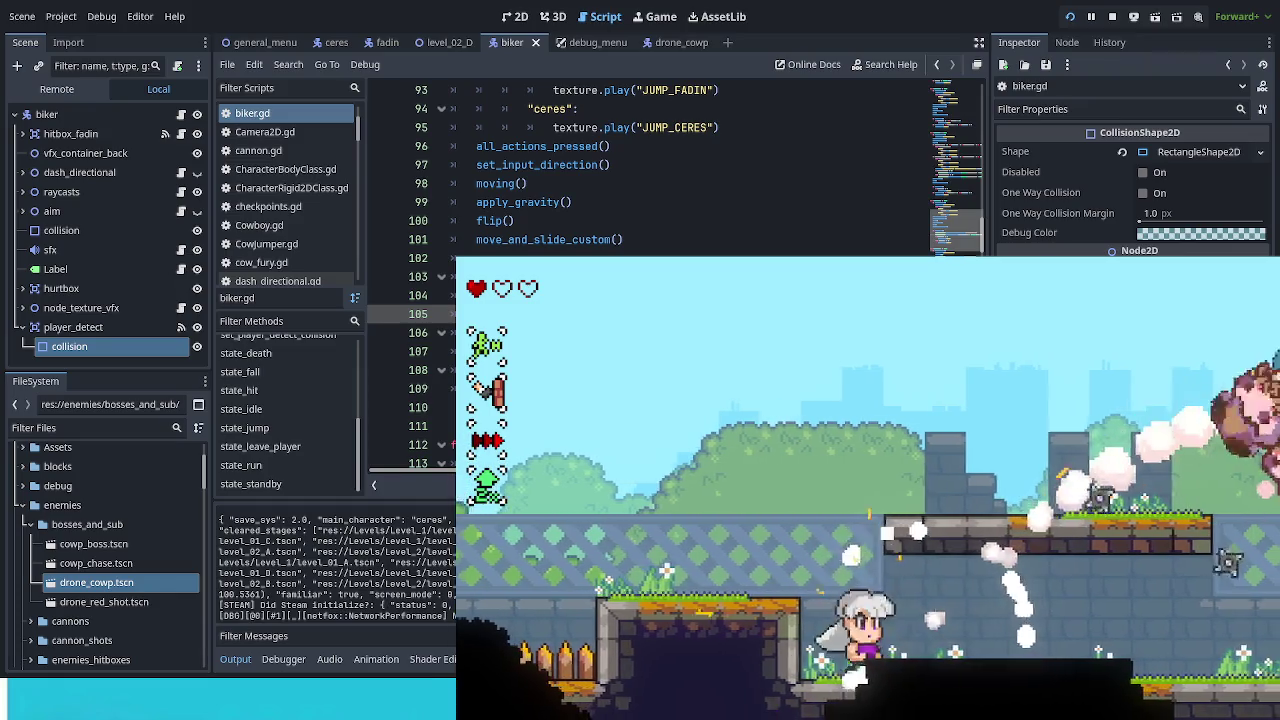
pyautogui.press('Right')
pyautogui.press('space')
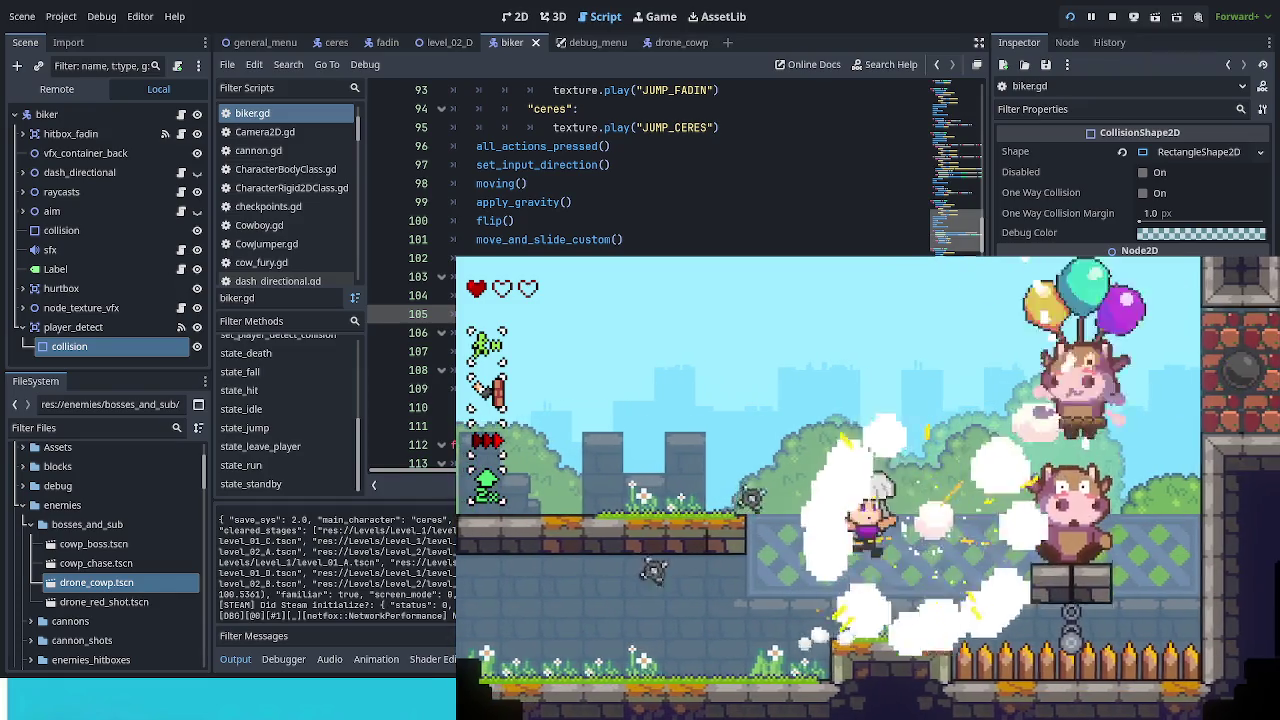
# Step: Land on the cow boss, dash past the tower across the chasm, and drop to the lower platform
pyautogui.press('Right')
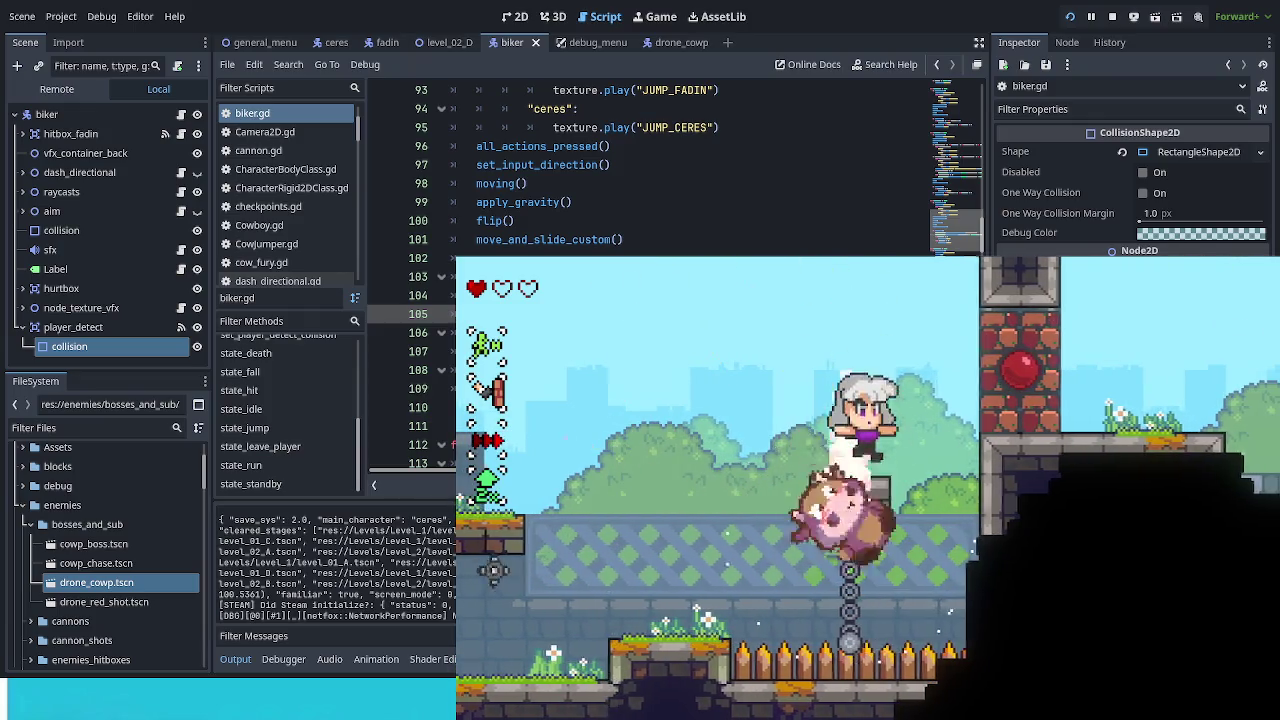
pyautogui.press('Left')
pyautogui.press('space')
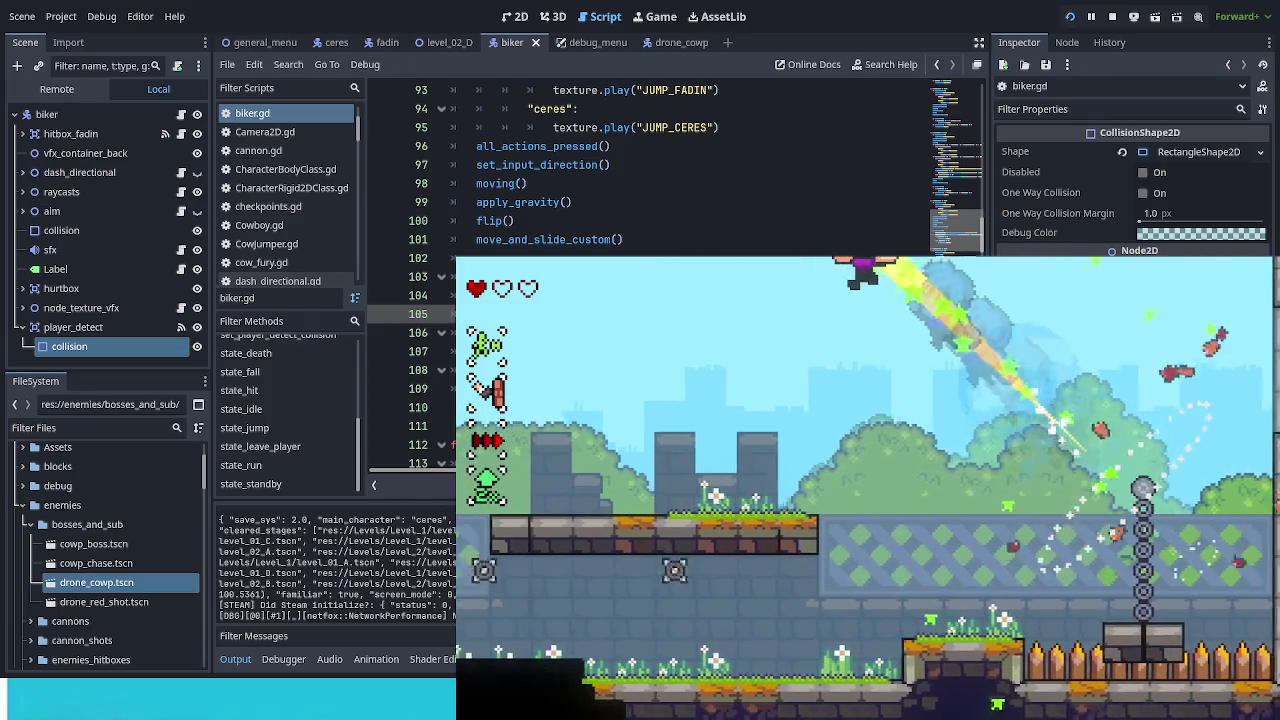
pyautogui.press('space')
pyautogui.press('Left')
pyautogui.press('space')
pyautogui.press('Right')
pyautogui.press('space')
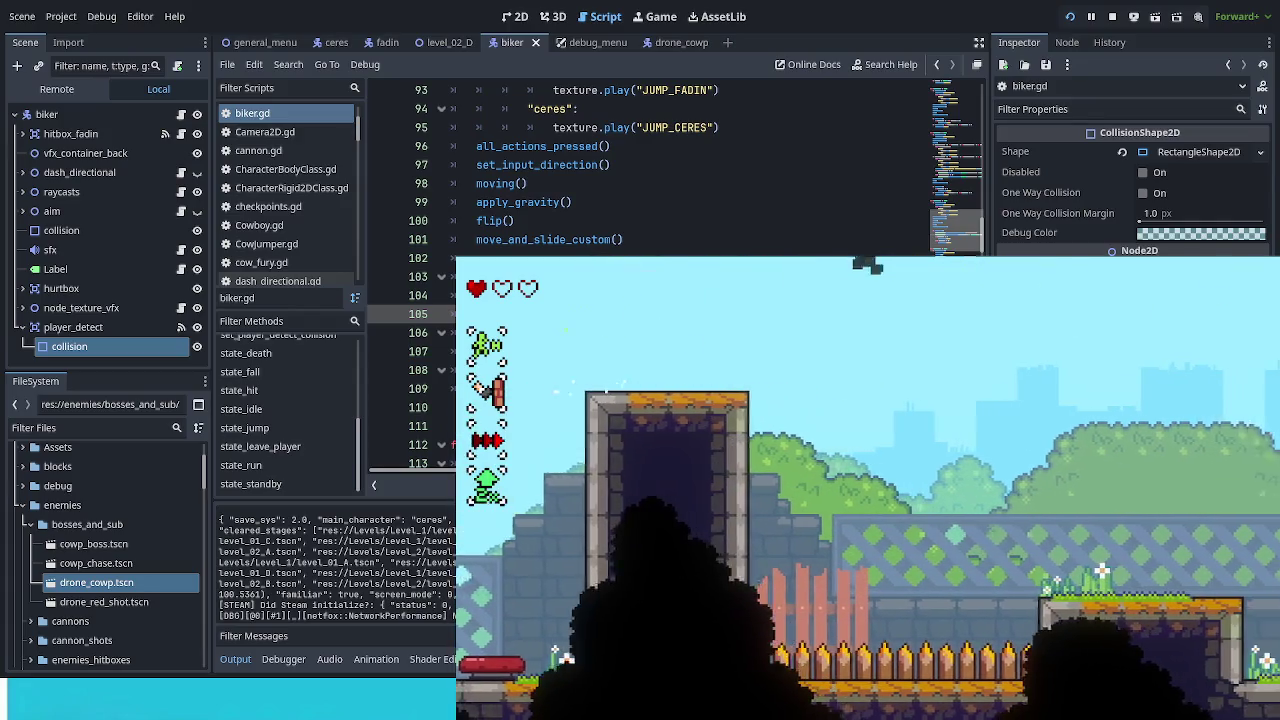
pyautogui.press('space')
pyautogui.press('space')
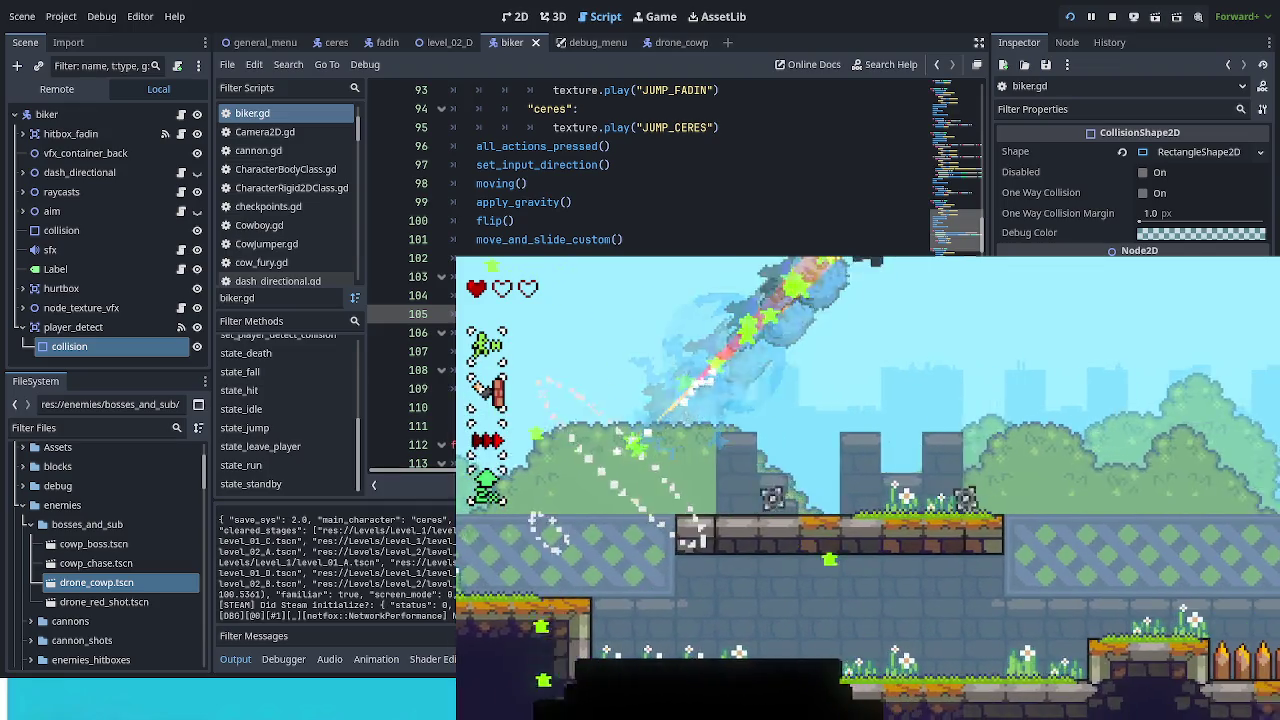
pyautogui.press('Right')
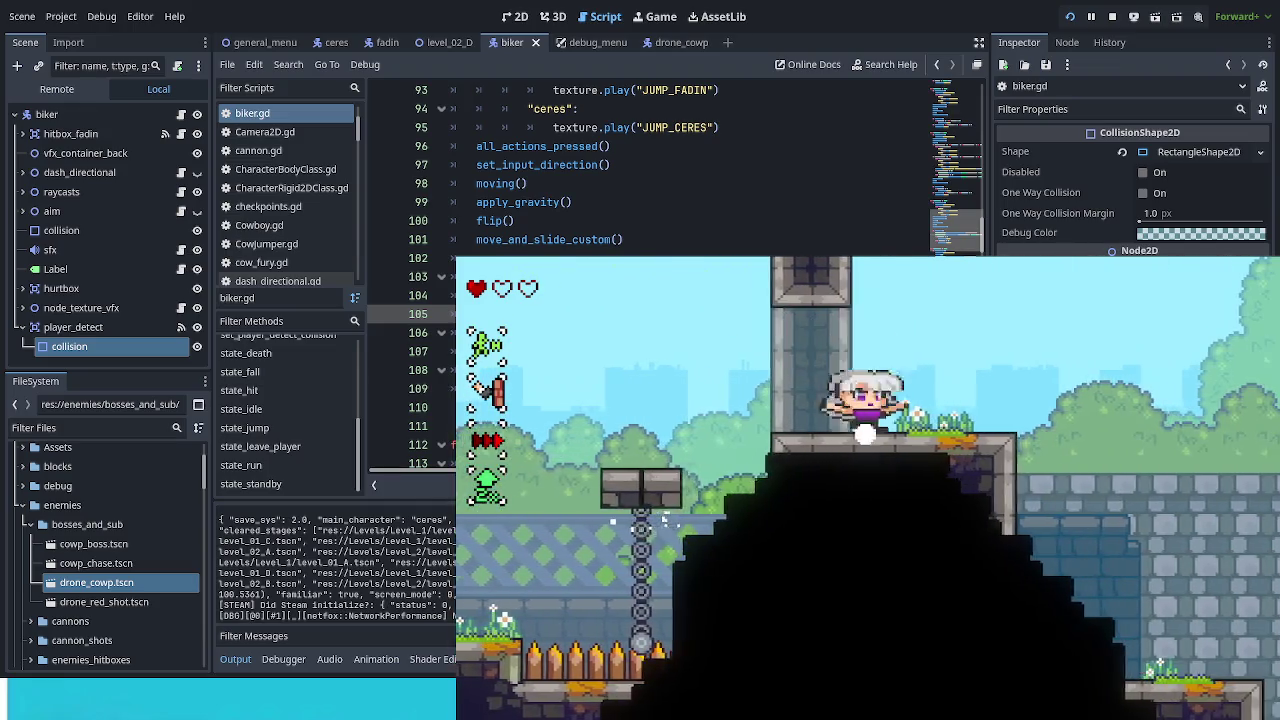
pyautogui.press('space')
pyautogui.press('Left')
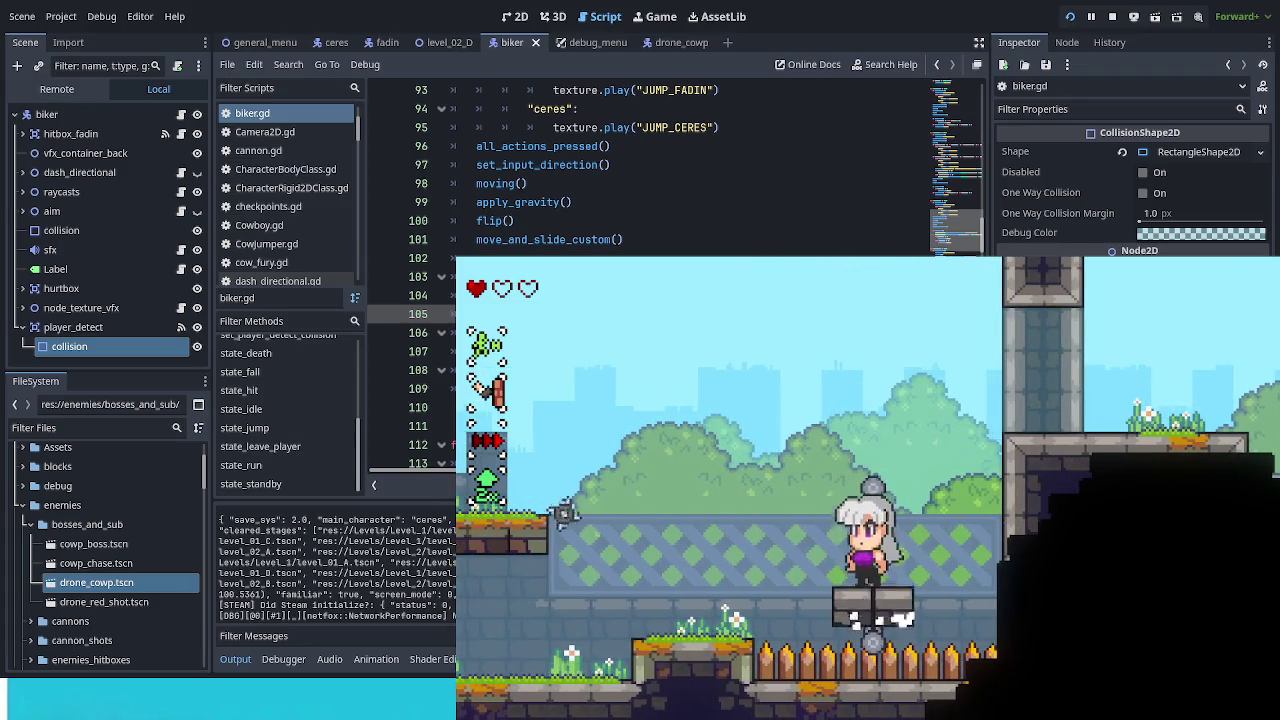
# Step: Use Health Up in the debug options to refill the hearts to three
pyautogui.press('F1')
pyautogui.press('Return')
pyautogui.press('Return')
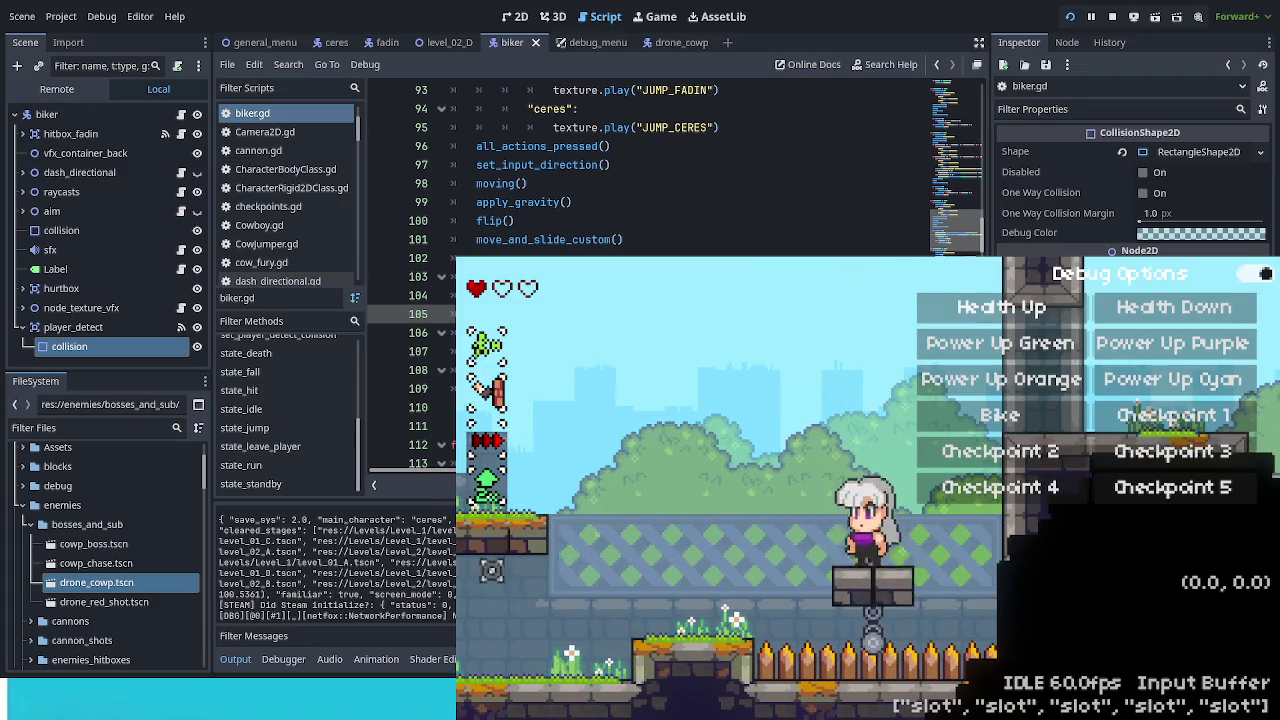
pyautogui.press('F1')
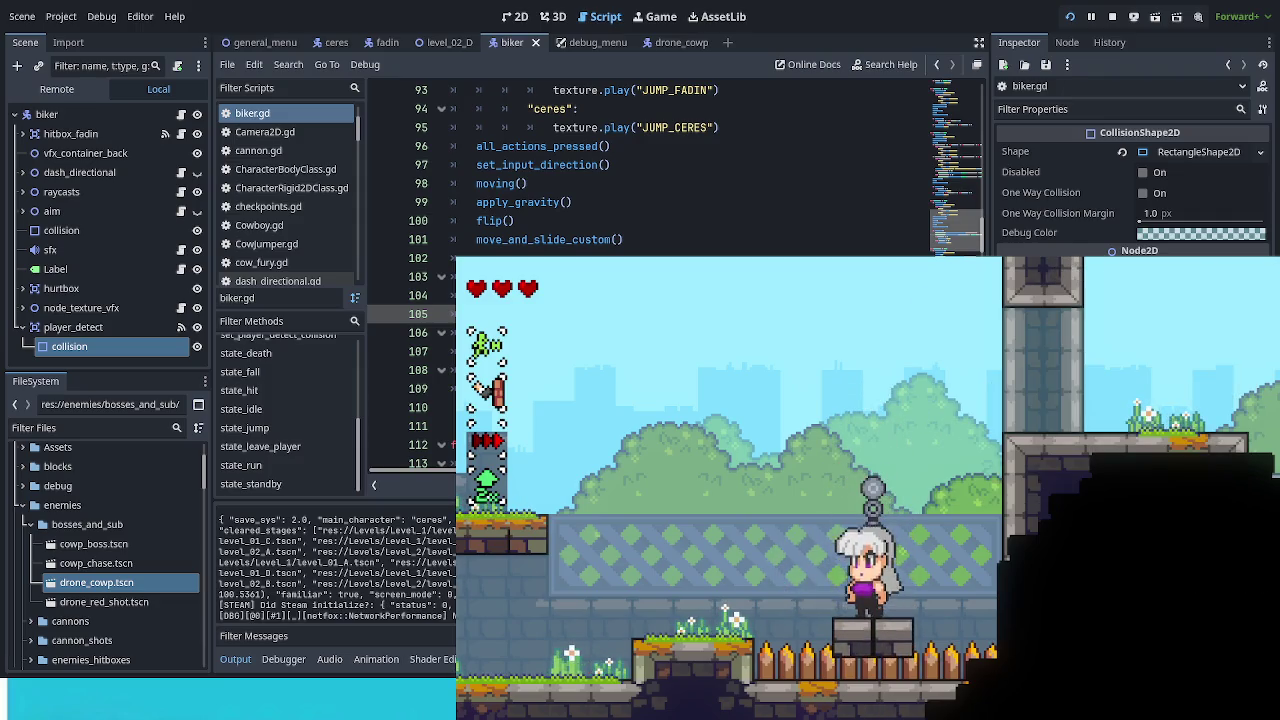
# Step: Scroll through biker.gd and inspect the fadin hit animation lines
pyautogui.scroll(1, 650, 170)
pyautogui.scroll(-2, 650, 170)
pyautogui.scroll(-8, 650, 170)
pyautogui.scroll(-8, 650, 170)
pyautogui.scroll(-4, 650, 170)
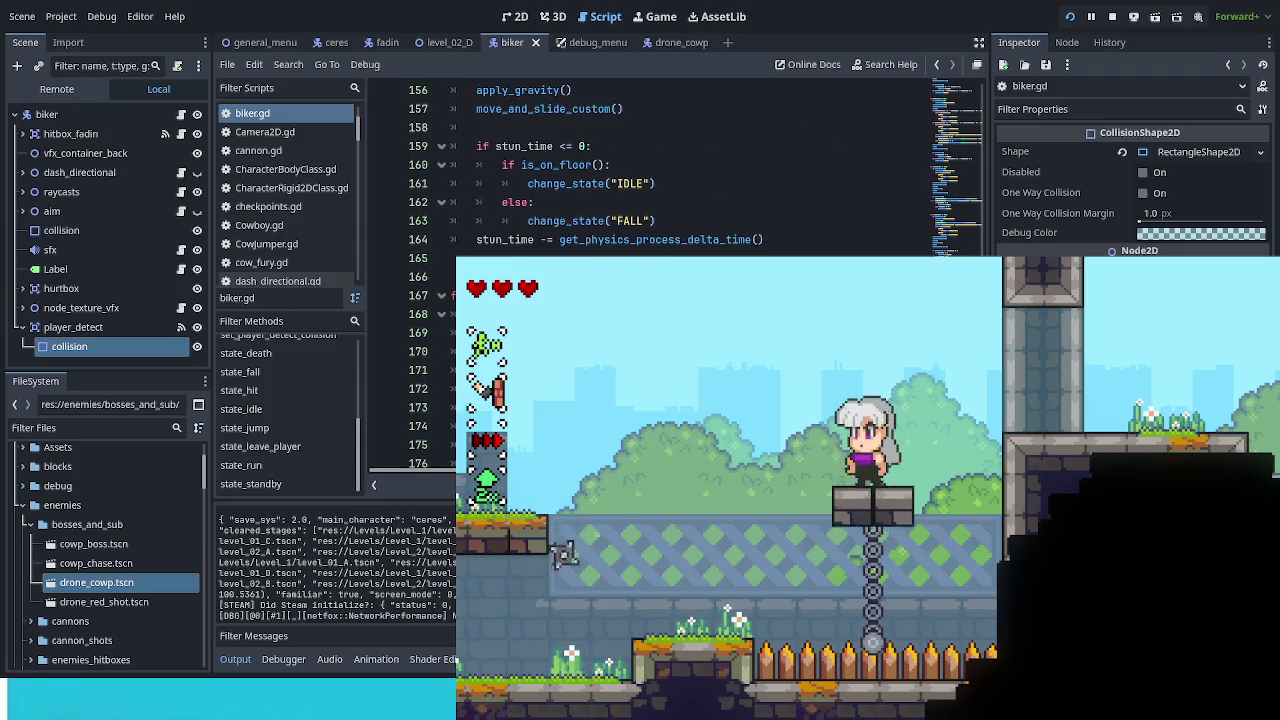
pyautogui.scroll(-3, 650, 170)
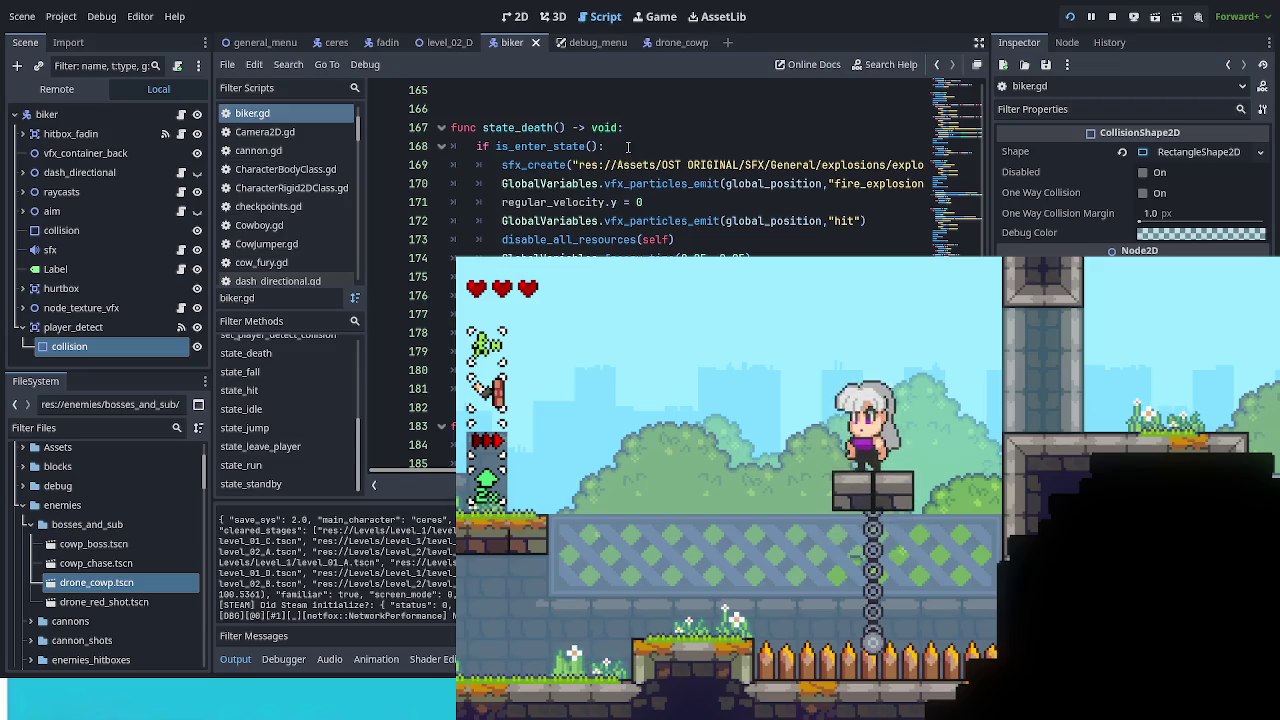
pyautogui.scroll(9, 650, 170)
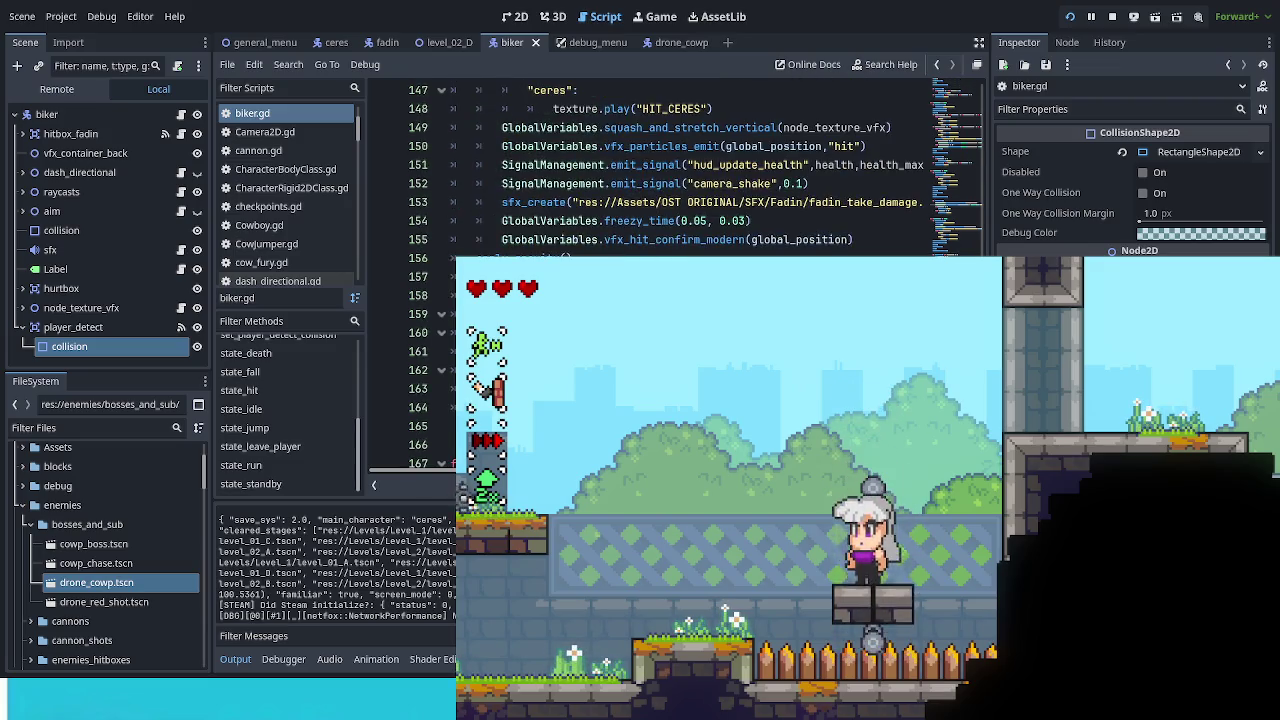
pyautogui.moveTo(540, 258)
pyautogui.mouseDown()
pyautogui.moveTo(530, 205)
pyautogui.moveTo(527, 221)
pyautogui.mouseUp()
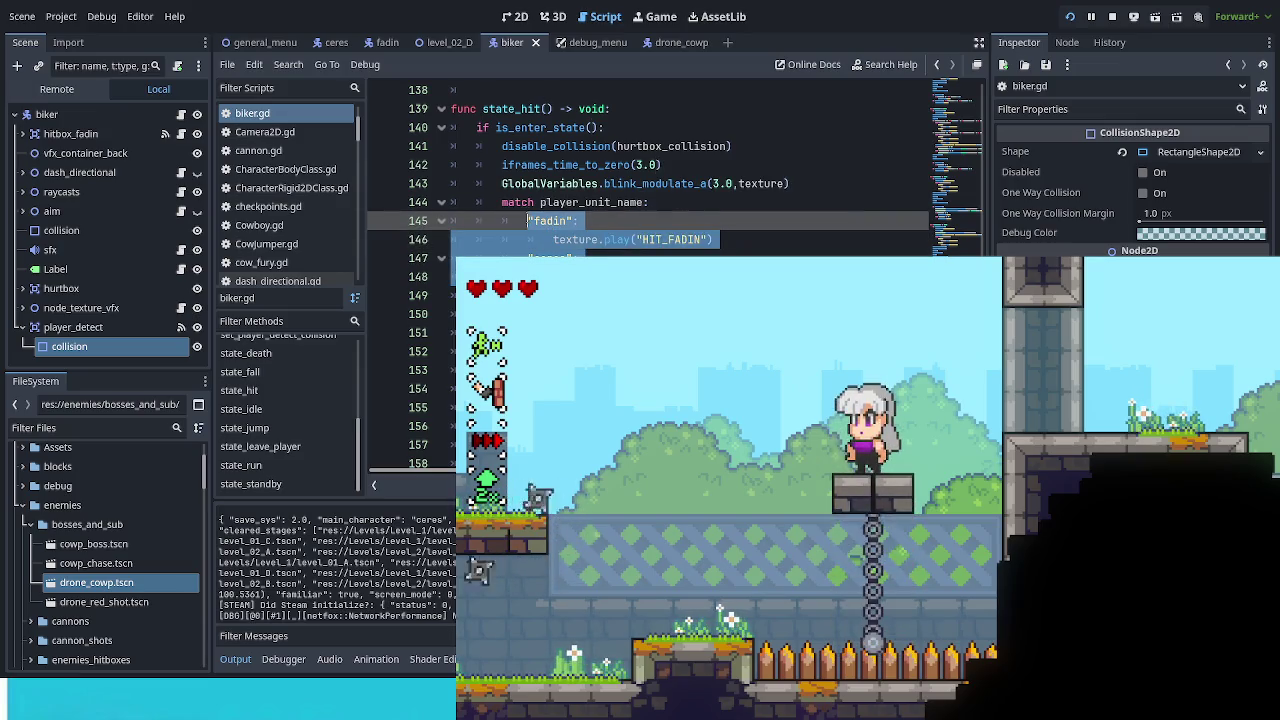
pyautogui.click(527, 221)
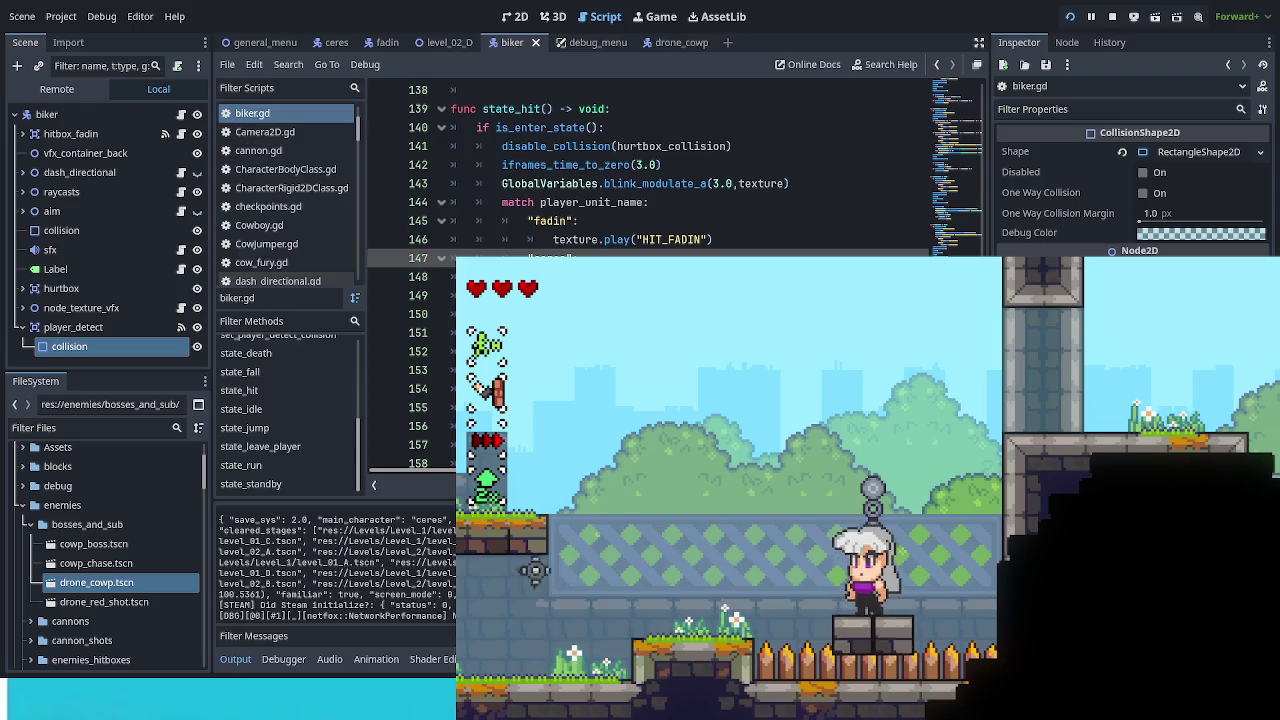
# Step: Add a new line in state_death's enter block using the texture and play completions
pyautogui.scroll(-6, 650, 170)
pyautogui.click(420, 313)
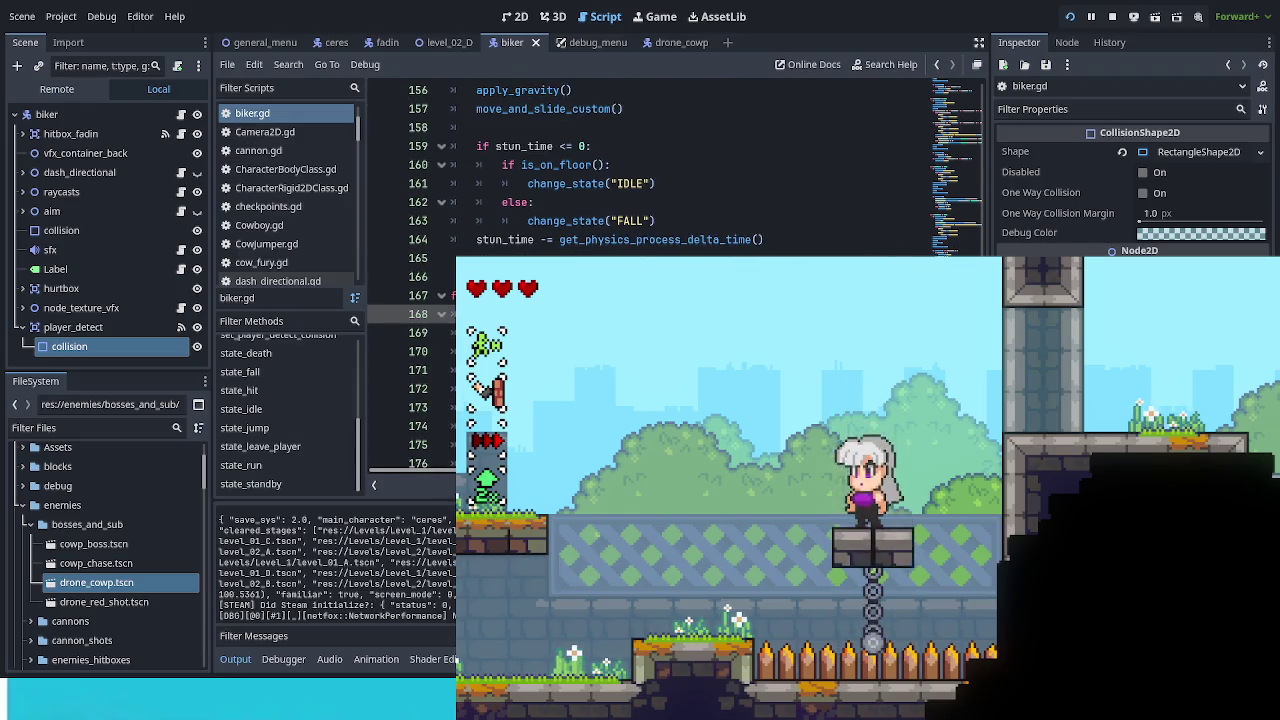
pyautogui.press('Return')
pyautogui.write('tex')
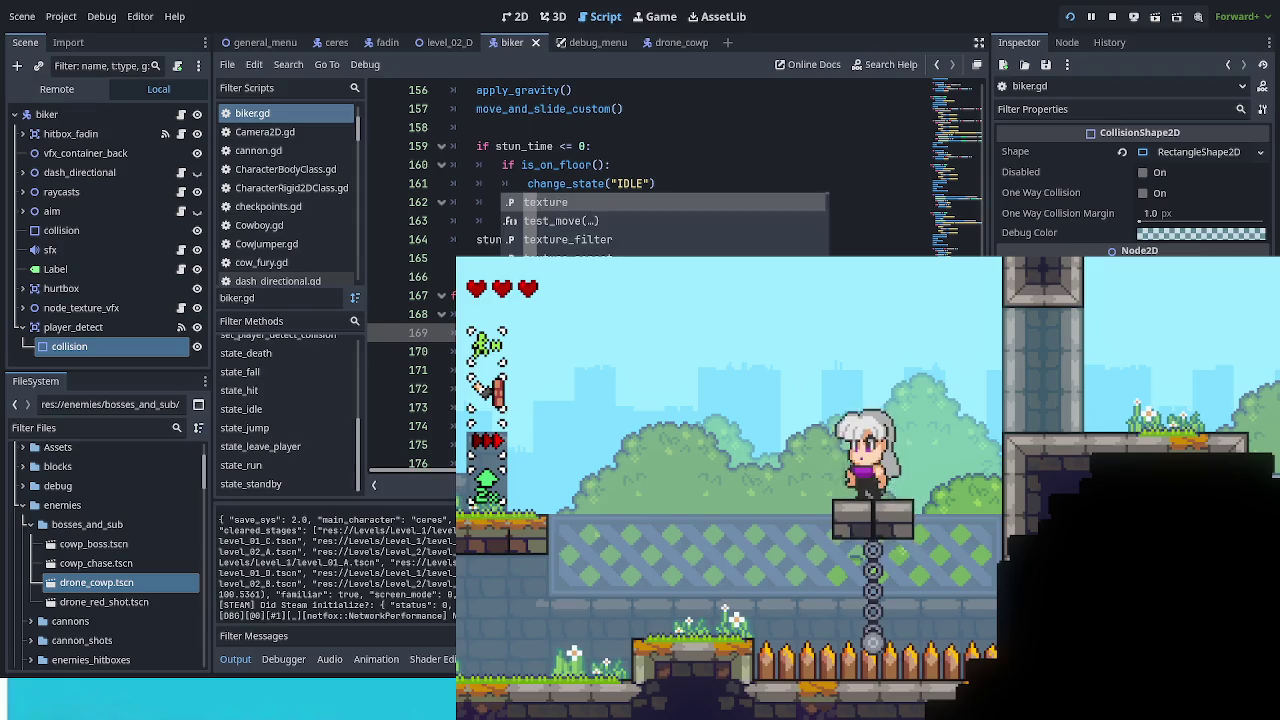
pyautogui.press('Escape')
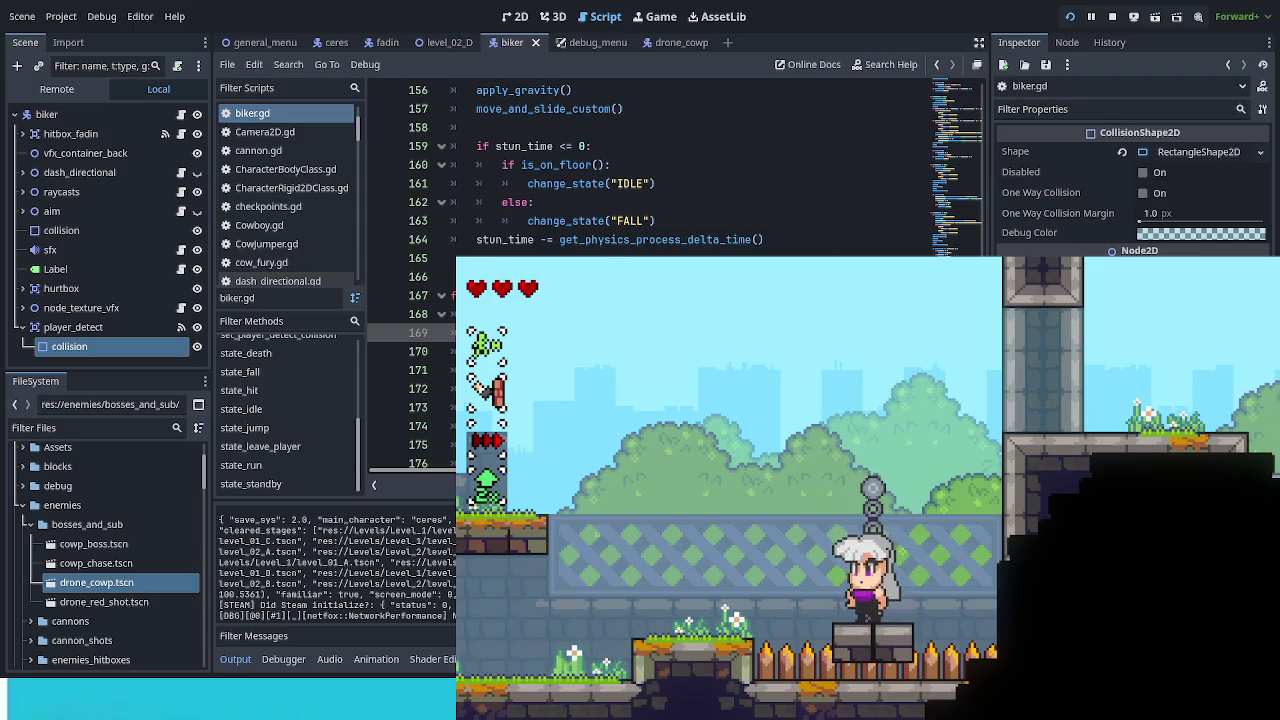
pyautogui.write('pl')
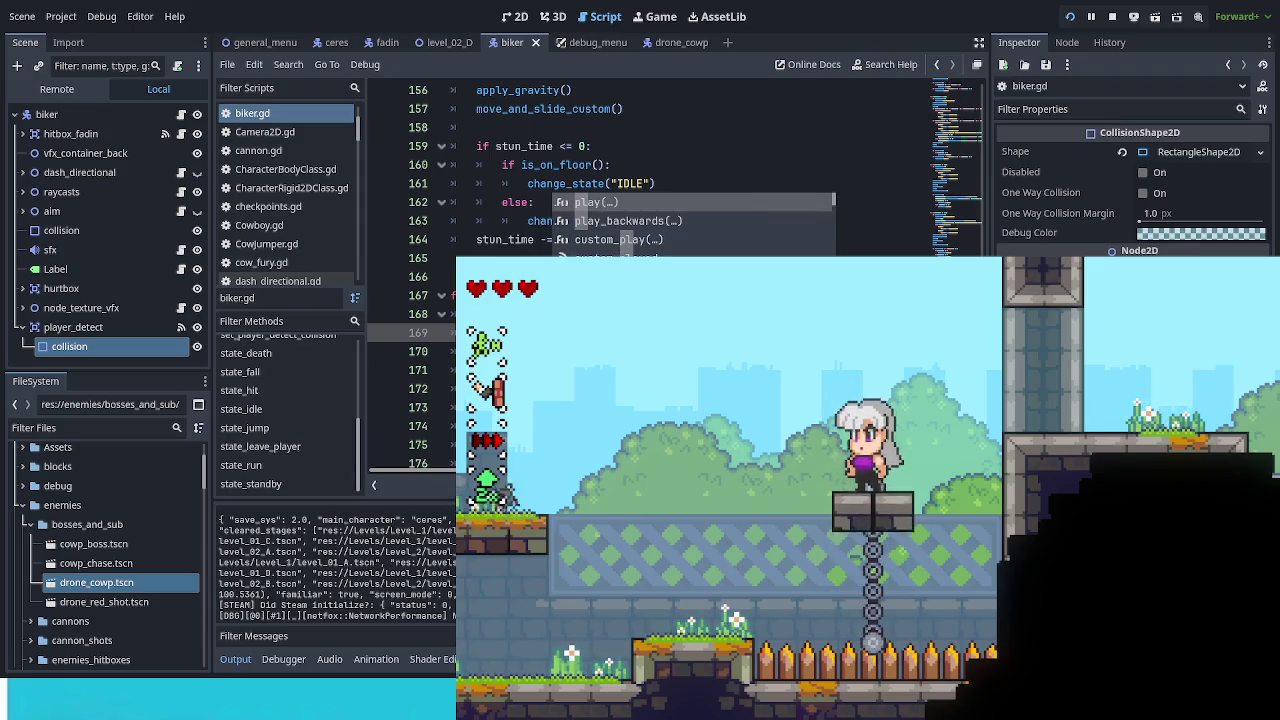
pyautogui.press('Escape')
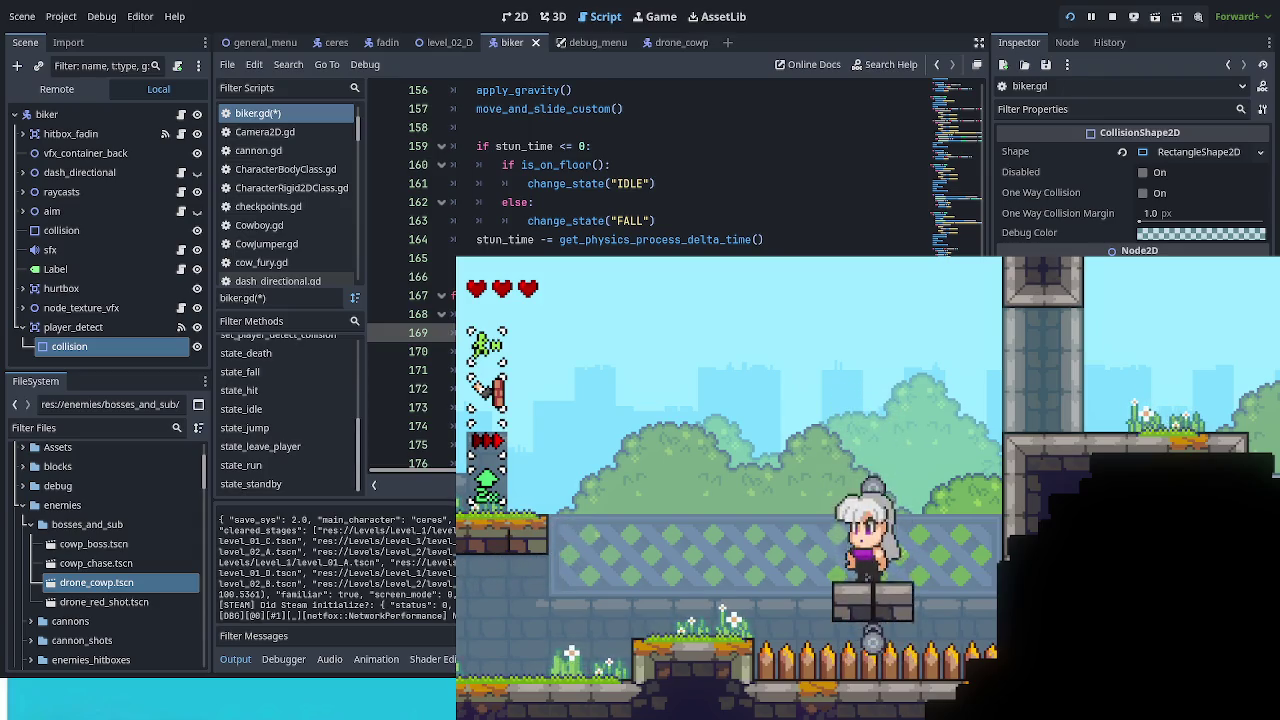
# Step: Delete the STANDBY animation call on line 169 and review death code lines 180-181
pyautogui.press('Up')
pyautogui.scroll(-3, 650, 170)
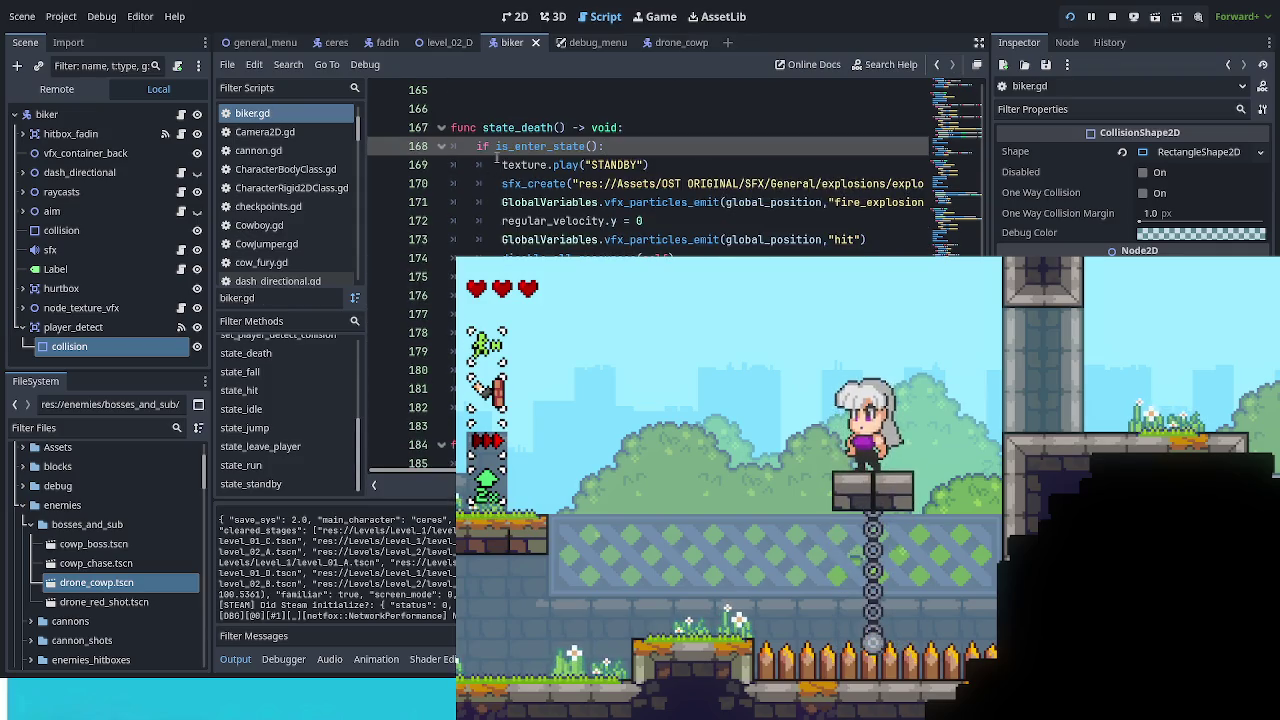
pyautogui.moveTo(504, 164); pyautogui.dragTo(652, 164)
pyautogui.press('BackSpace')
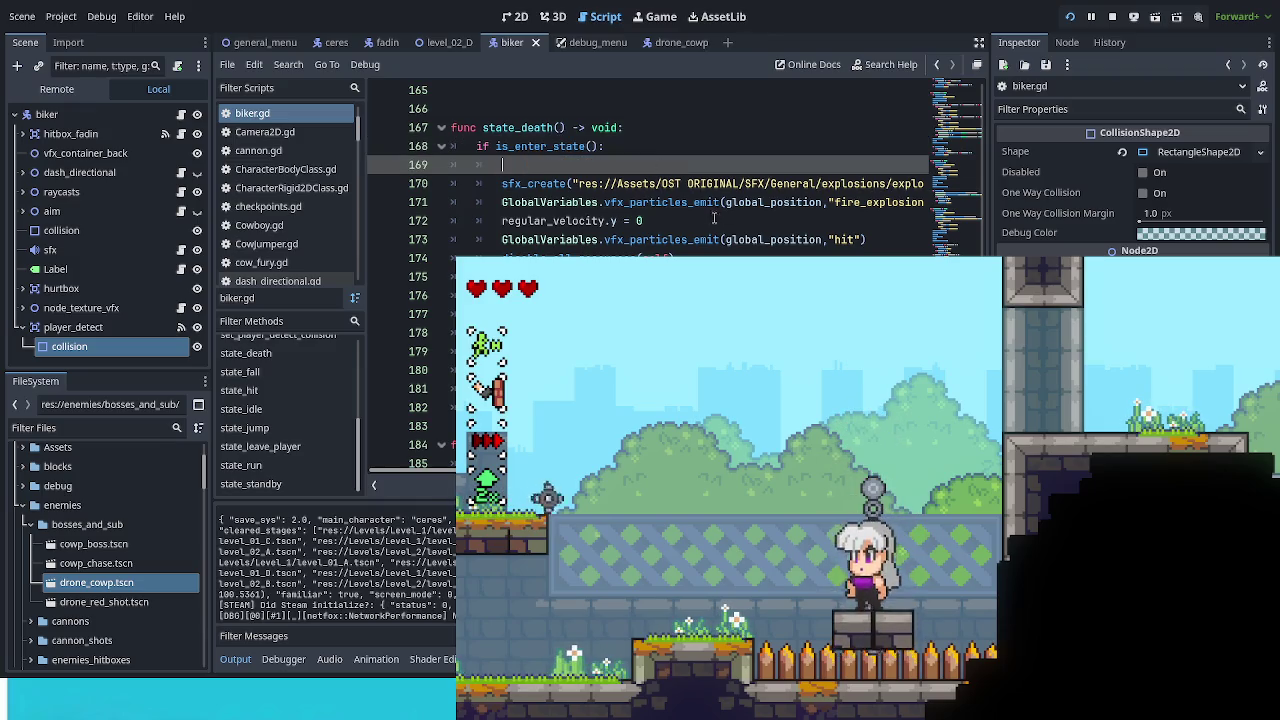
pyautogui.press('BackSpace')
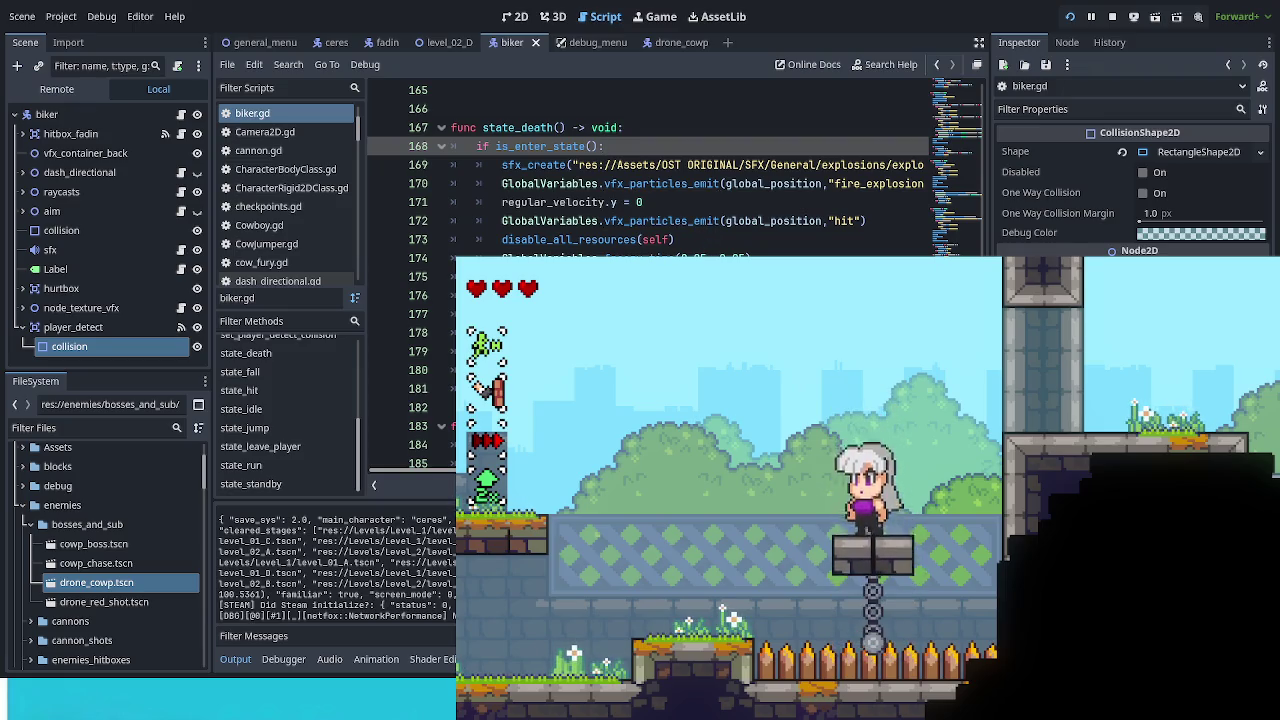
pyautogui.click(430, 370)
pyautogui.click(430, 388)
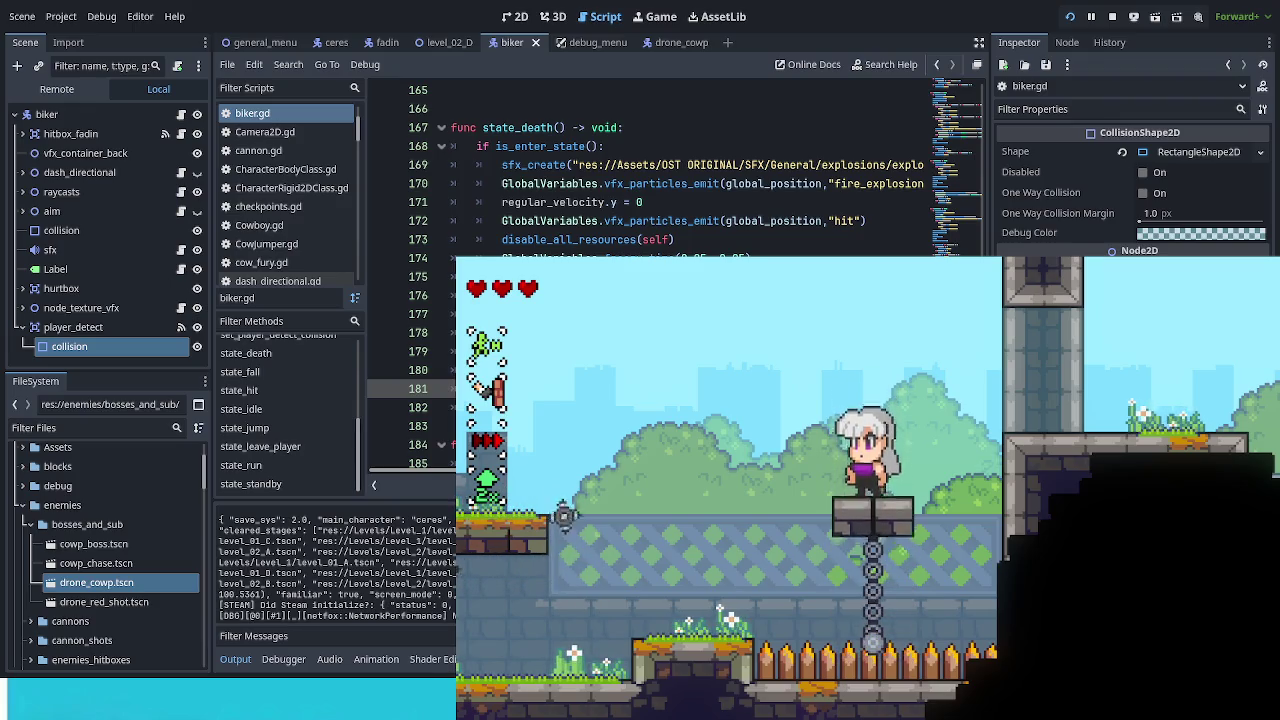
# Step: Toggle the debug overlay and walk left until biker.gd halts at line 177 on 'health'
pyautogui.press('F1')
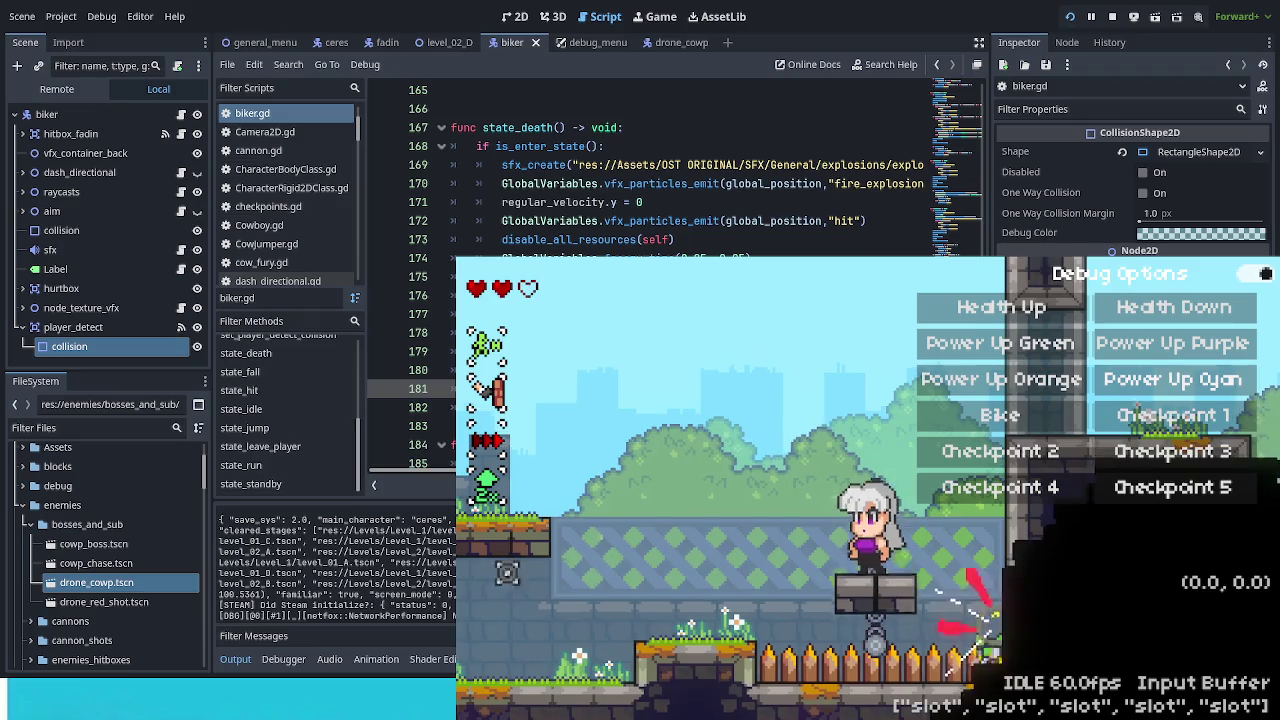
pyautogui.press('F1')
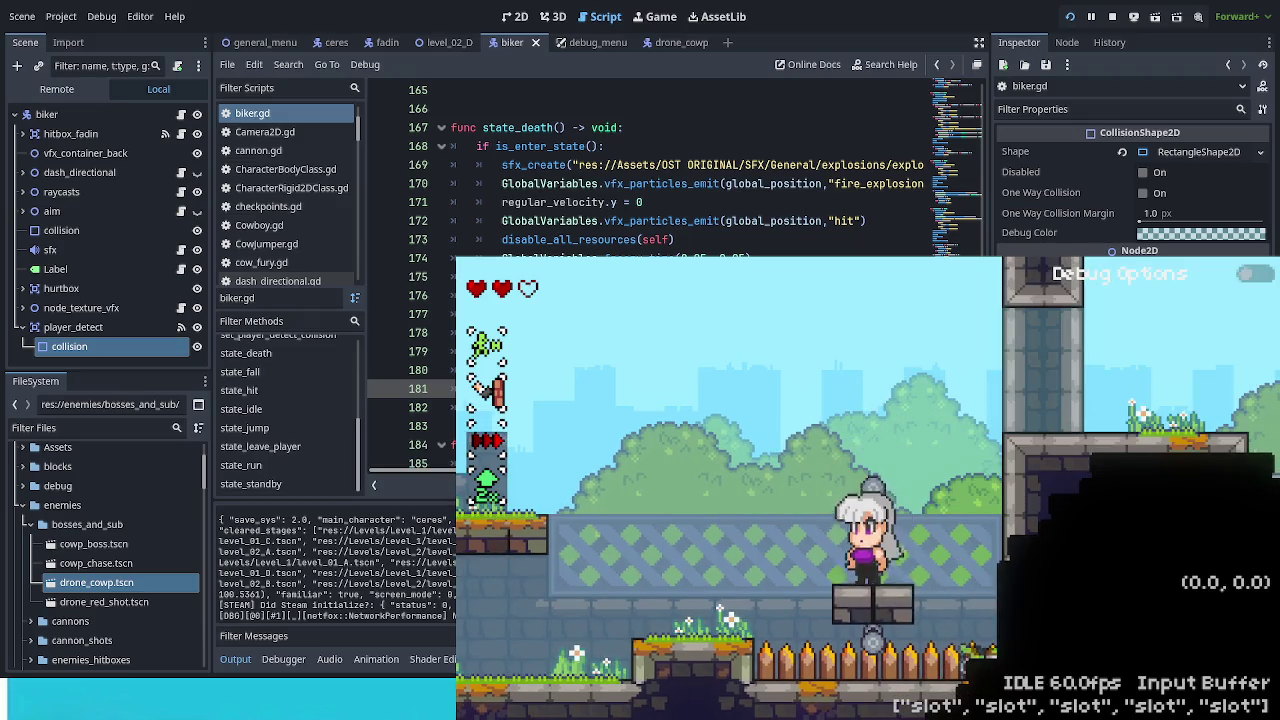
pyautogui.press('Left')
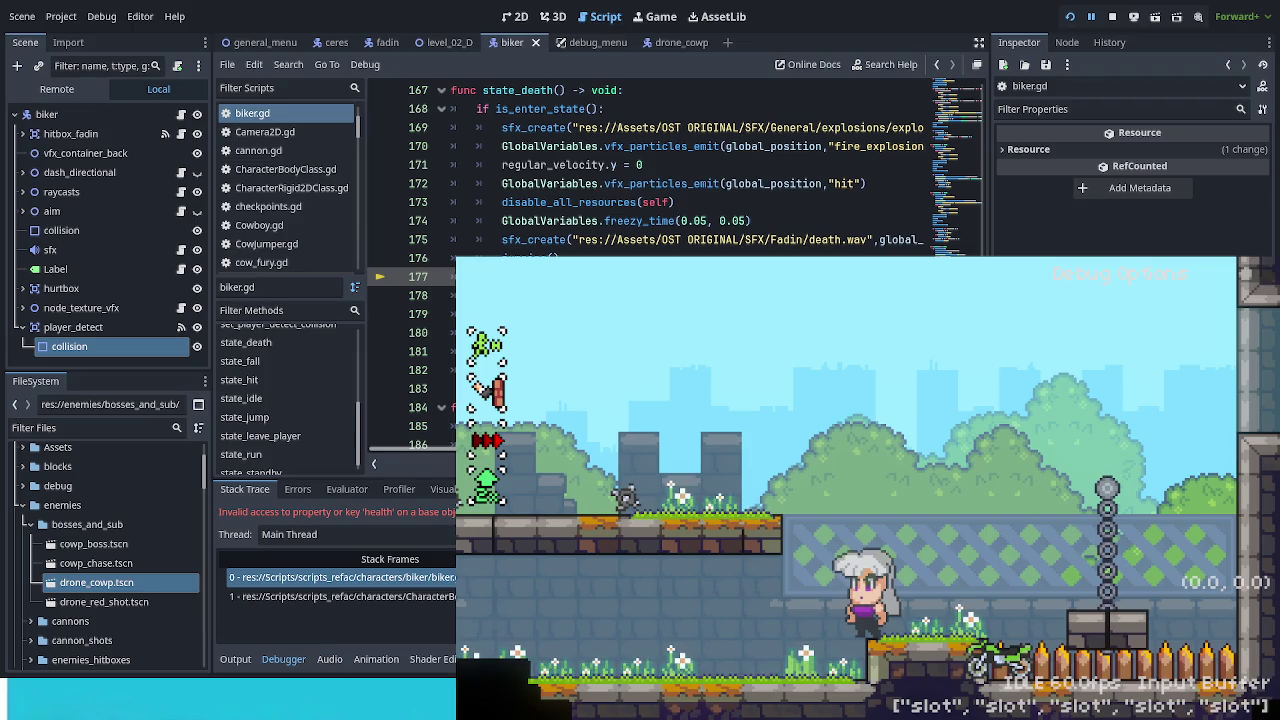
# Step: Stop the game and change the biker root node's Move Speed from 127 to 200
pyautogui.click(1112, 17)
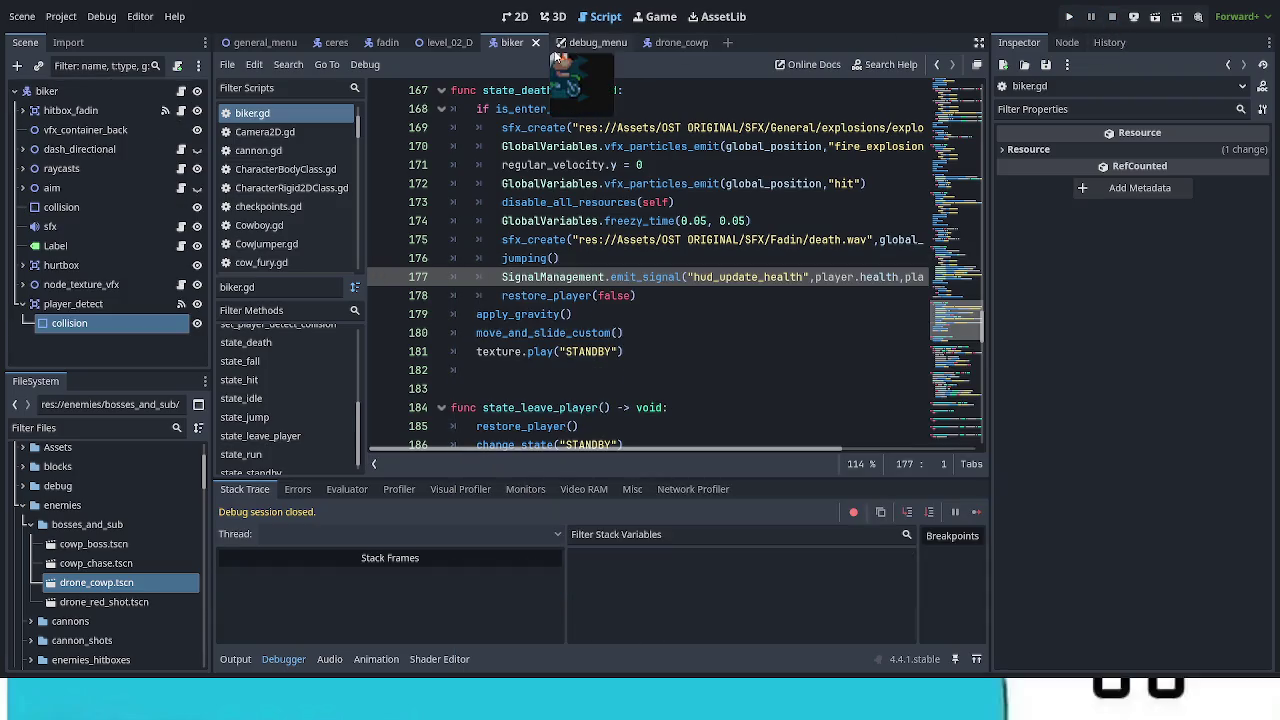
pyautogui.click(514, 17)
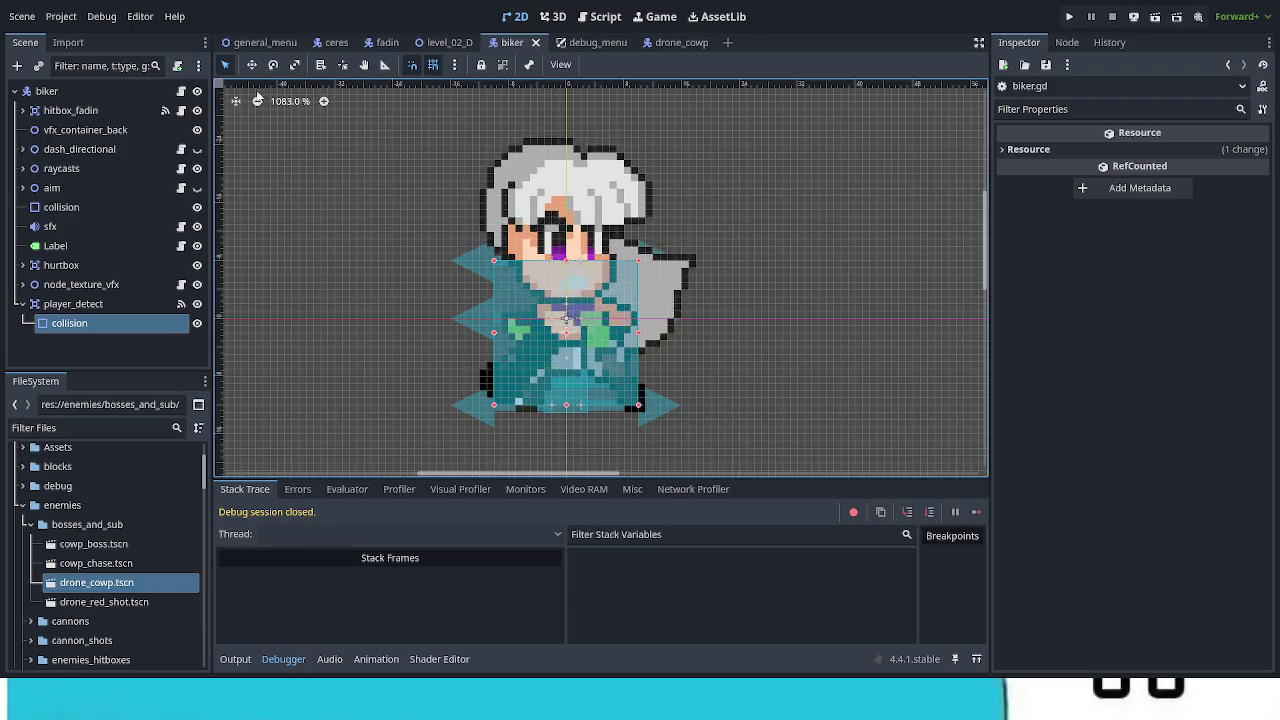
pyautogui.click(182, 91)
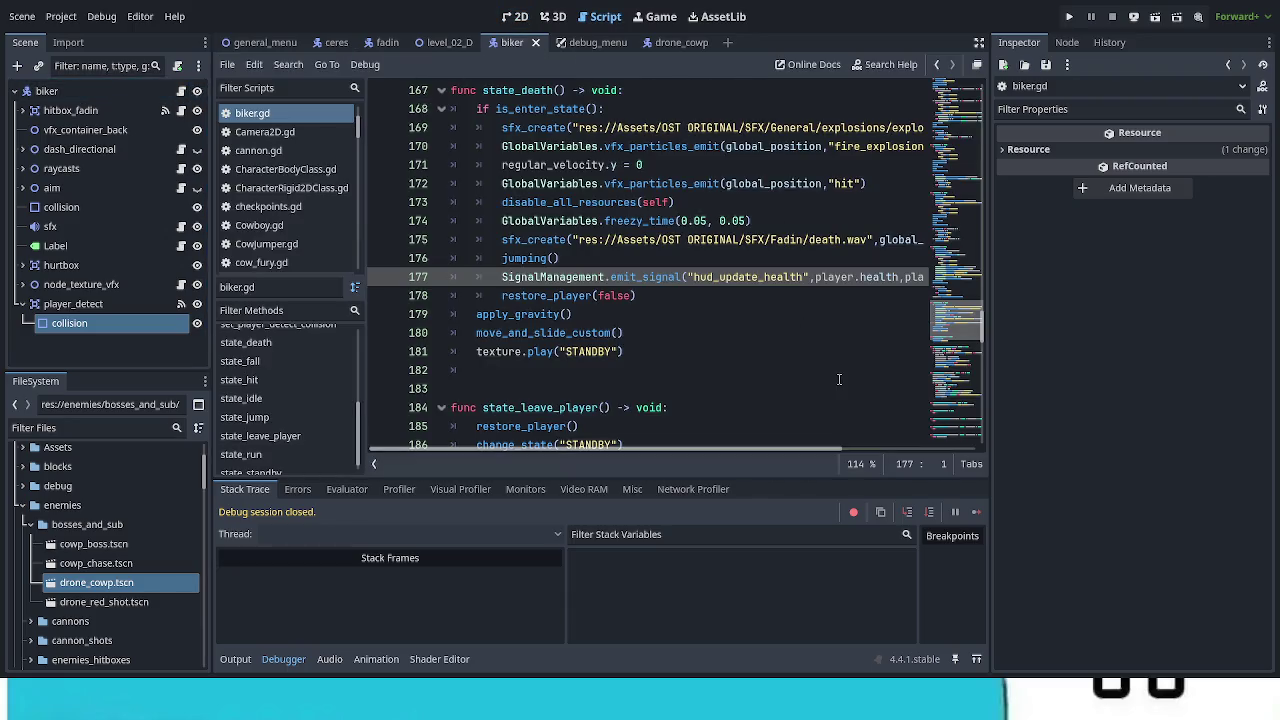
pyautogui.click(134, 89)
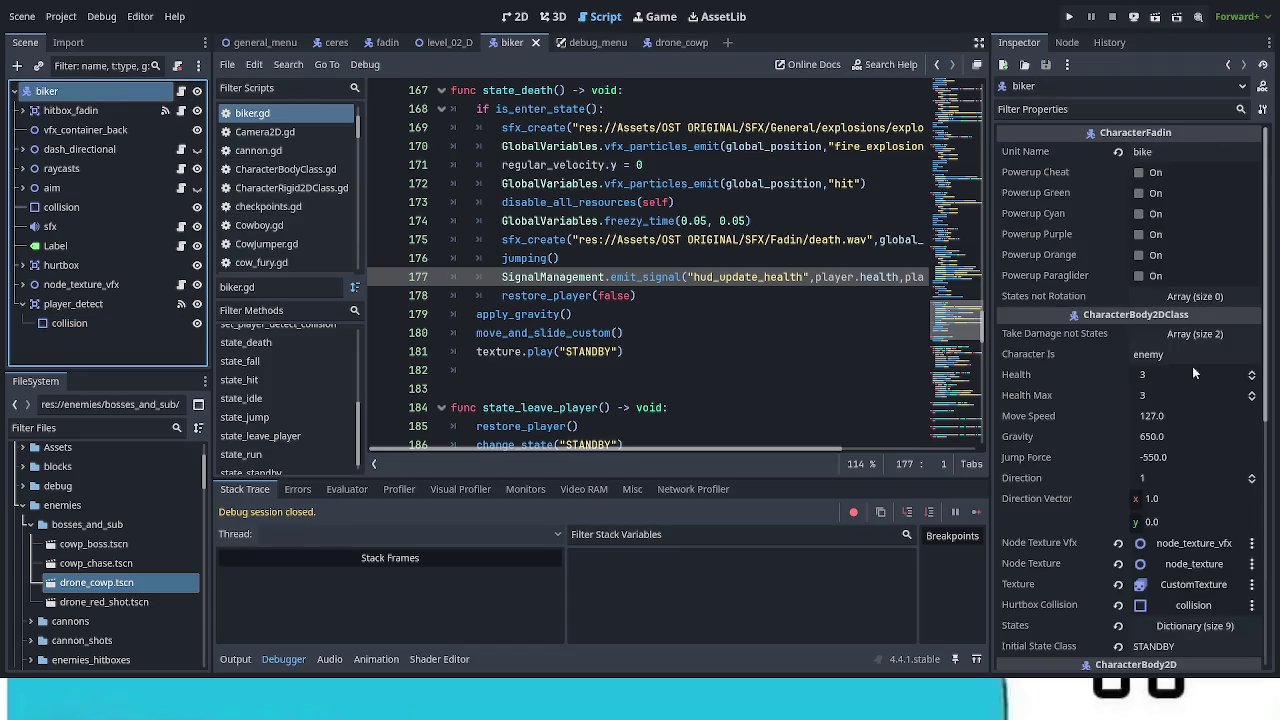
pyautogui.click(1202, 418)
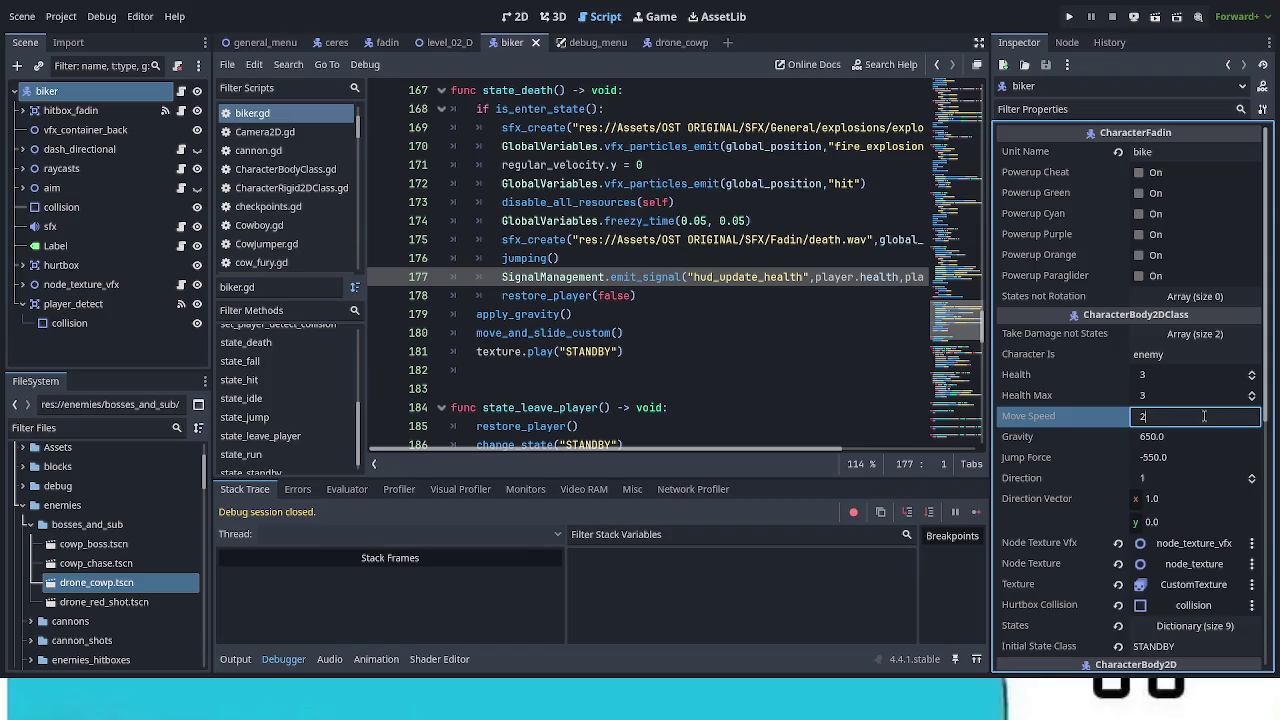
pyautogui.write('00')
pyautogui.press('Return')
pyautogui.hotkey('ctrl', 's')
pyautogui.hotkey('ctrl', 's')
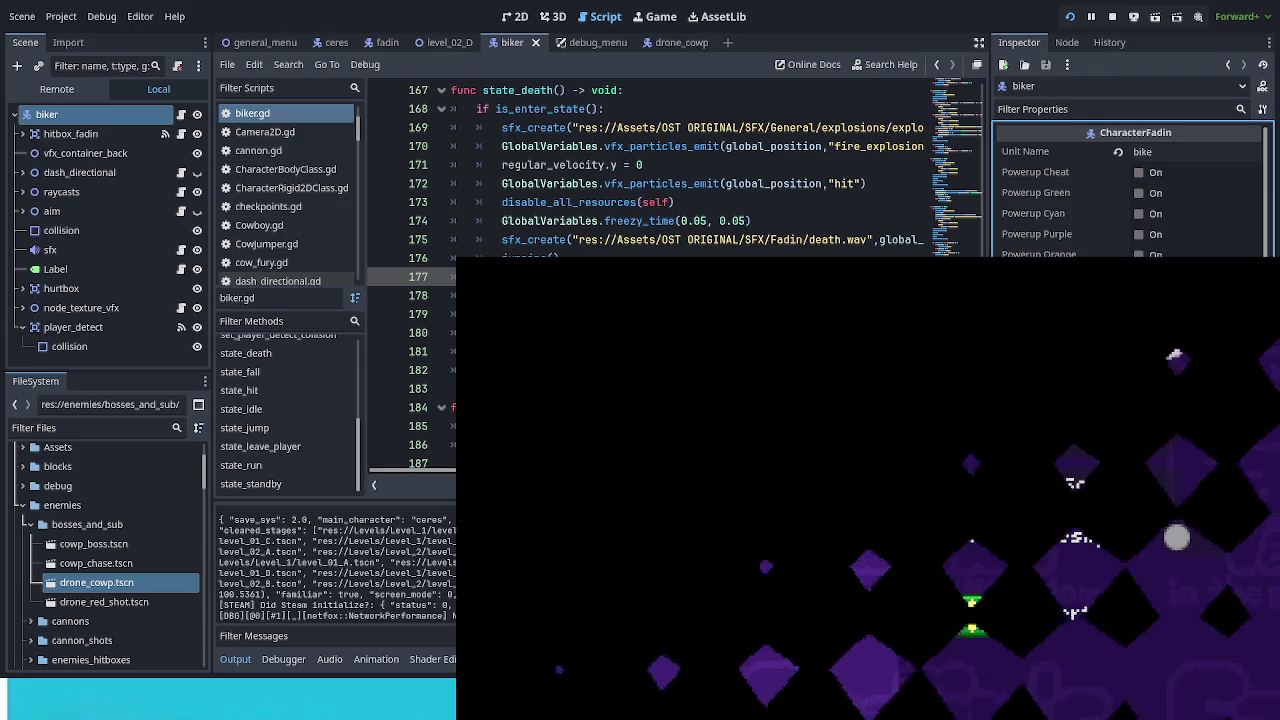
# Step: Start from the title menu and enter the Zé Walter 1 level
pyautogui.press('Return')
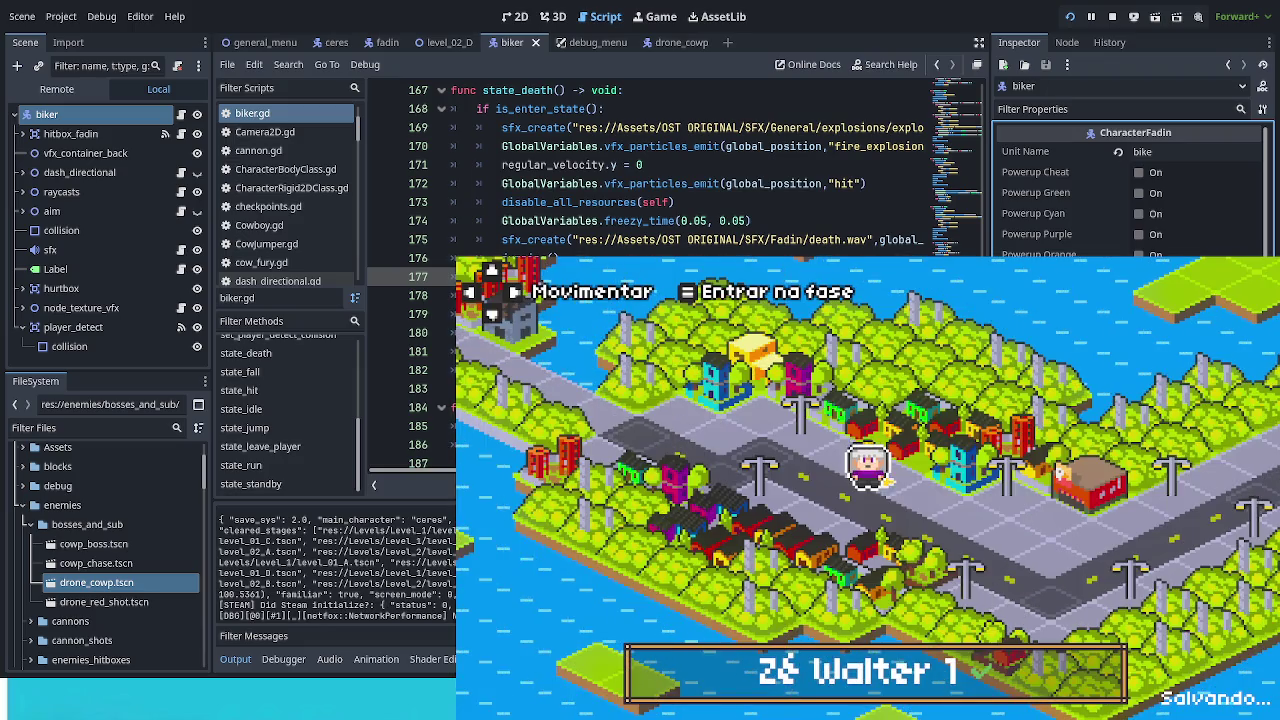
pyautogui.press('Return')
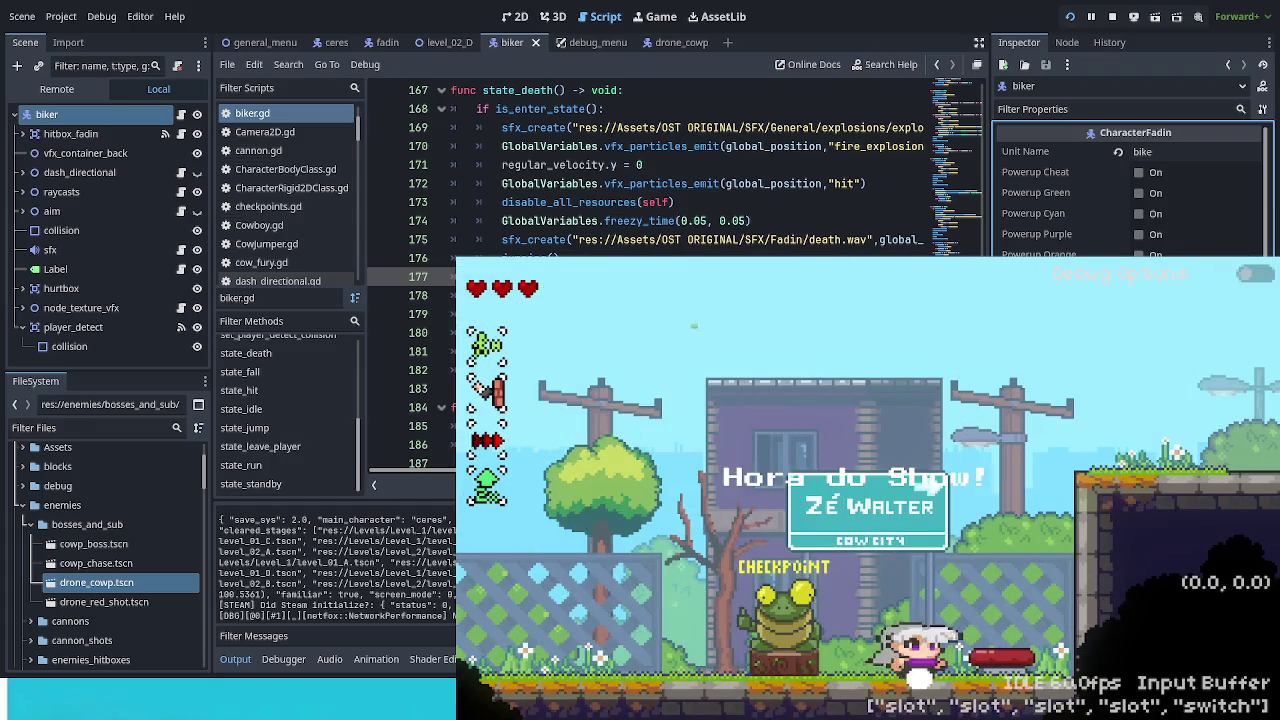
pyautogui.press('Left')
# Step: Spawn a motorbike from Debug Options, mount it and ride and jump into the next area
pyautogui.press('F1')
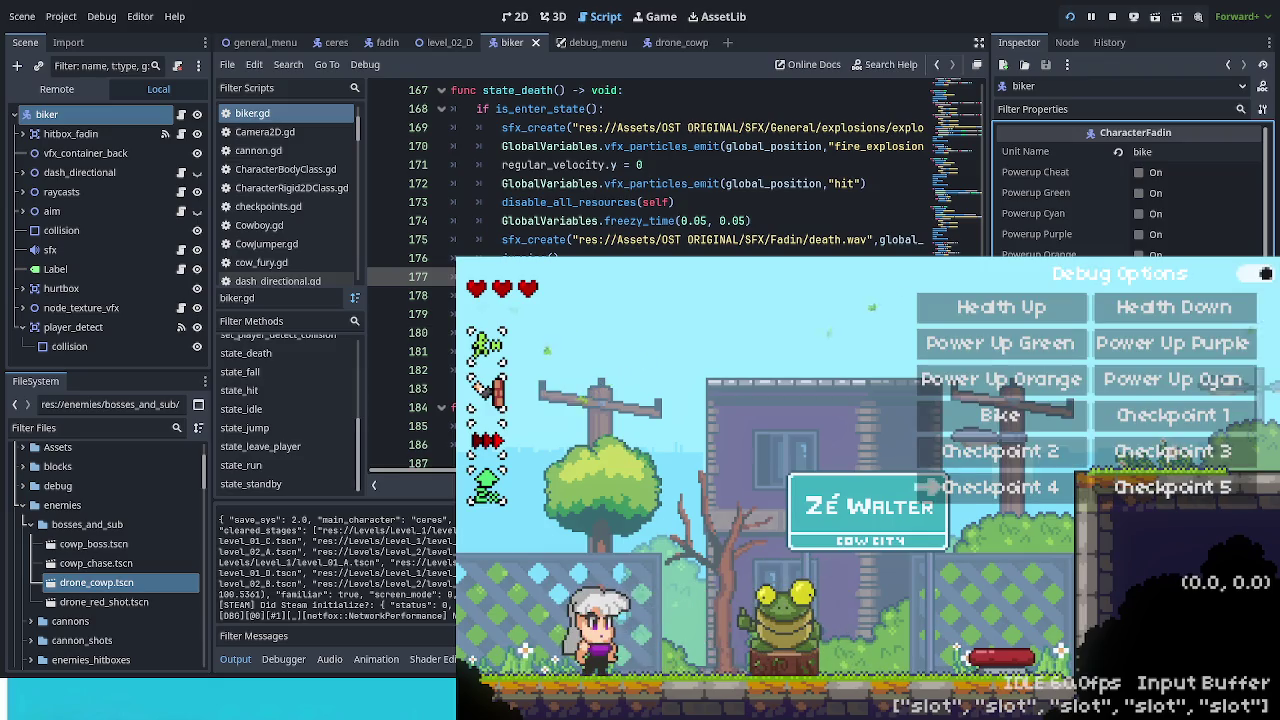
pyautogui.press('Return')
pyautogui.press('x')
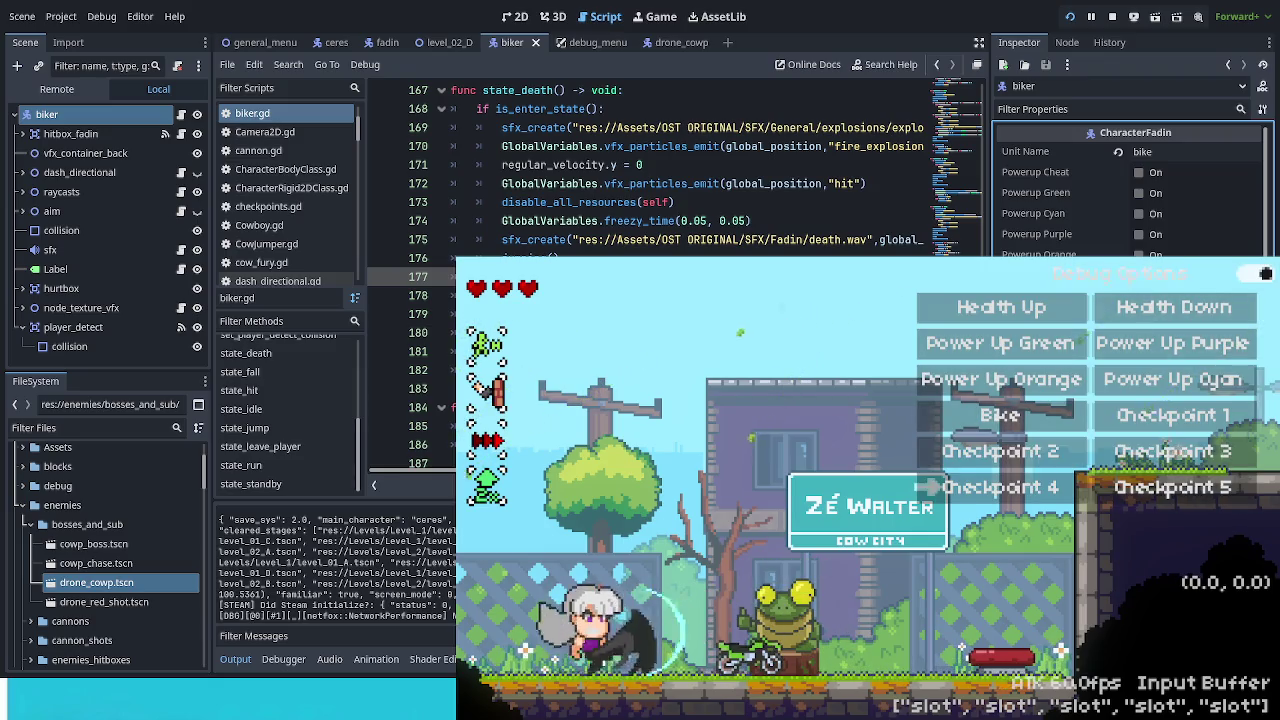
pyautogui.press('F1')
pyautogui.press('Right')
pyautogui.press('space')
pyautogui.press('Left')
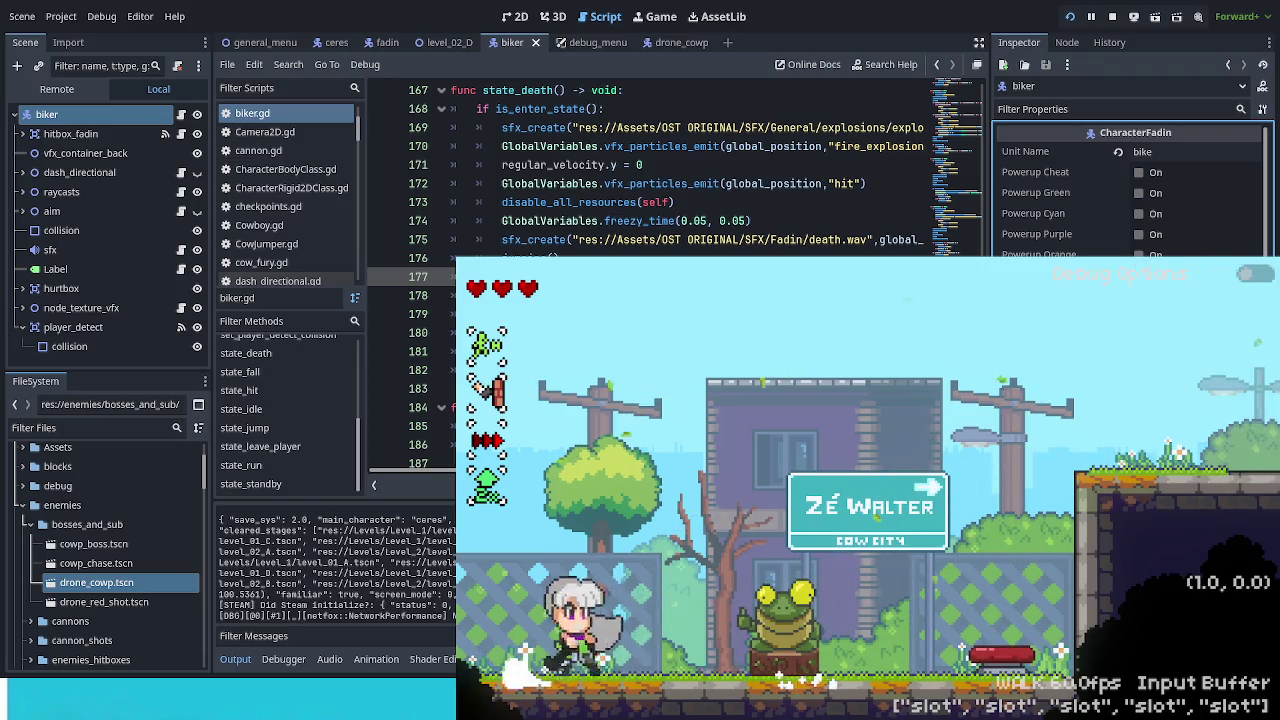
pyautogui.press('space')
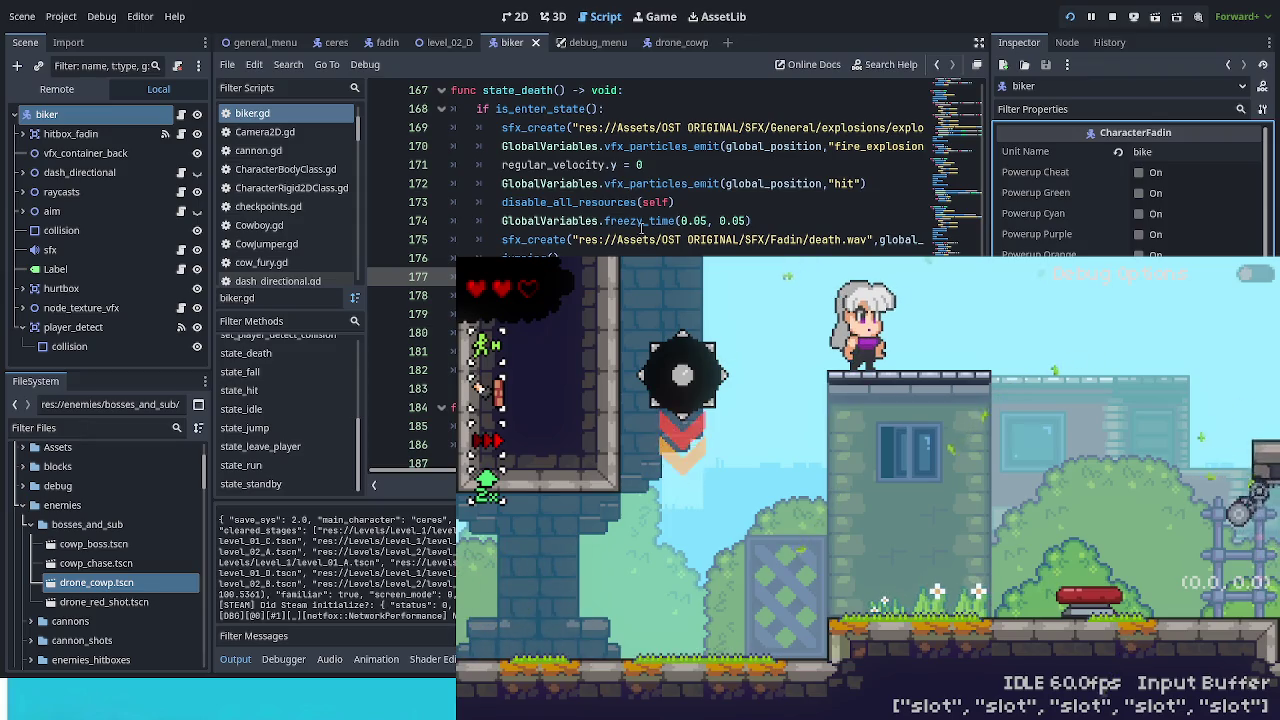
pyautogui.click(383, 42)
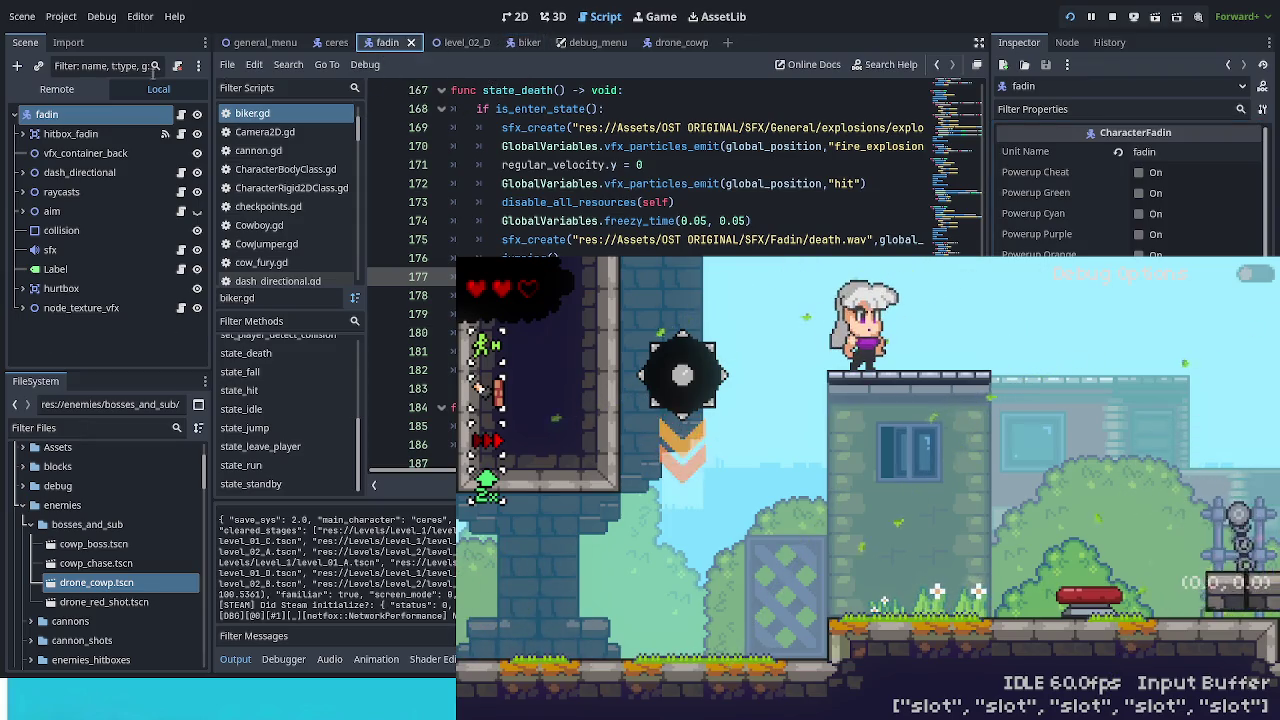
pyautogui.click(181, 114)
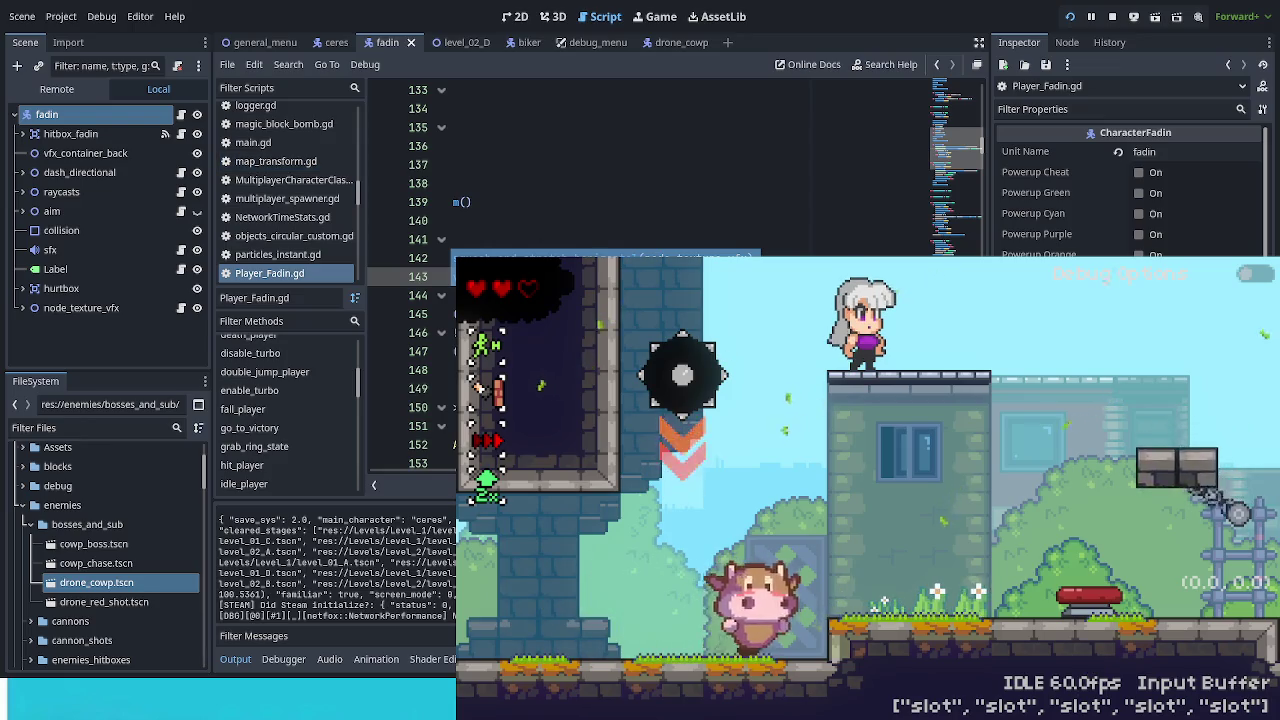
pyautogui.scroll(3, 660, 165)
pyautogui.scroll(2, 660, 165)
pyautogui.scroll(-5, 660, 165)
pyautogui.scroll(-10, 660, 165)
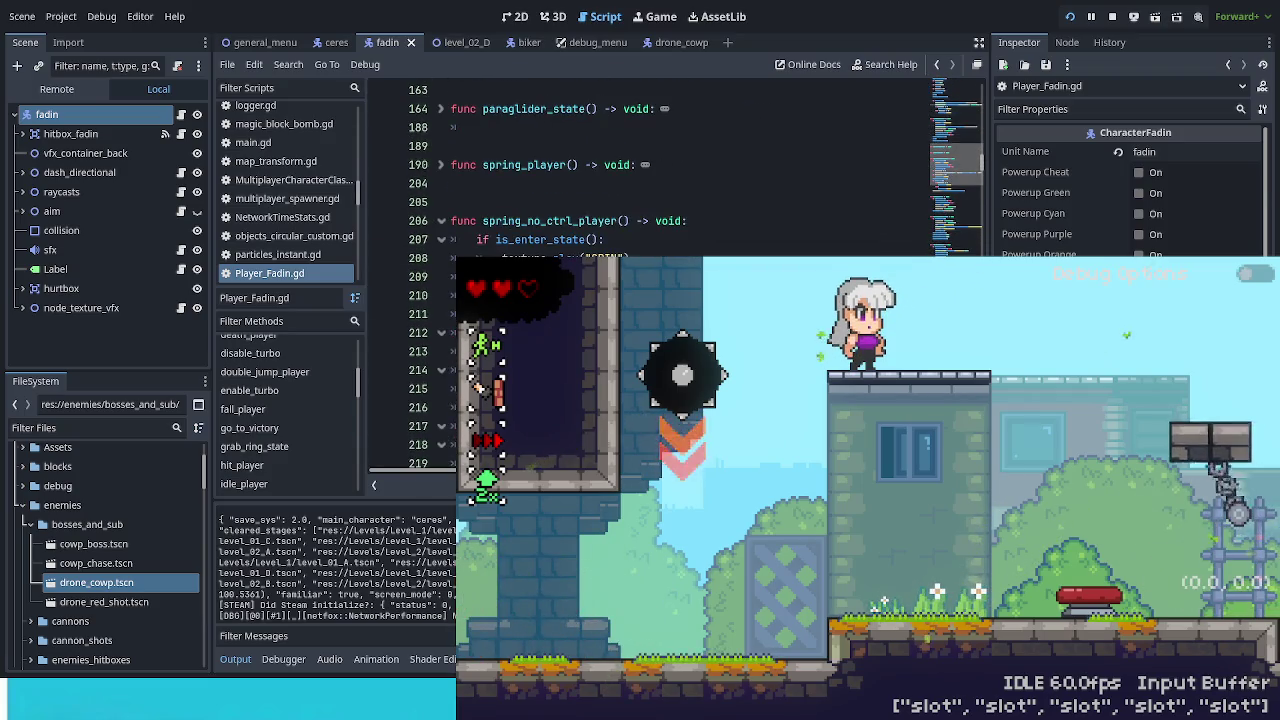
pyautogui.scroll(-7, 660, 165)
pyautogui.scroll(-12, 660, 165)
pyautogui.scroll(-10, 660, 165)
pyautogui.scroll(-6, 660, 165)
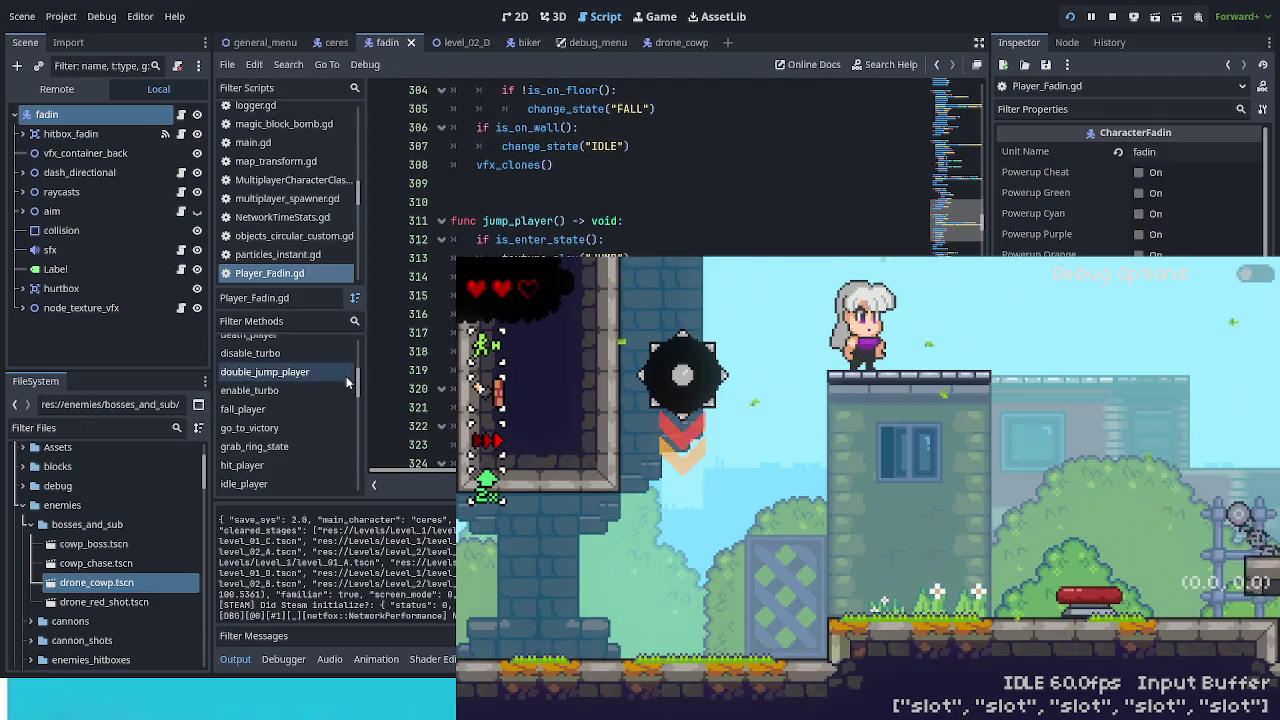
pyautogui.scroll(3, 350, 378)
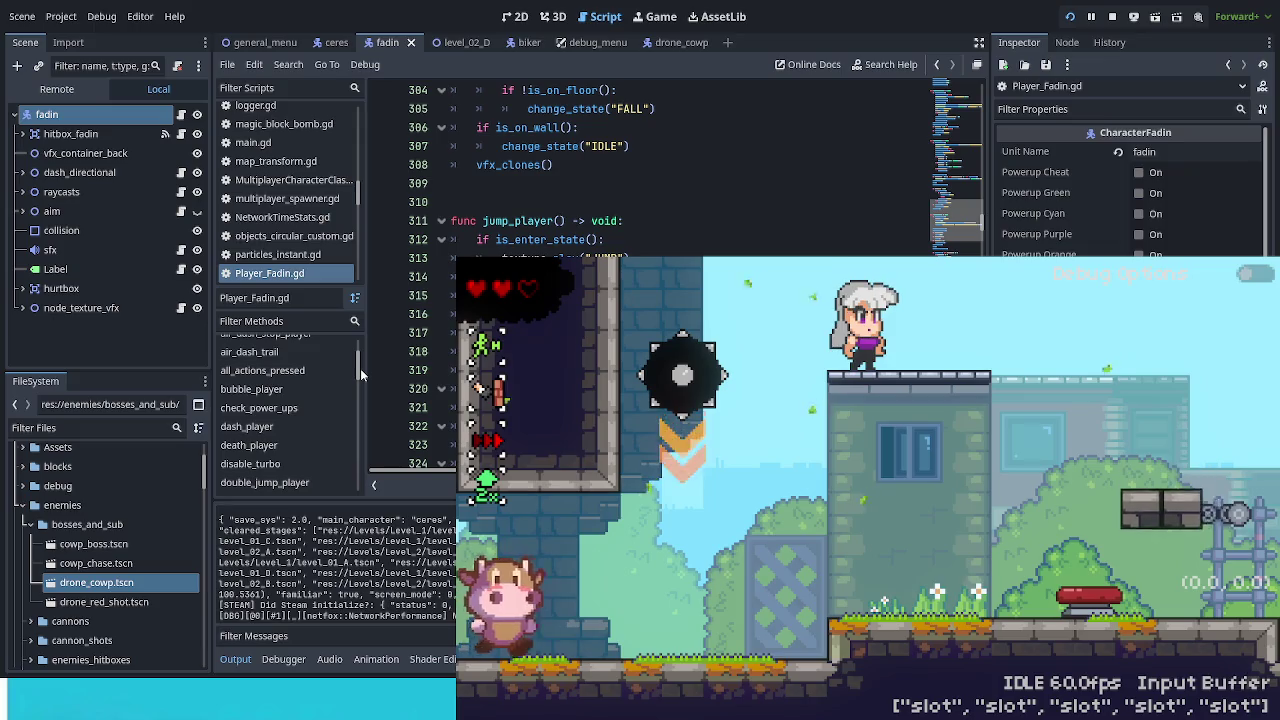
pyautogui.click(249, 445)
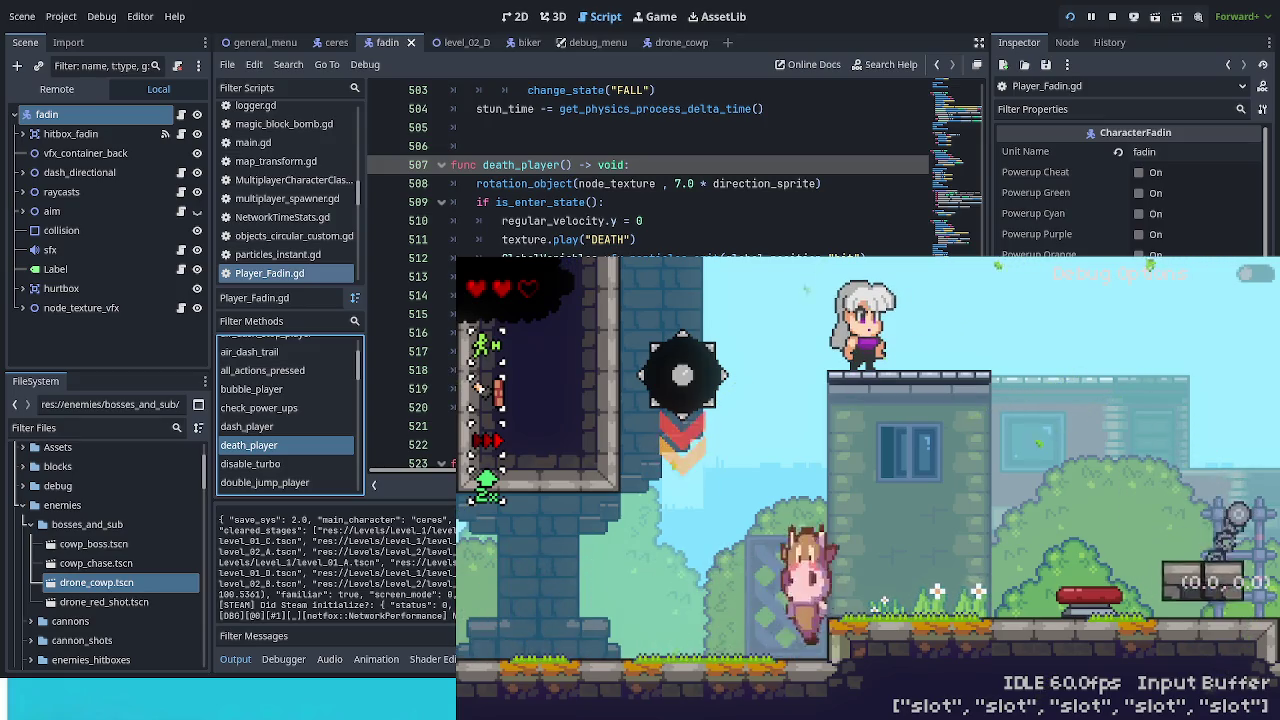
pyautogui.moveTo(476, 183); pyautogui.dragTo(822, 183)
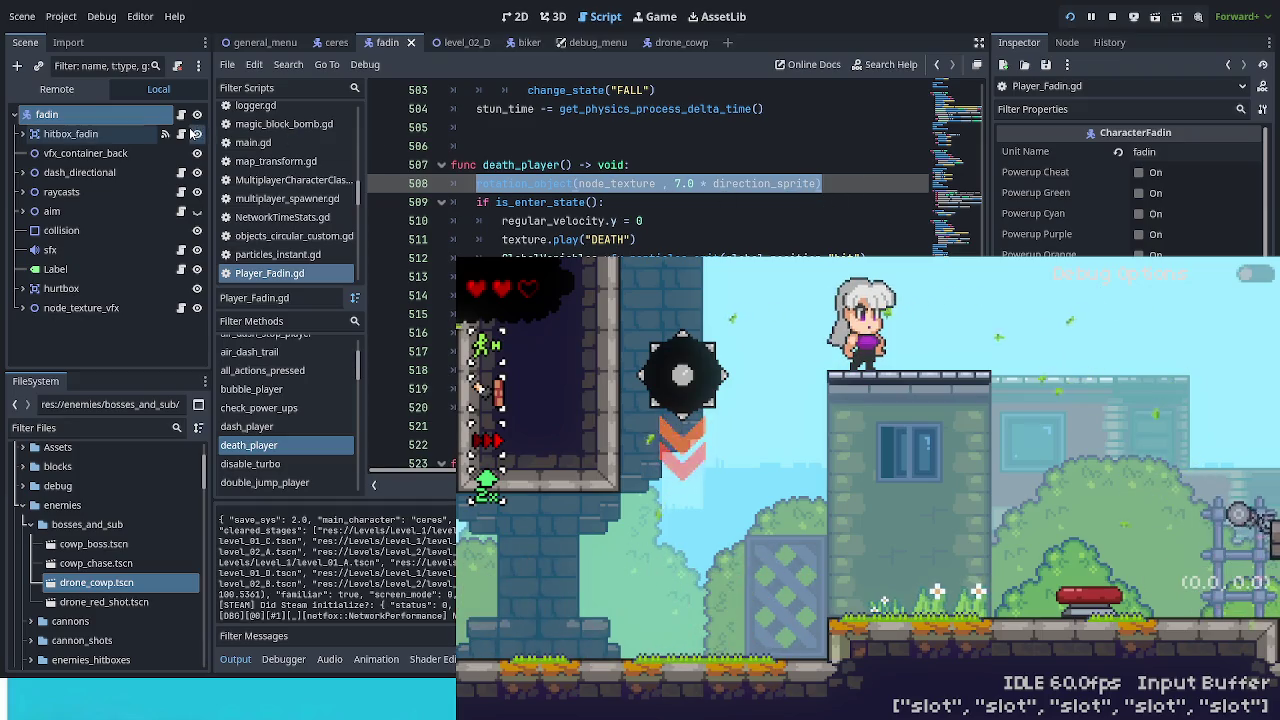
pyautogui.click(514, 43)
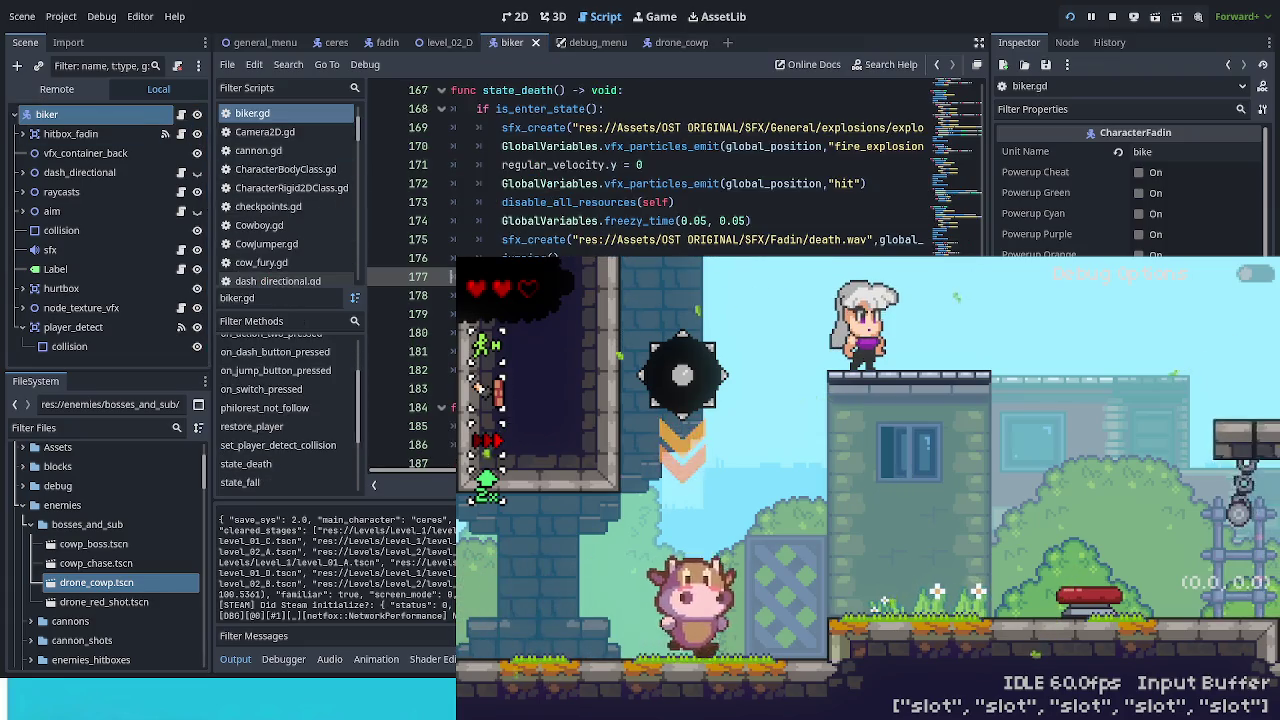
# Step: Add the rotation_object(node_texture, 7.0 * direction_sprite) call on line 179 of state_death and save biker.gd
pyautogui.click(417, 351)
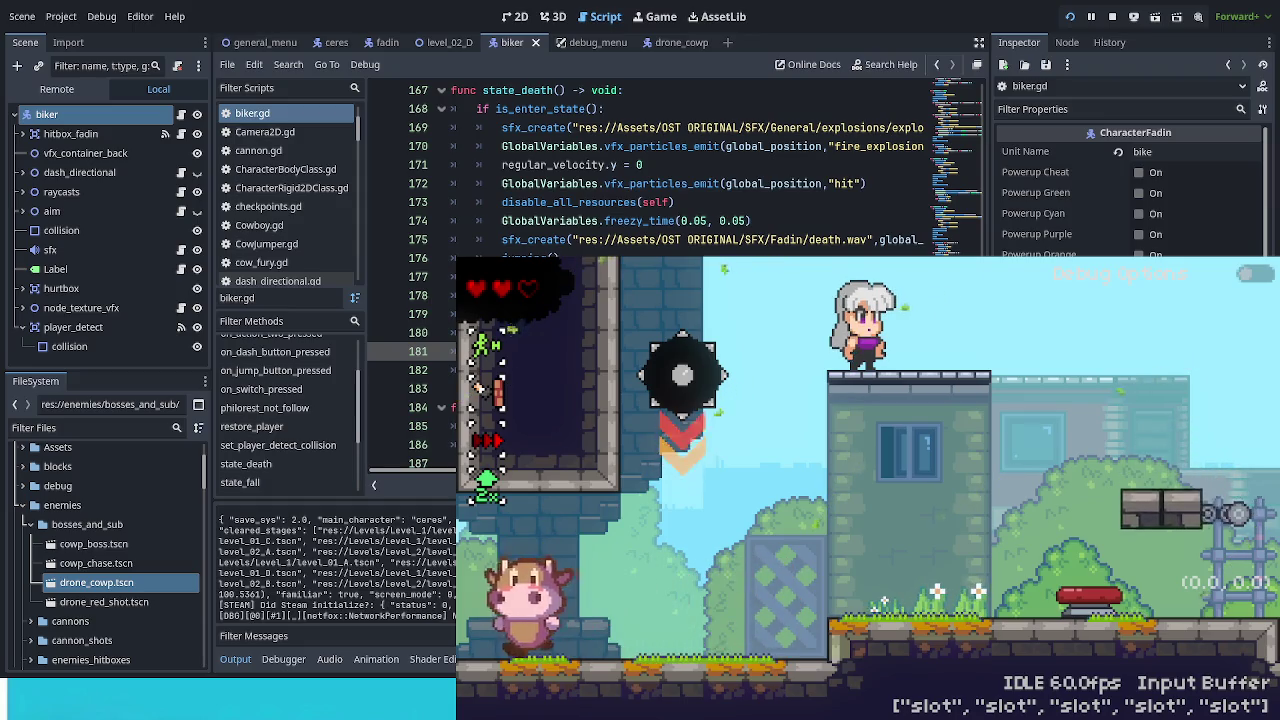
pyautogui.click(417, 314)
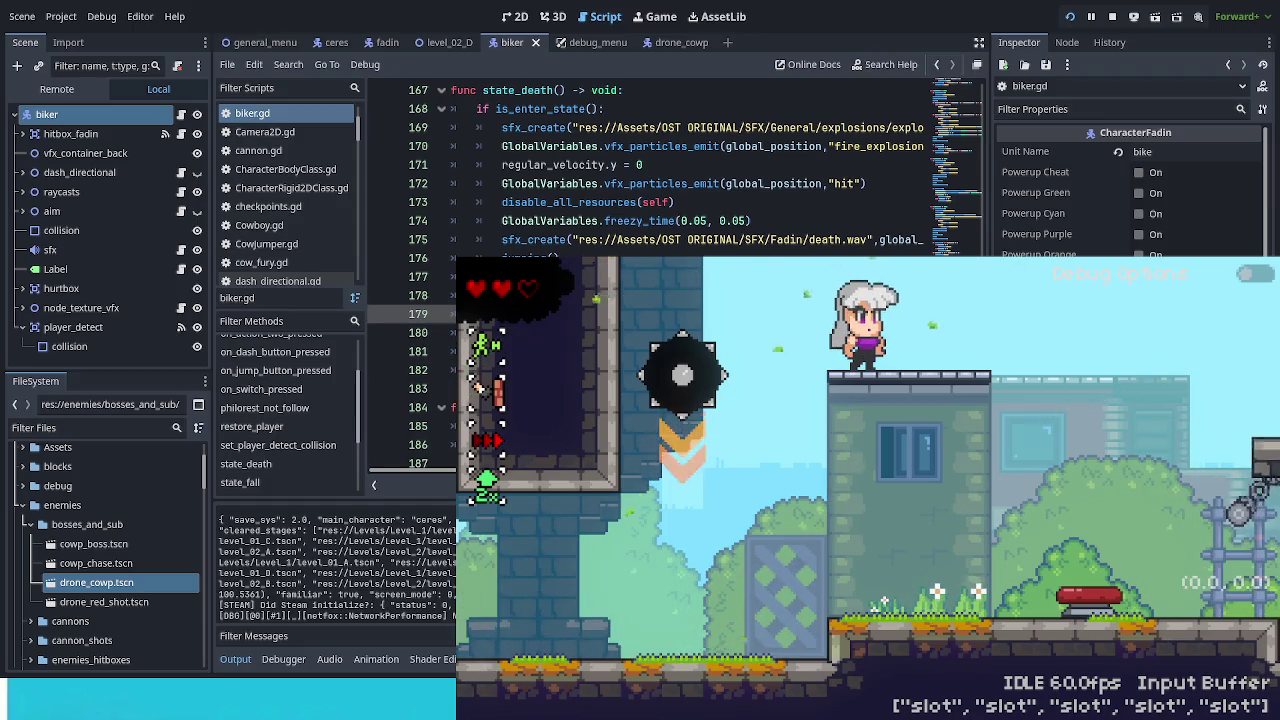
pyautogui.press('Return')
pyautogui.hotkey('ctrl', 's')
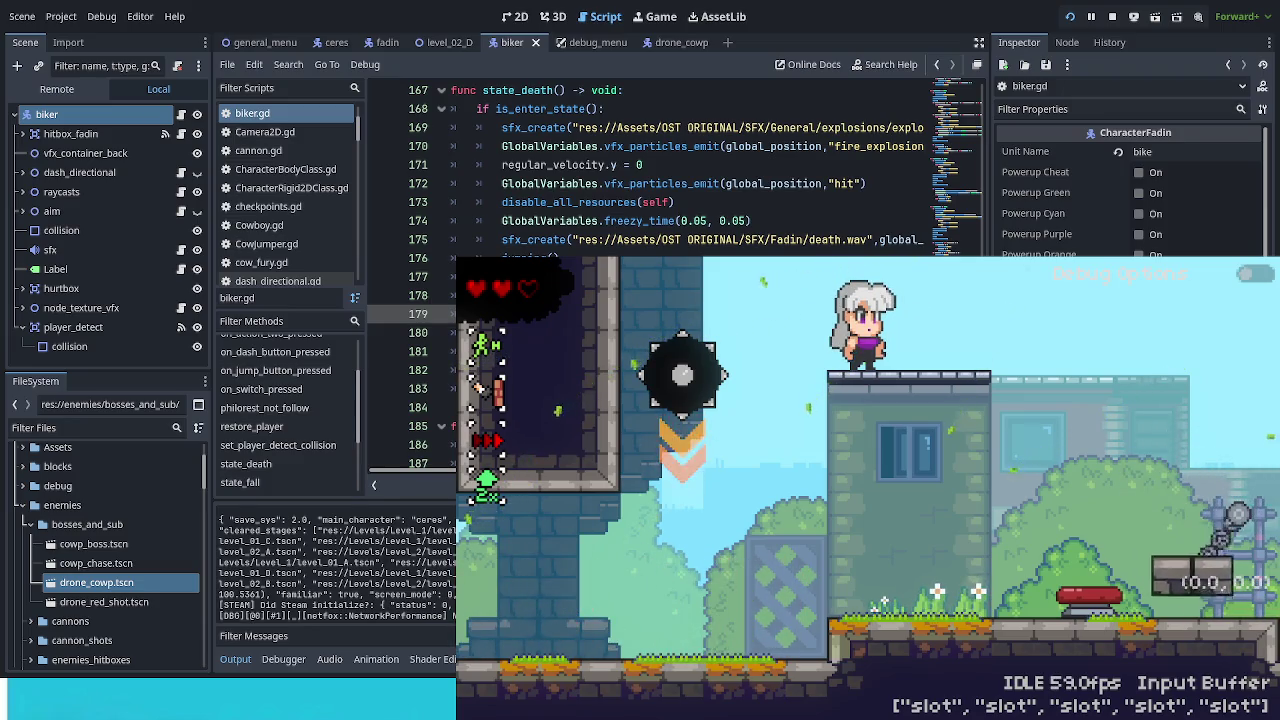
# Step: Jump the heroine off the roof, drop beside the cow and launch right off the spring
pyautogui.press('space')
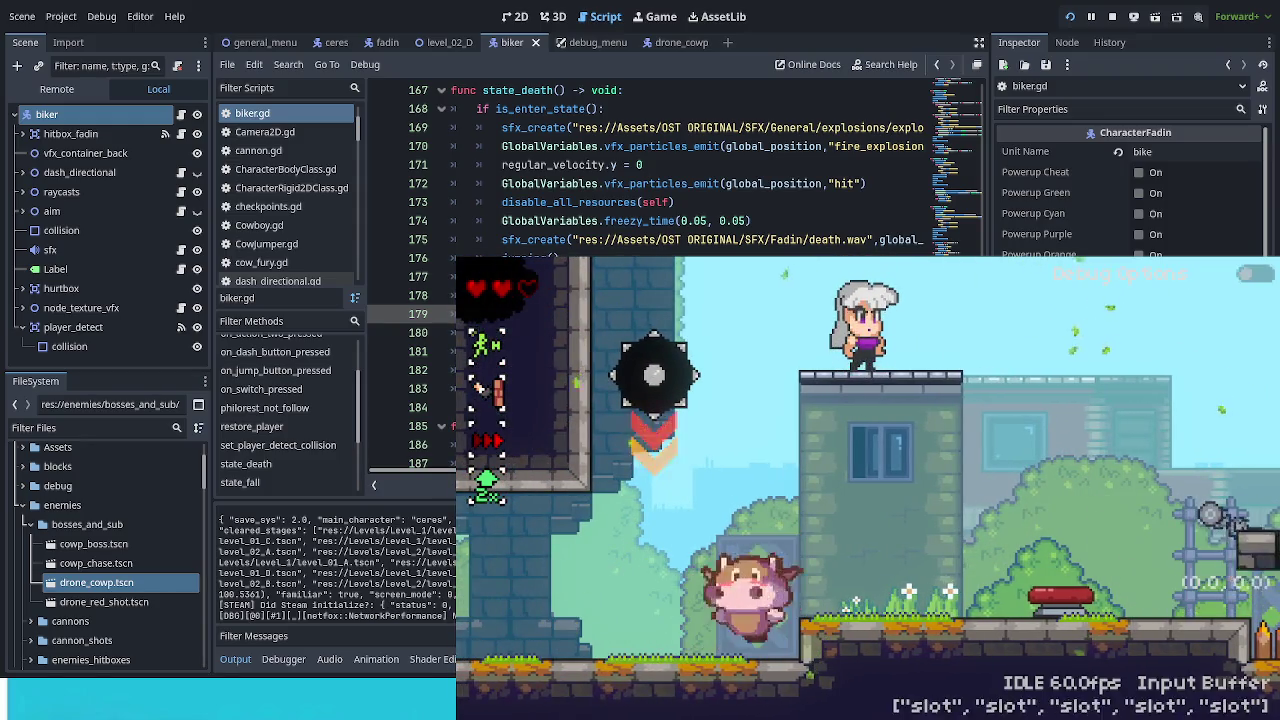
pyautogui.press('space')
pyautogui.press('Left')
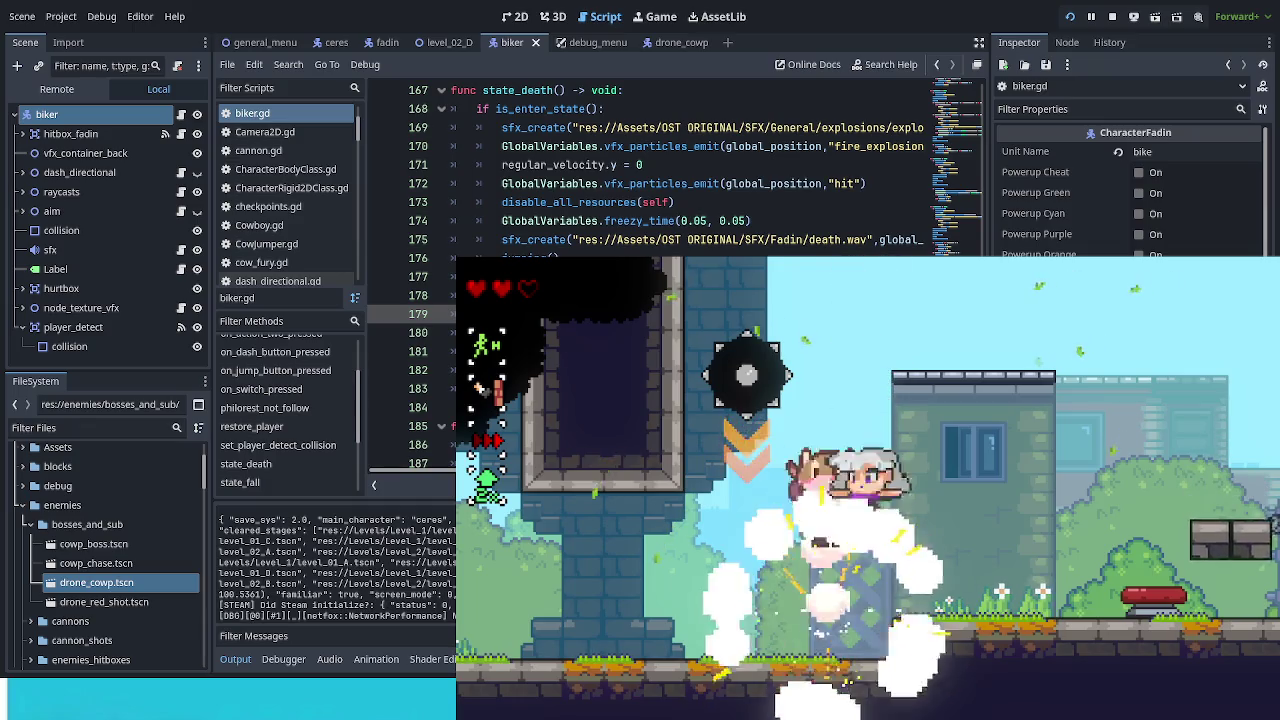
pyautogui.press('Right')
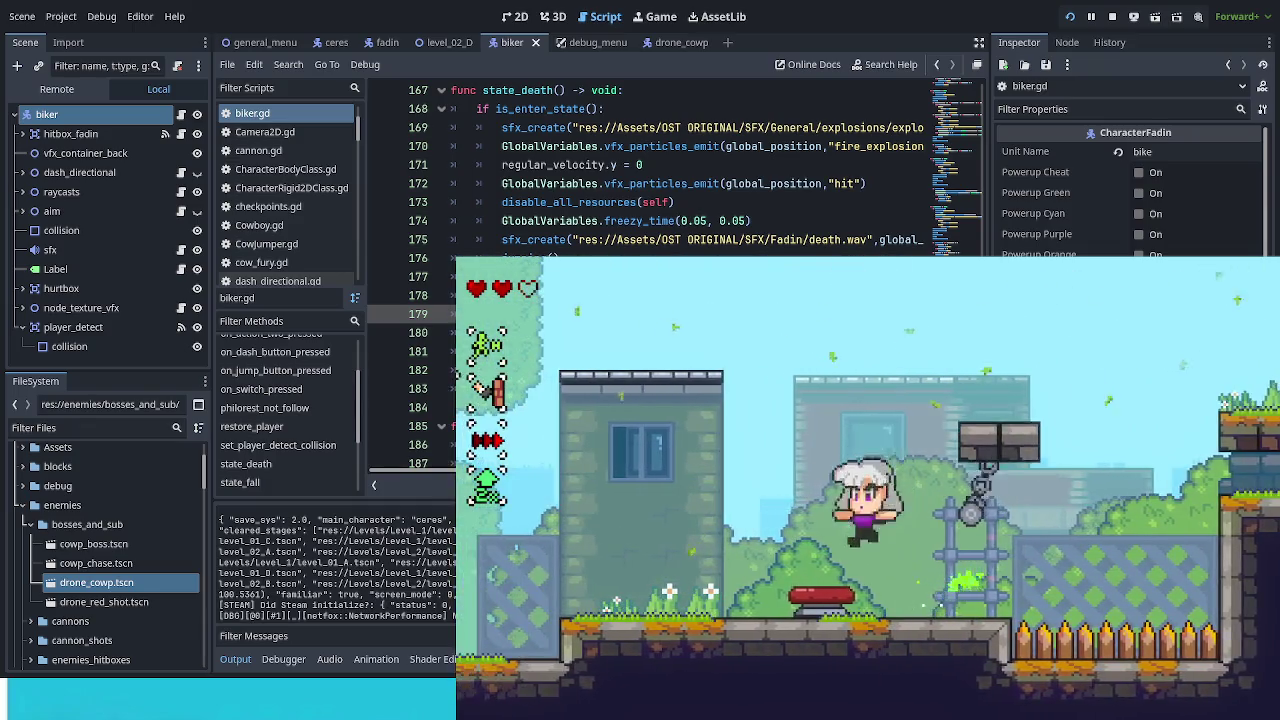
pyautogui.press('Right')
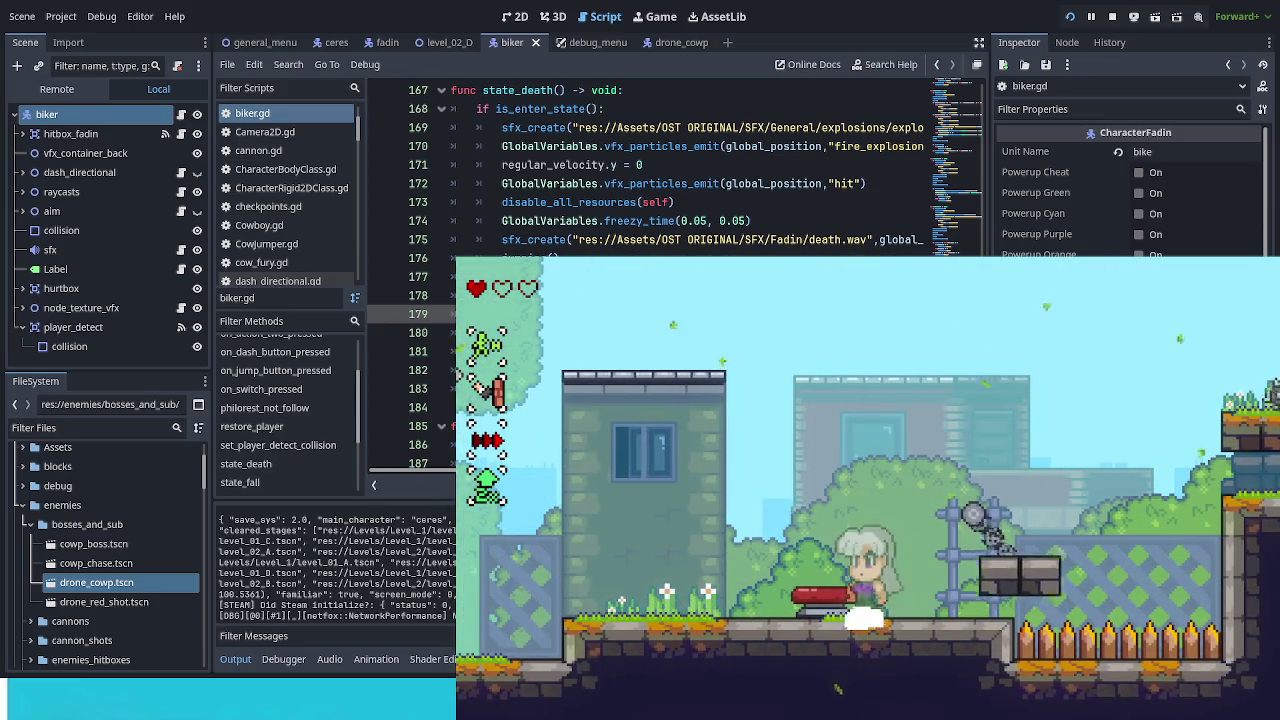
# Step: Toggle the in-game debug options, then walk onto the bike and climb the poles higher
pyautogui.press('F3')
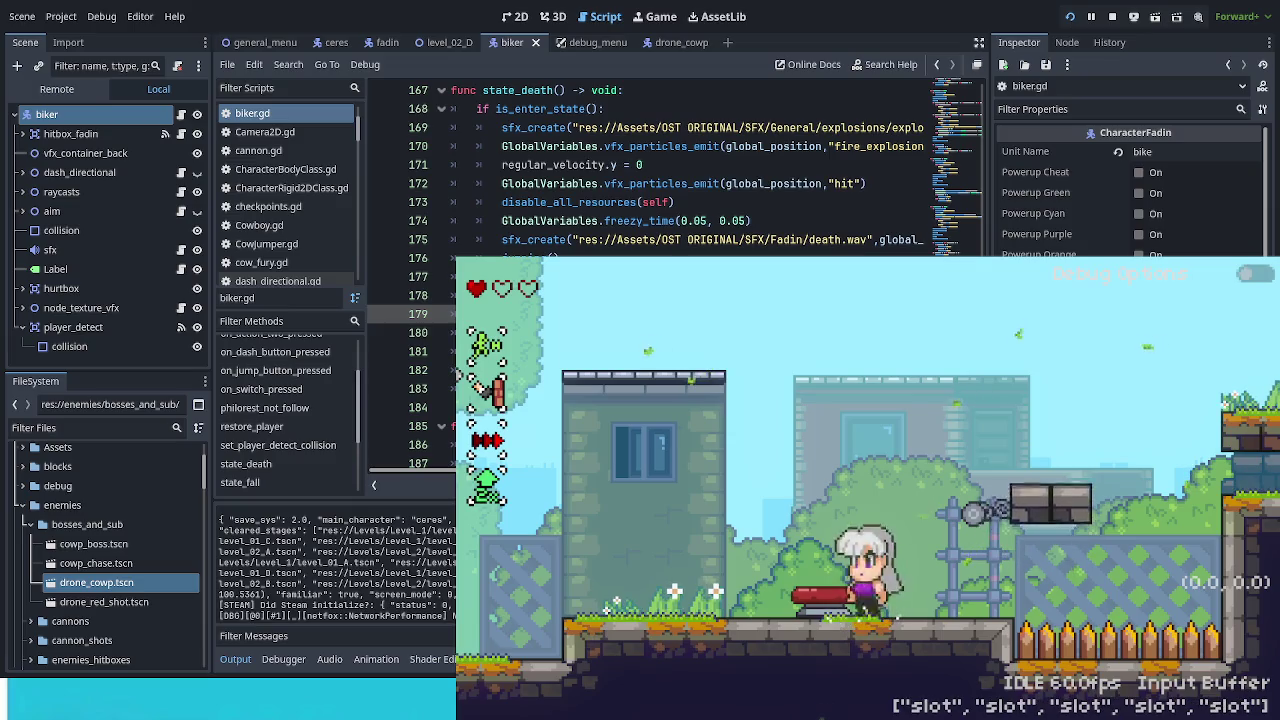
pyautogui.click(1263, 273)
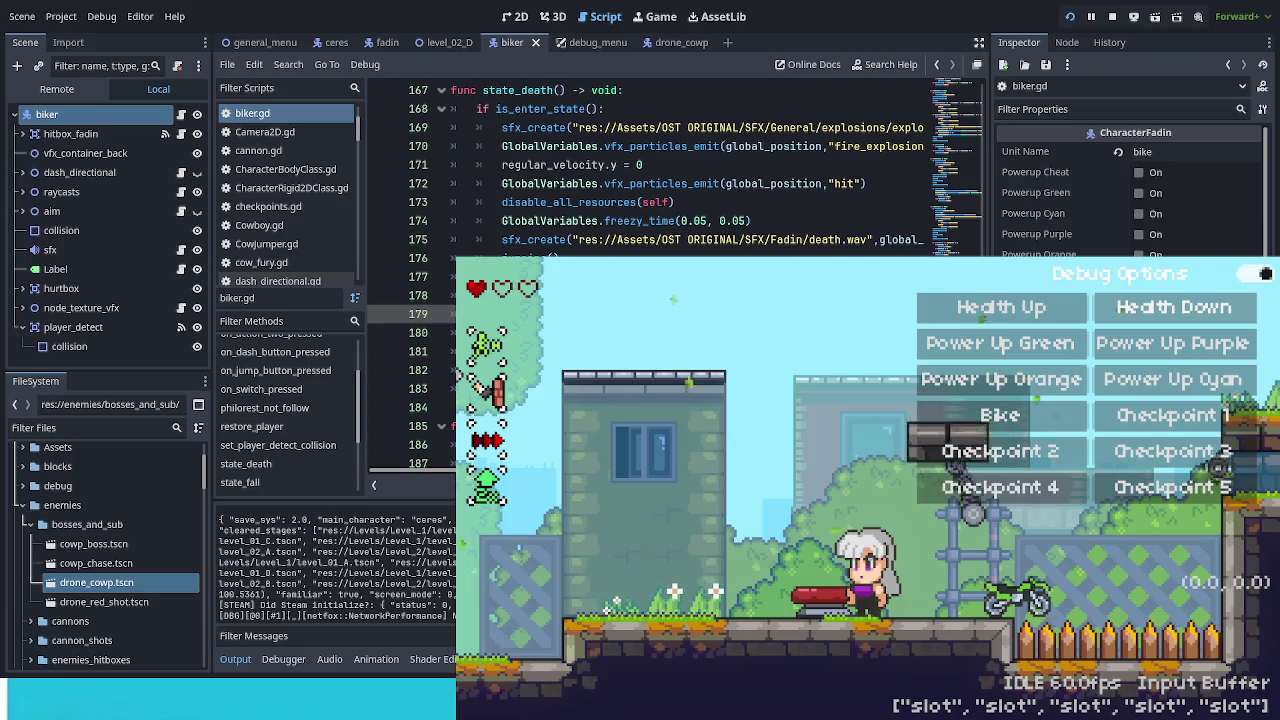
pyautogui.click(1265, 273)
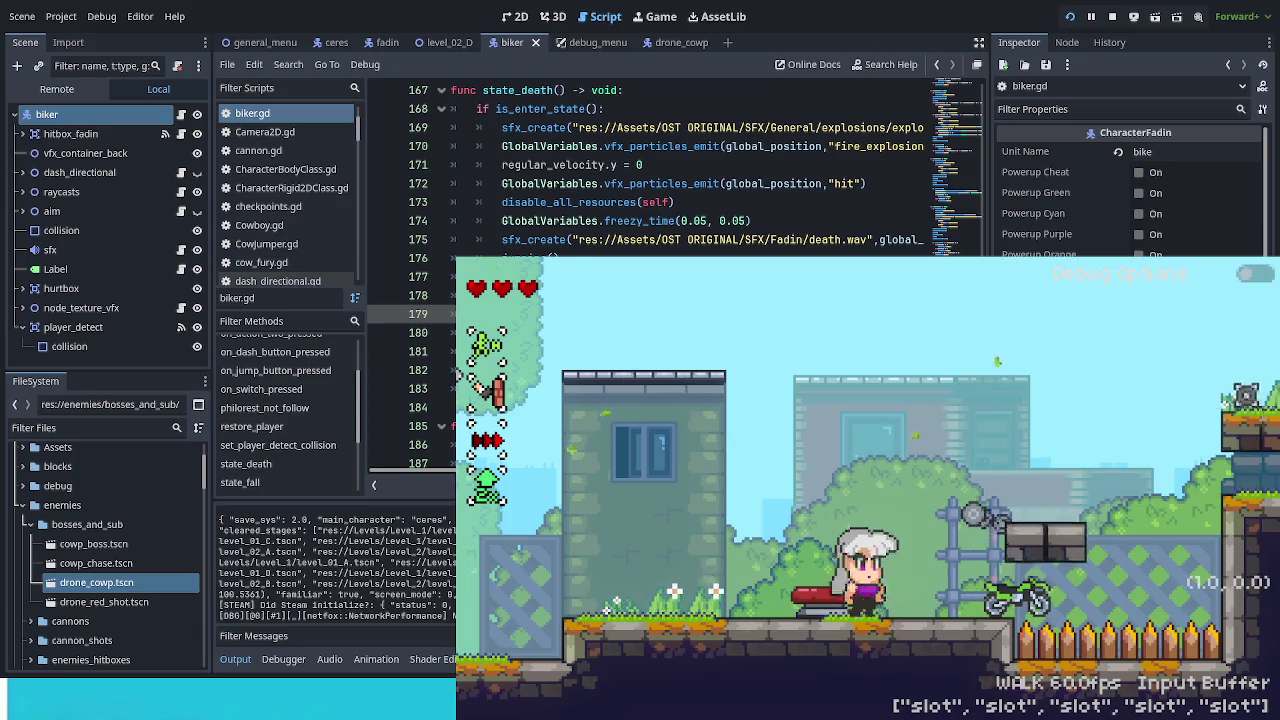
pyautogui.press('Right')
pyautogui.press('Up')
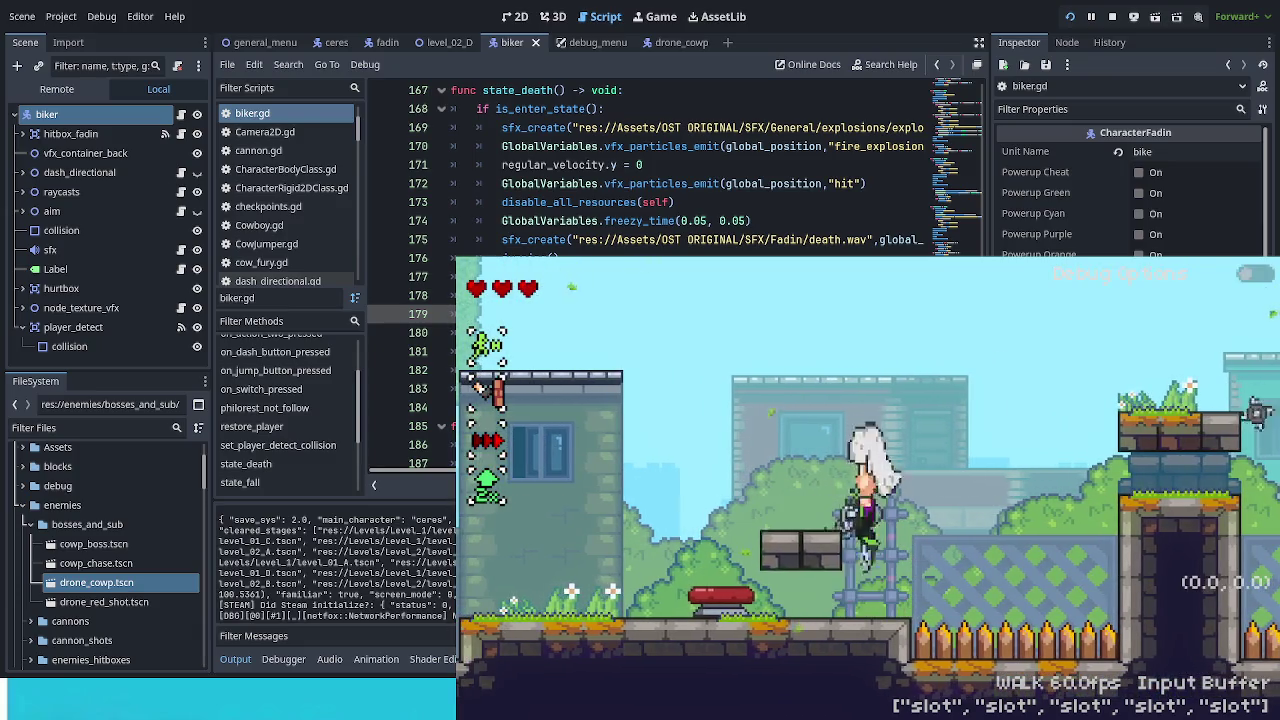
pyautogui.press('Left')
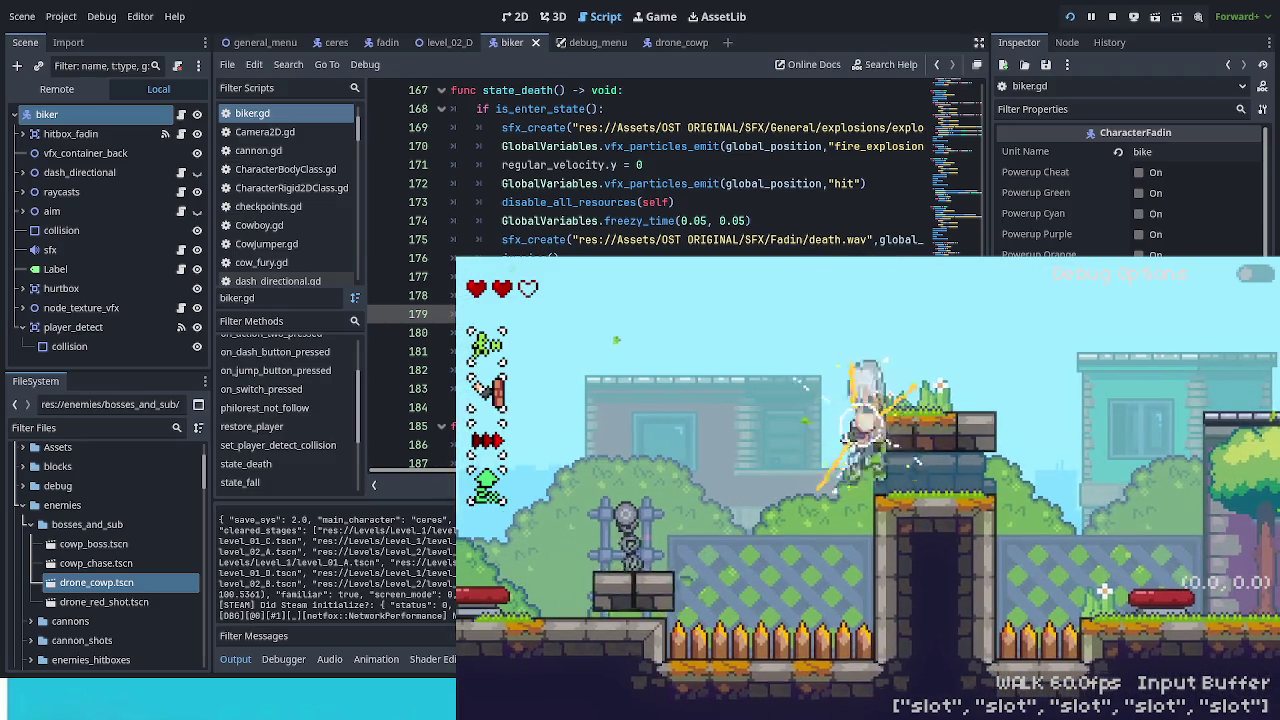
pyautogui.press('Up')
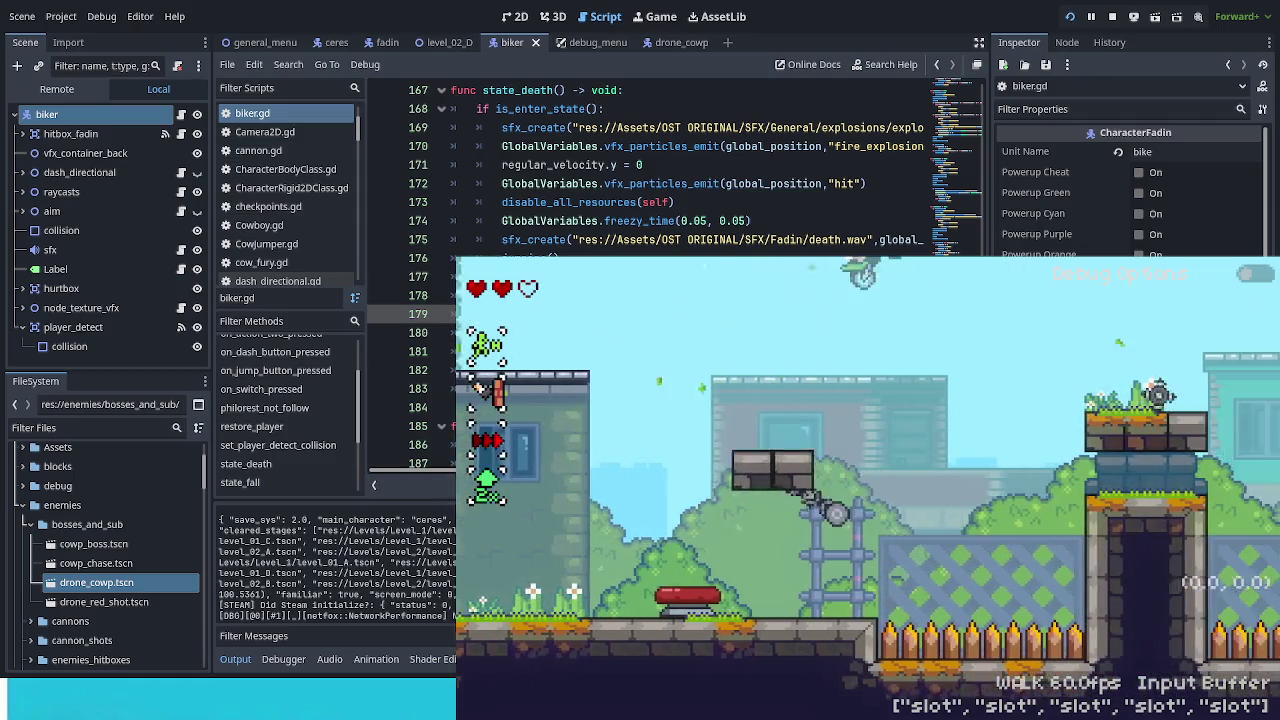
# Step: Ride the bike right, jump and double-jump onto the building rooftop, then return to the editor
pyautogui.press('Right')
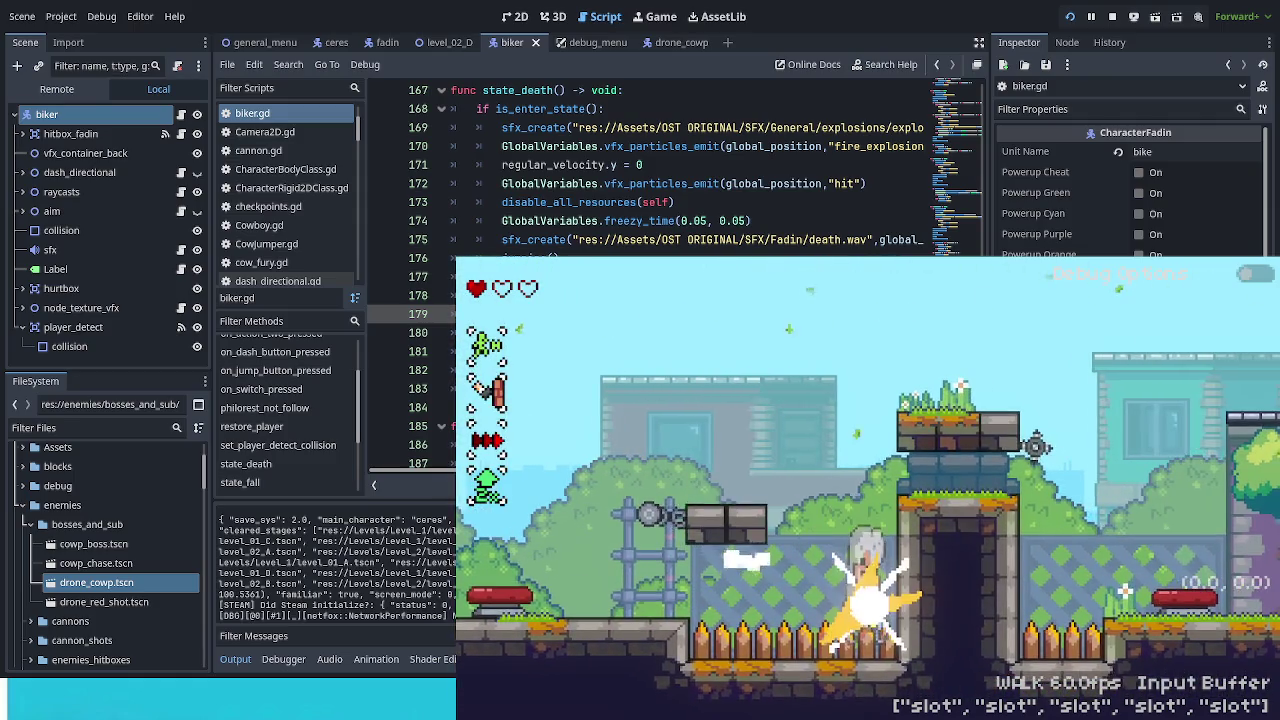
pyautogui.press('space')
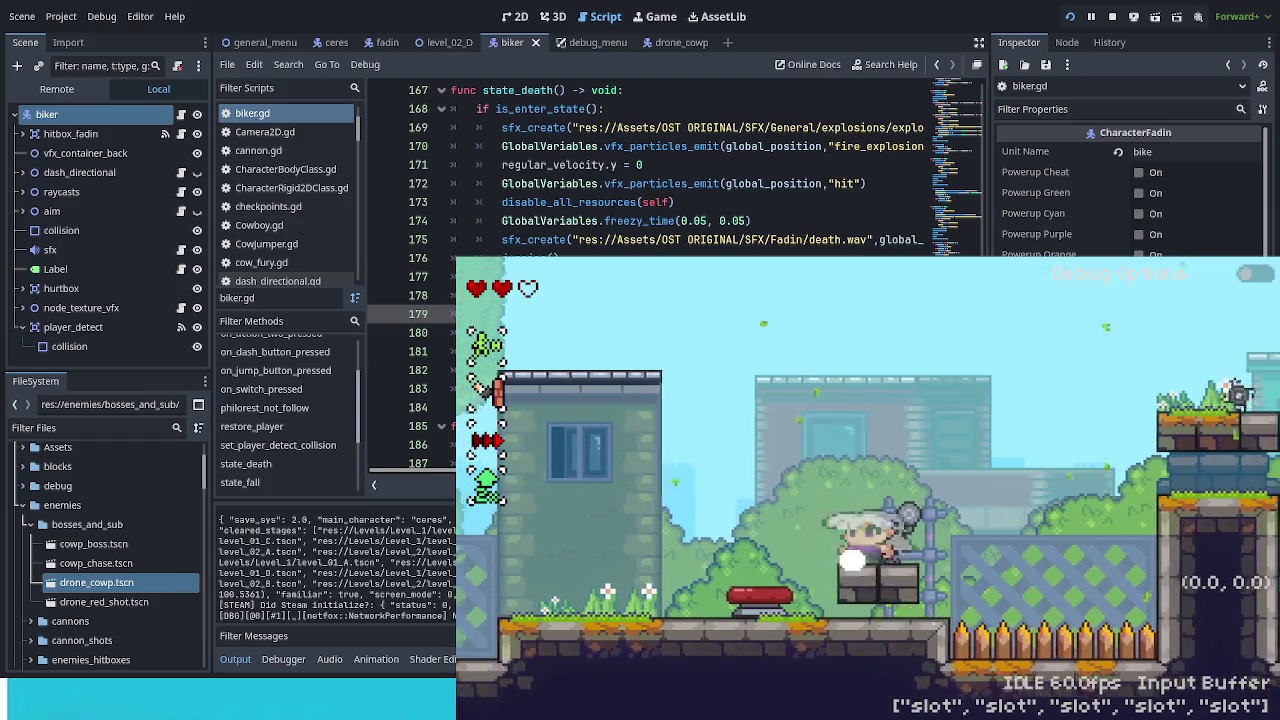
pyautogui.press('Right')
pyautogui.press('space')
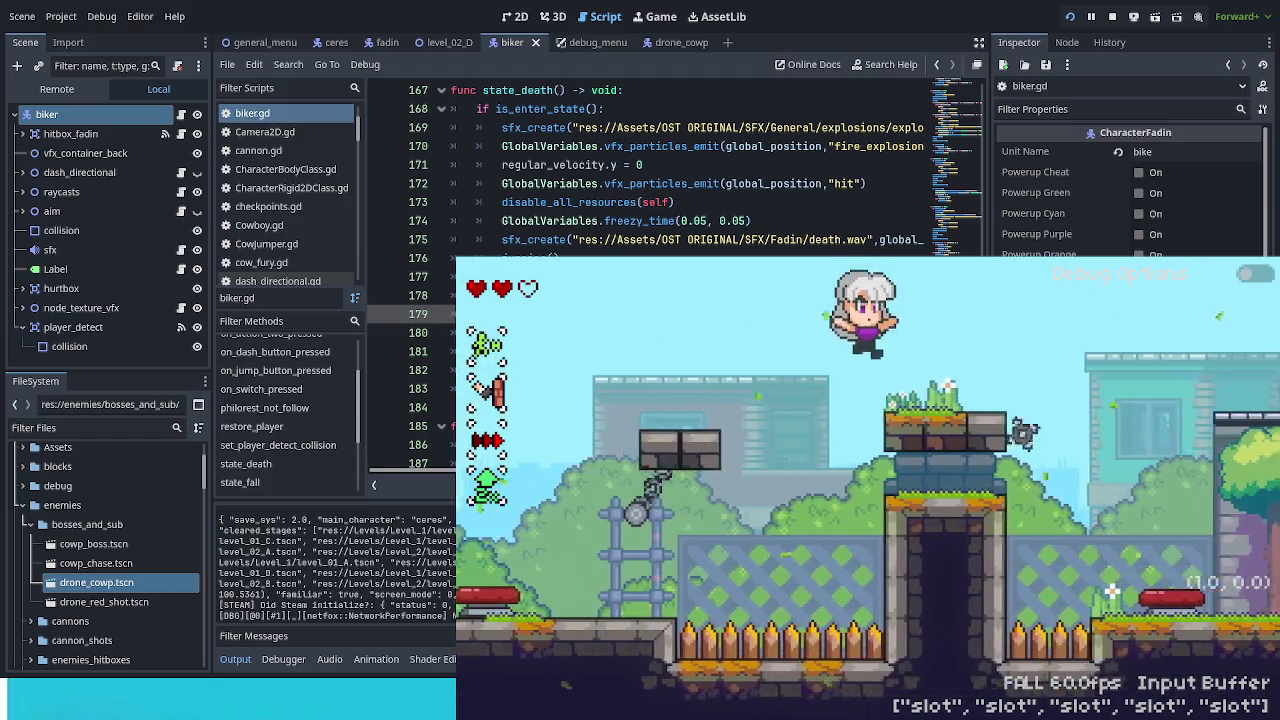
pyautogui.press('Left')
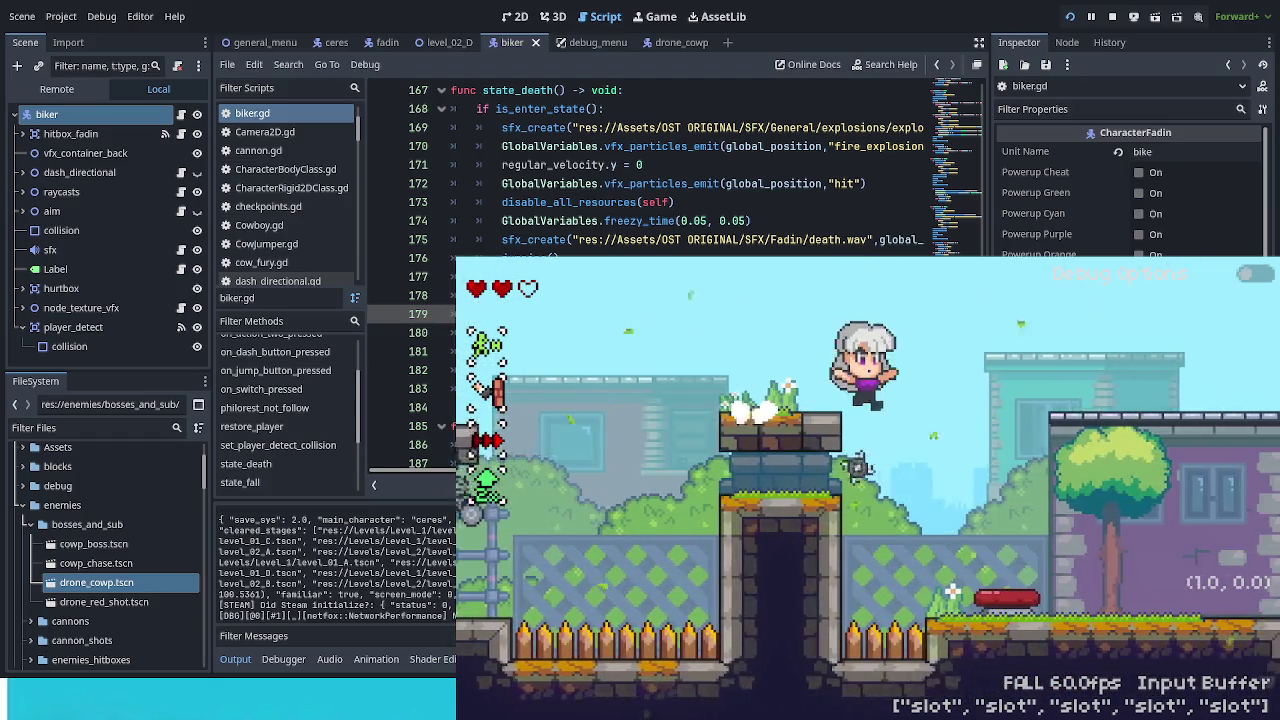
pyautogui.press('space')
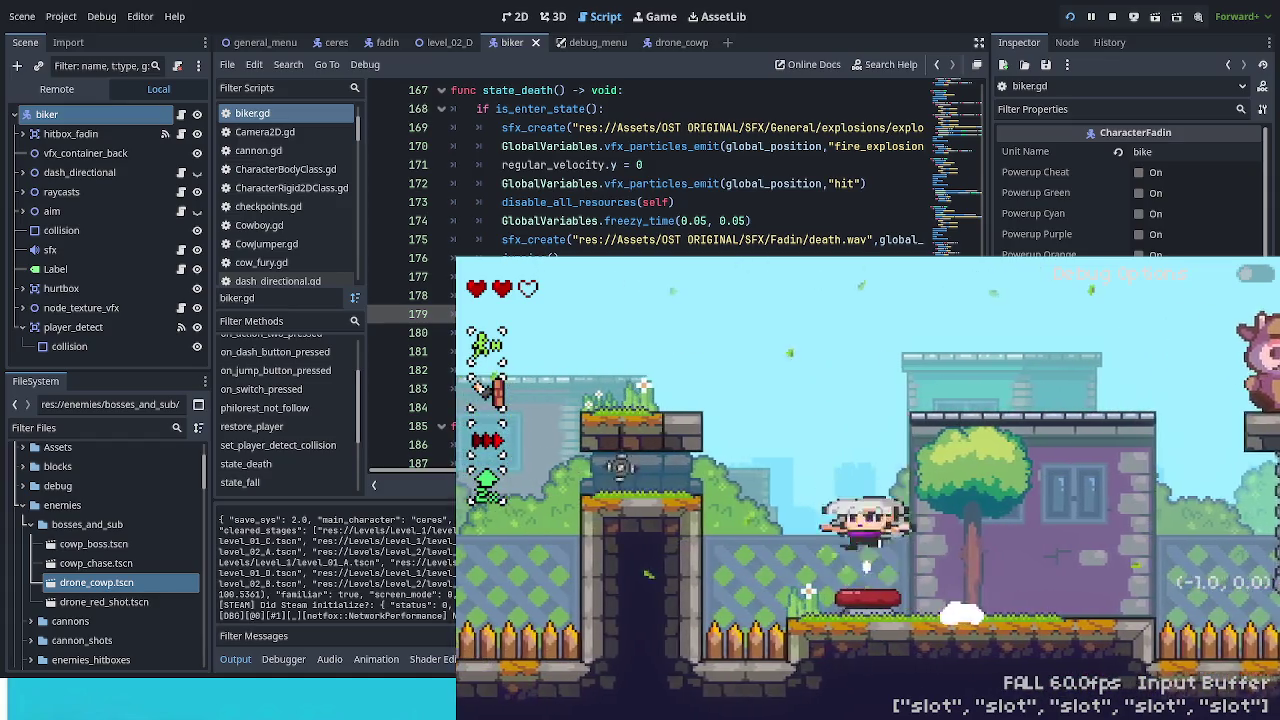
pyautogui.press('Right')
pyautogui.press('space')
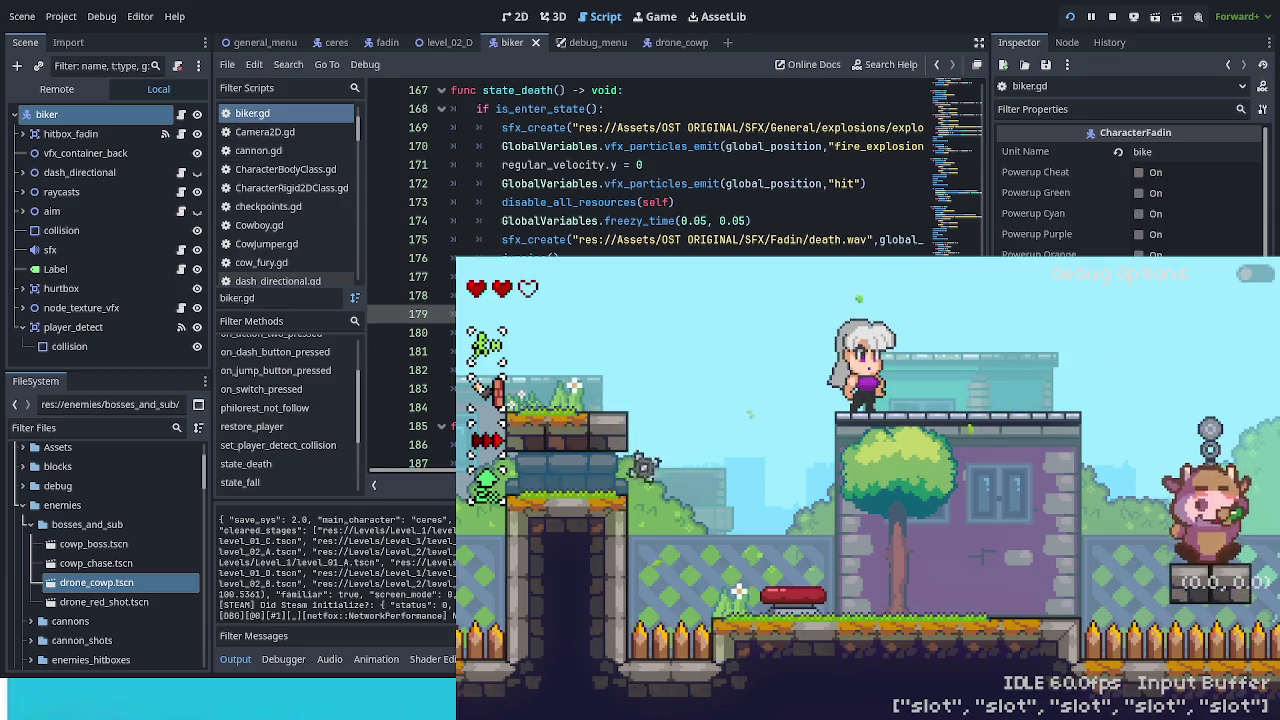
pyautogui.press('F8')
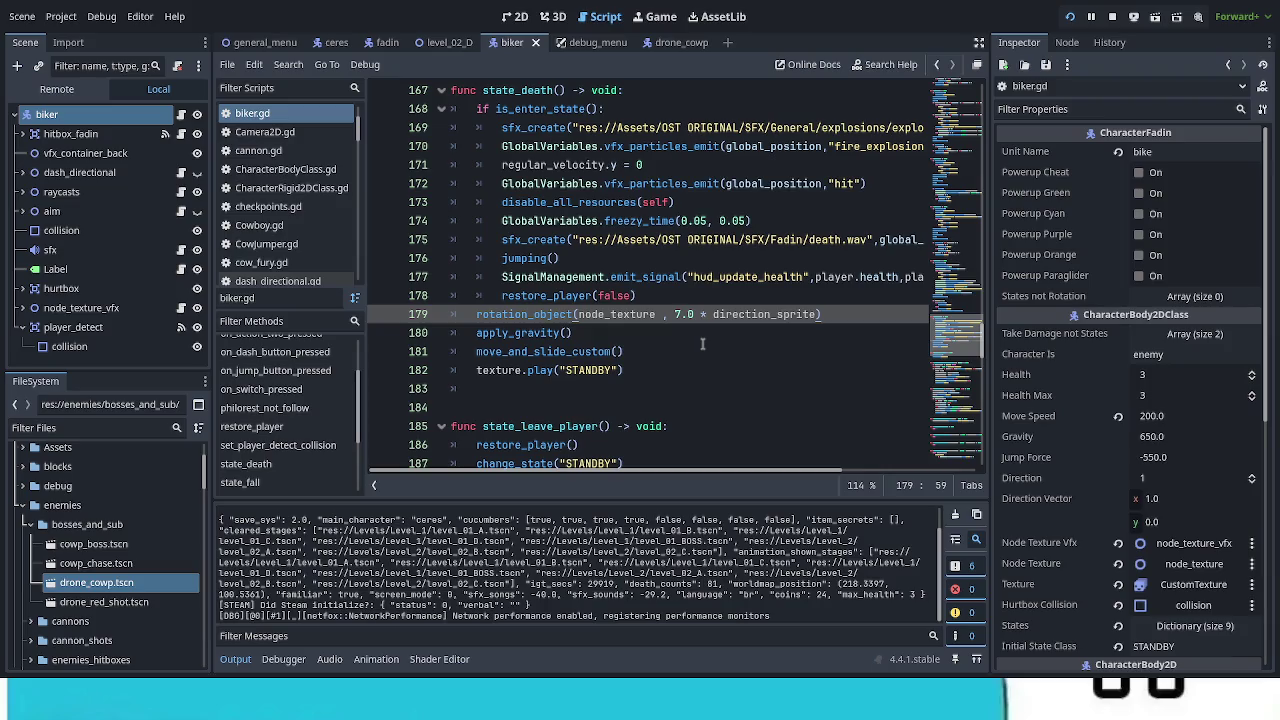
# Step: Save with Ctrl+S and relaunch the game to its title menu
pyautogui.hotkey('ctrl', 's')
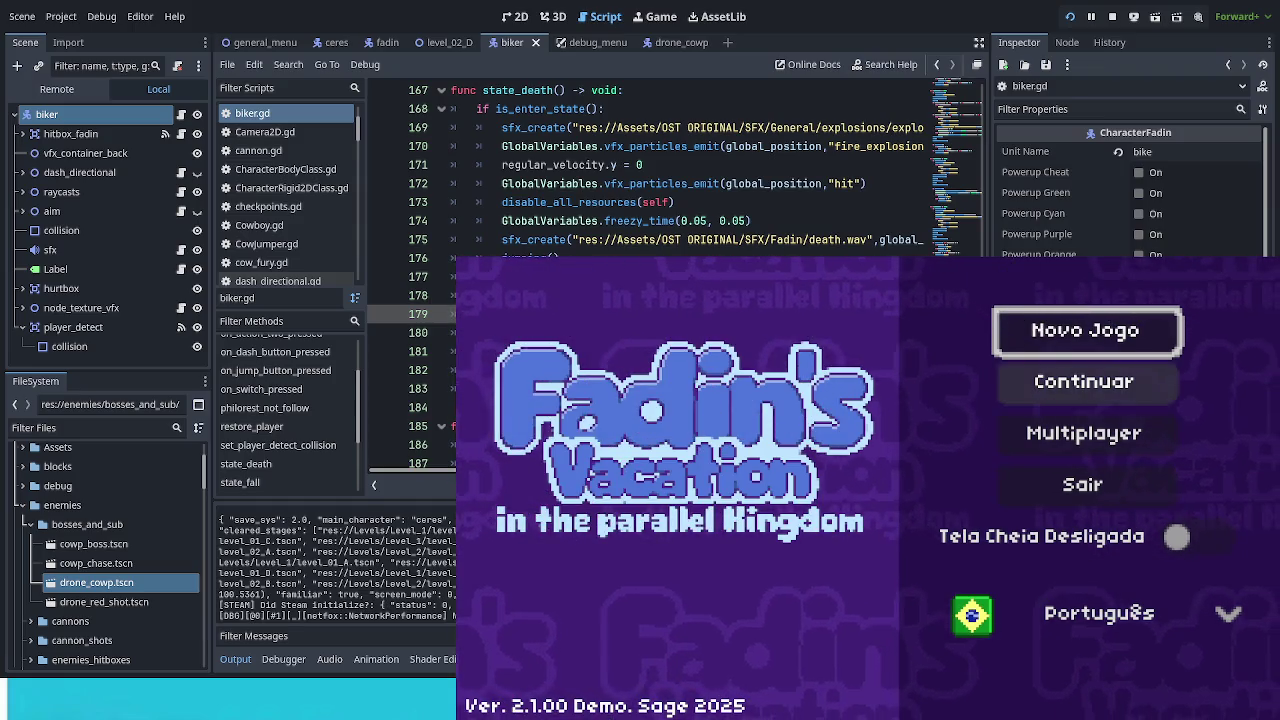
# Step: Continue the saved game, enter Zé Walter 1 and attack the first cows while running right
pyautogui.press('Down')
pyautogui.press('Return')
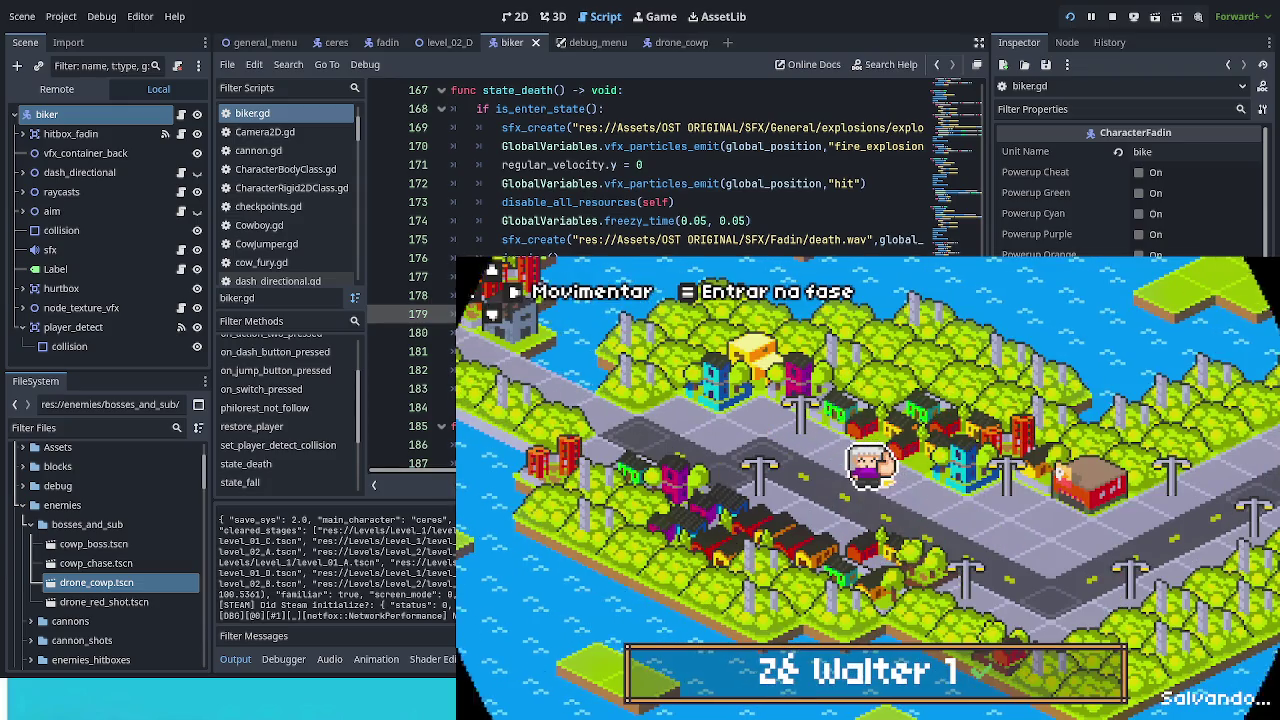
pyautogui.press('Return')
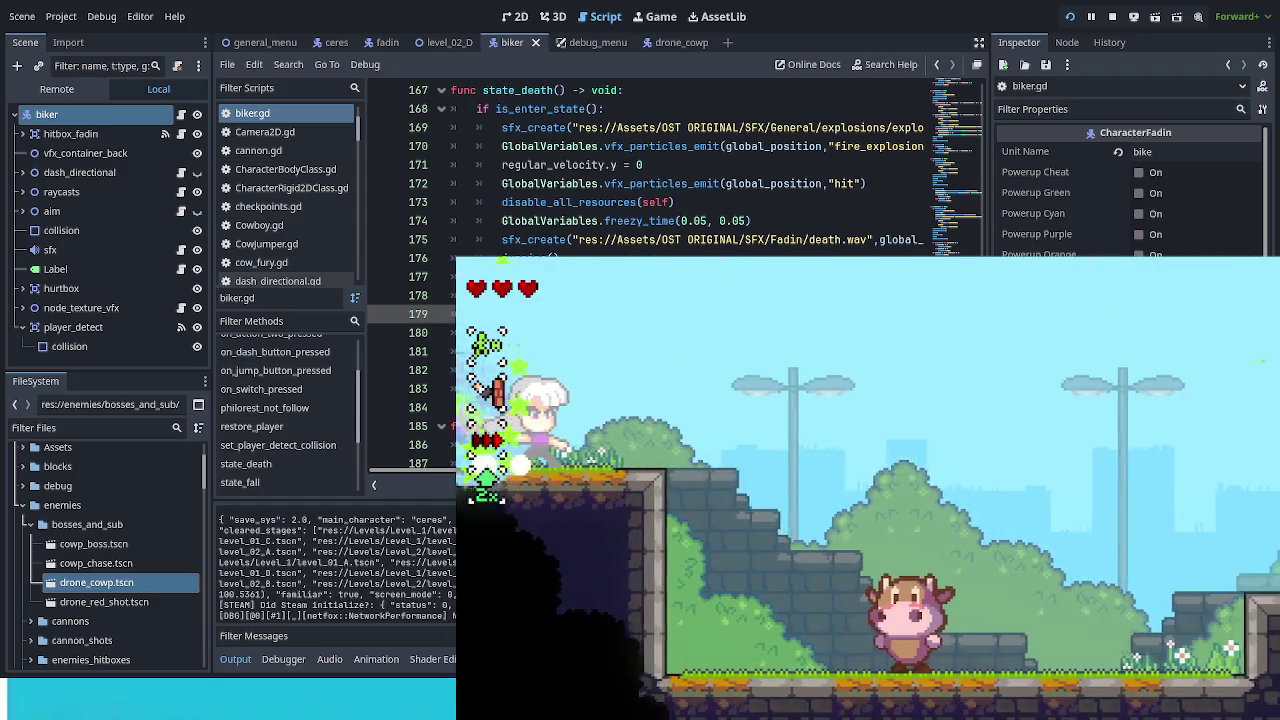
pyautogui.press('Right')
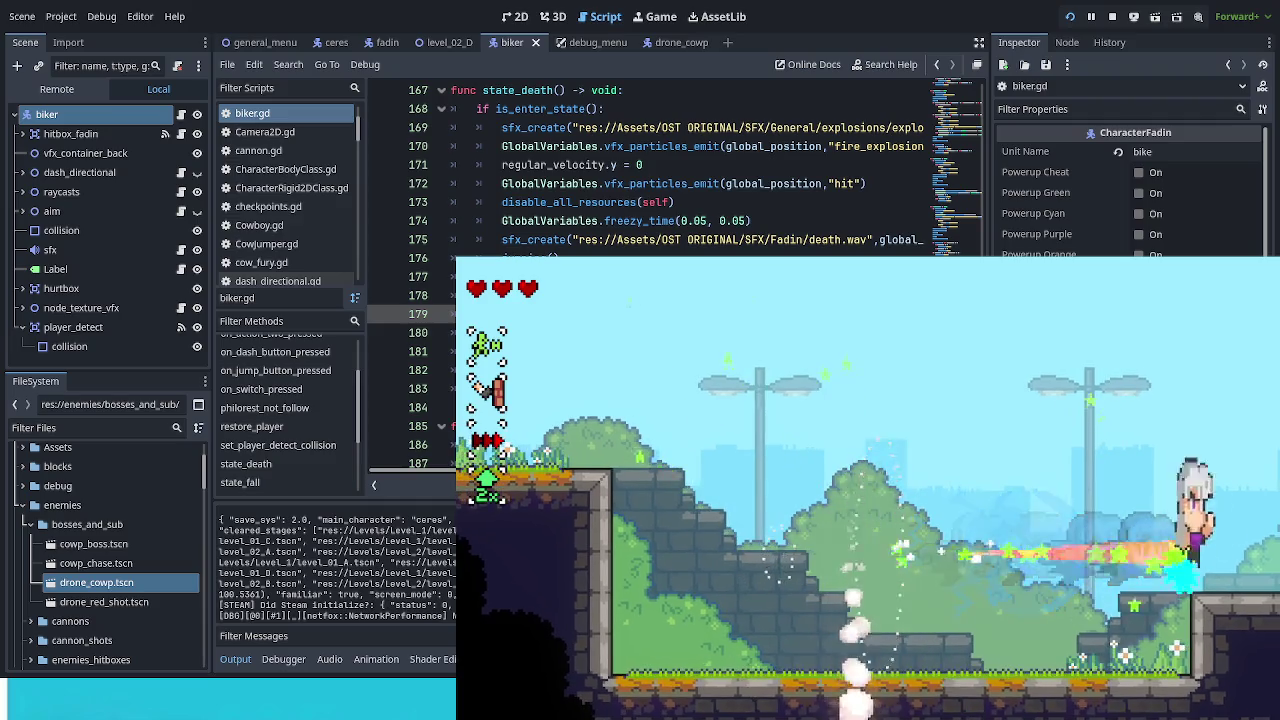
pyautogui.press('Right')
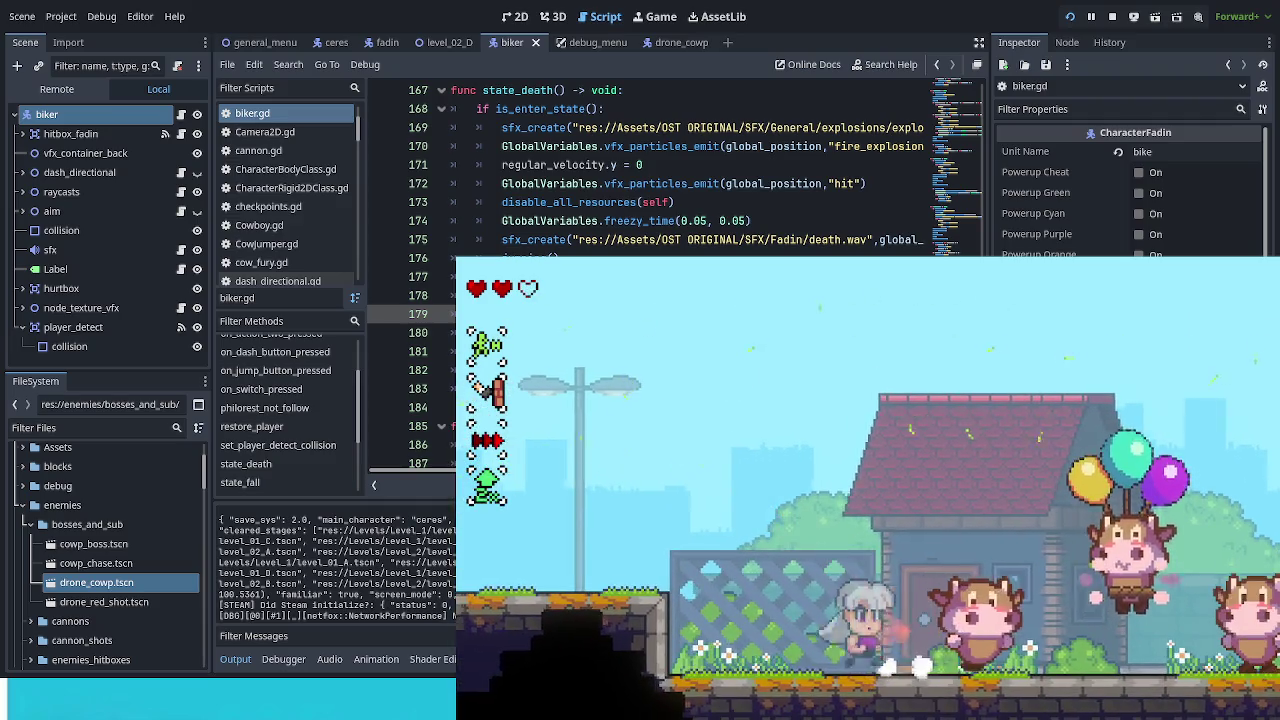
pyautogui.press('Right')
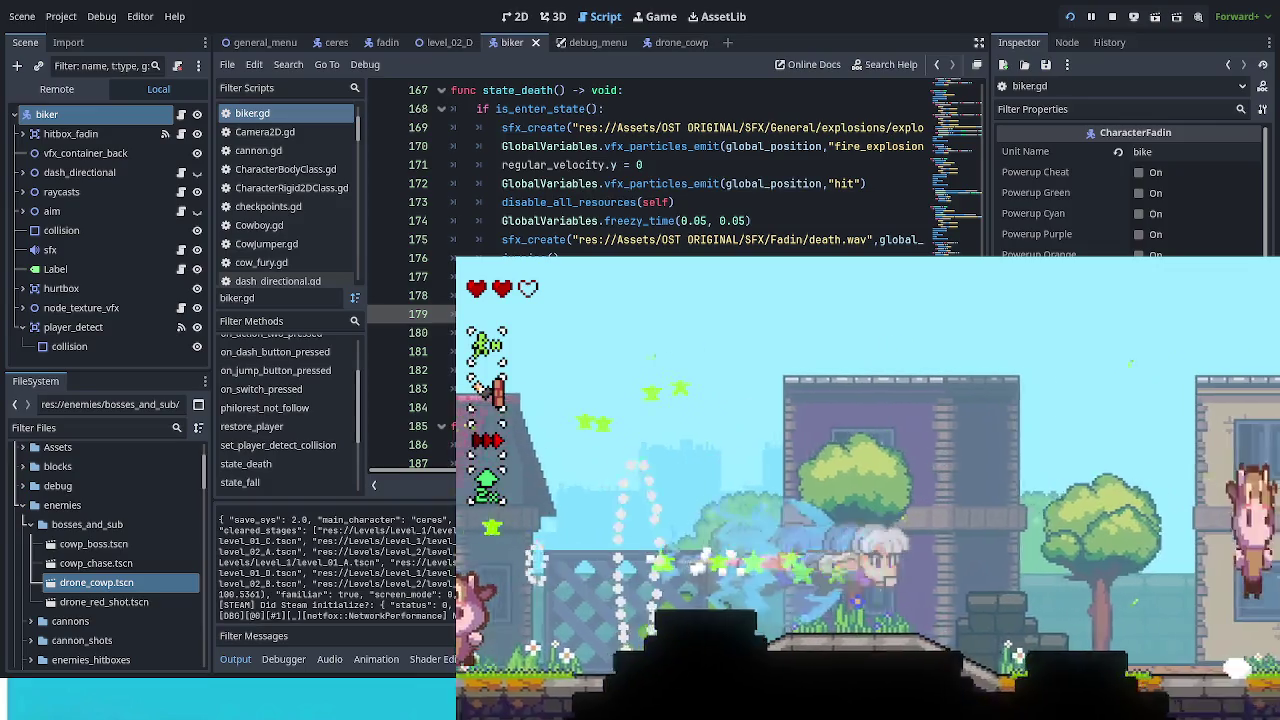
pyautogui.press('Right')
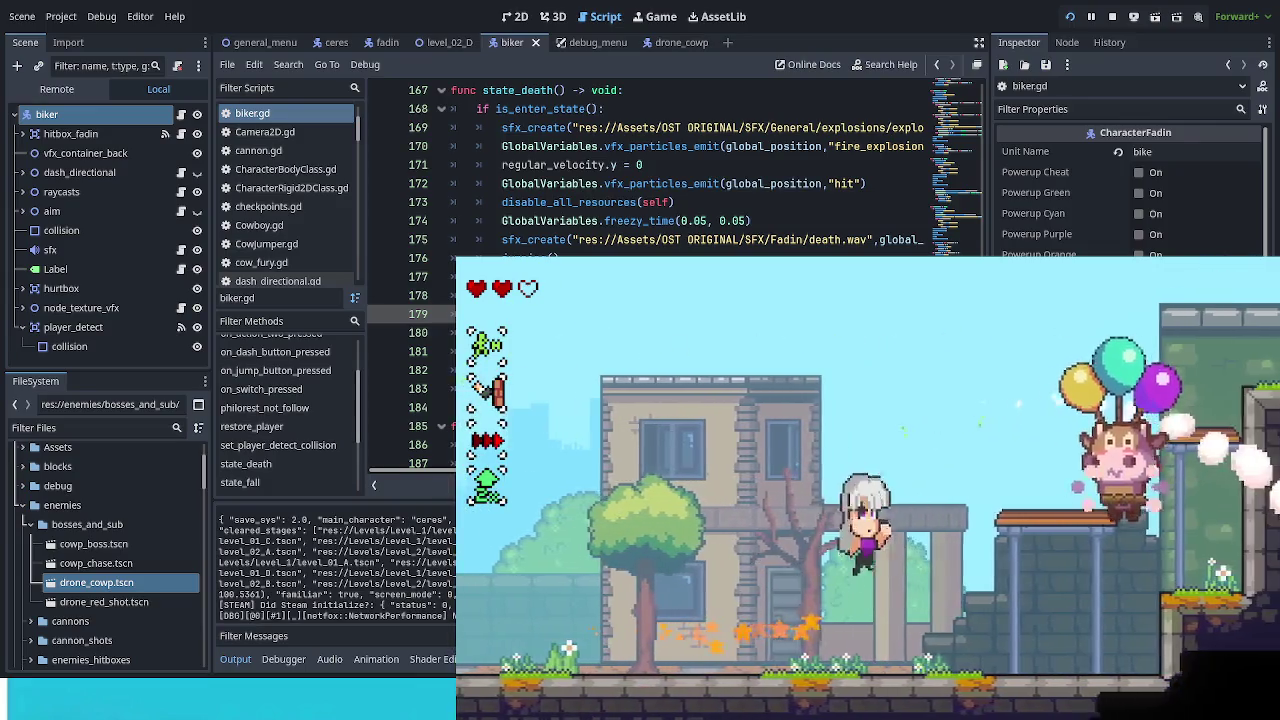
pyautogui.press('Right')
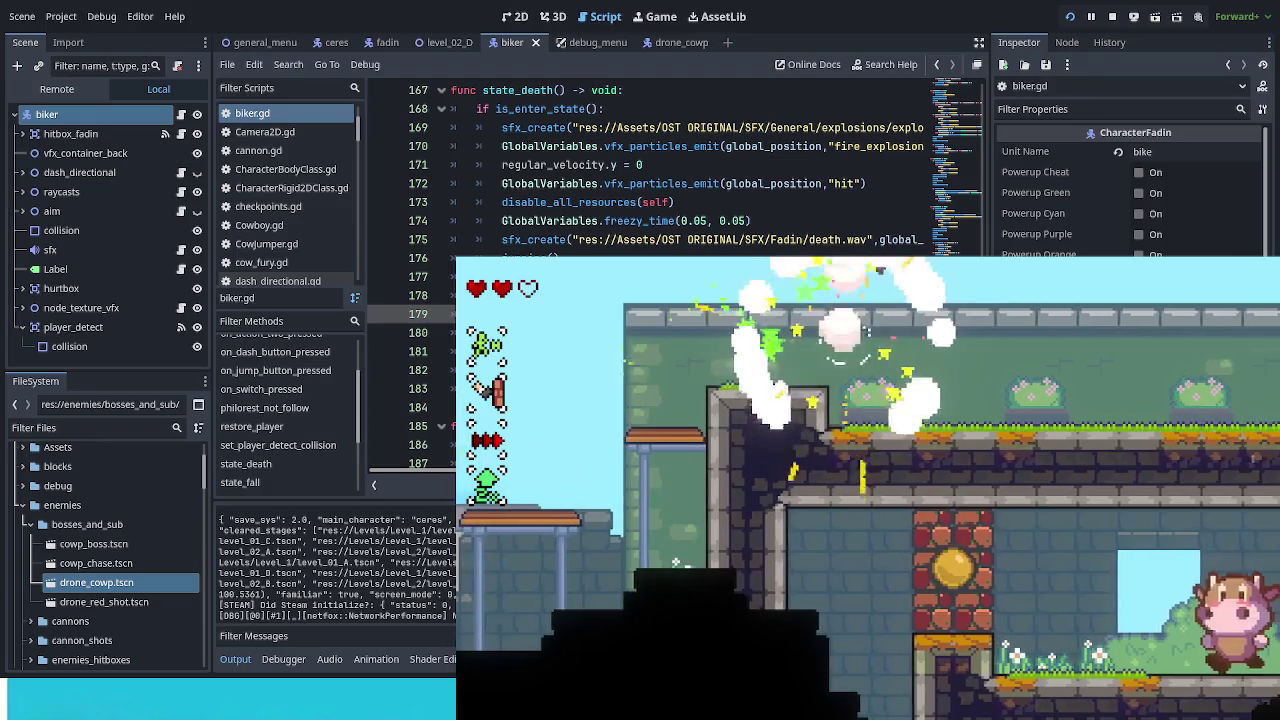
# Step: Destroy the cows in the next rooms, then enable Debug Options and spawn the Bike
pyautogui.press('Right')
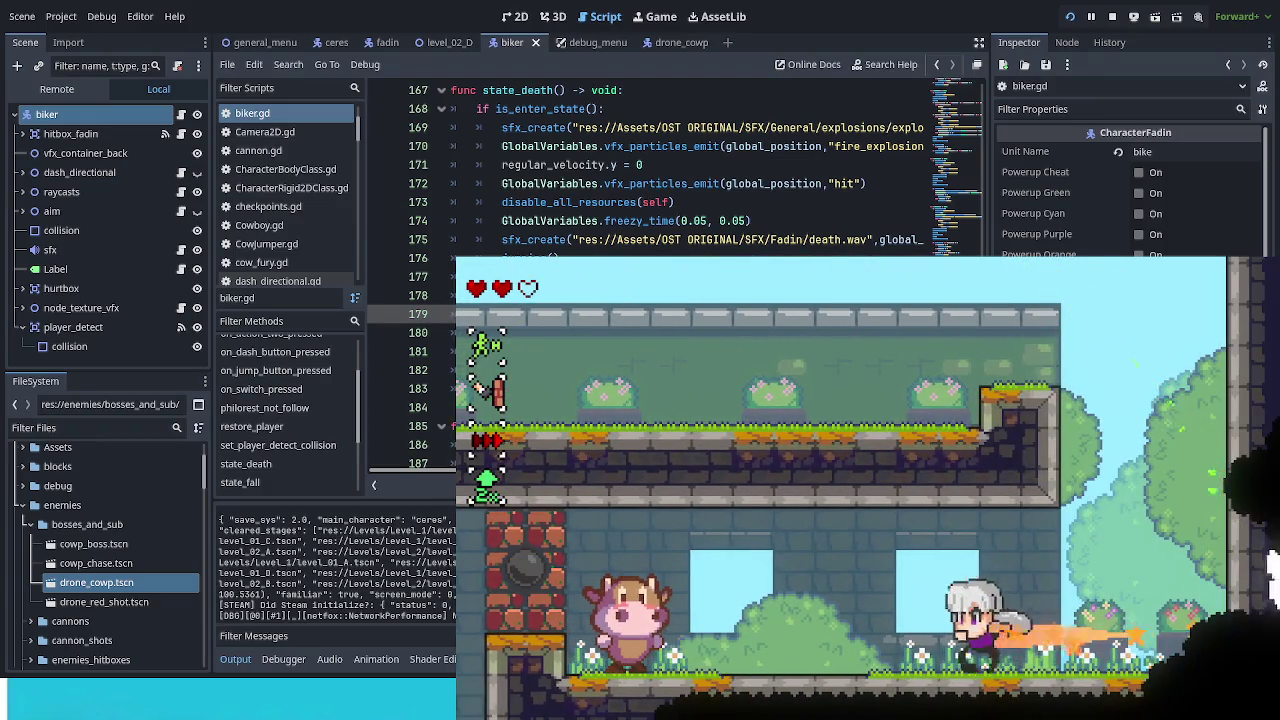
pyautogui.press('Left')
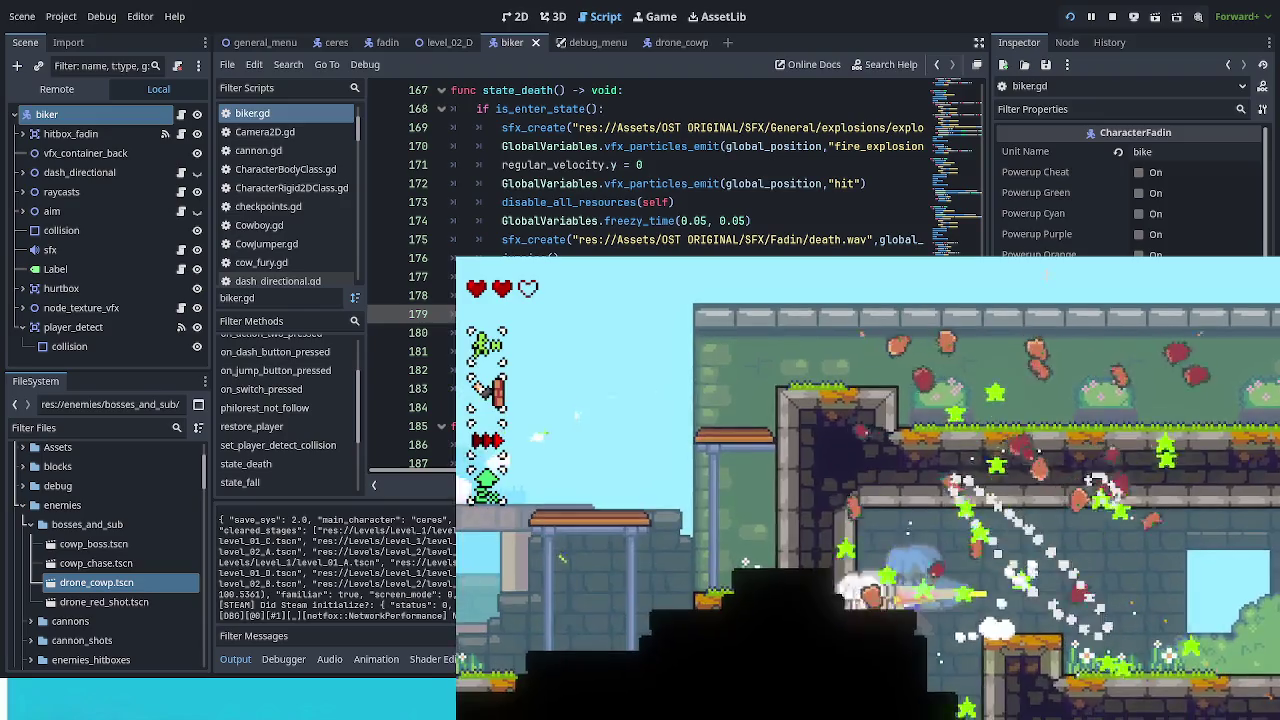
pyautogui.press('Right')
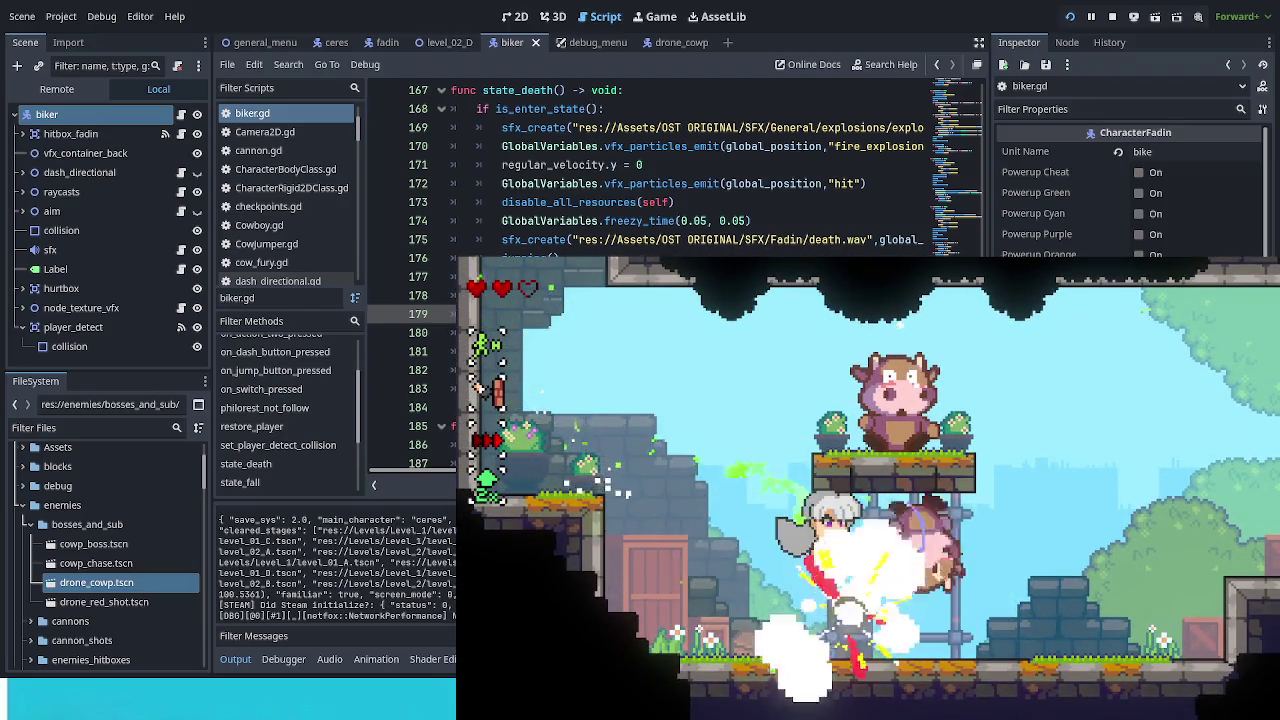
pyautogui.press('Right')
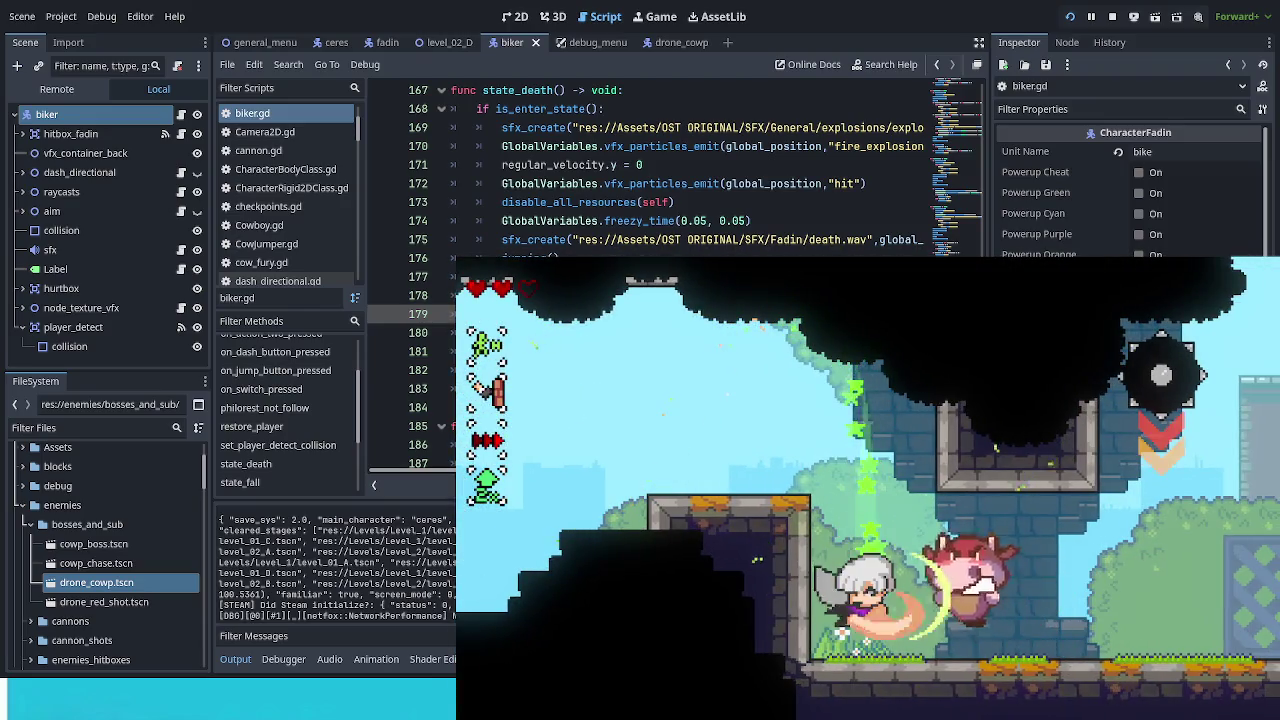
pyautogui.press('Left')
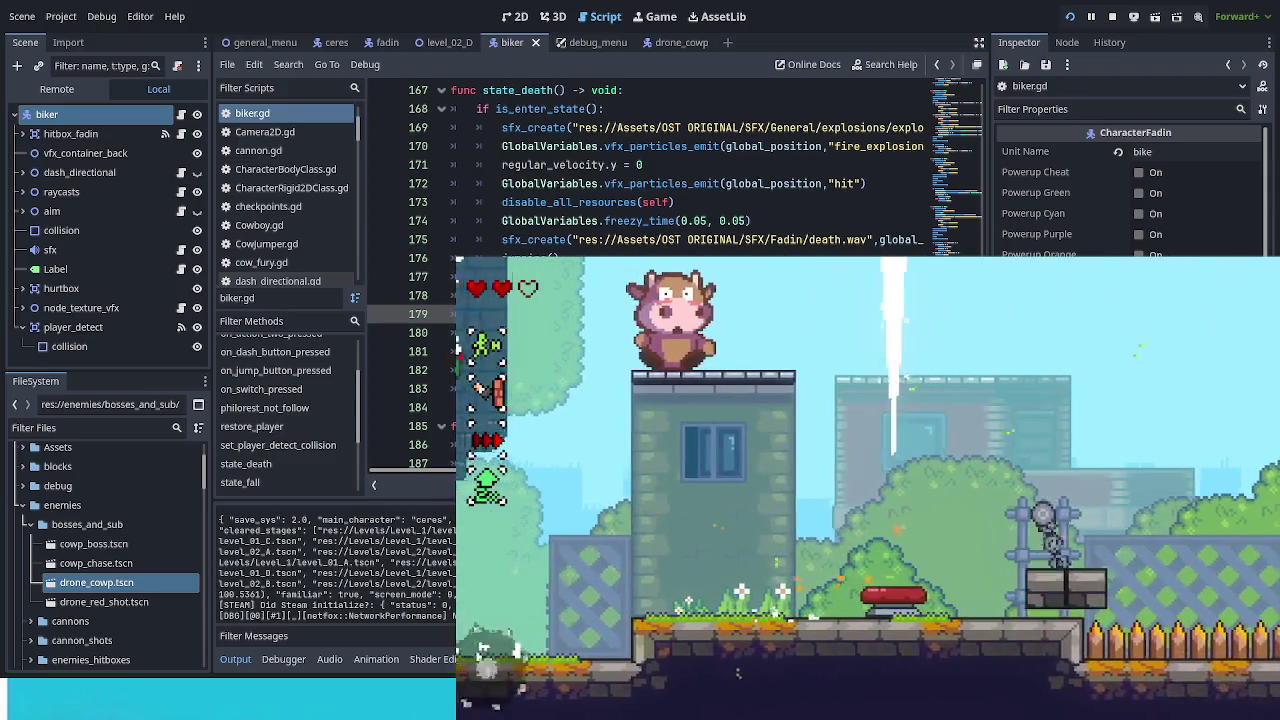
pyautogui.press('Right')
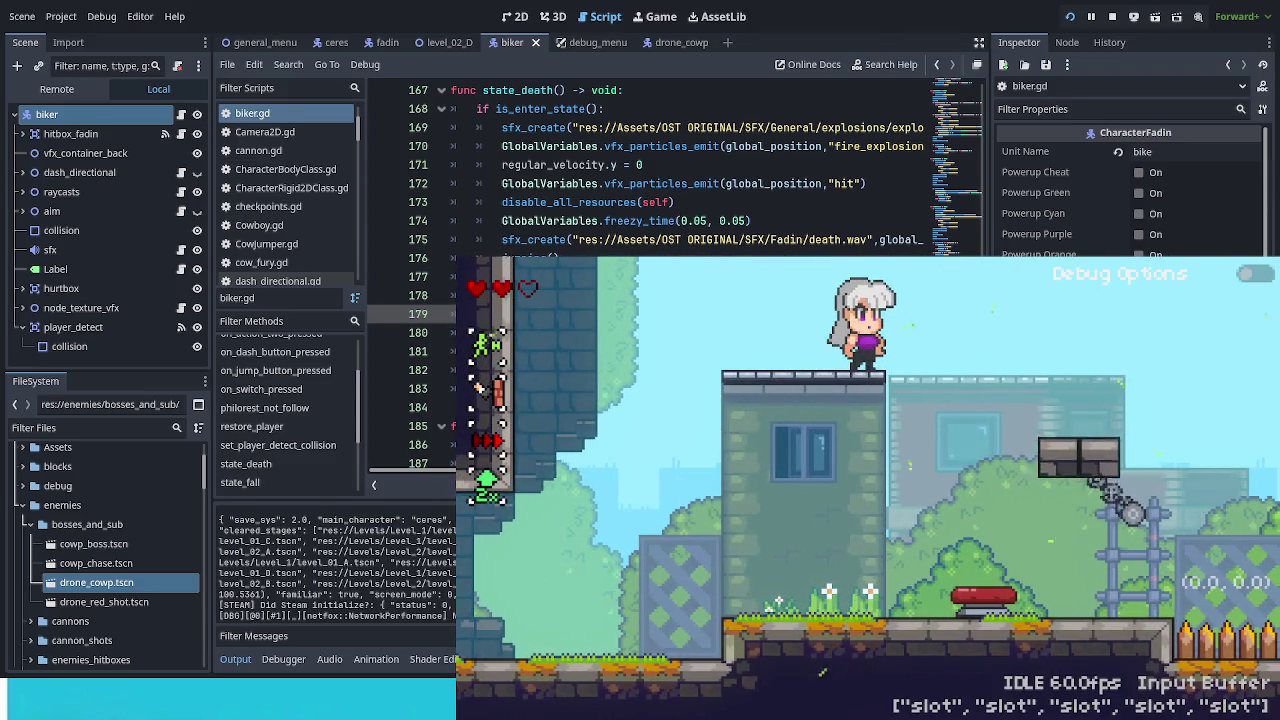
pyautogui.click(1262, 273)
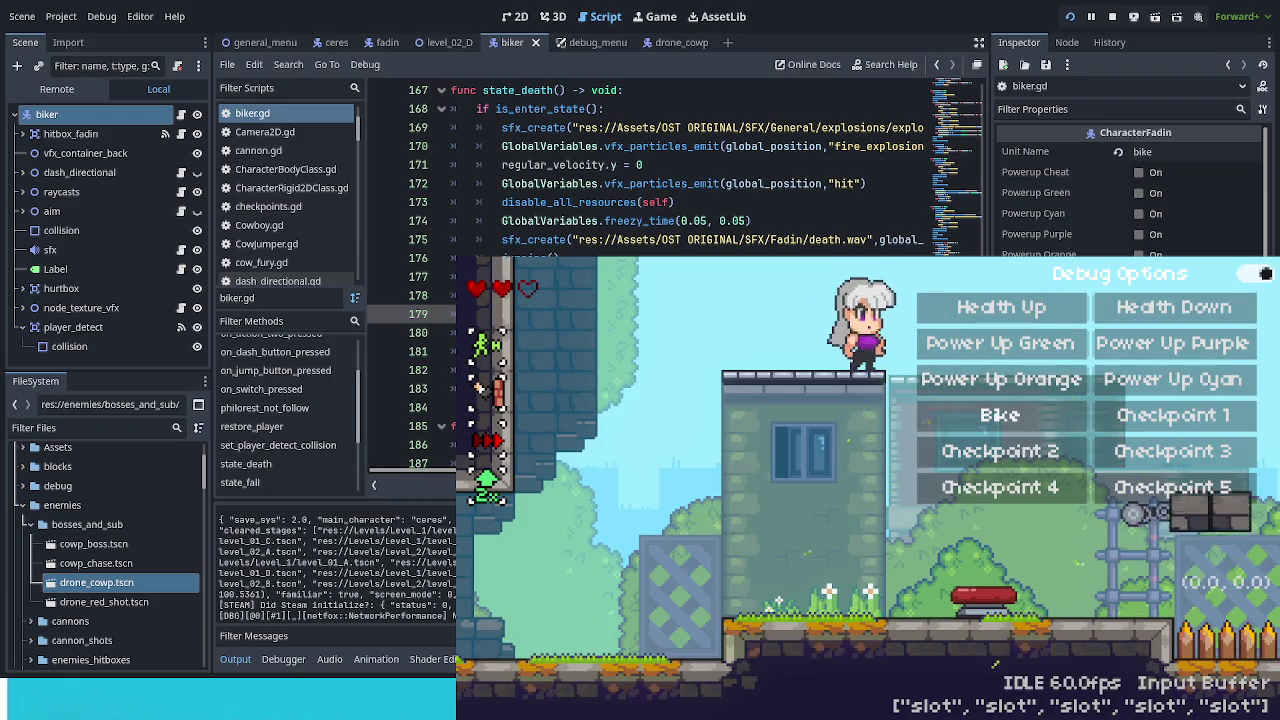
pyautogui.click(1000, 415)
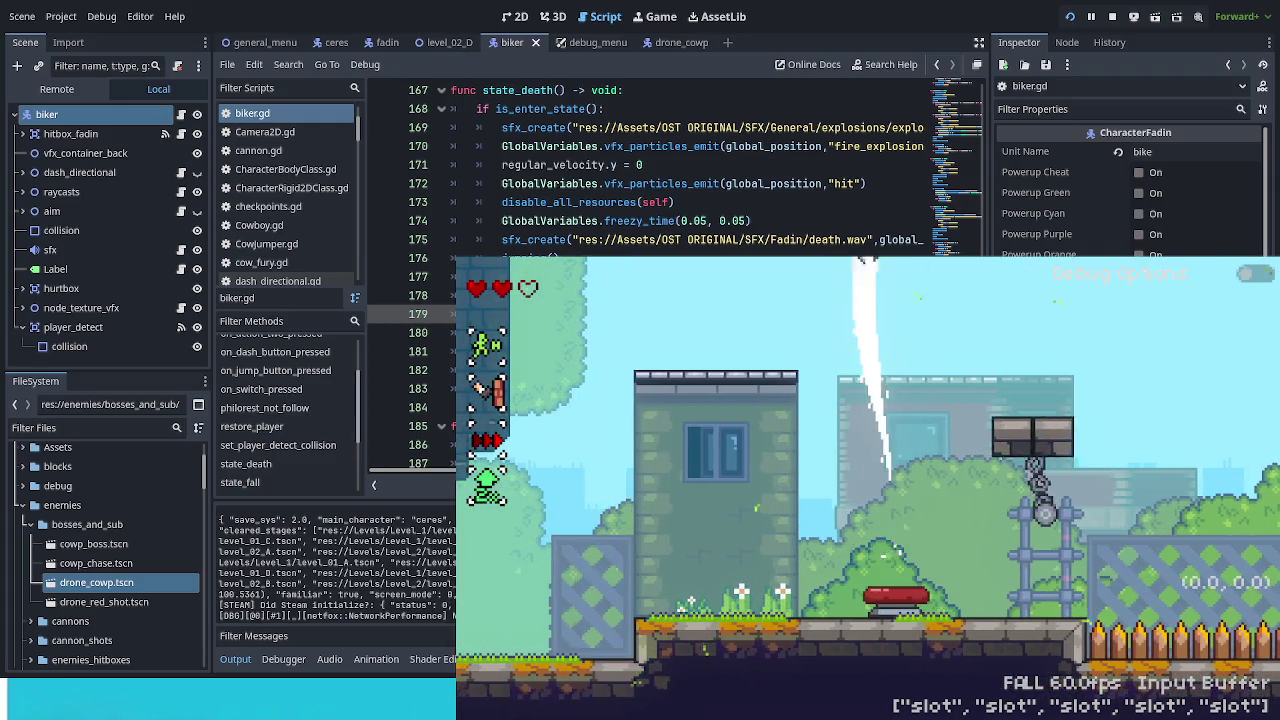
# Step: Leap off the bike, set the biker's States not Rotation to DEATH and save biker.gd
pyautogui.press('space')
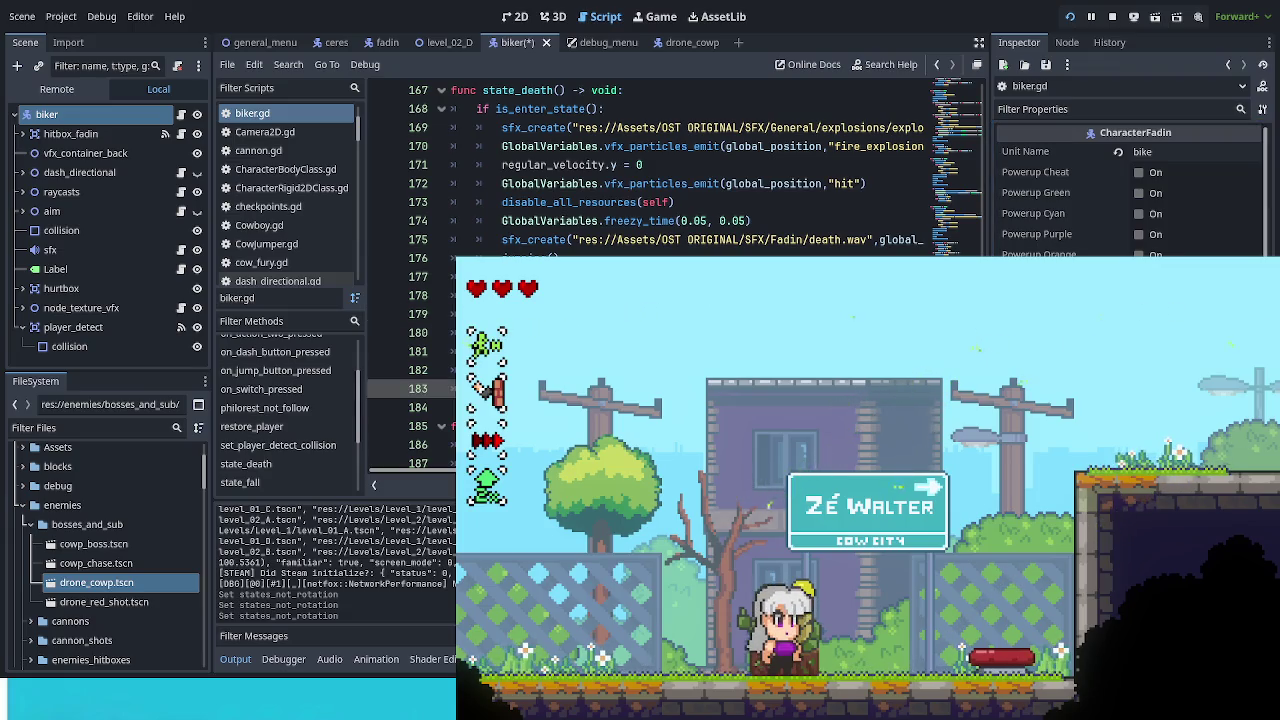
pyautogui.hotkey('ctrl', 's')
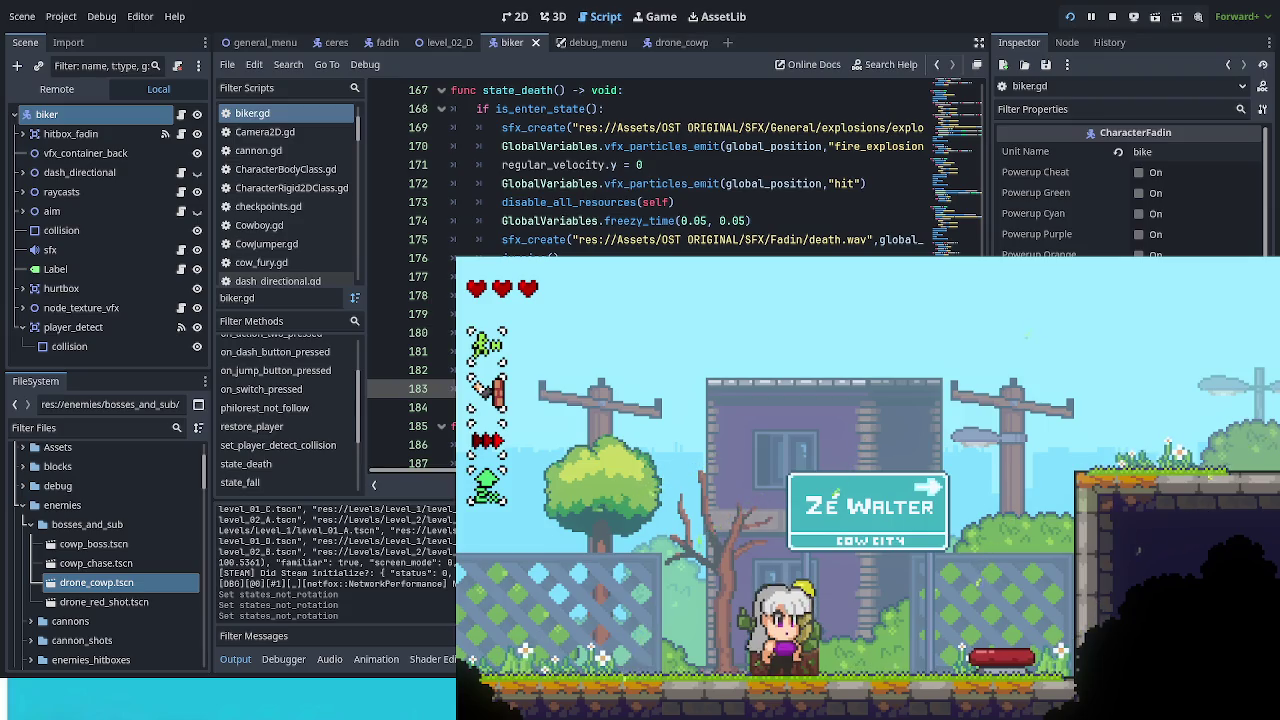
# Step: Bring the editor forward and rerun the project with F5
pyautogui.click(876, 394)
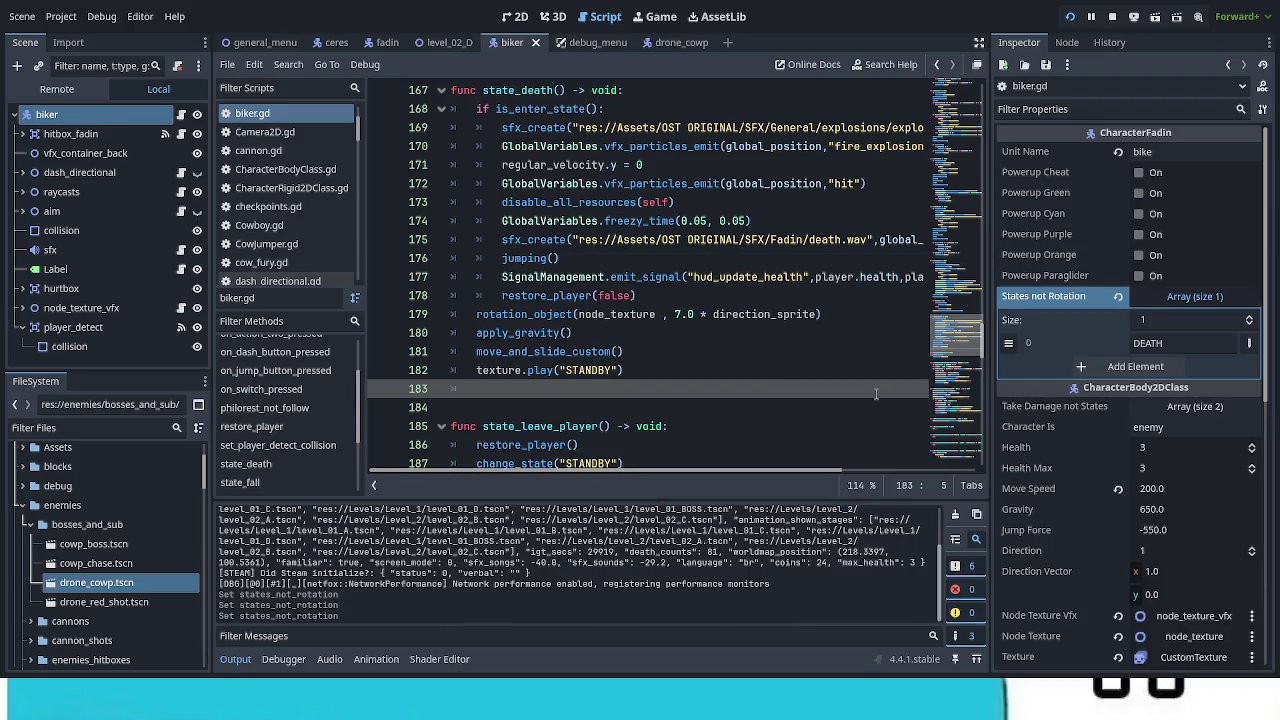
pyautogui.press('F5')
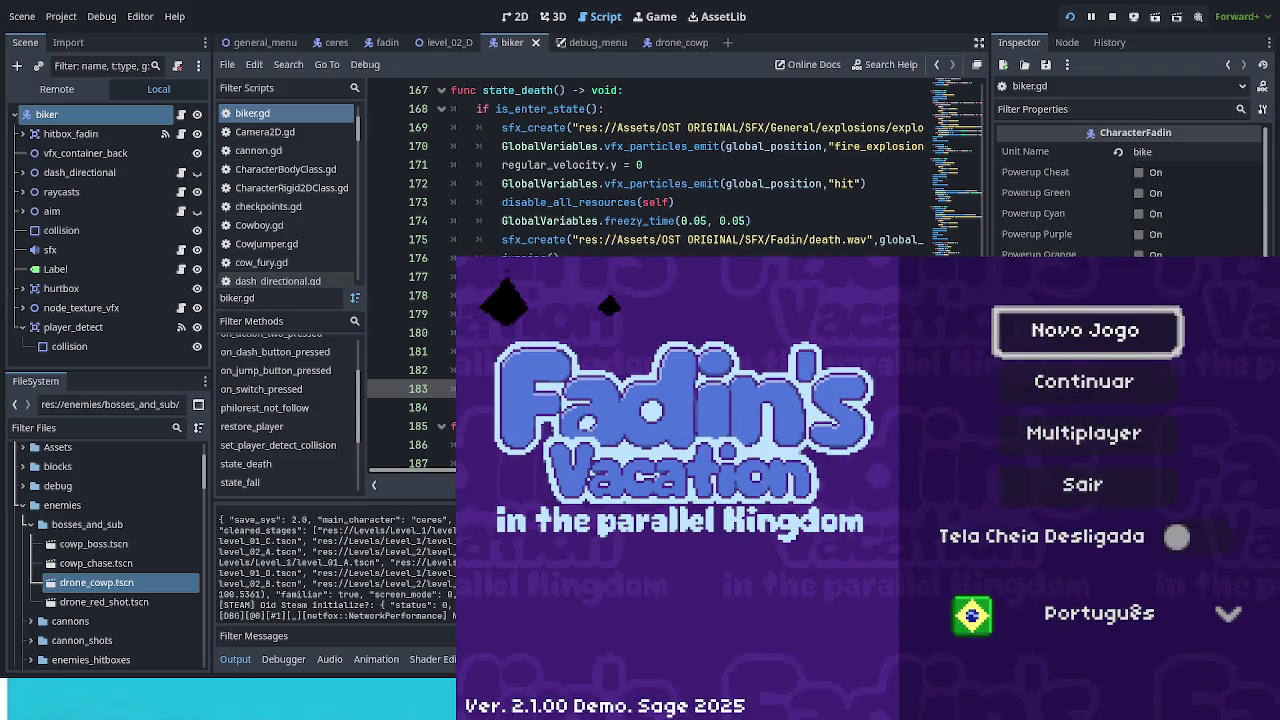
# Step: Choose Continuar, enter the Cow City level and put the character on the Bike via Debug Options
pyautogui.press('Down')
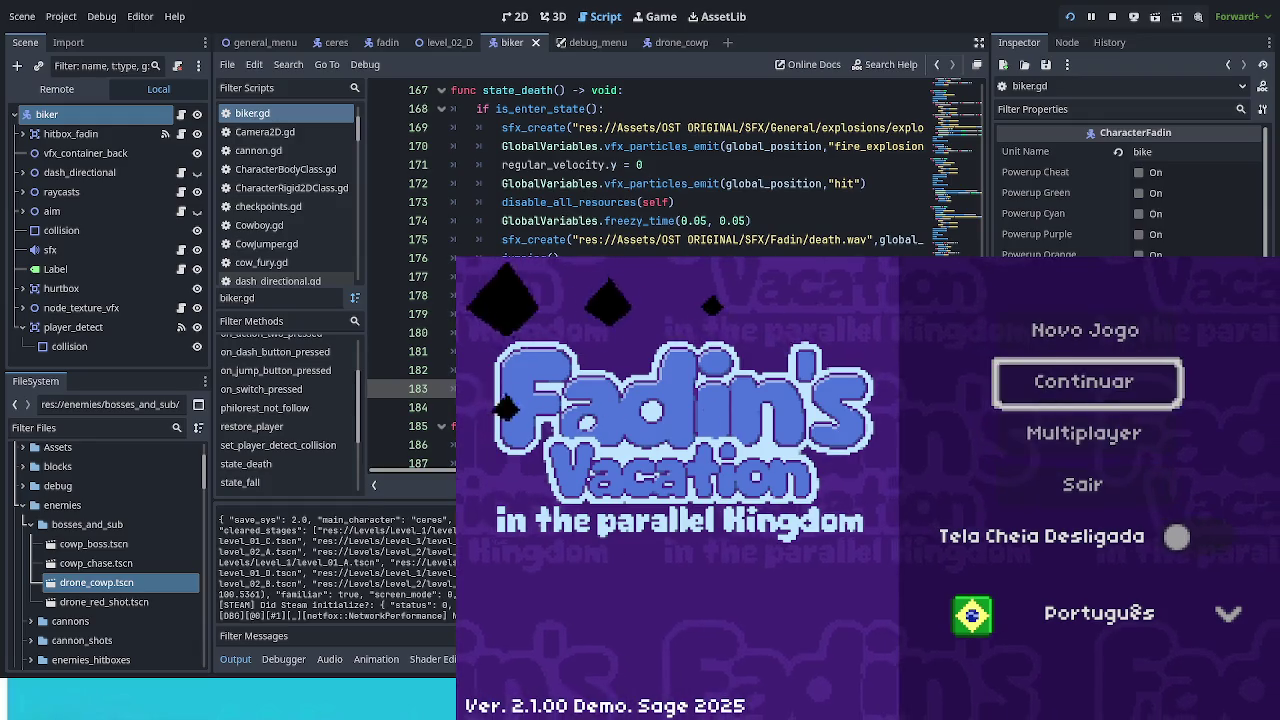
pyautogui.press('Return')
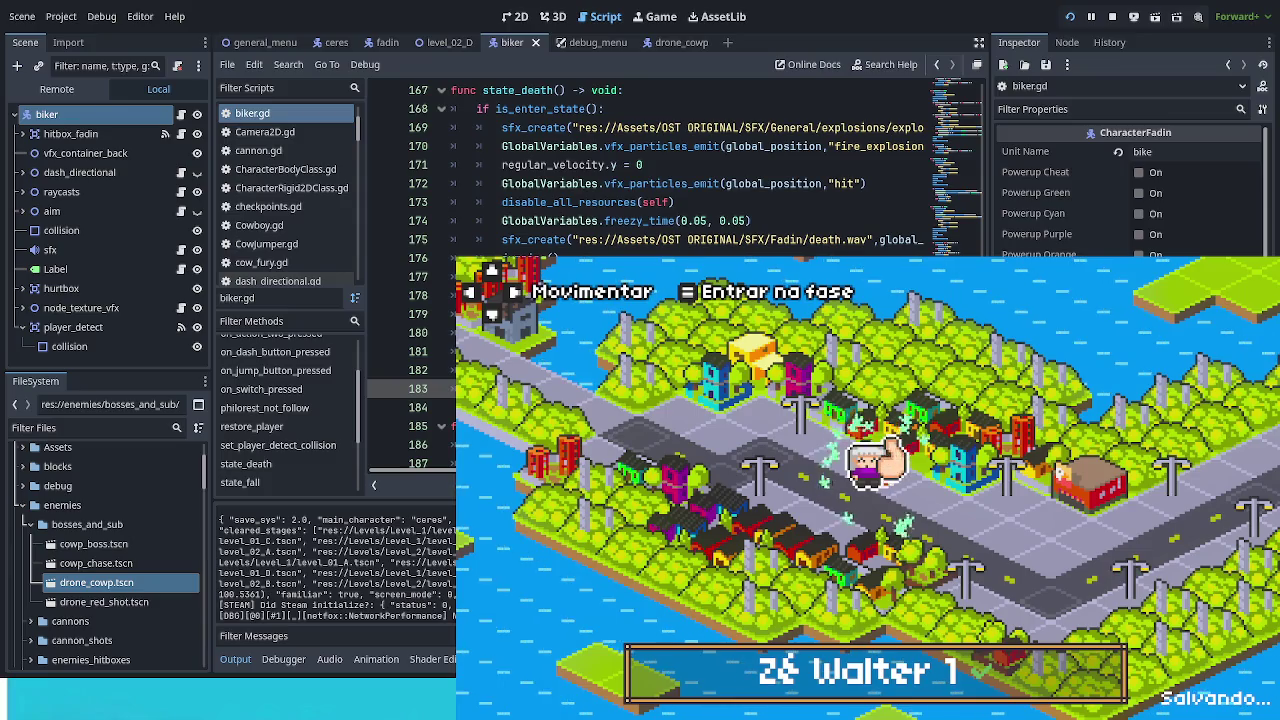
pyautogui.press('Return')
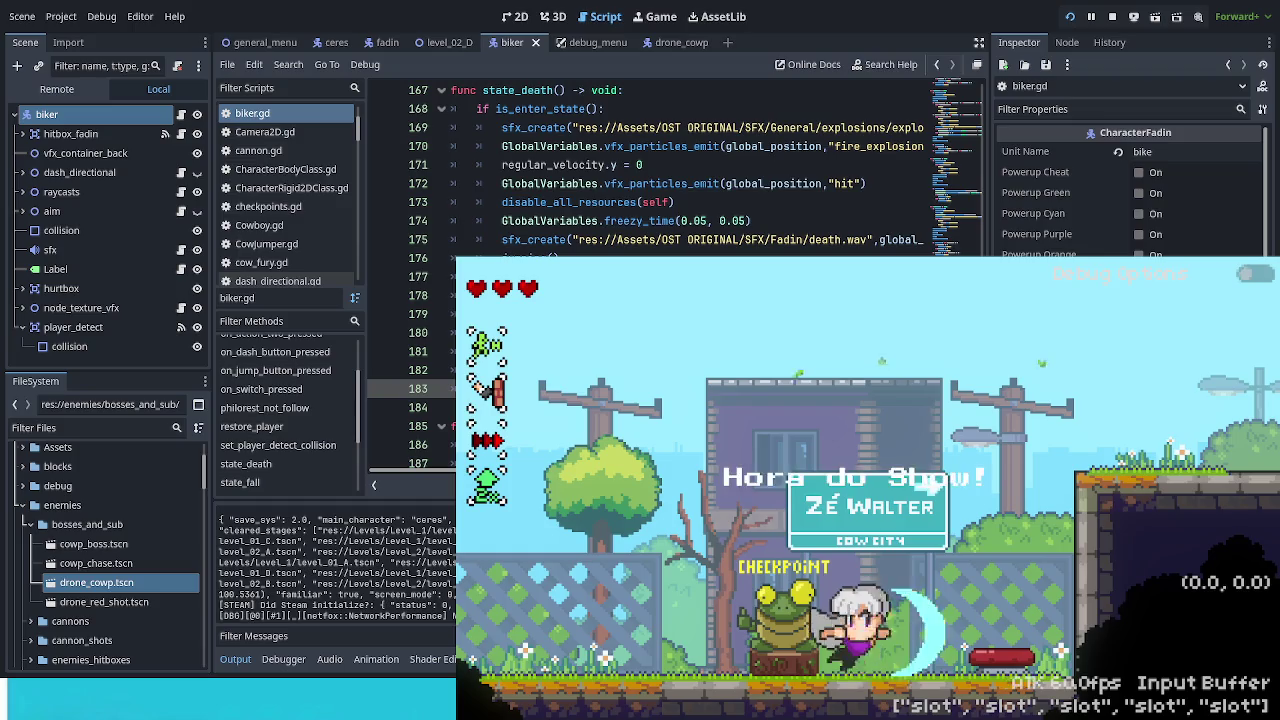
pyautogui.press('F1')
pyautogui.click(1000, 415)
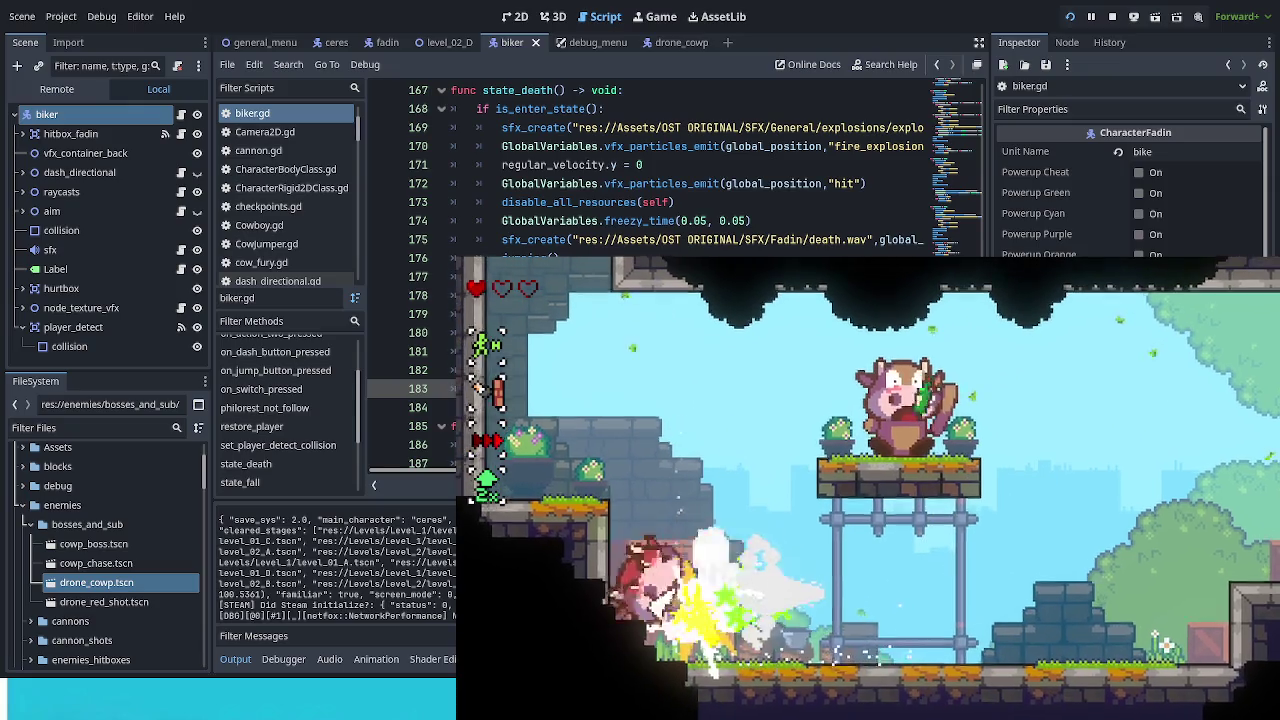
# Step: Walk through the level, attacking and air-dashing up-left into the cow
pyautogui.press('Right')
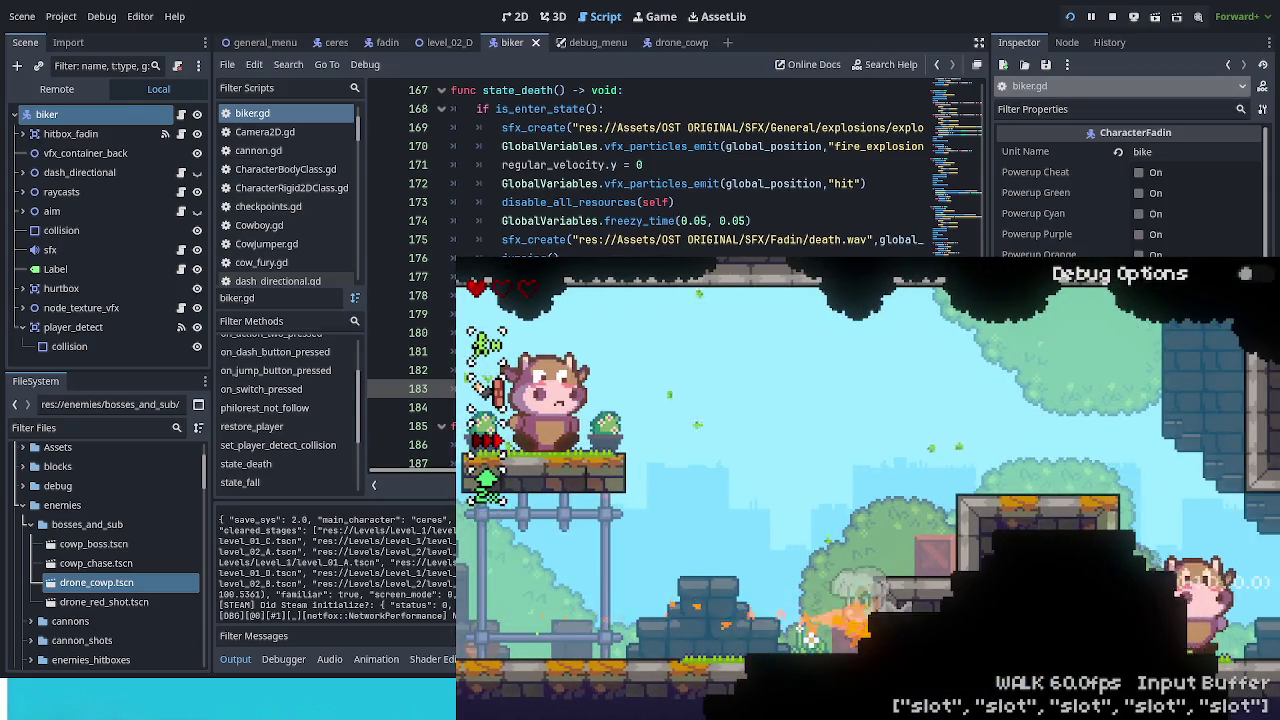
pyautogui.press('Left')
pyautogui.press('x')
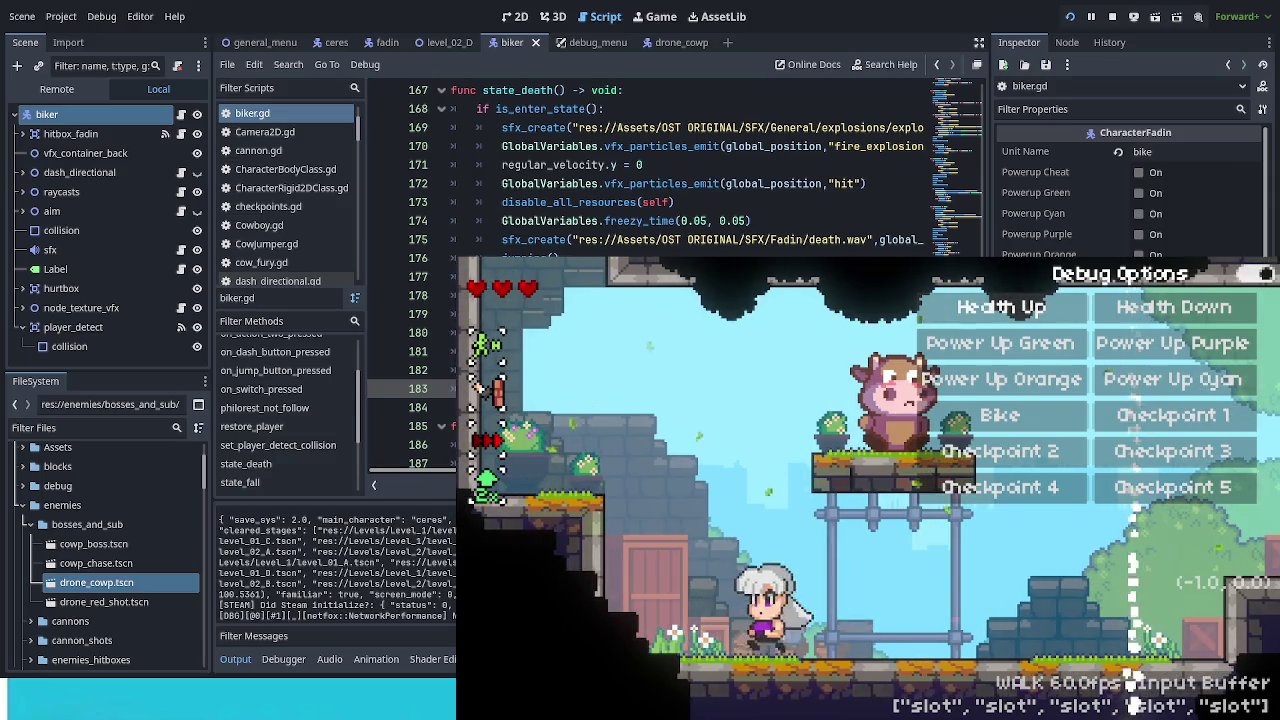
pyautogui.press('Right')
pyautogui.press('z')
pyautogui.press('c')
pyautogui.press('z')
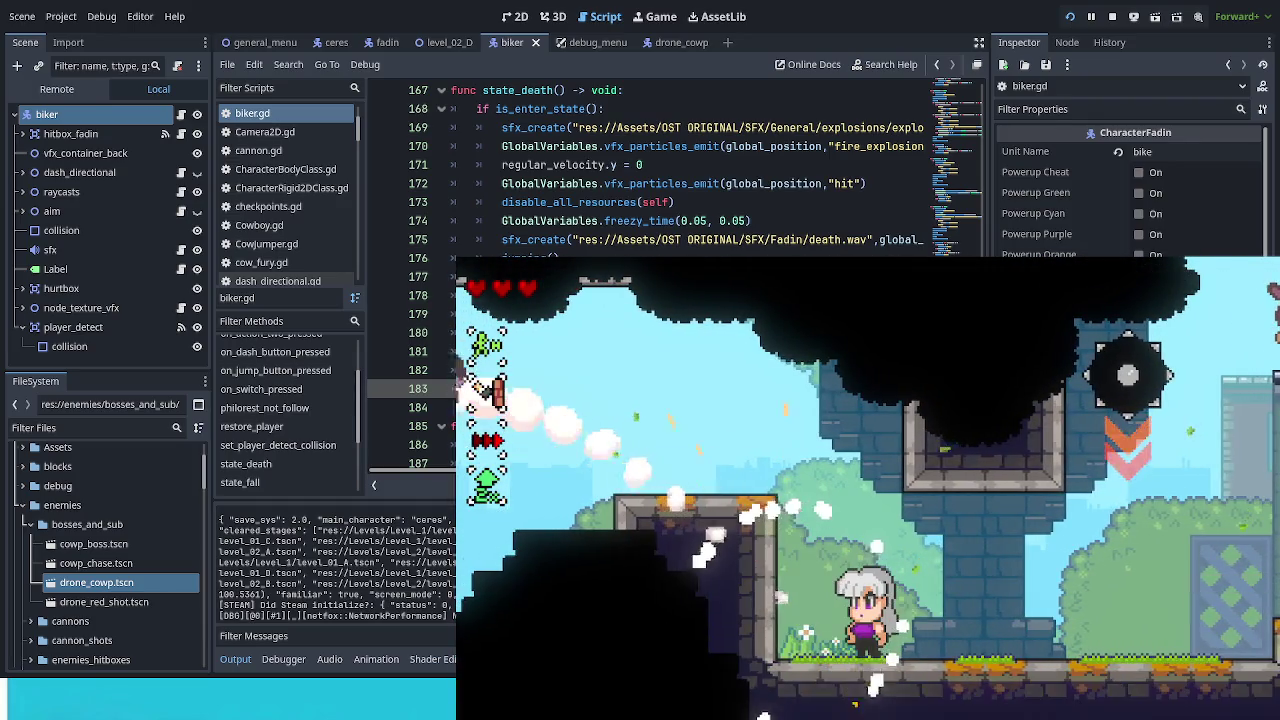
# Step: Spawn the bike from the F1 debug options and ride it right onto the ledge and back
pyautogui.press('F1')
pyautogui.press('Down')
pyautogui.press('Down')
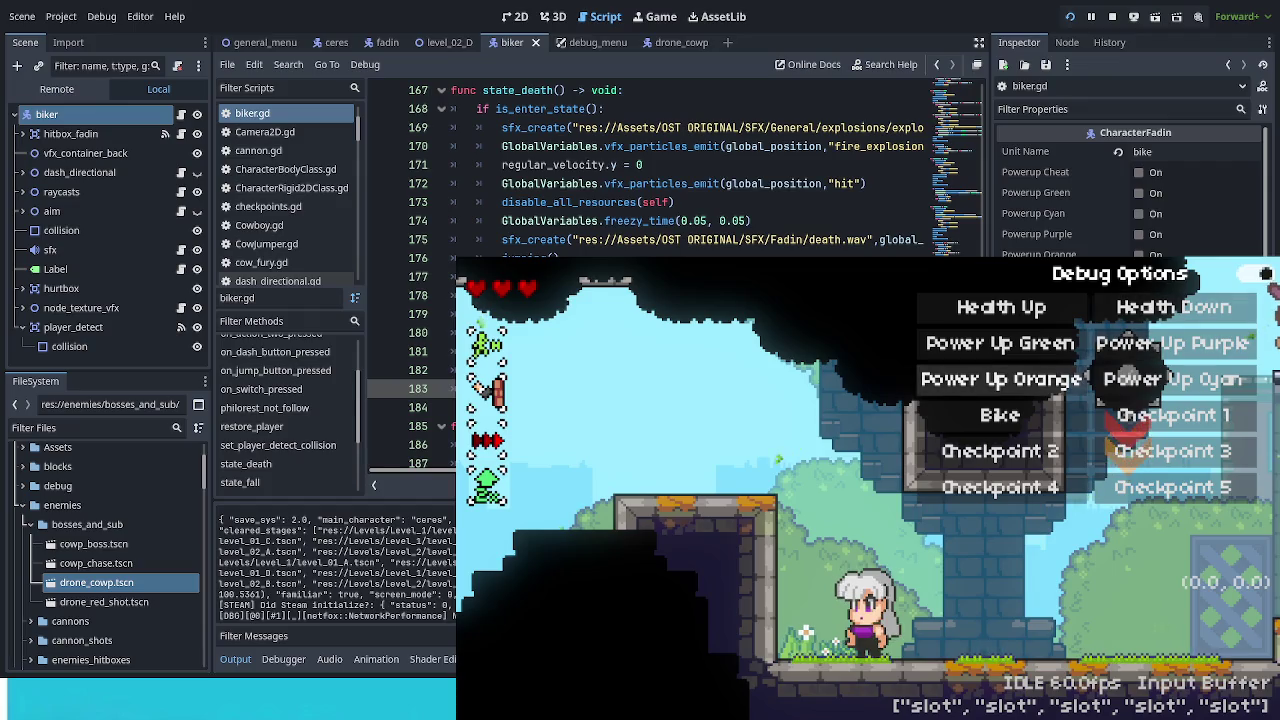
pyautogui.press('Return')
pyautogui.press('Up')
pyautogui.press('Up')
pyautogui.press('F1')
pyautogui.press('Right')
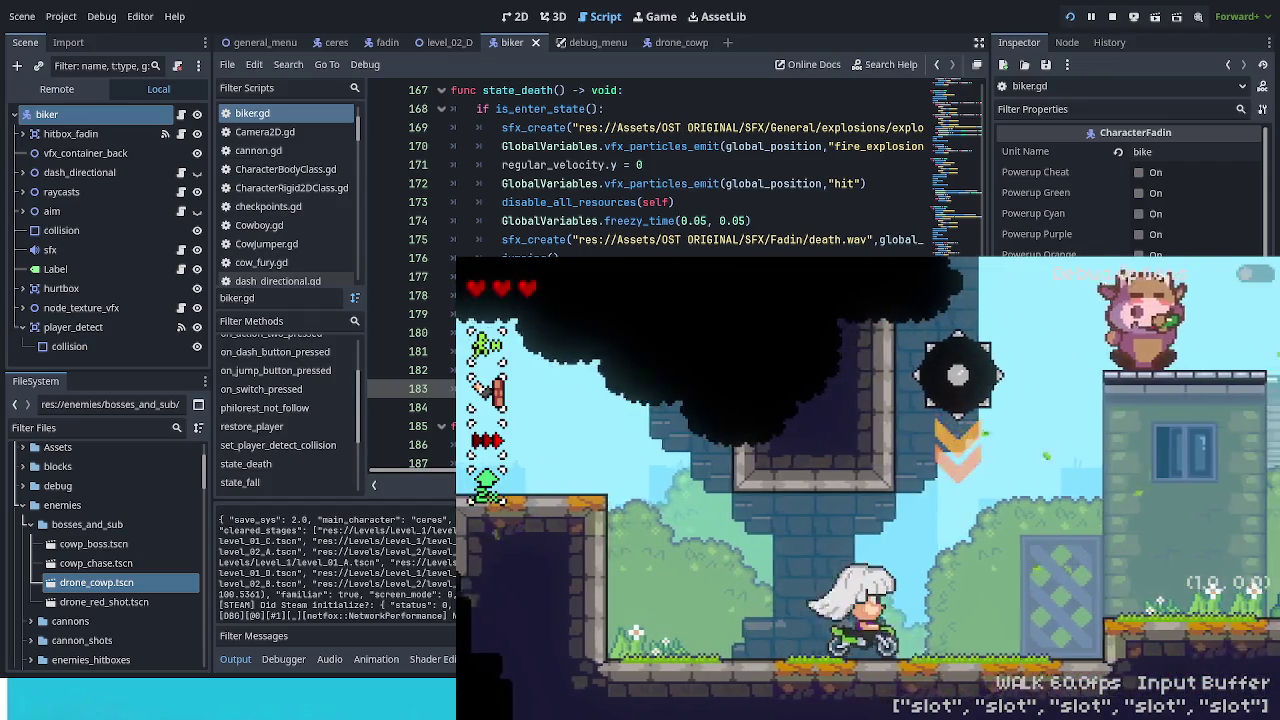
pyautogui.press('Right')
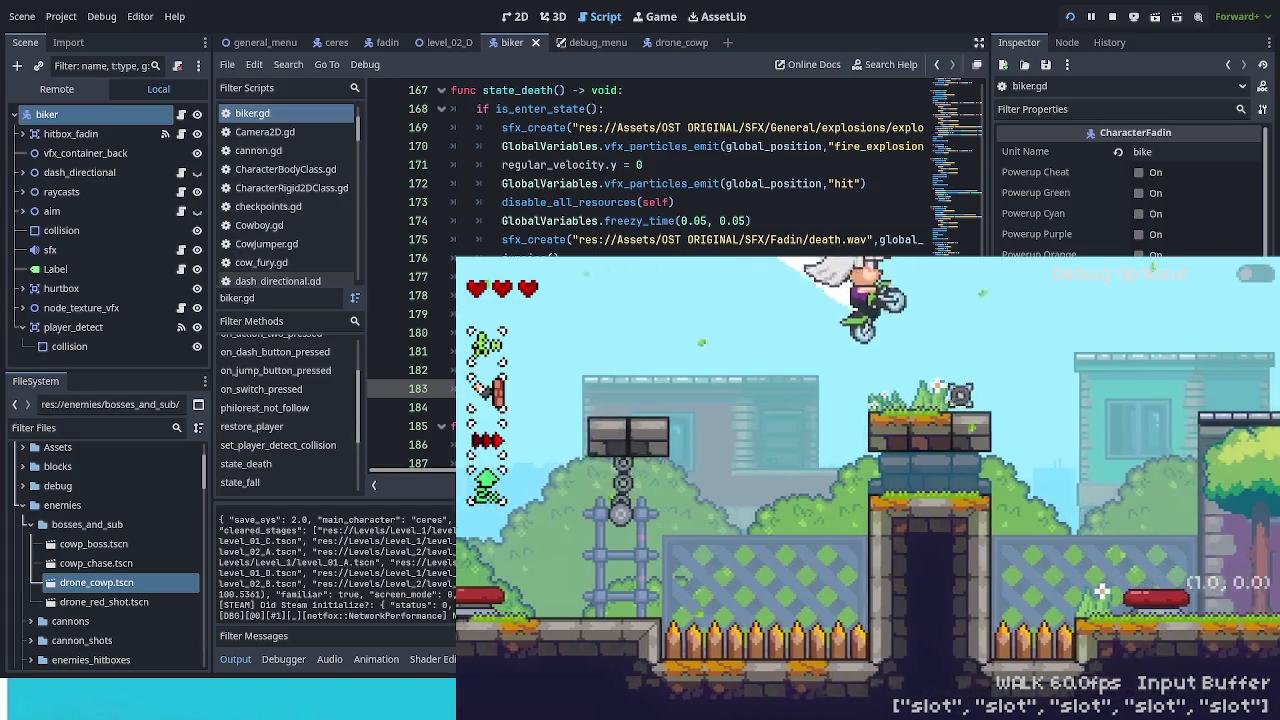
pyautogui.press('Left')
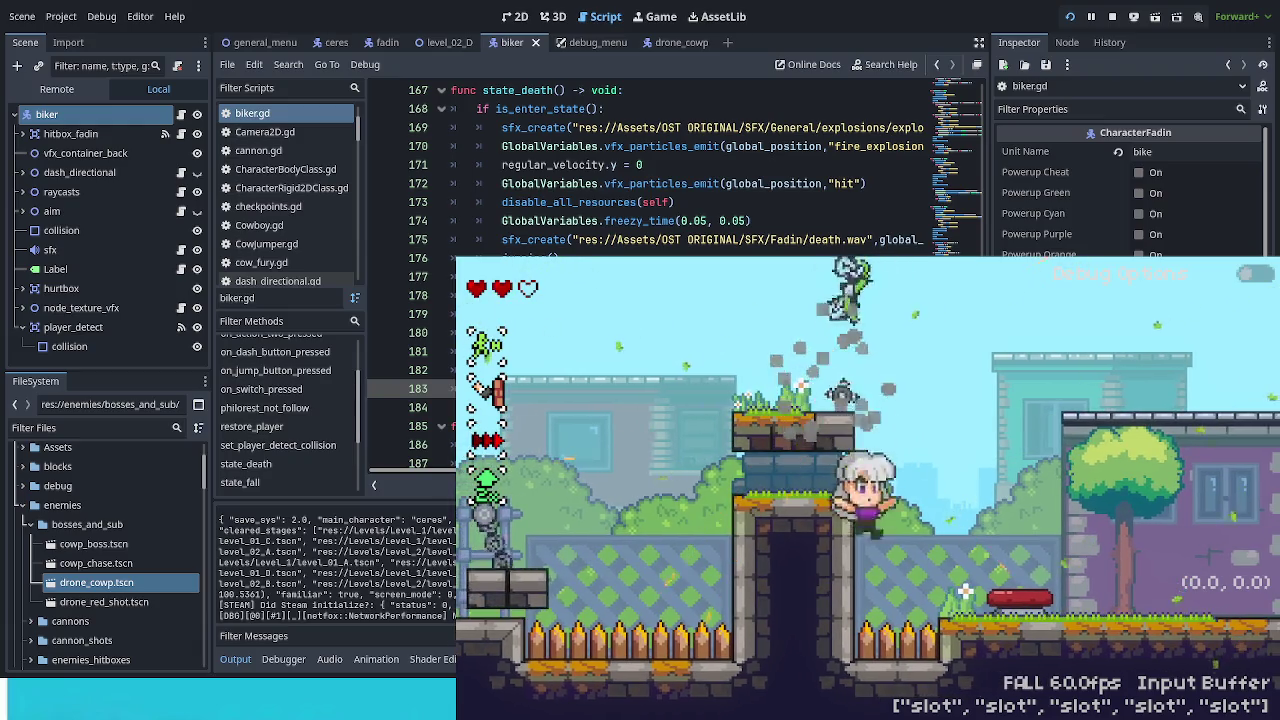
# Step: Make the biker jump repeatedly, steering the jumps left and right
pyautogui.press('space')
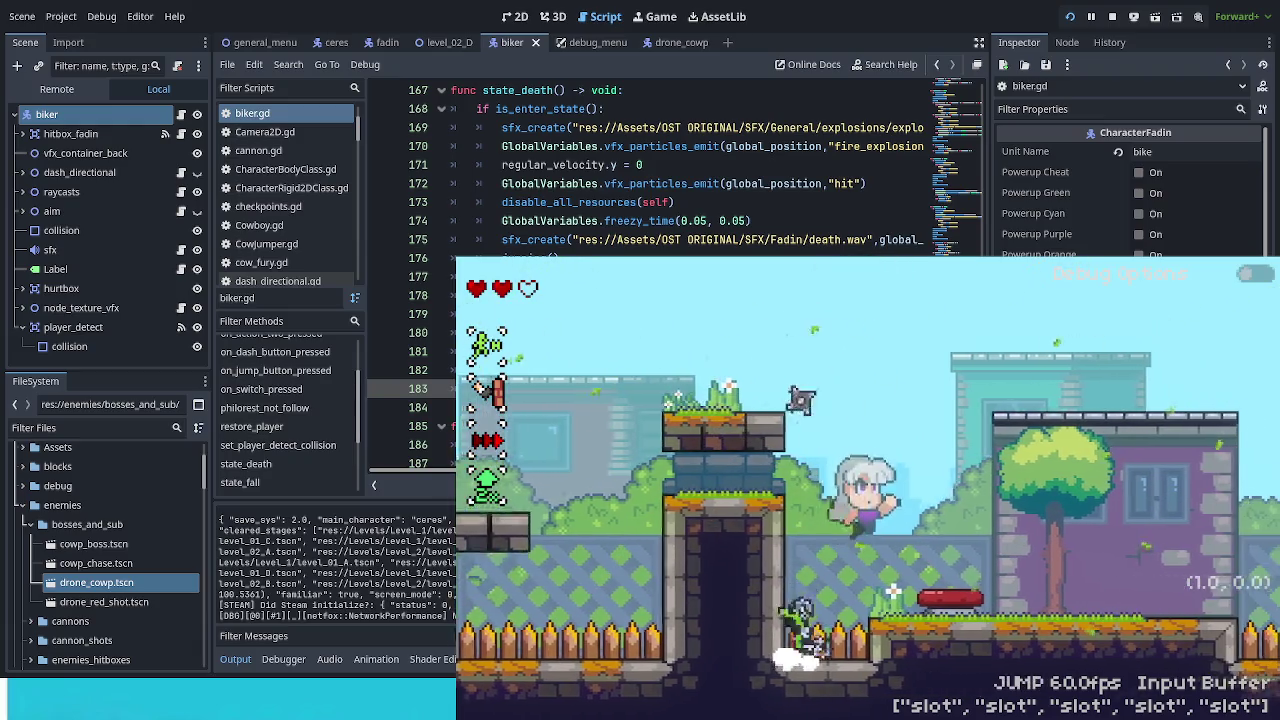
pyautogui.press('Left')
pyautogui.press('Right')
pyautogui.press('space')
pyautogui.press('Down')
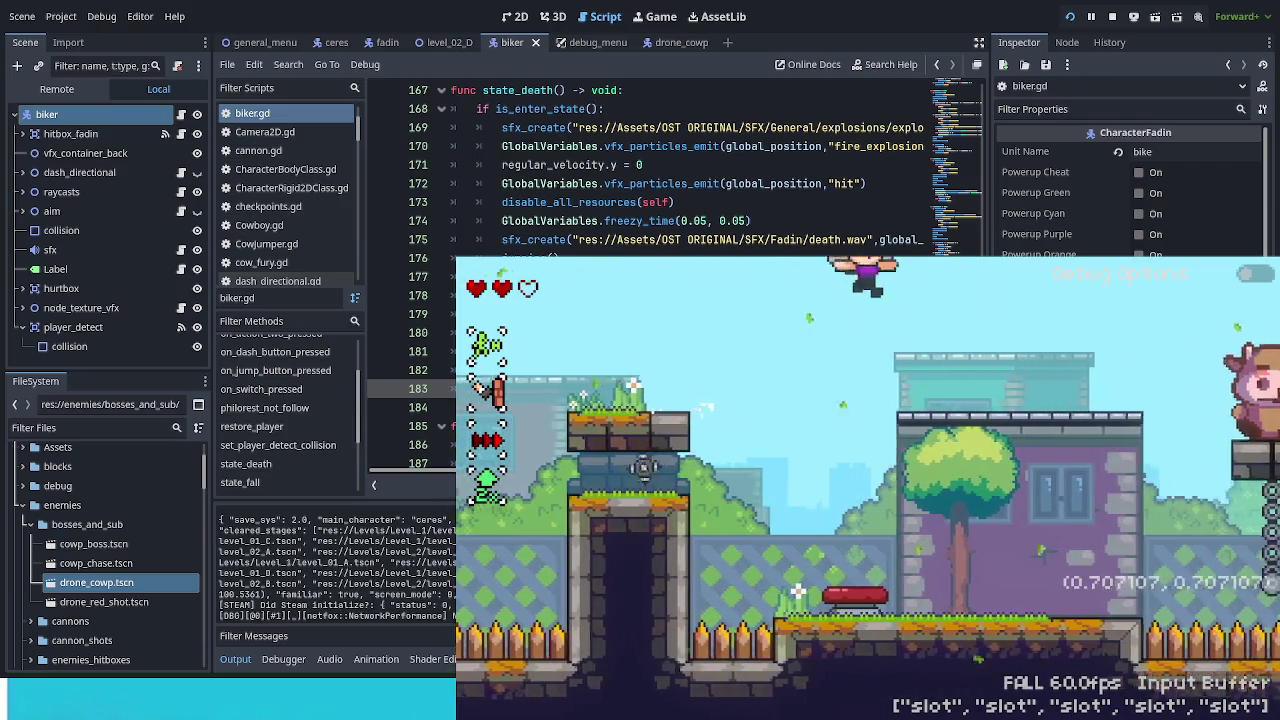
pyautogui.press('Left')
pyautogui.press('space')
pyautogui.press('Right')
pyautogui.press('Left')
pyautogui.press('space')
# Step: Restore health with Health Up, ride onto the pillar and low block, then take a fatal hit
pyautogui.press('F1')
pyautogui.press('x')
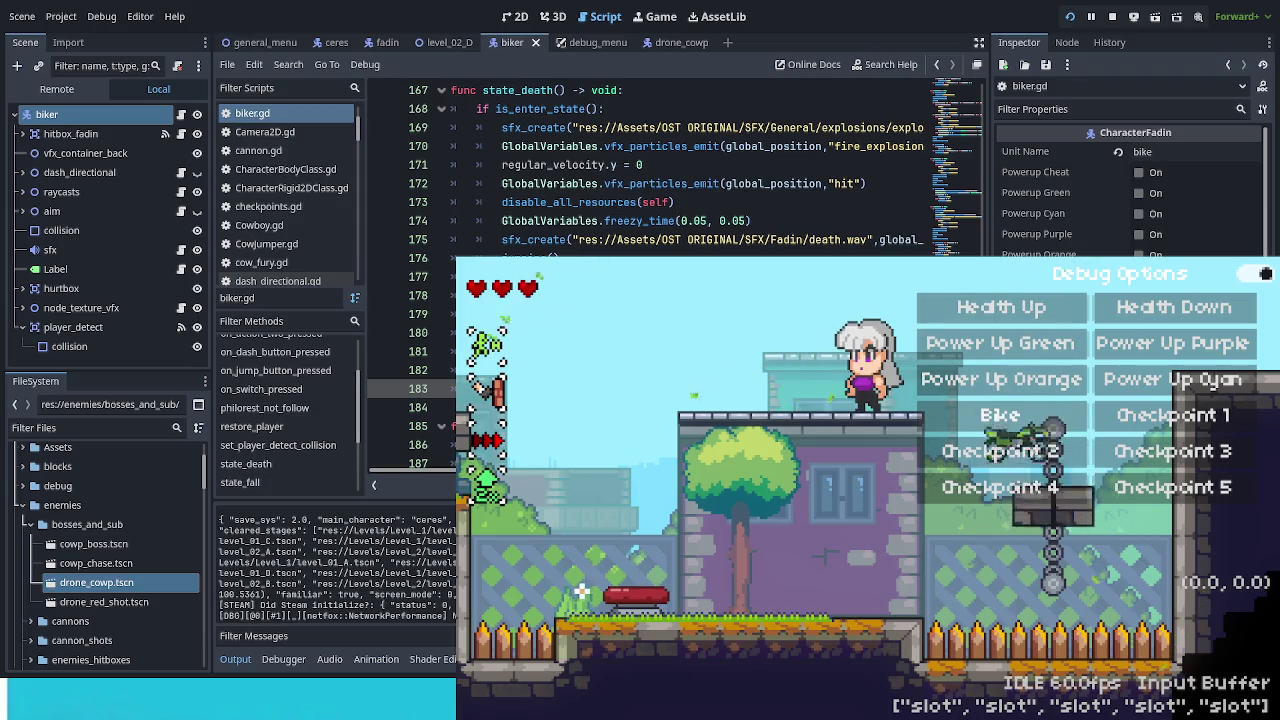
pyautogui.press('F1')
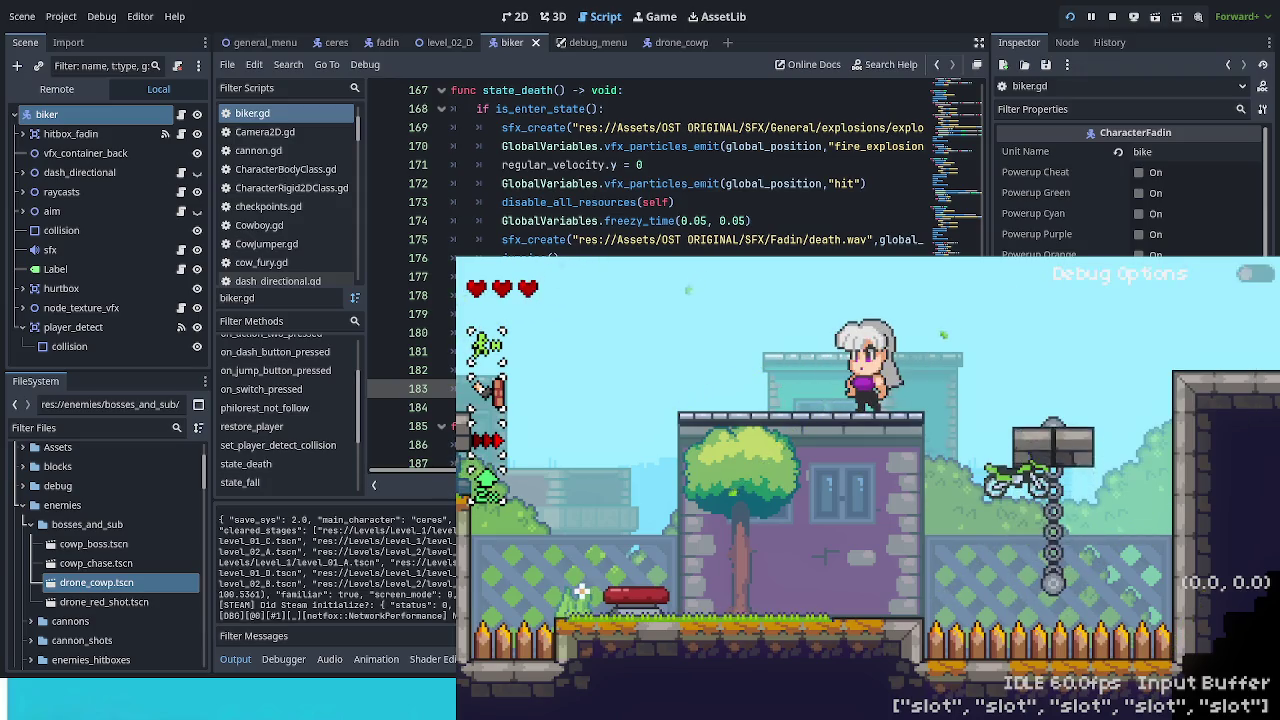
pyautogui.press('Right')
pyautogui.press('z')
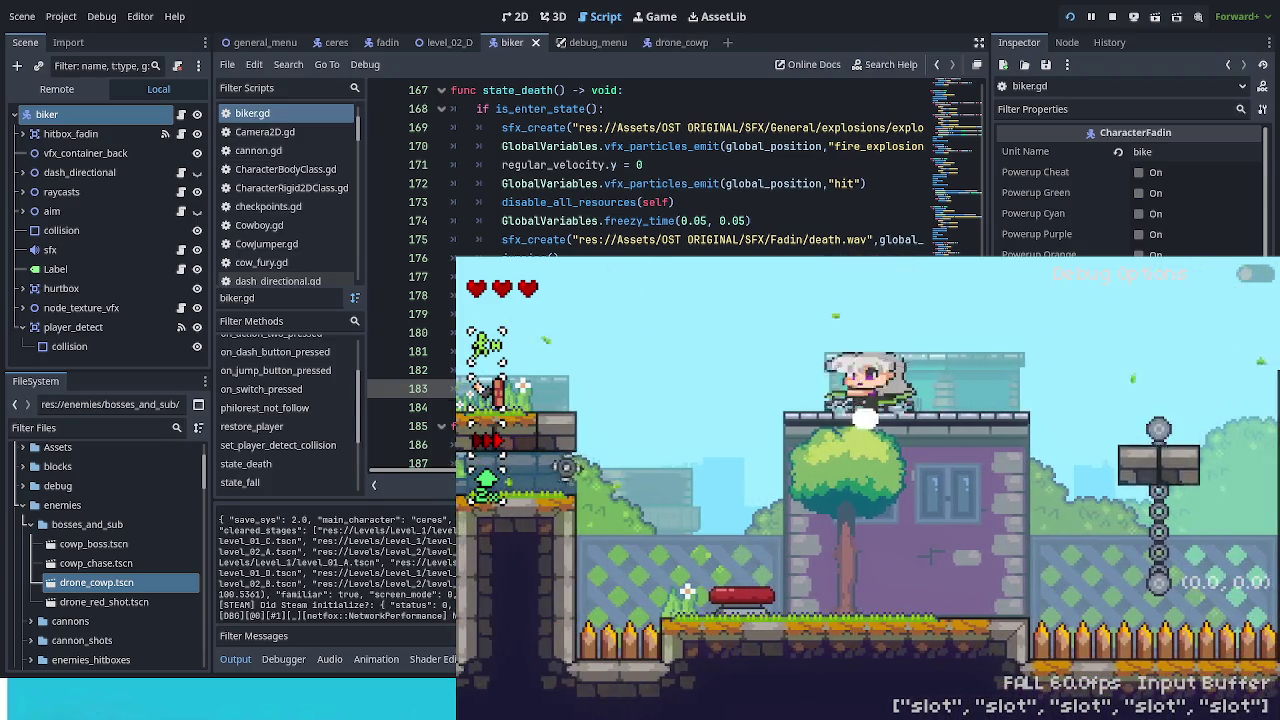
pyautogui.press('z')
pyautogui.press('Left')
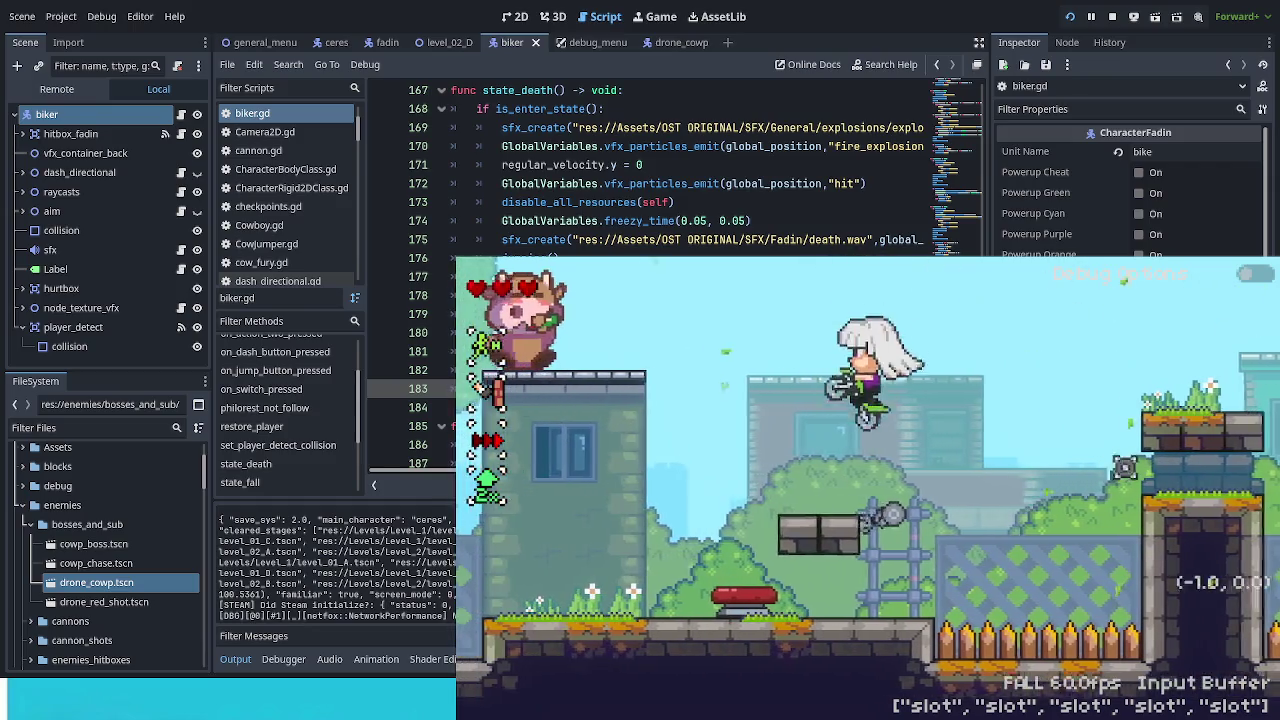
pyautogui.press('z')
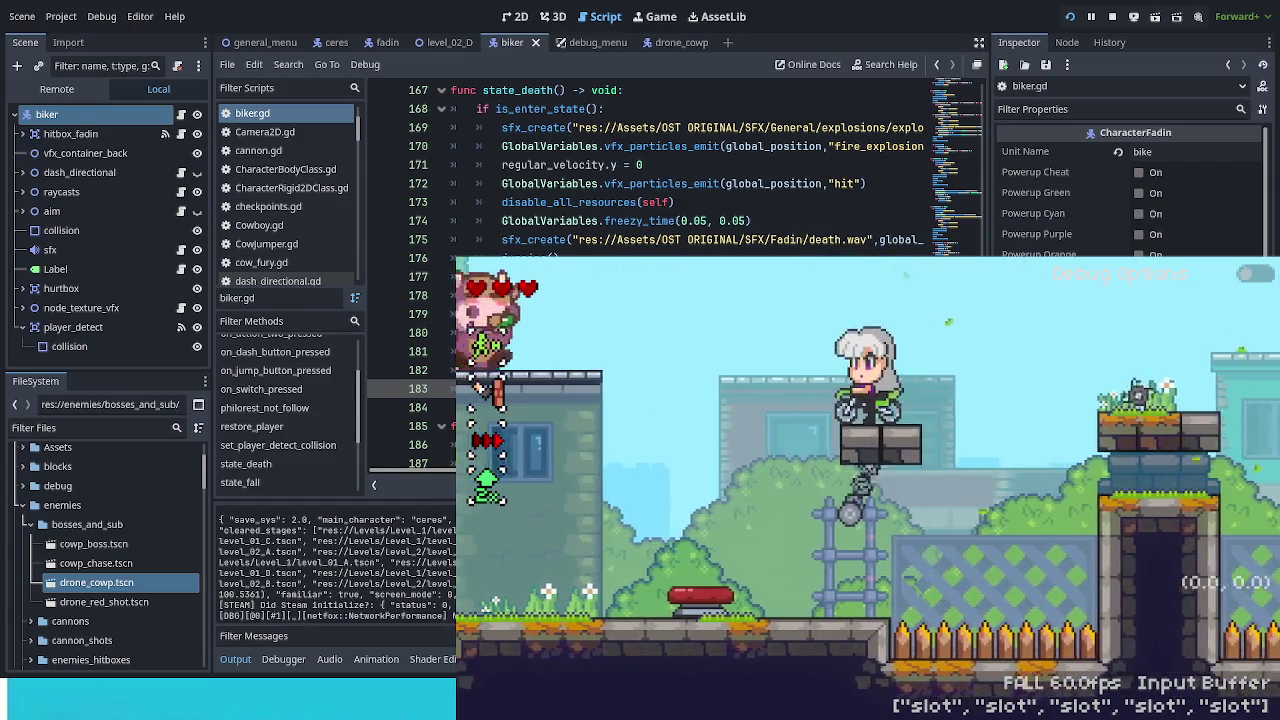
pyautogui.press('c')
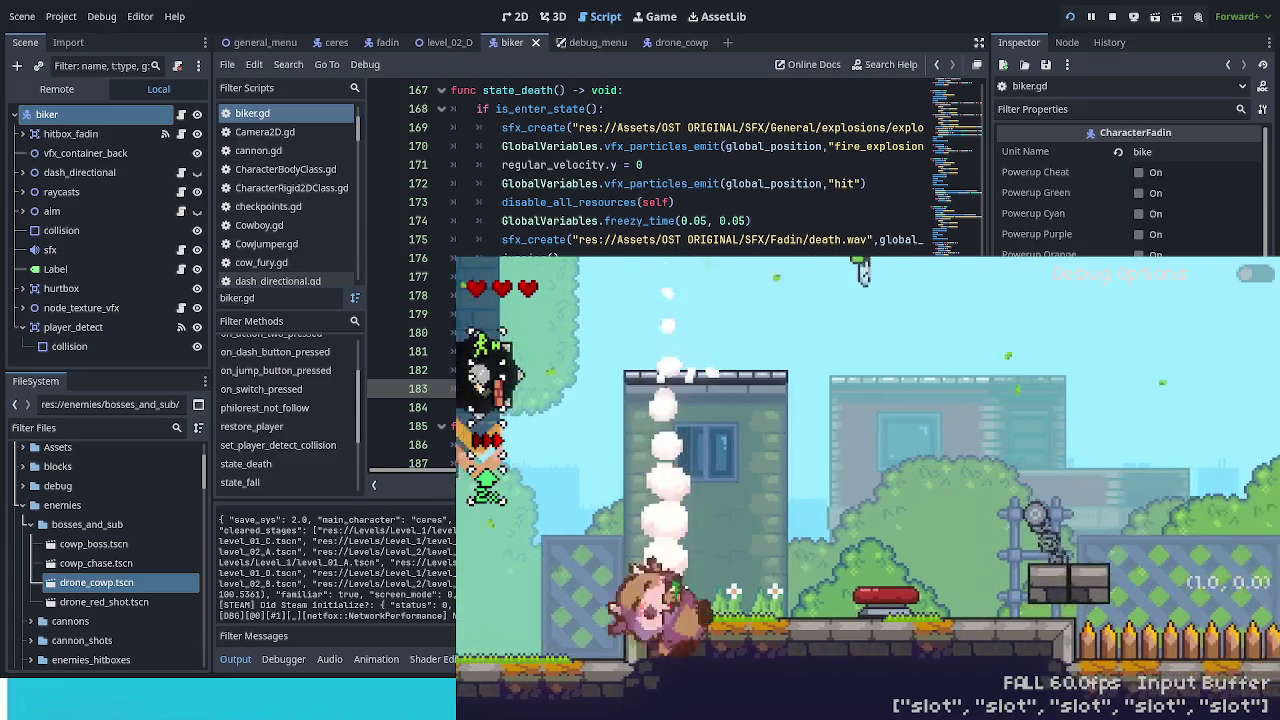
# Step: After respawning, ride over blocks and spikes, air-dash at the cow boss and jump off the spring
pyautogui.press('z')
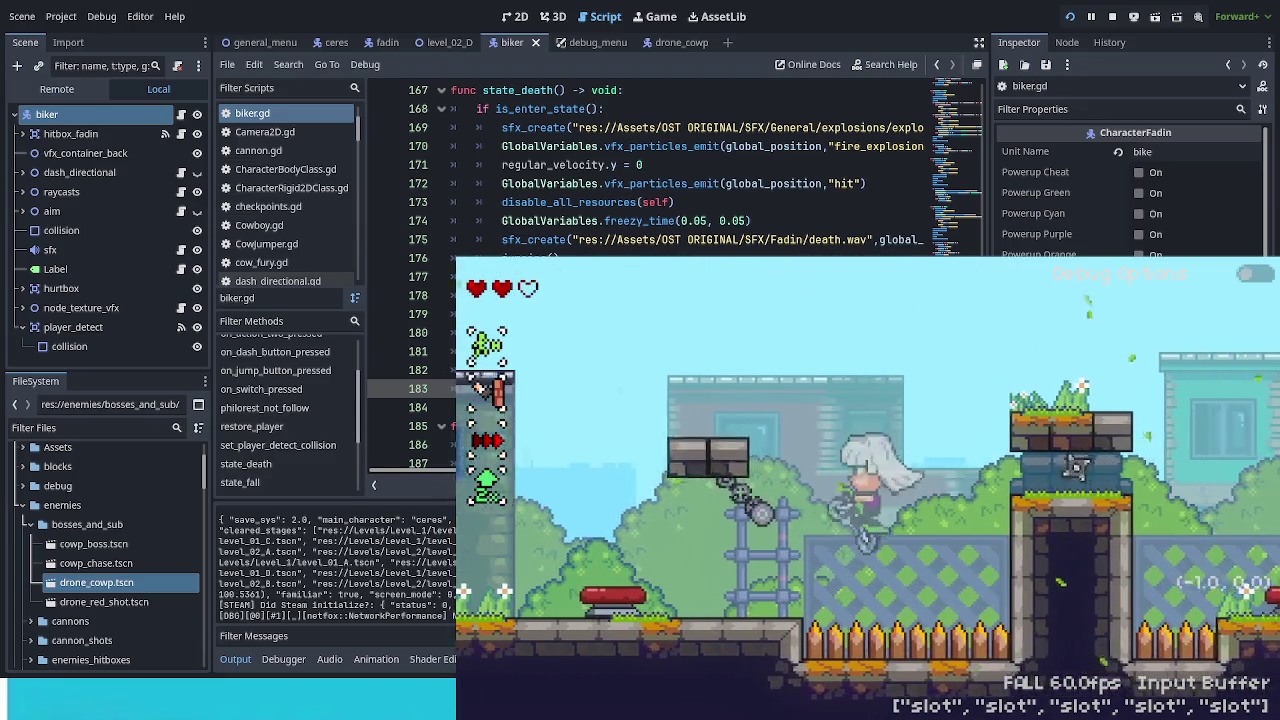
pyautogui.press('z')
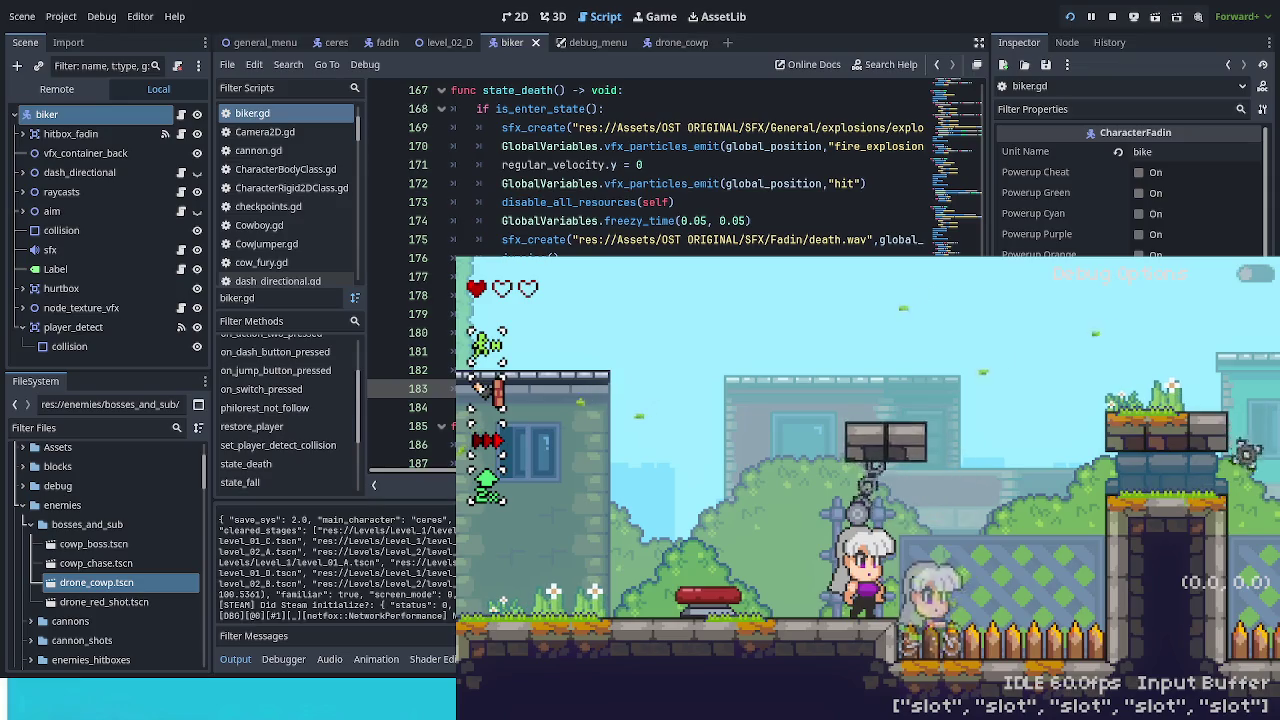
pyautogui.press('Right')
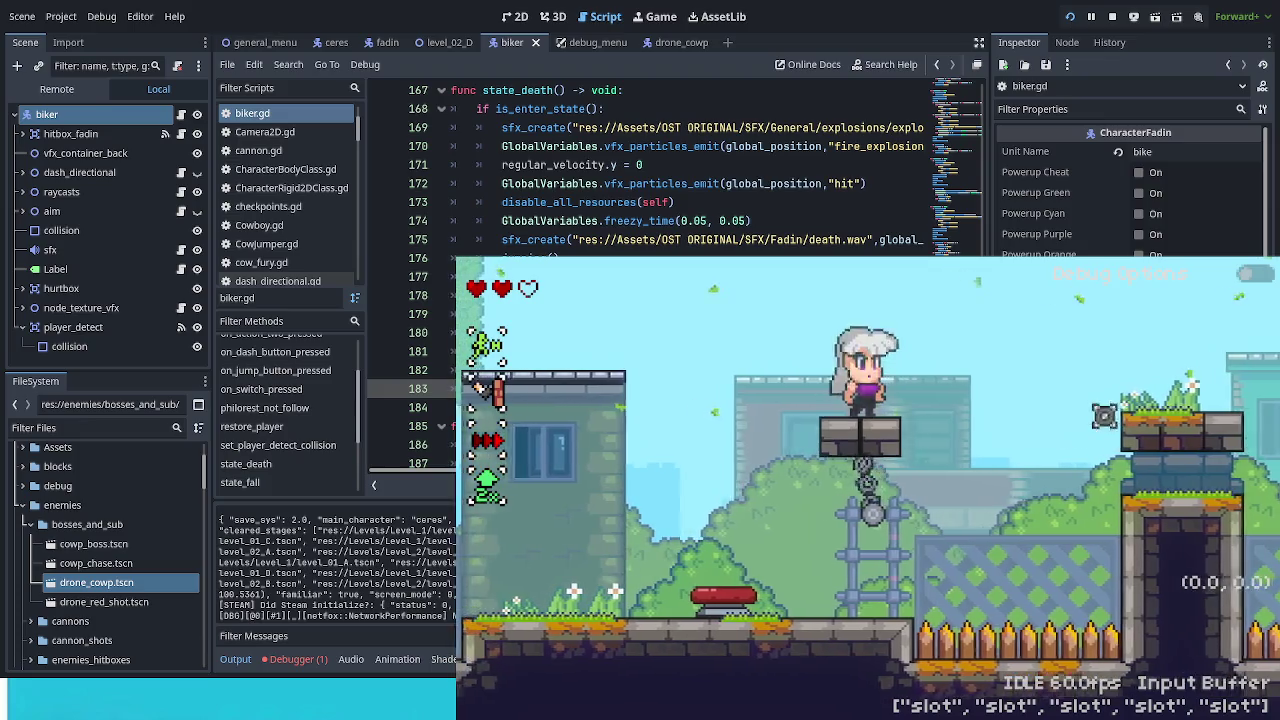
pyautogui.press('Left')
pyautogui.press('Right')
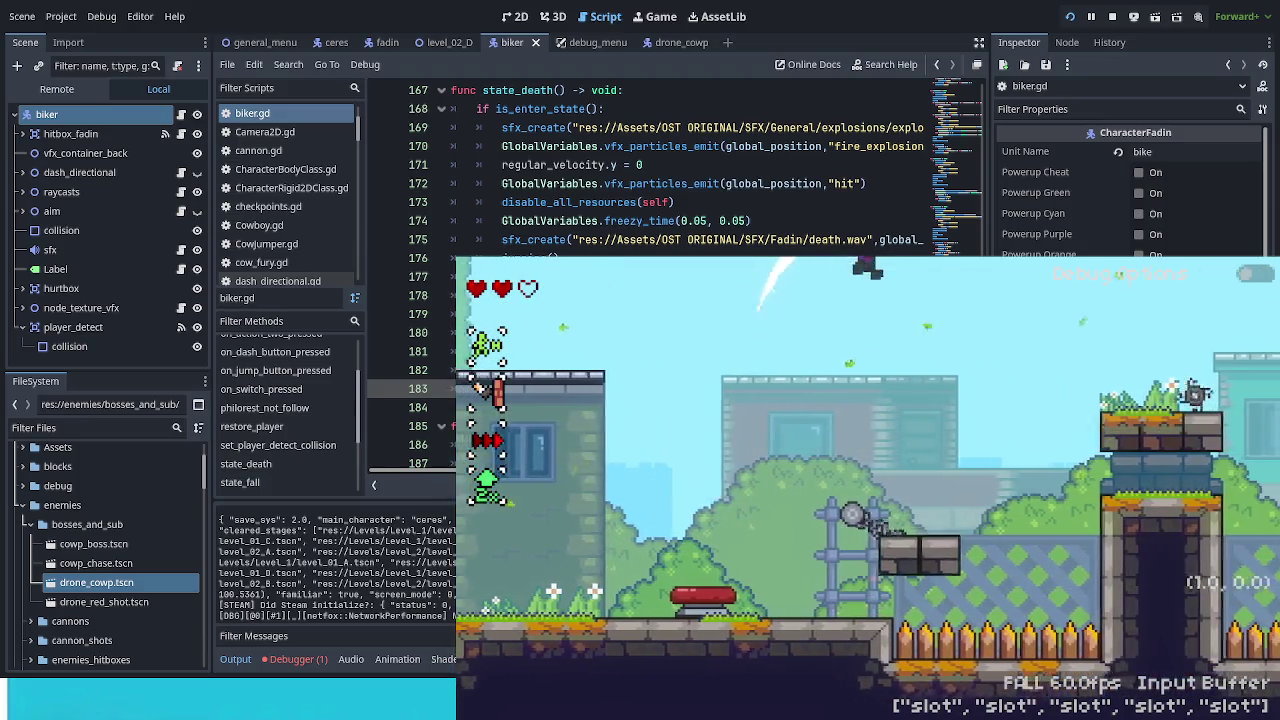
pyautogui.press('space')
pyautogui.press('shift')
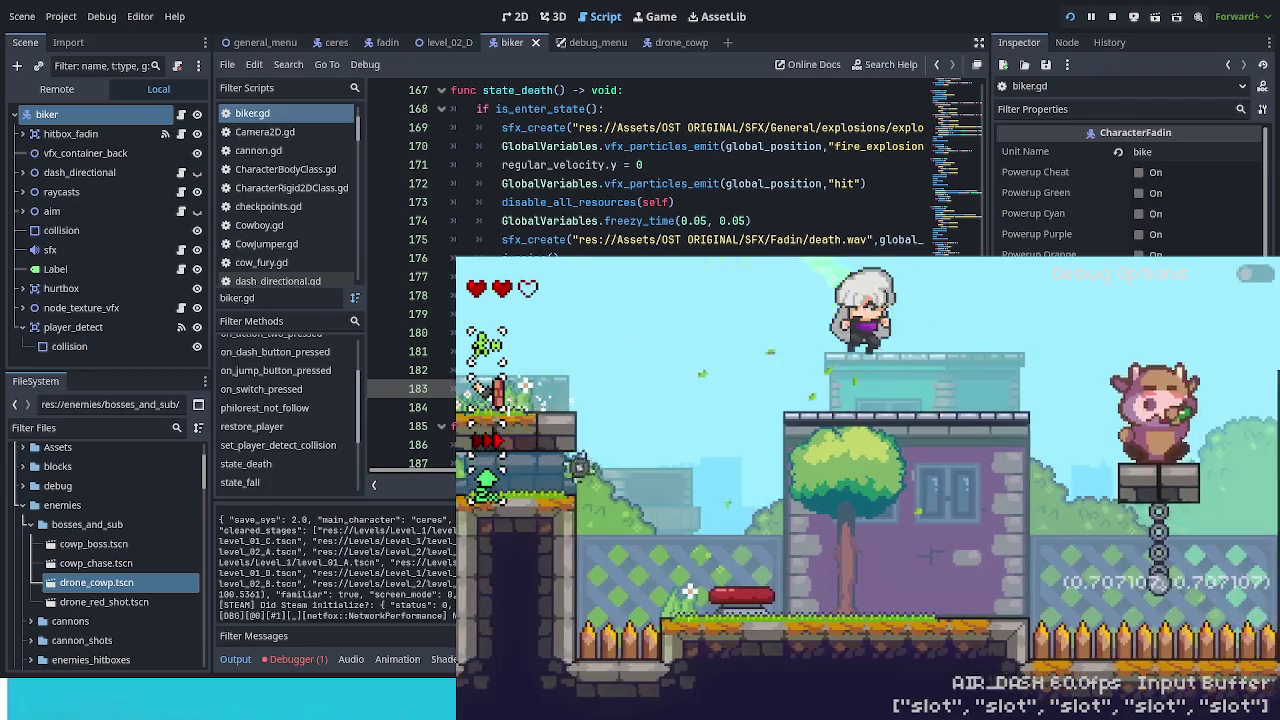
pyautogui.press('space')
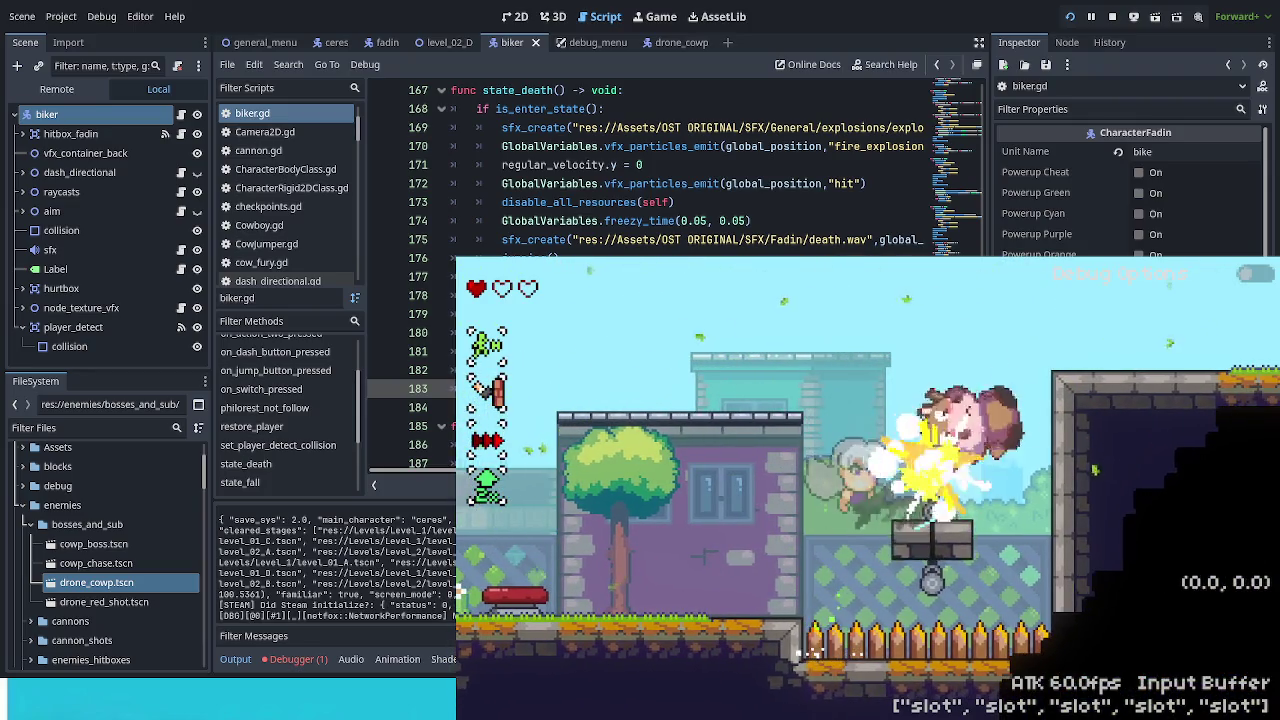
pyautogui.press('shift')
pyautogui.press('Left')
pyautogui.press('space')
pyautogui.press('space')
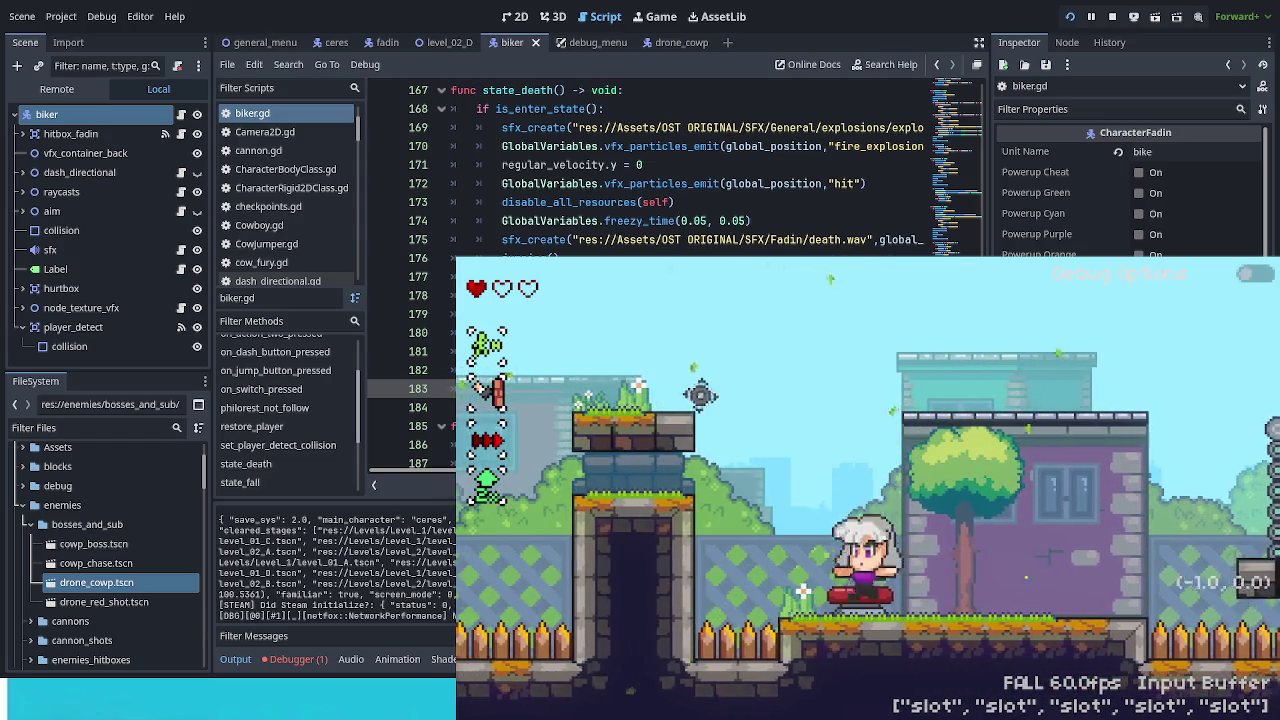
pyautogui.press('space')
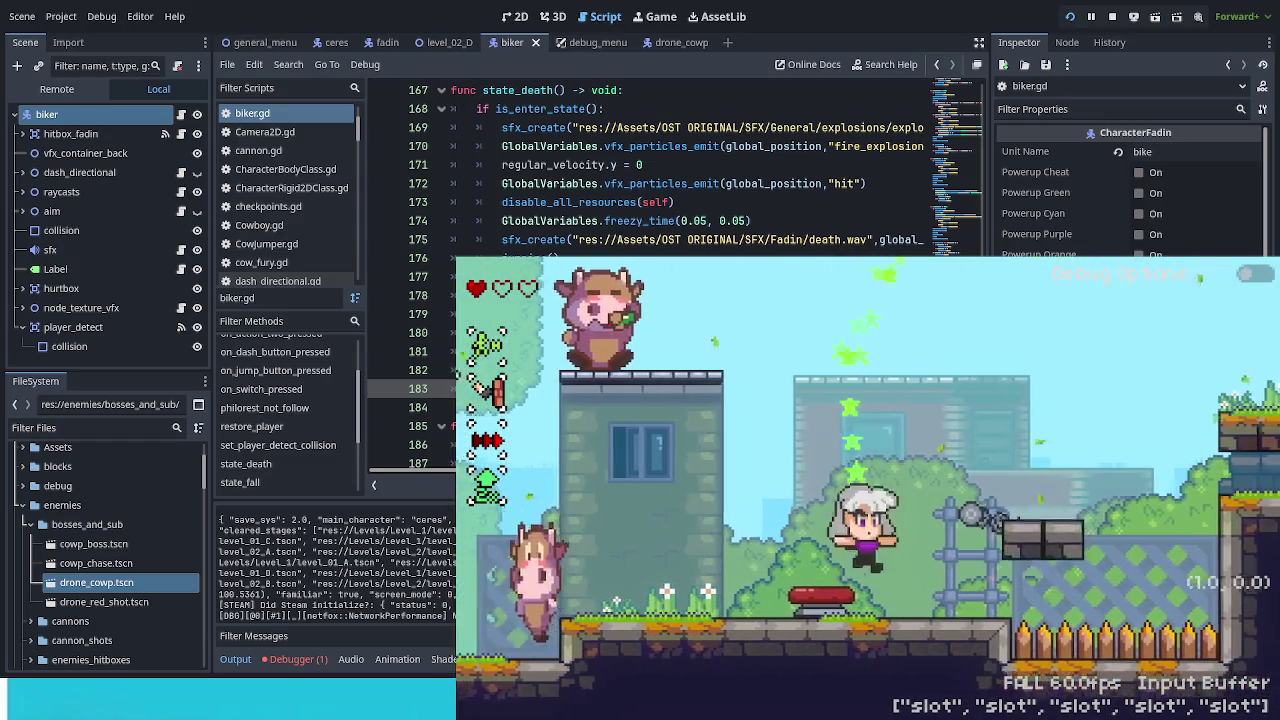
# Step: Attack the cow, then jump and air-dash into a fatal hit to trigger the biker's death state
pyautogui.press('Left')
pyautogui.press('space')
pyautogui.press('x')
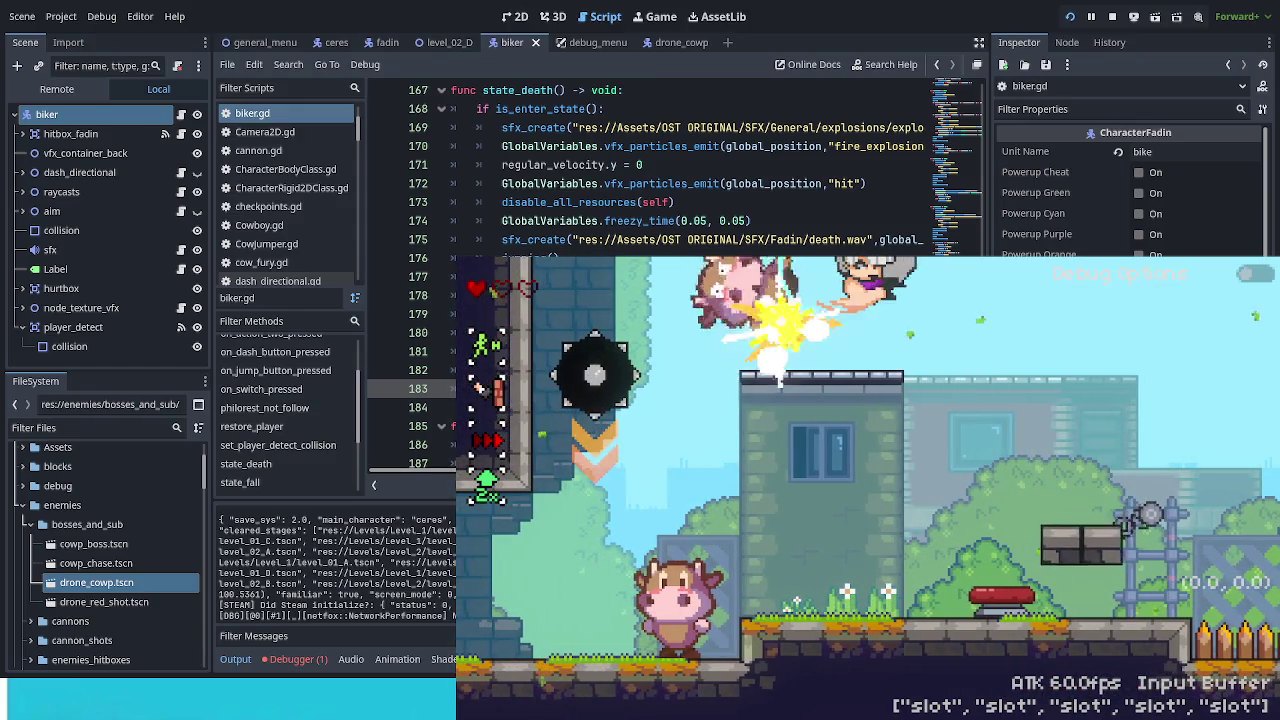
pyautogui.press('Right')
pyautogui.press('space')
pyautogui.press('c')
pyautogui.press('space')
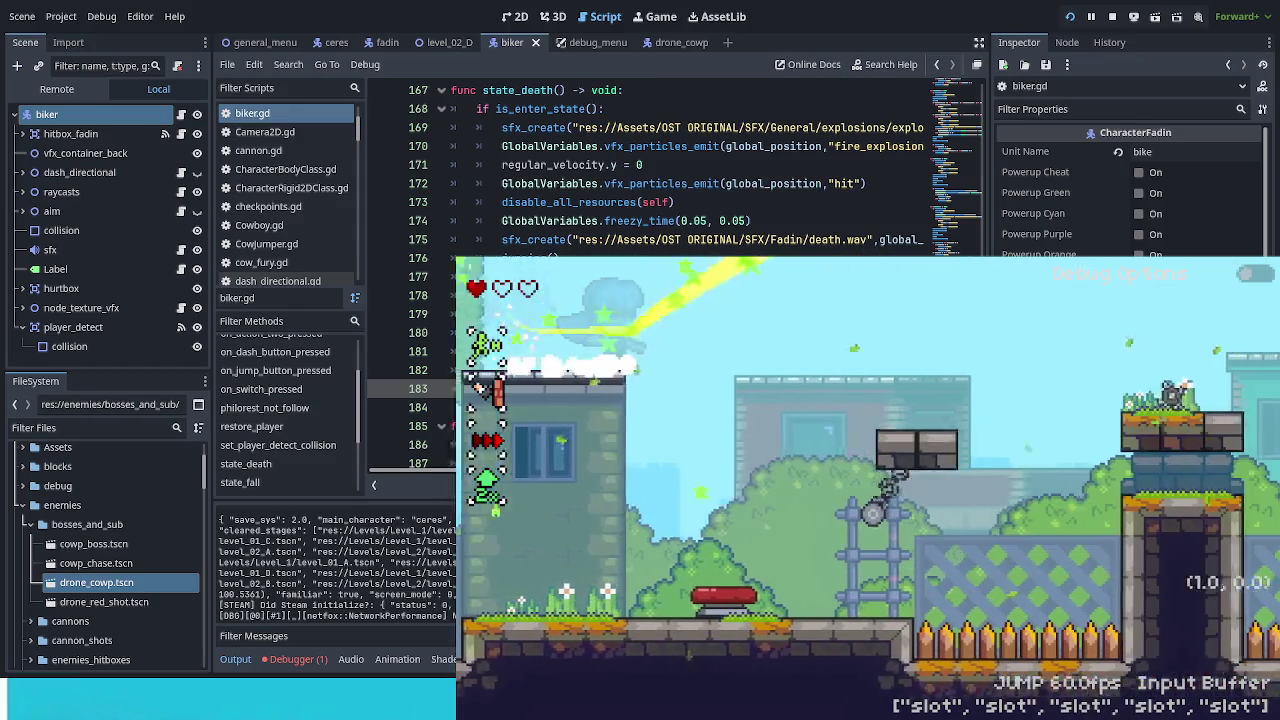
pyautogui.press('space')
pyautogui.press('c')
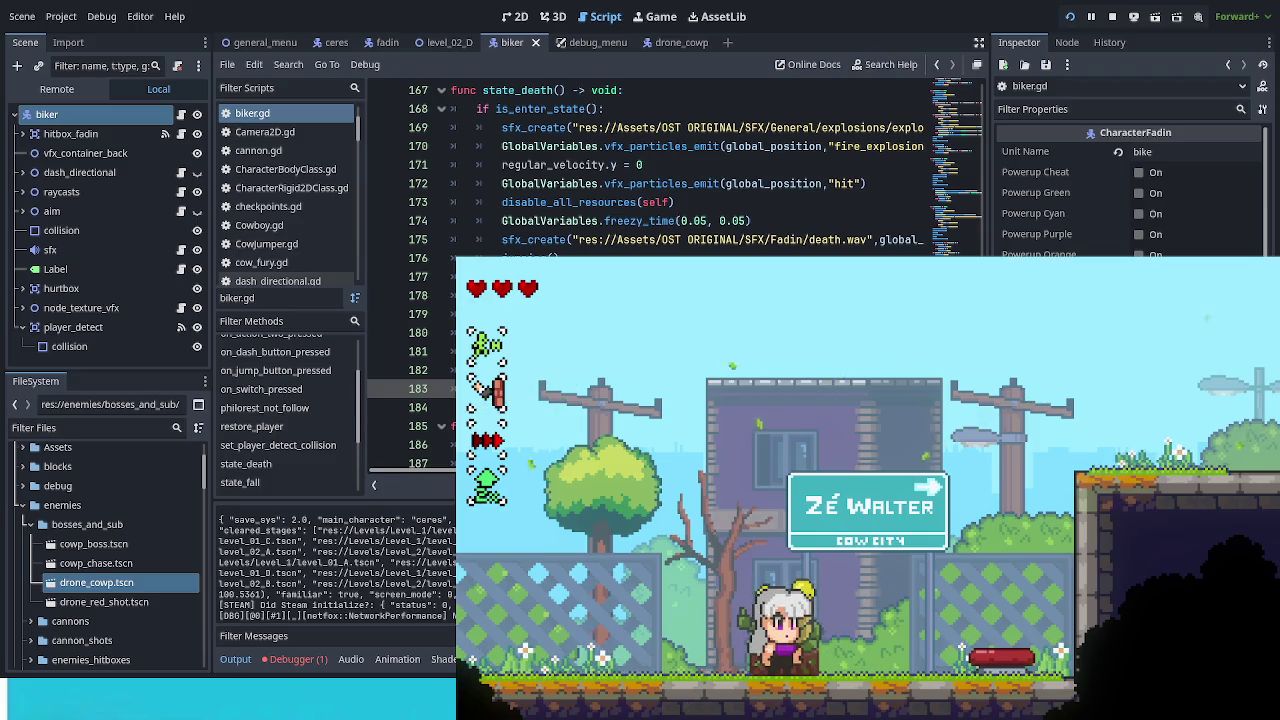
pyautogui.click(293, 659)
# Step: Show the Debugger's Errors list and widen the code view by narrowing the scene and file docks
pyautogui.click(318, 490)
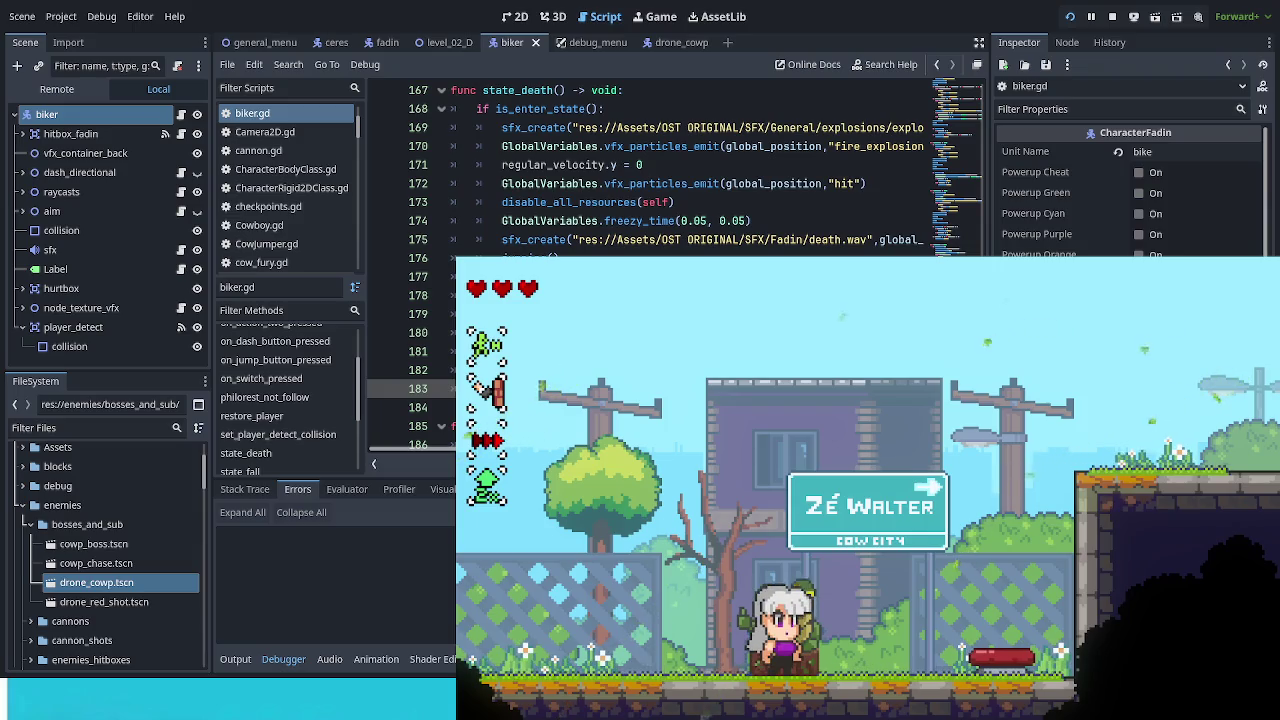
pyautogui.moveTo(990, 150); pyautogui.dragTo(1048, 150)
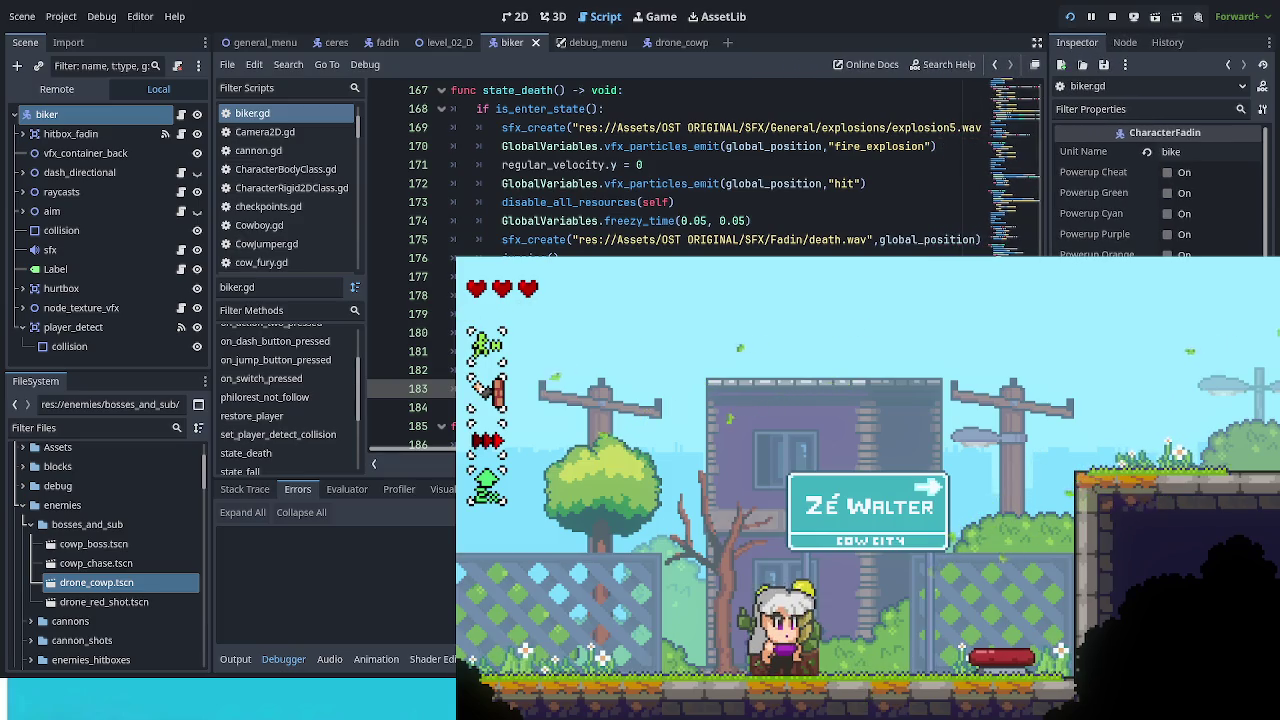
pyautogui.moveTo(211, 350); pyautogui.dragTo(176, 351)
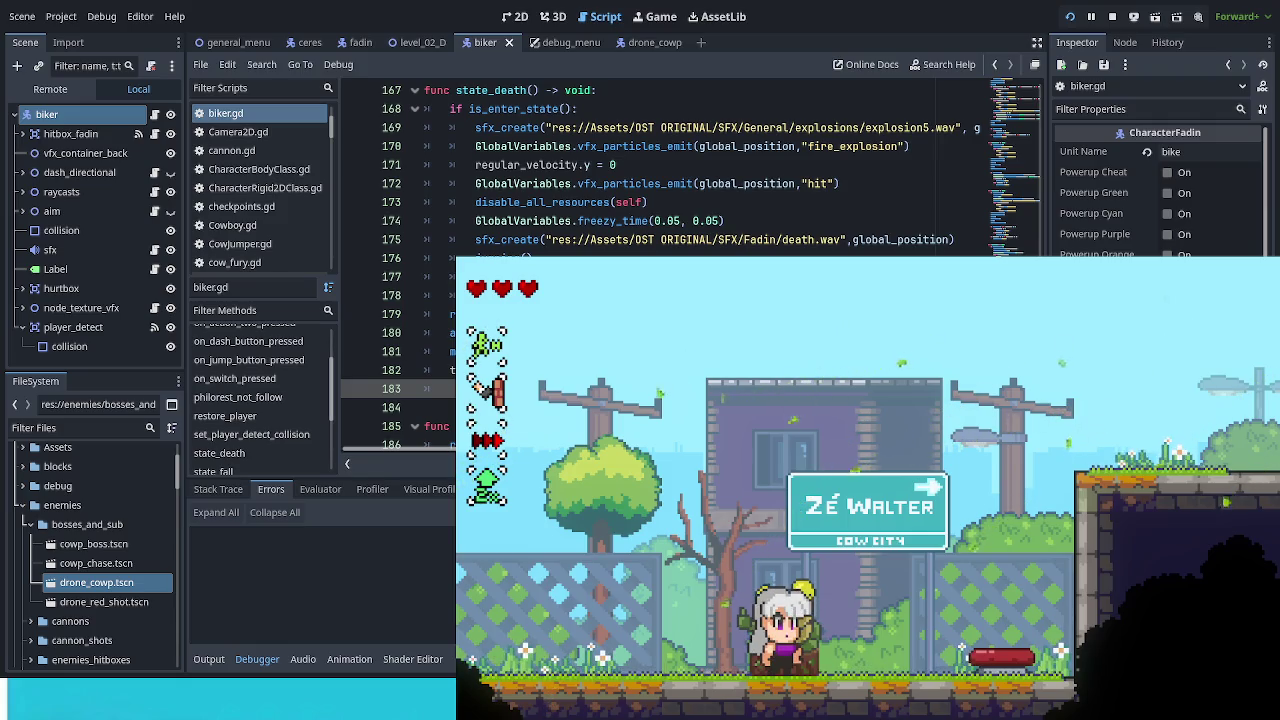
pyautogui.scroll(2, 690, 165)
# Step: Scroll up through biker.gd, then save the scene, rerun the game and choose Continuar
pyautogui.scroll(14, 690, 165)
pyautogui.scroll(5, 690, 165)
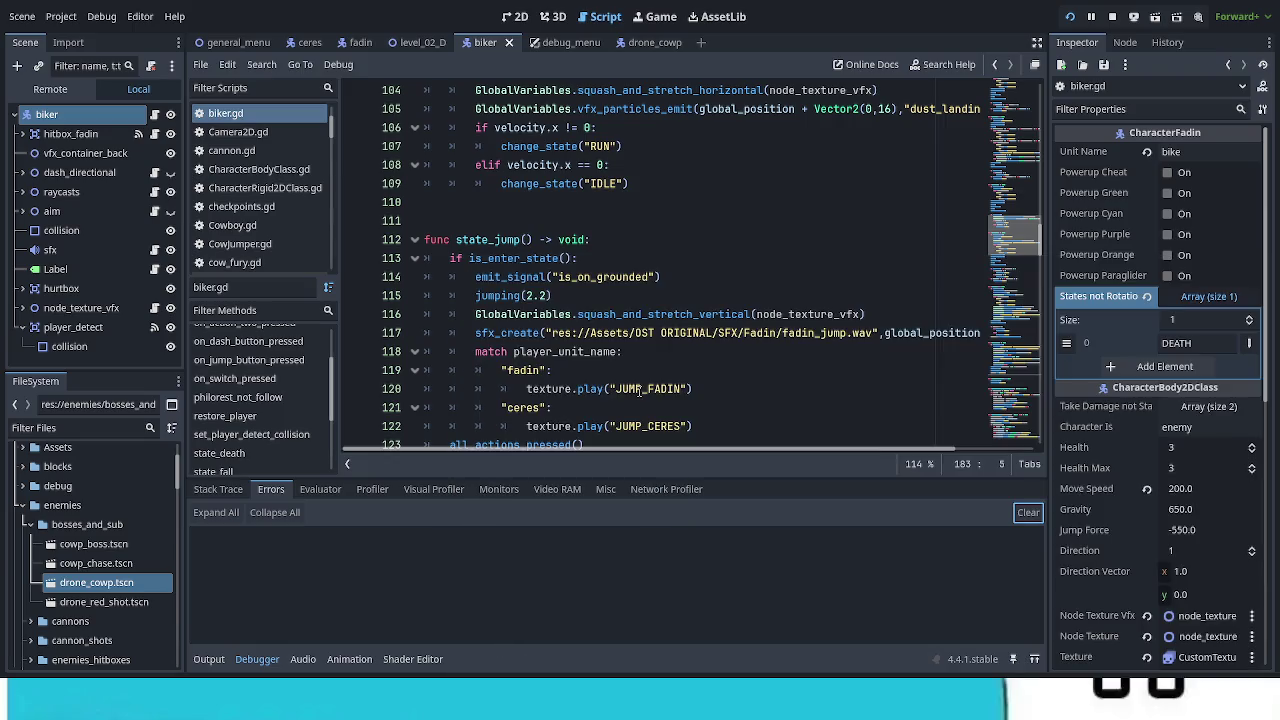
pyautogui.press('F5')
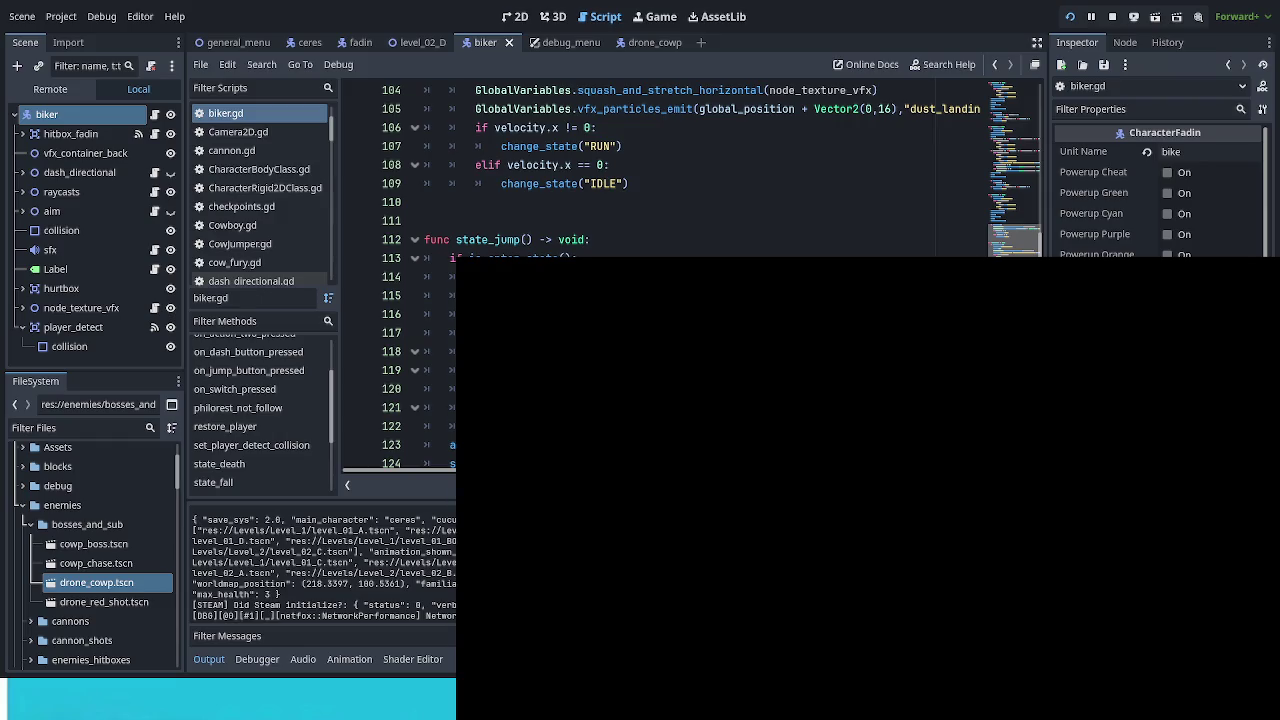
pyautogui.press('Down')
pyautogui.press('Return')
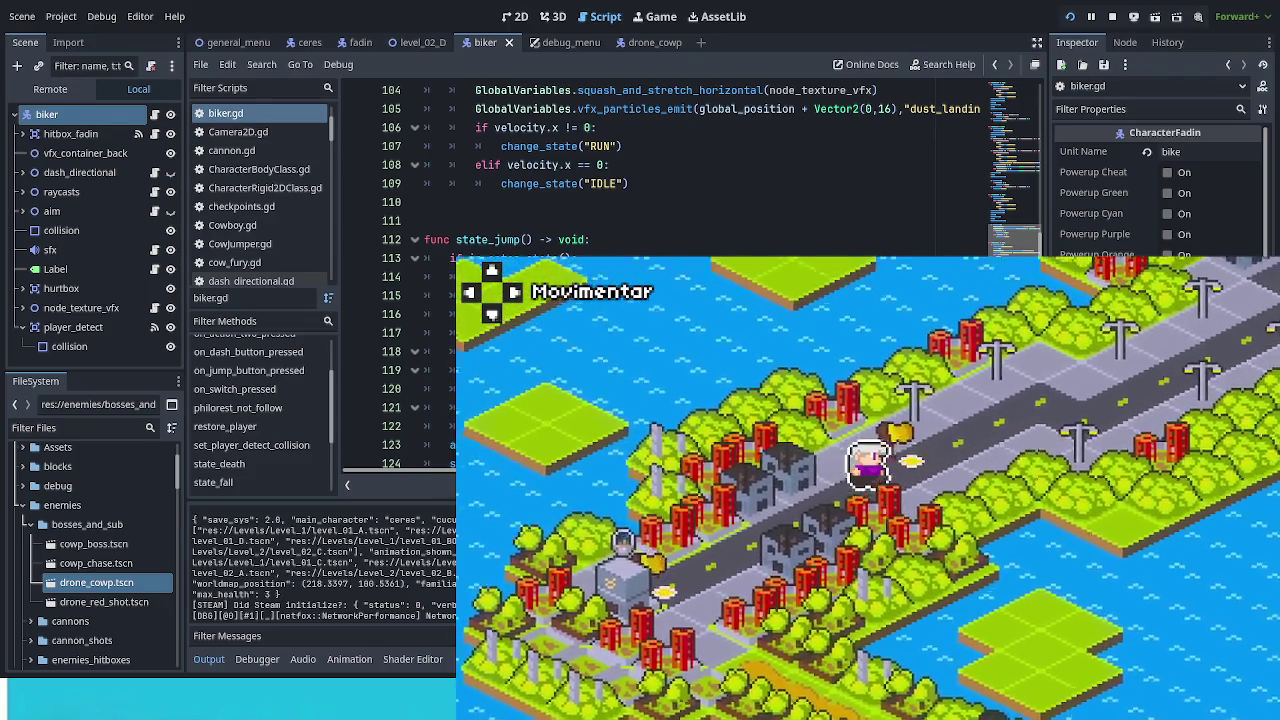
# Step: Enter the level offered on the overworld map
pyautogui.press('Return')
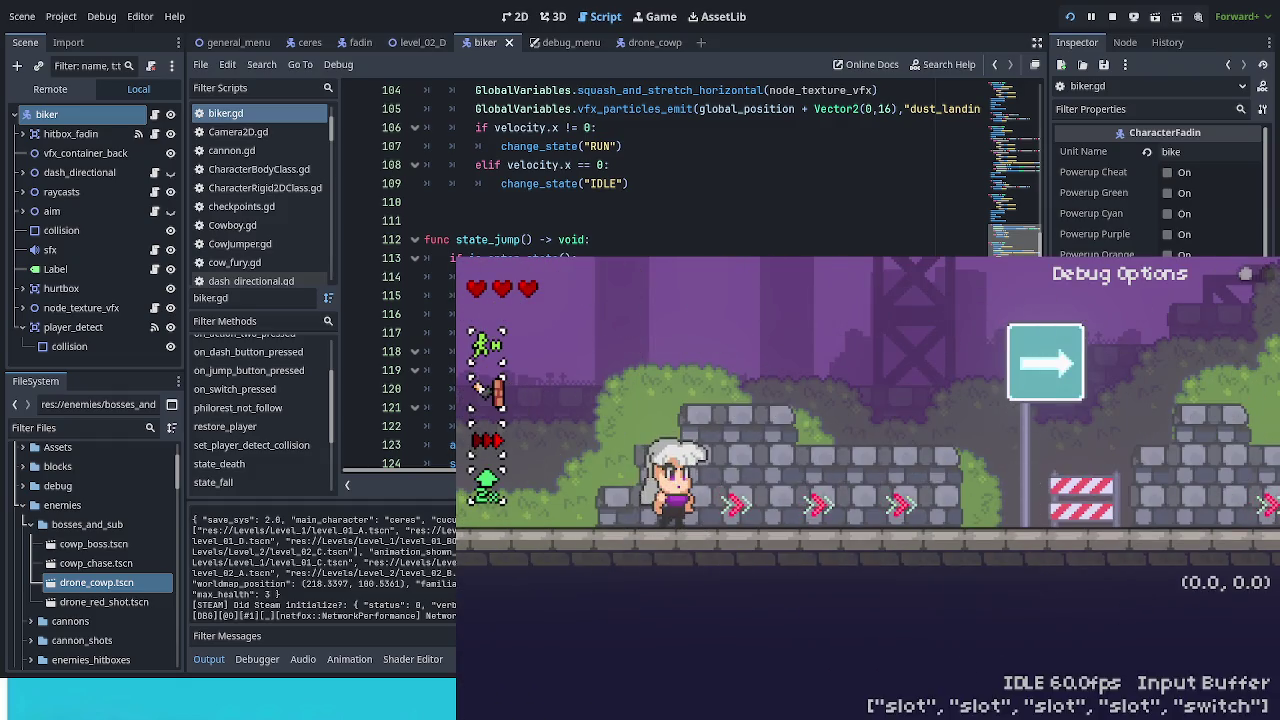
# Step: Spawn a motorbike from Debug Options and start riding it to the right
pyautogui.click(1000, 415)
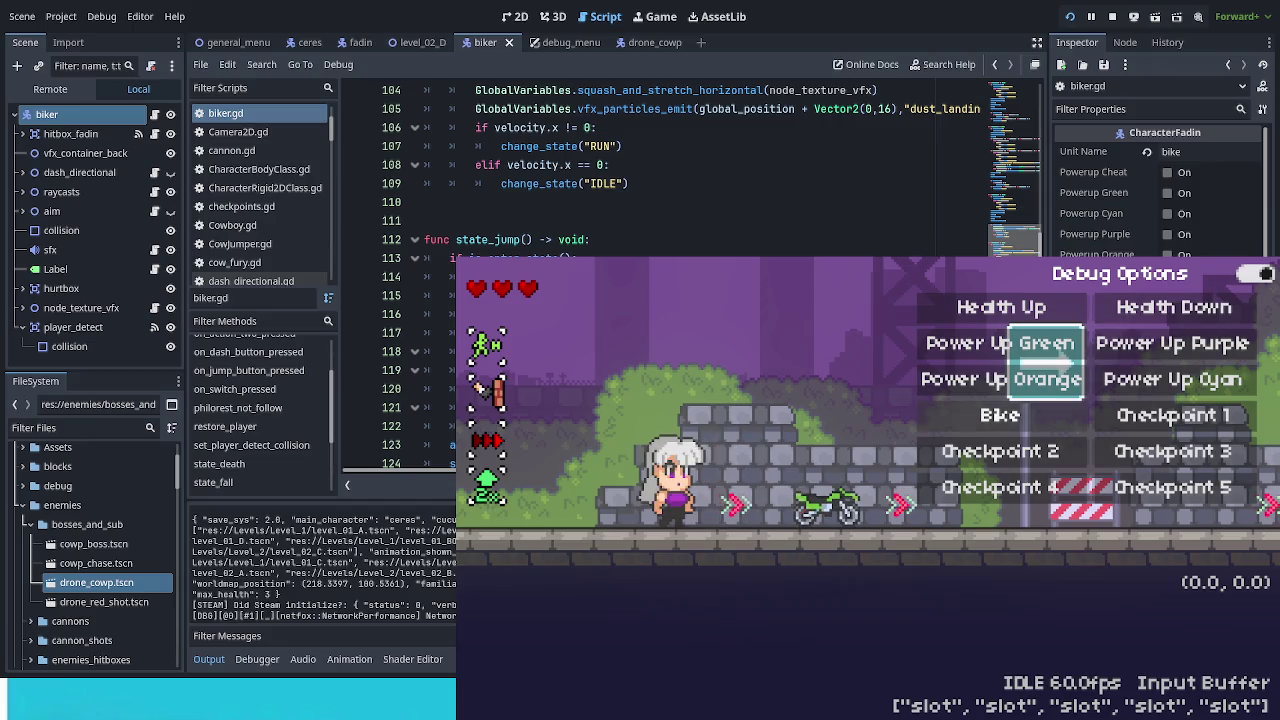
pyautogui.press('Escape')
pyautogui.press('Right')
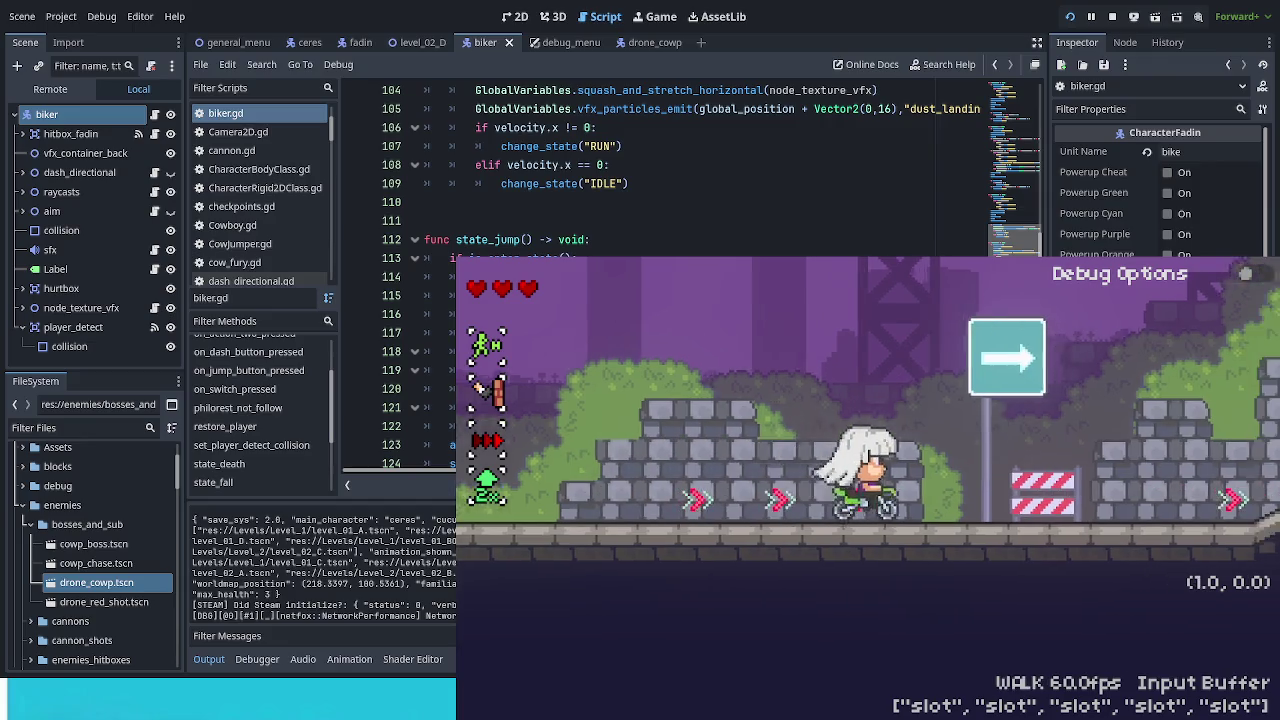
# Step: Ride the motorbike left and right through the level, turning back and forth repeatedly
pyautogui.press('Left')
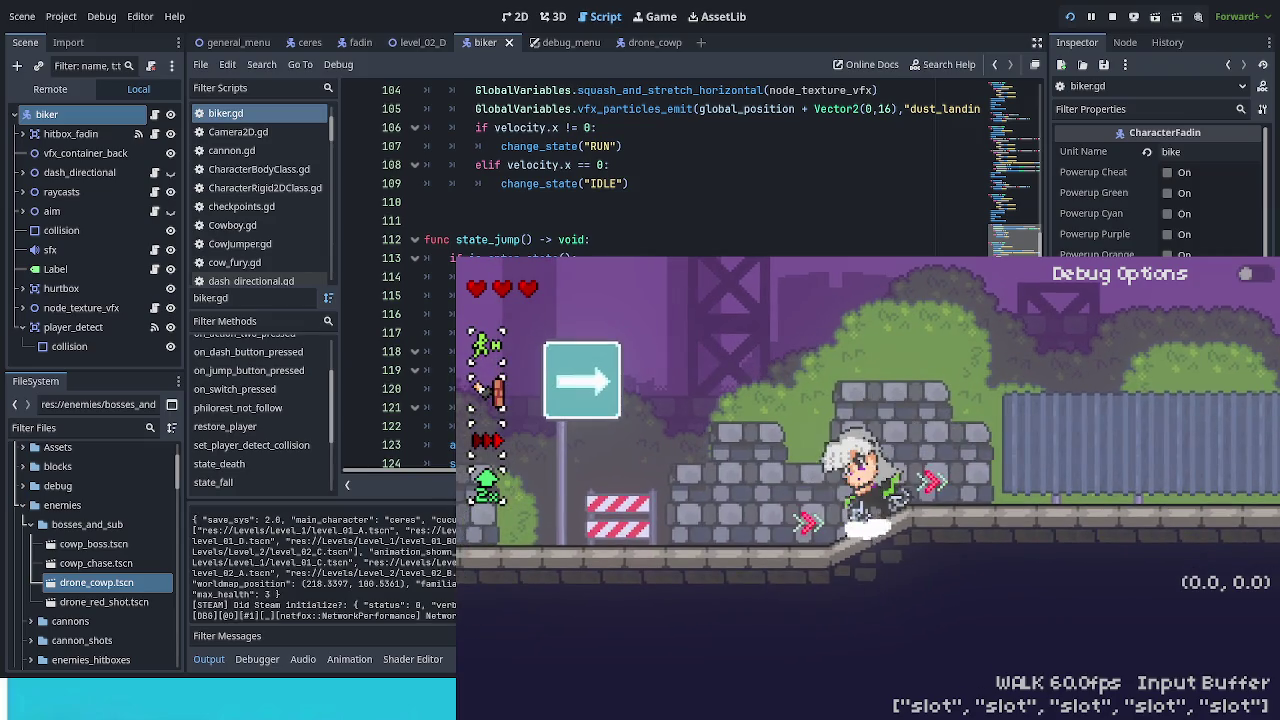
pyautogui.press('Right')
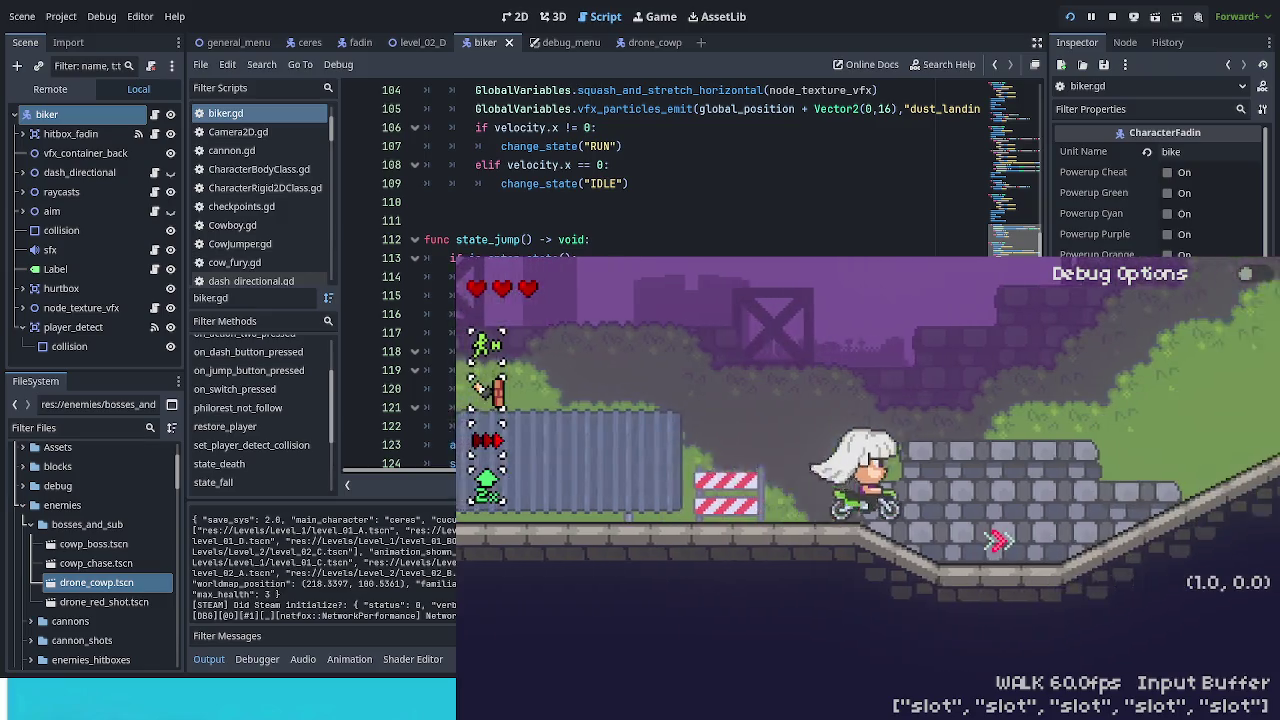
pyautogui.press('Left')
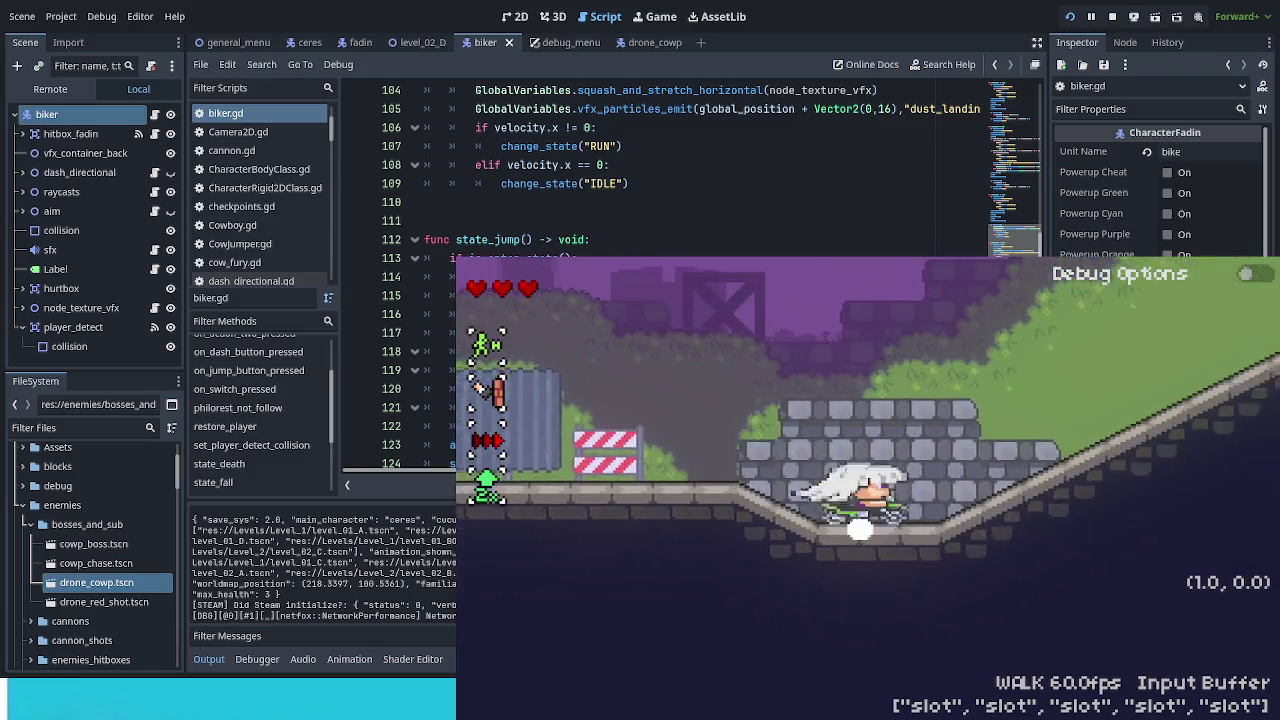
pyautogui.press('Left')
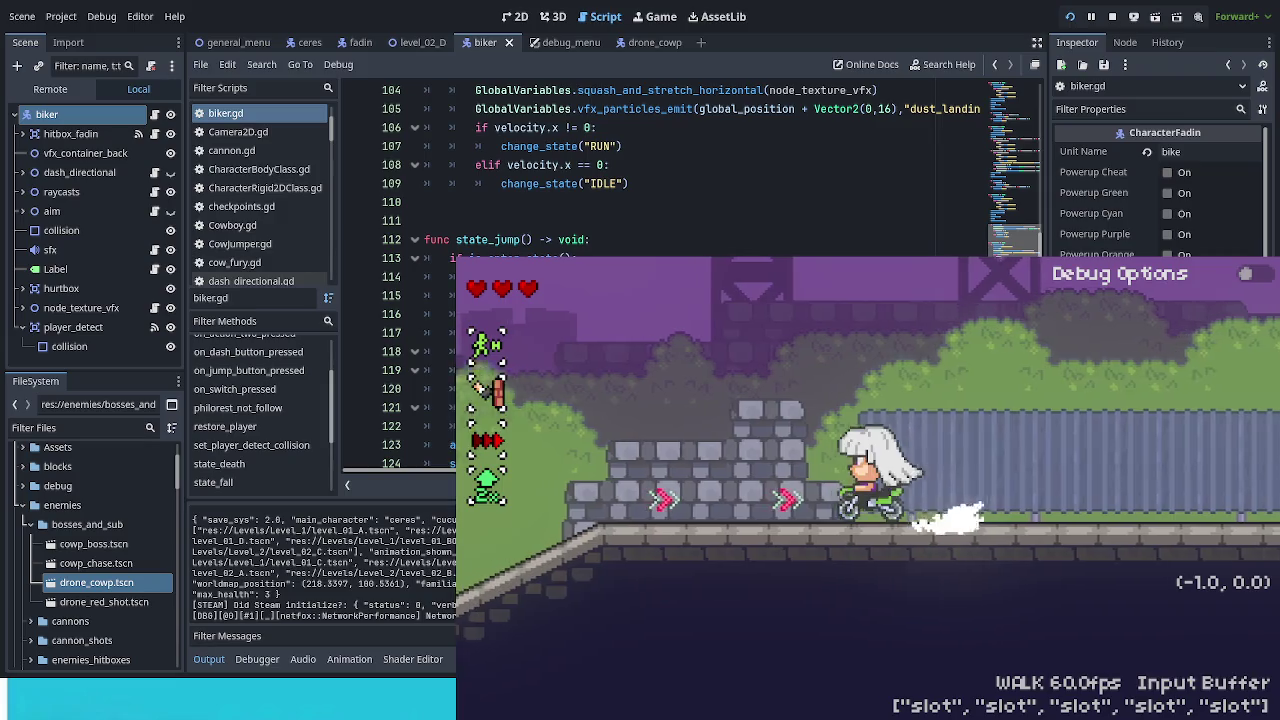
pyautogui.press('Right')
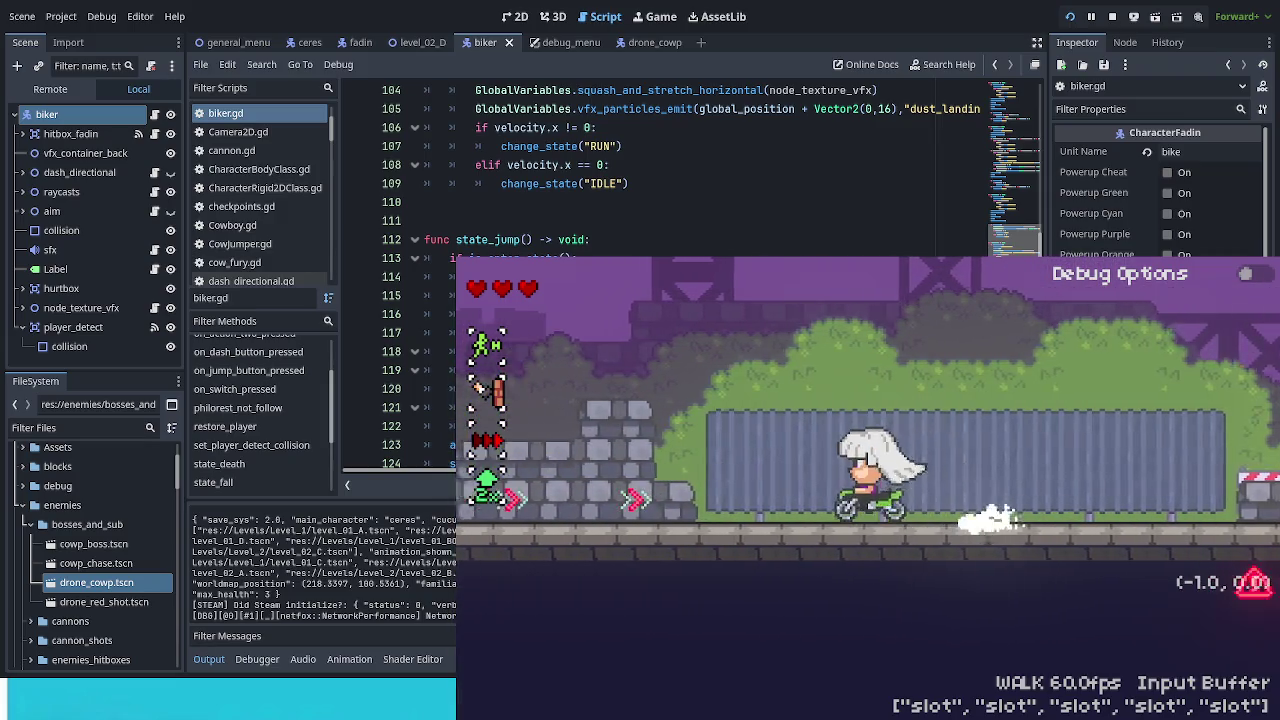
pyautogui.press('Right')
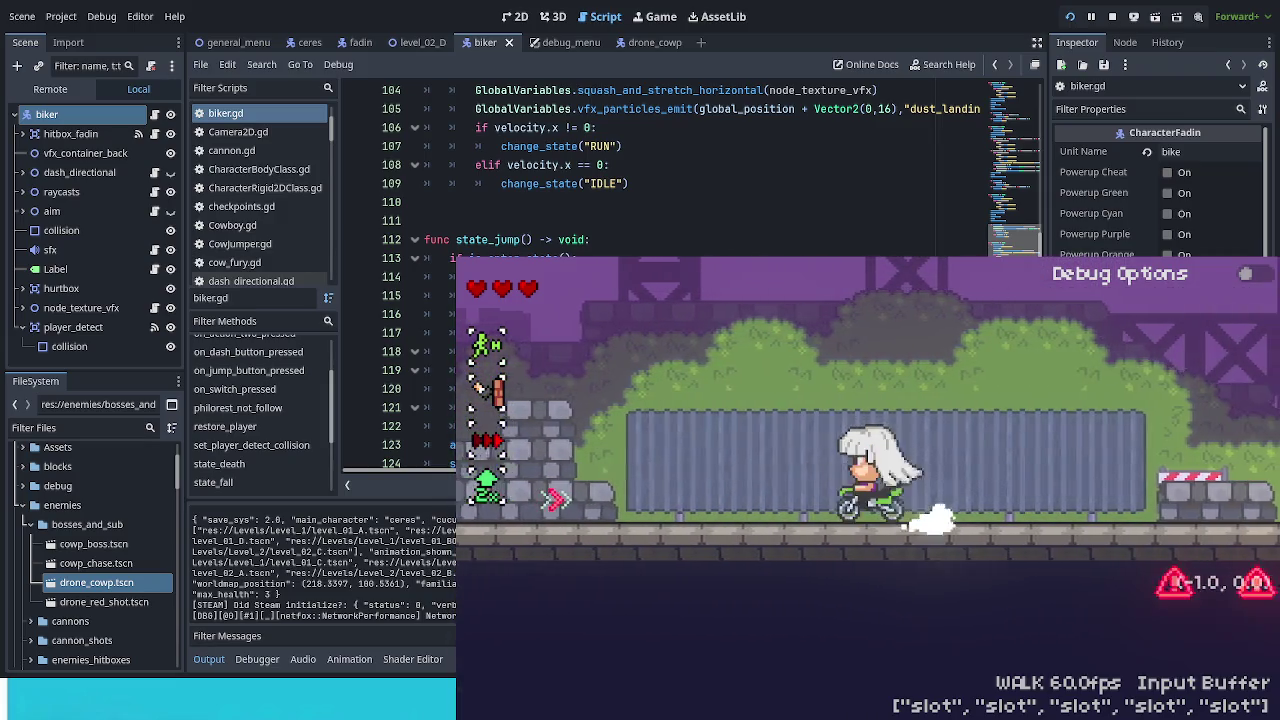
pyautogui.press('Right')
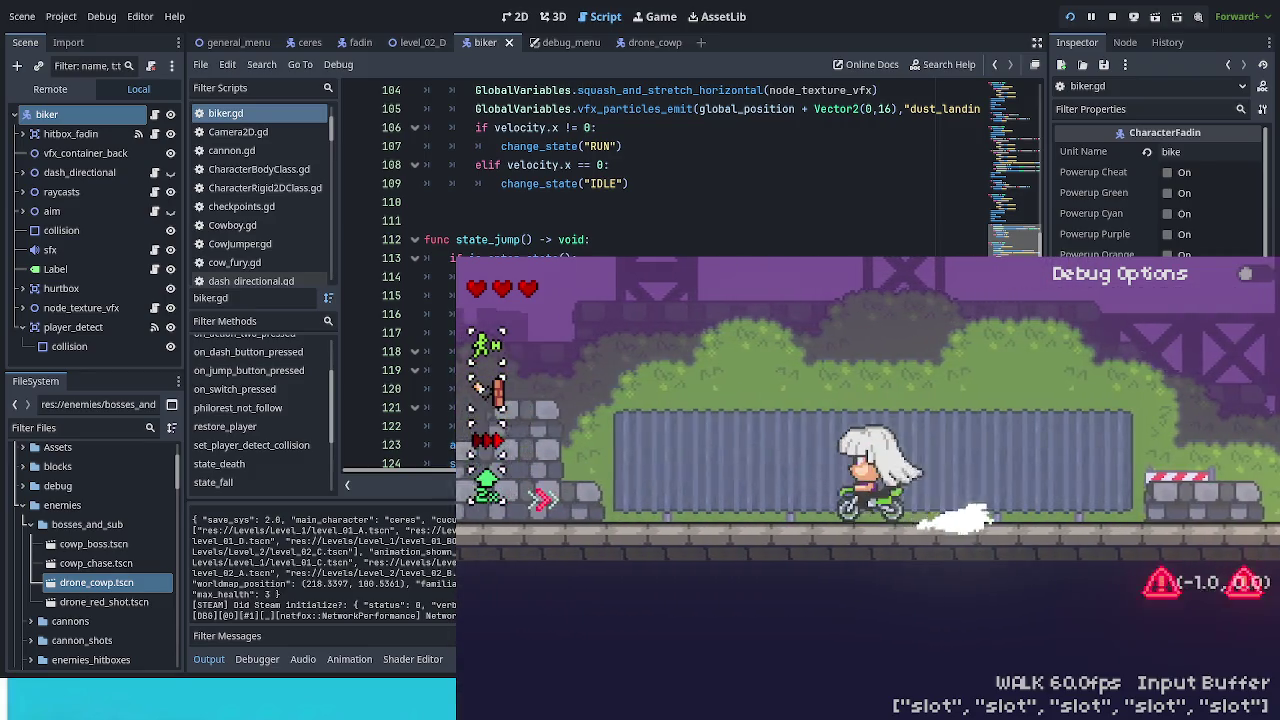
pyautogui.press('Right')
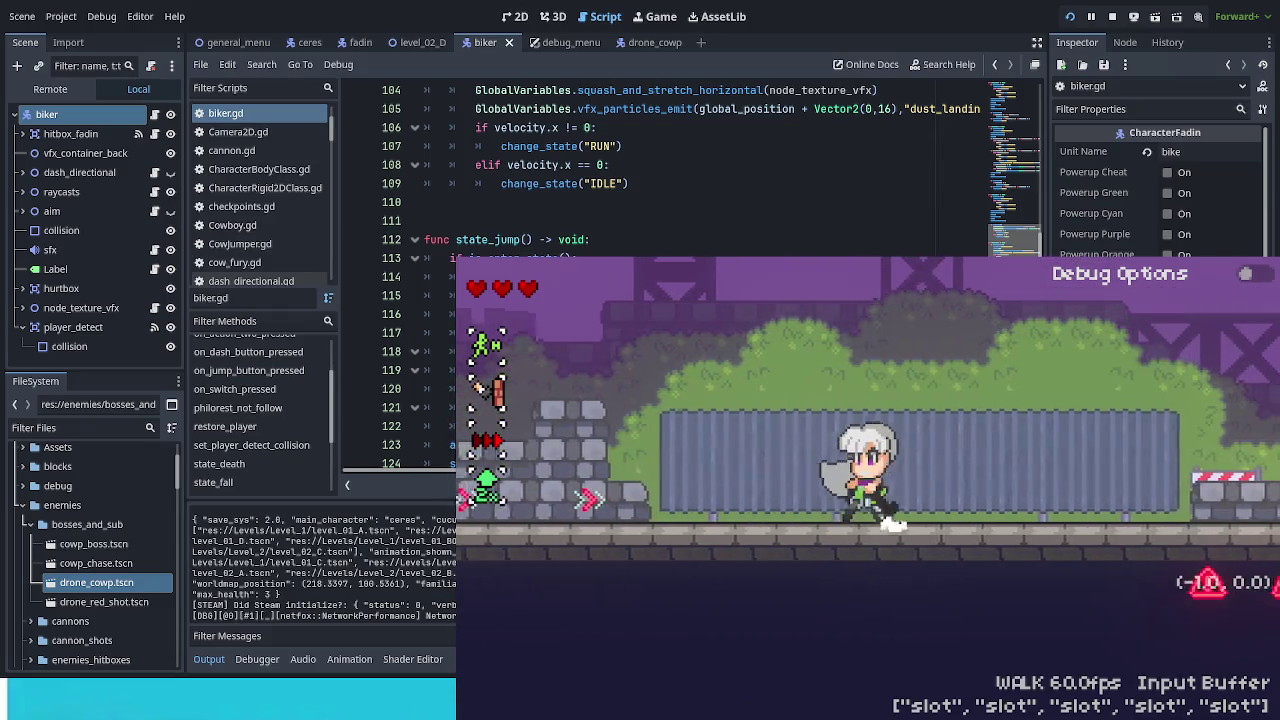
pyautogui.press('Right')
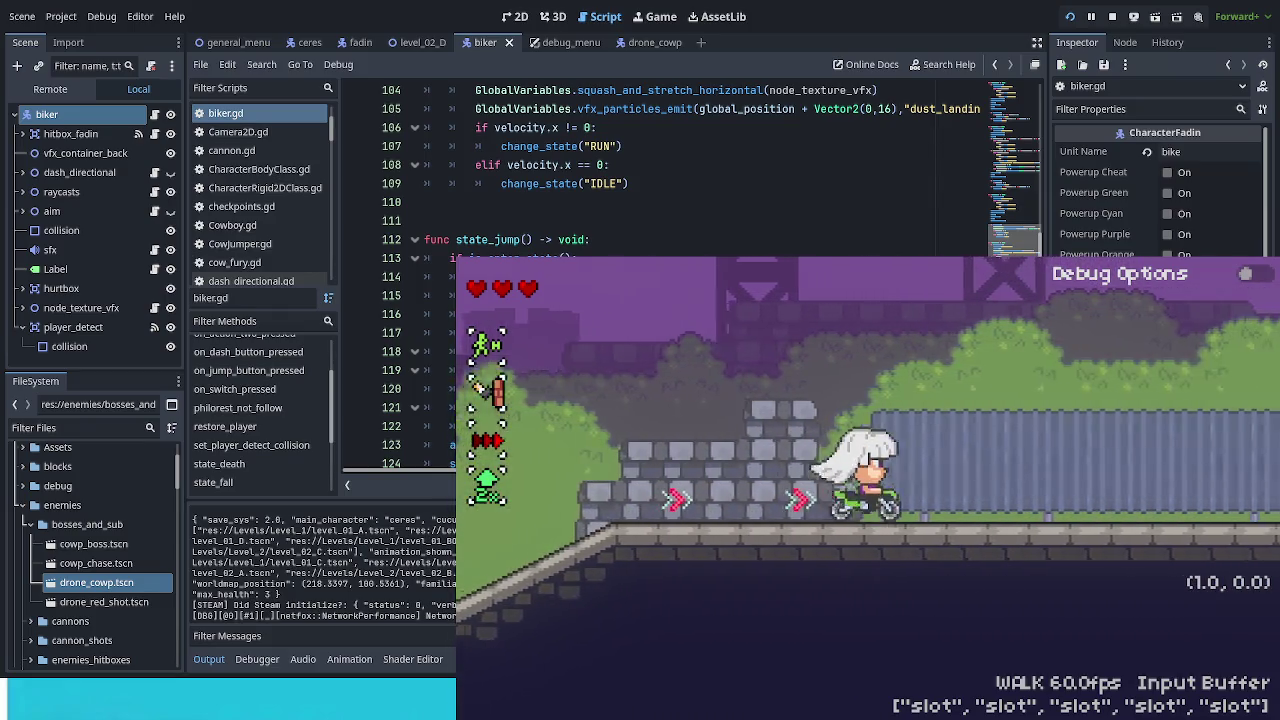
pyautogui.press('Right')
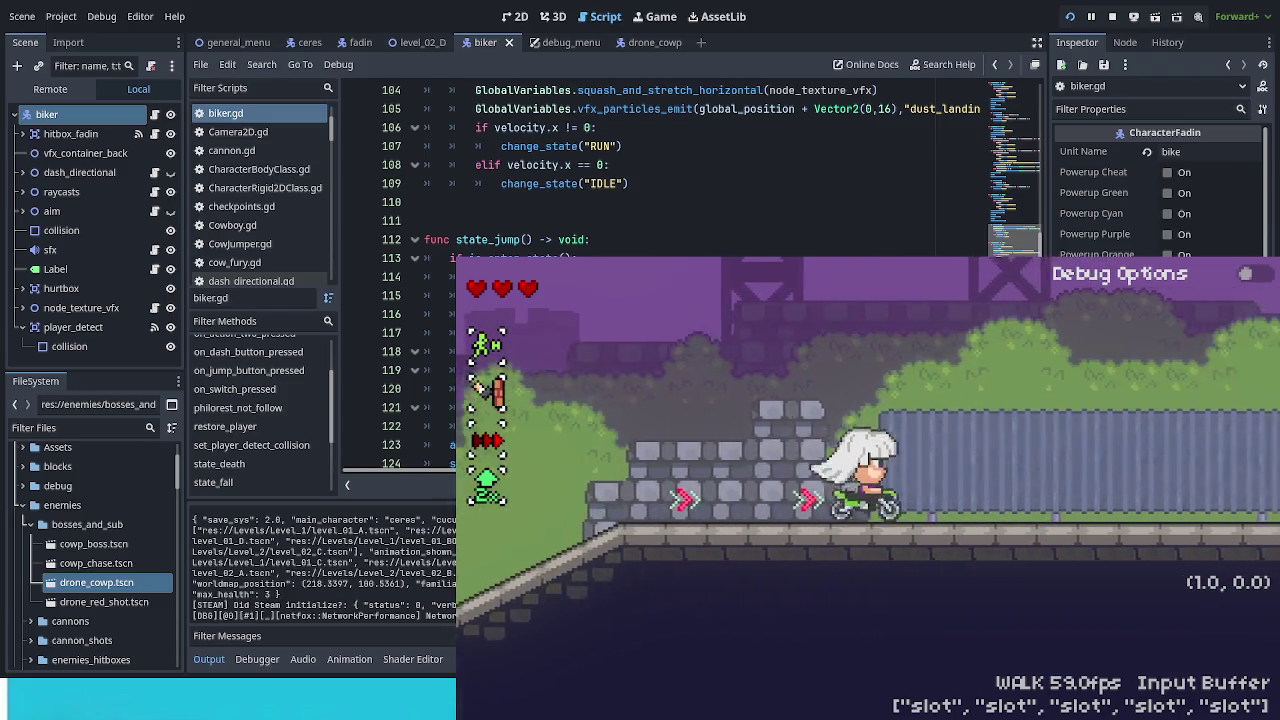
pyautogui.press('Right')
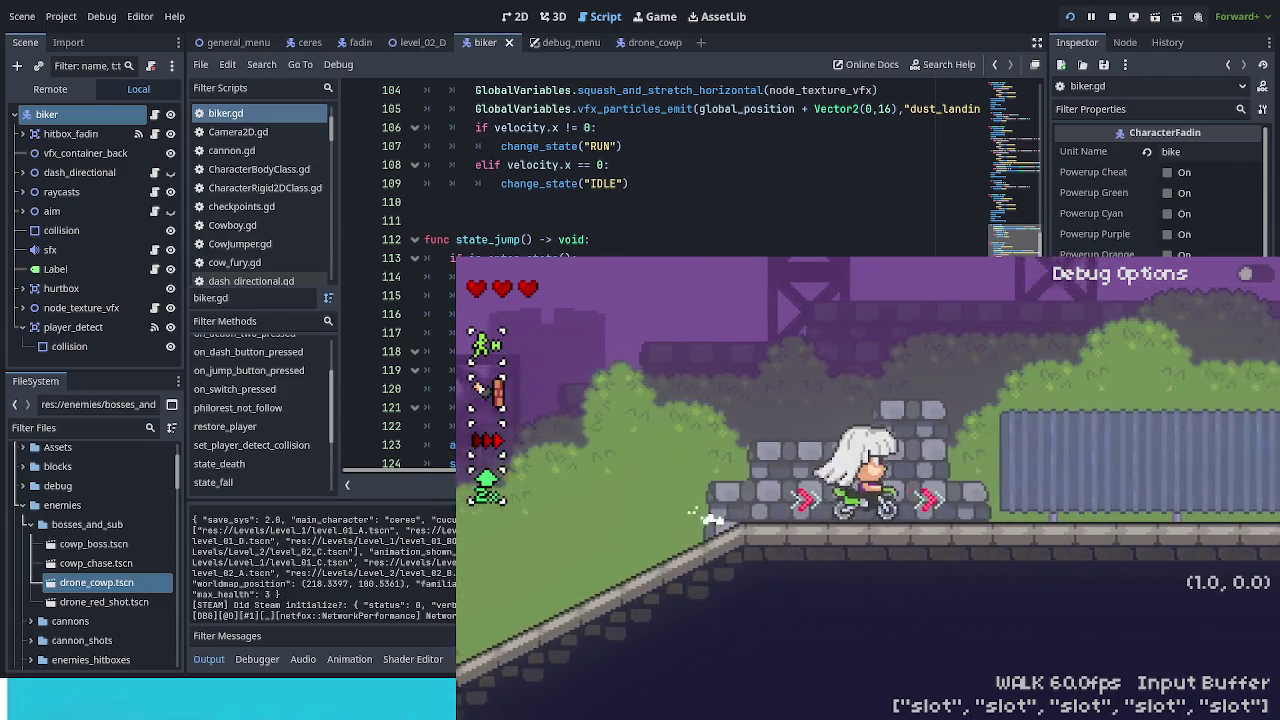
pyautogui.press('Right')
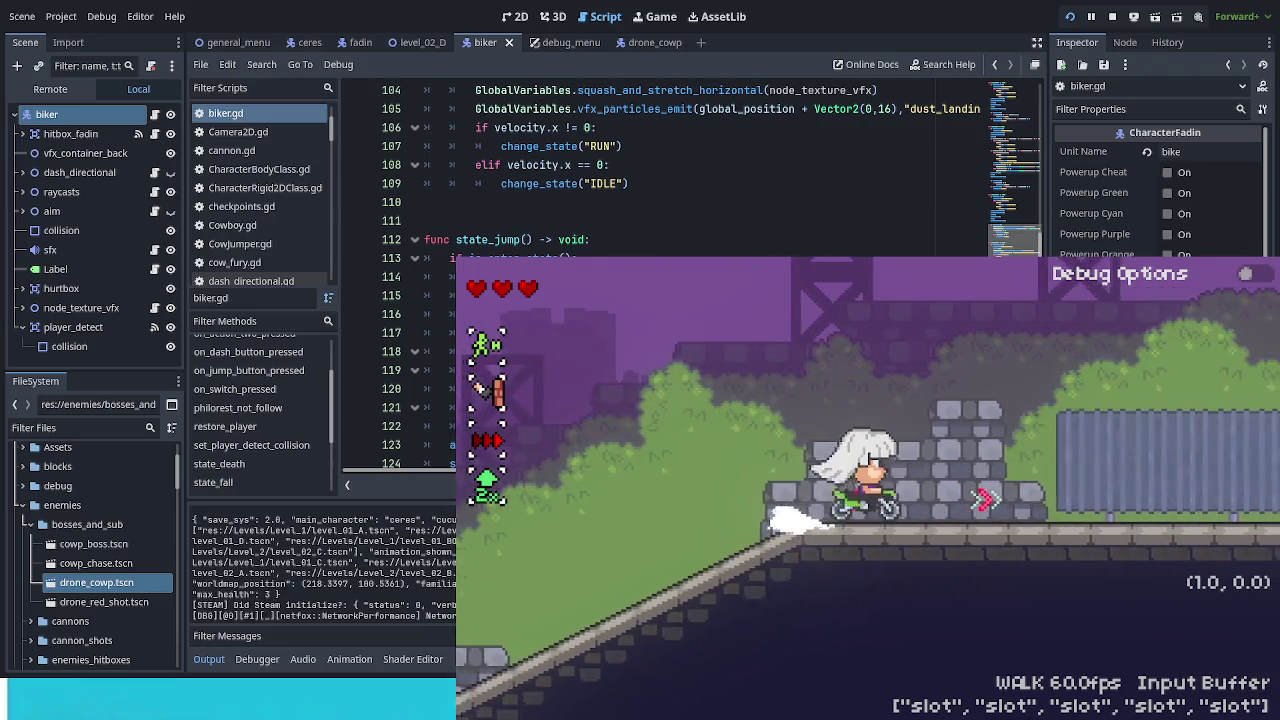
pyautogui.press('Right')
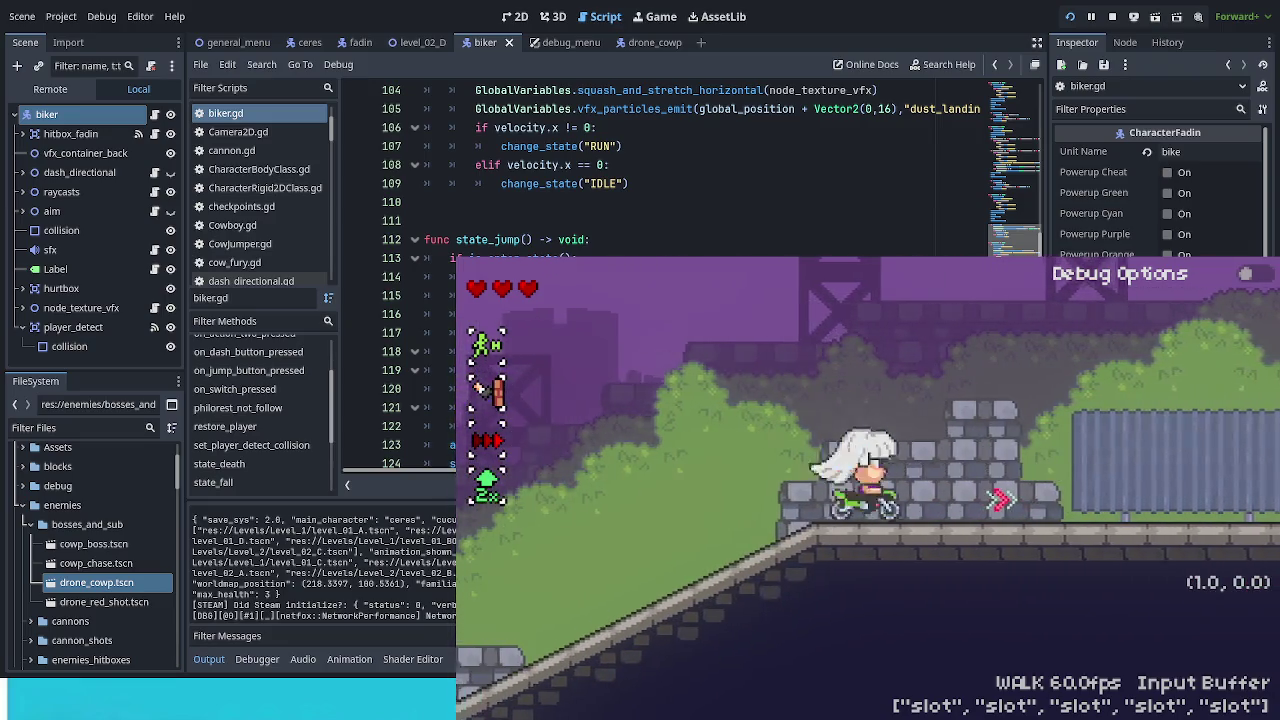
pyautogui.press('Right')
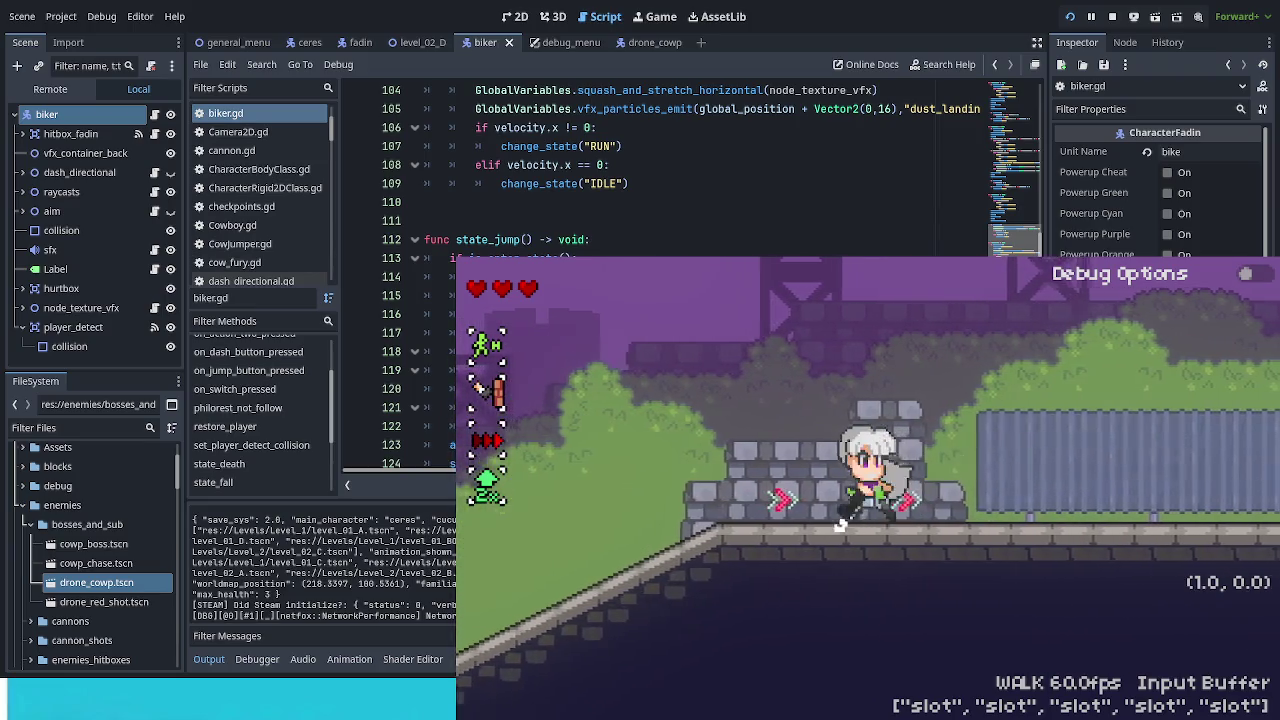
pyautogui.press('Left')
pyautogui.press('Right')
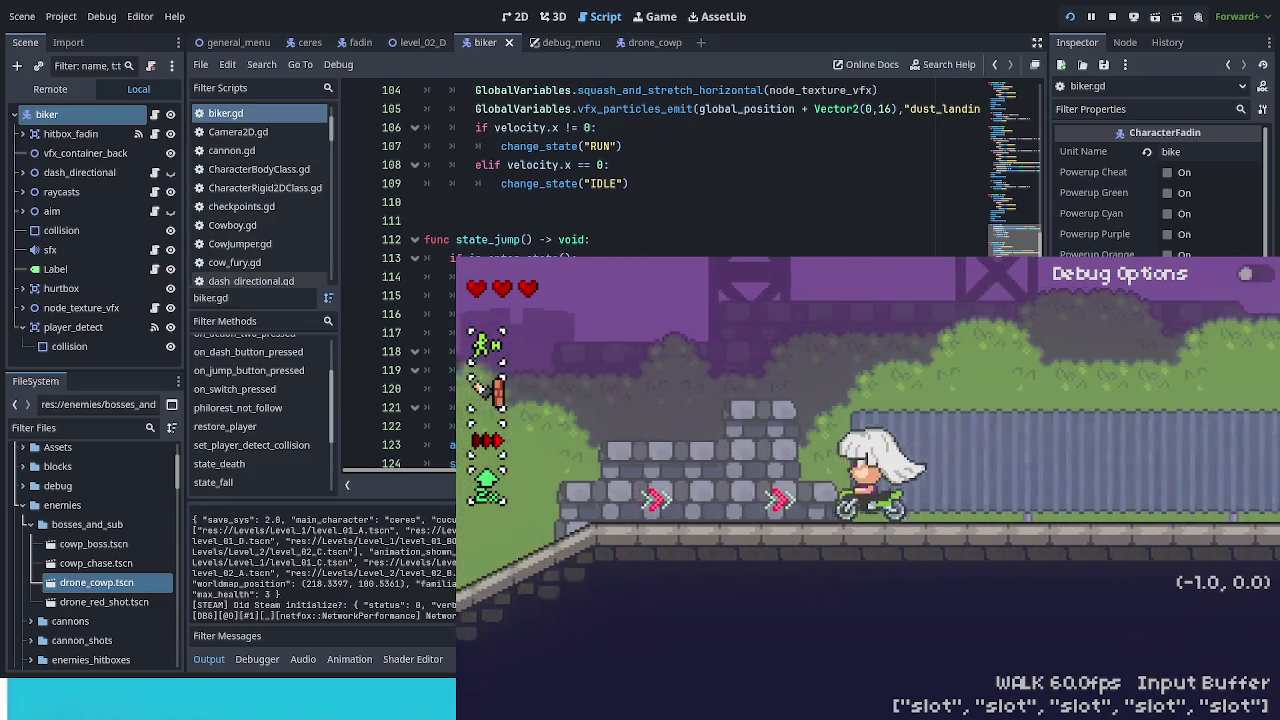
pyautogui.press('Right')
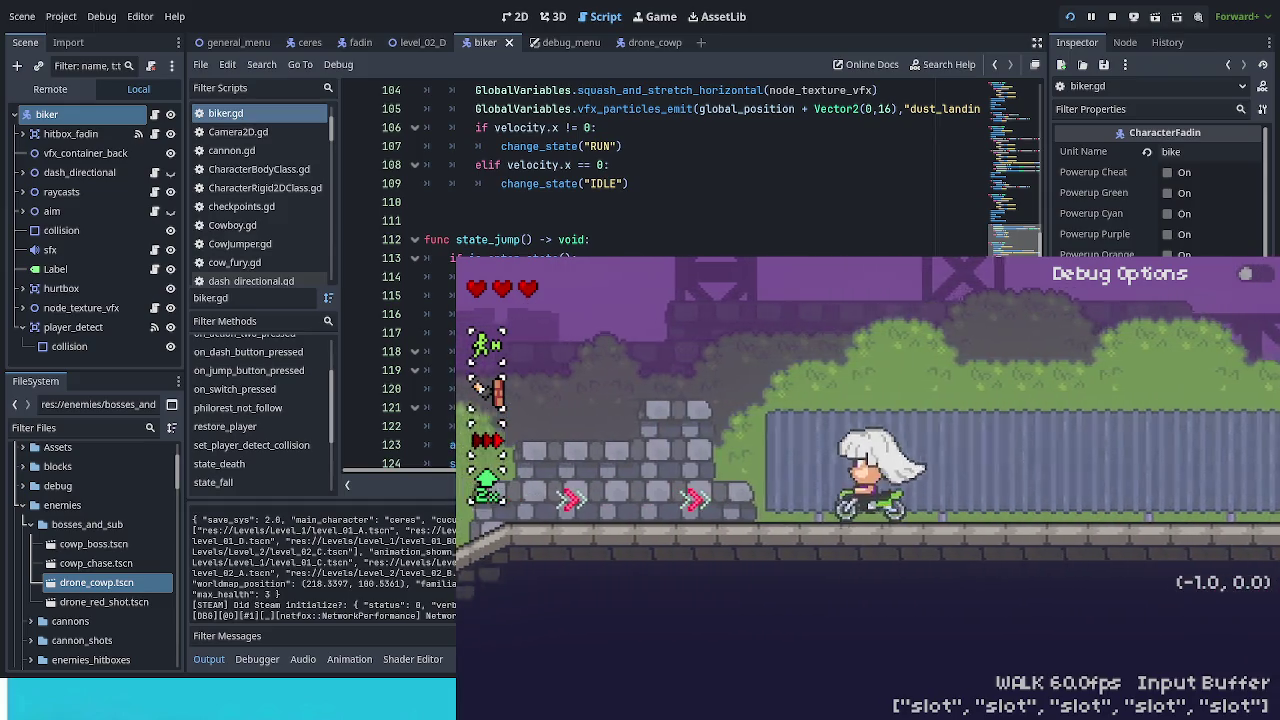
# Step: Ride the bike right over slopes and ledges, rocking back and forth on a slope, up to the metal fence
pyautogui.press('Right')
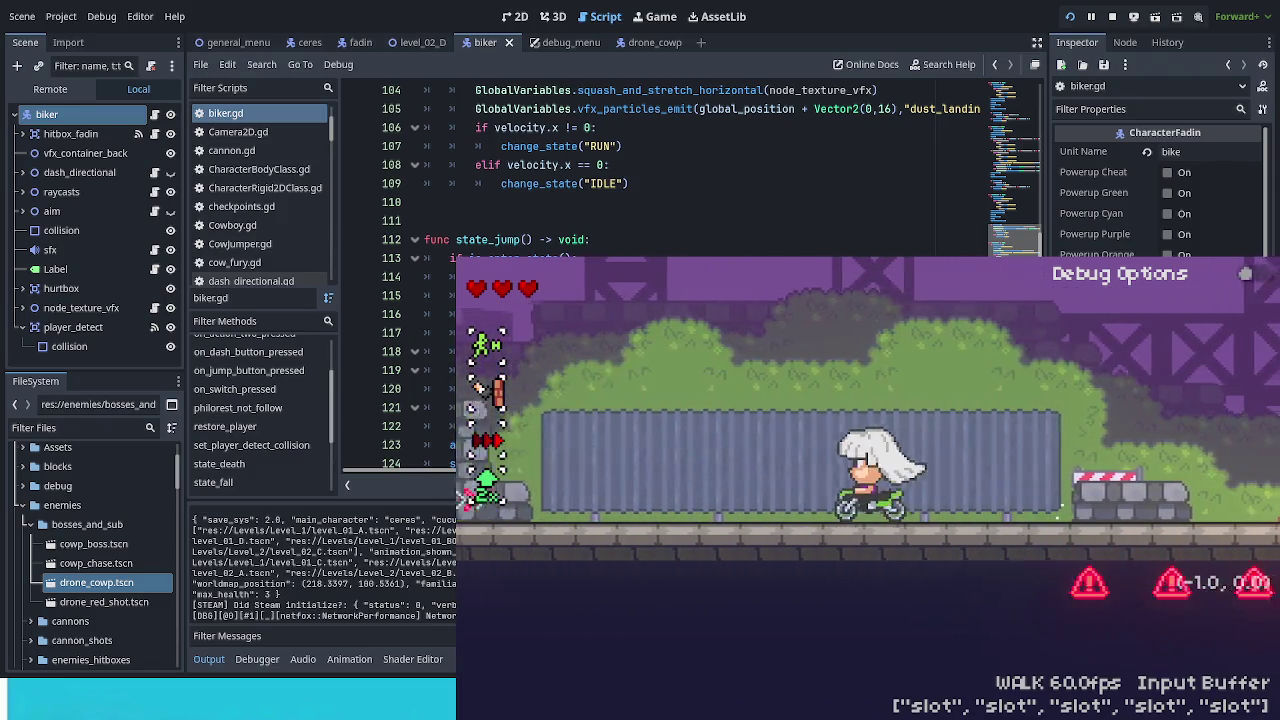
pyautogui.press('Right')
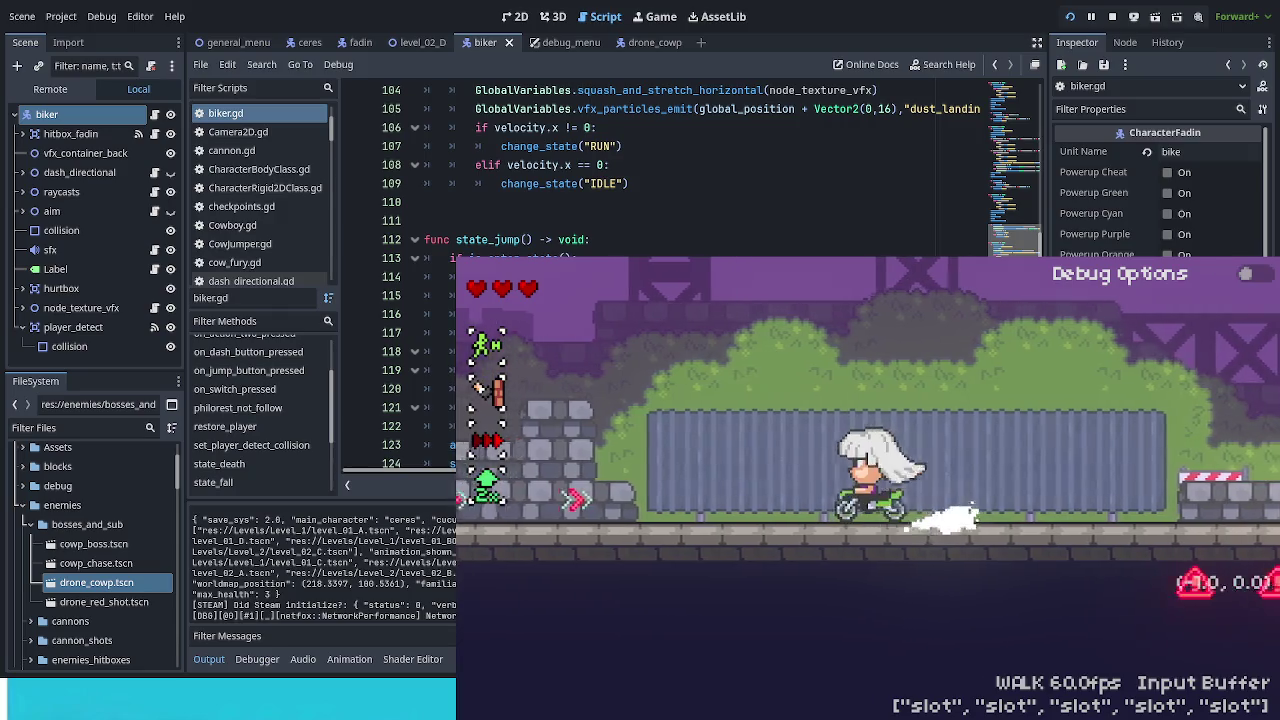
pyautogui.press('Right')
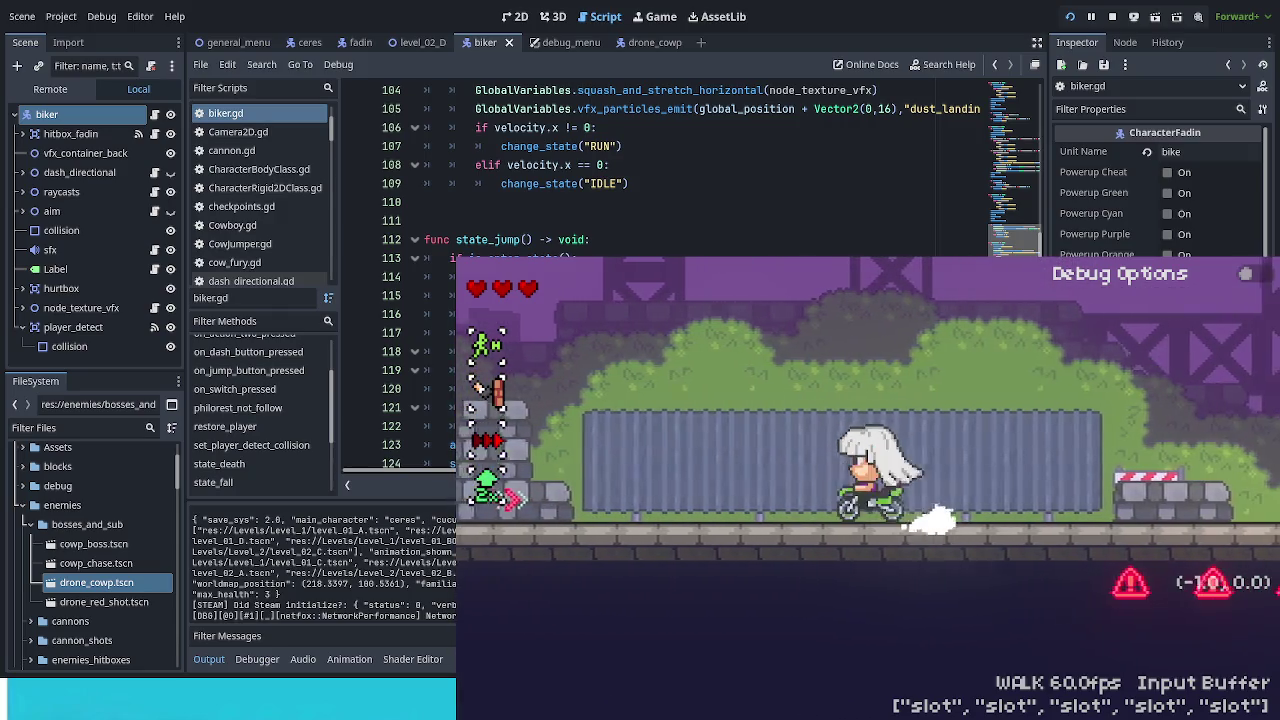
pyautogui.press('Right')
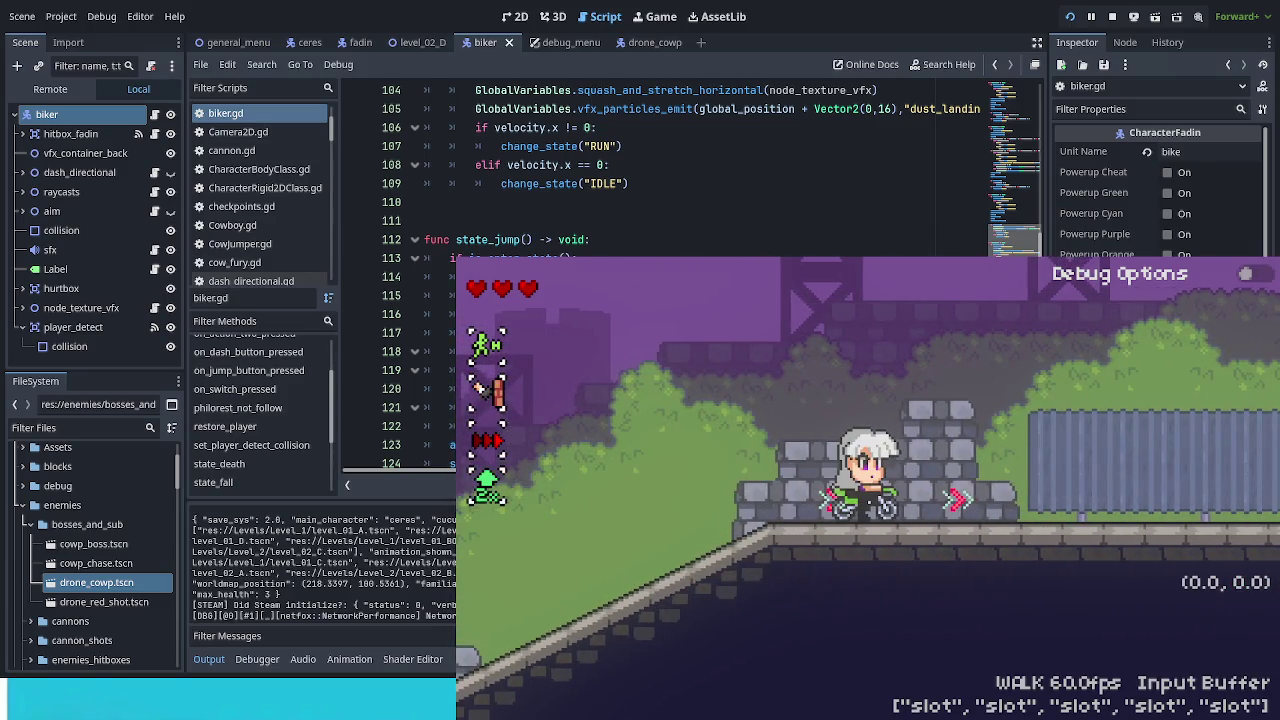
pyautogui.press('Left')
pyautogui.press('Right')
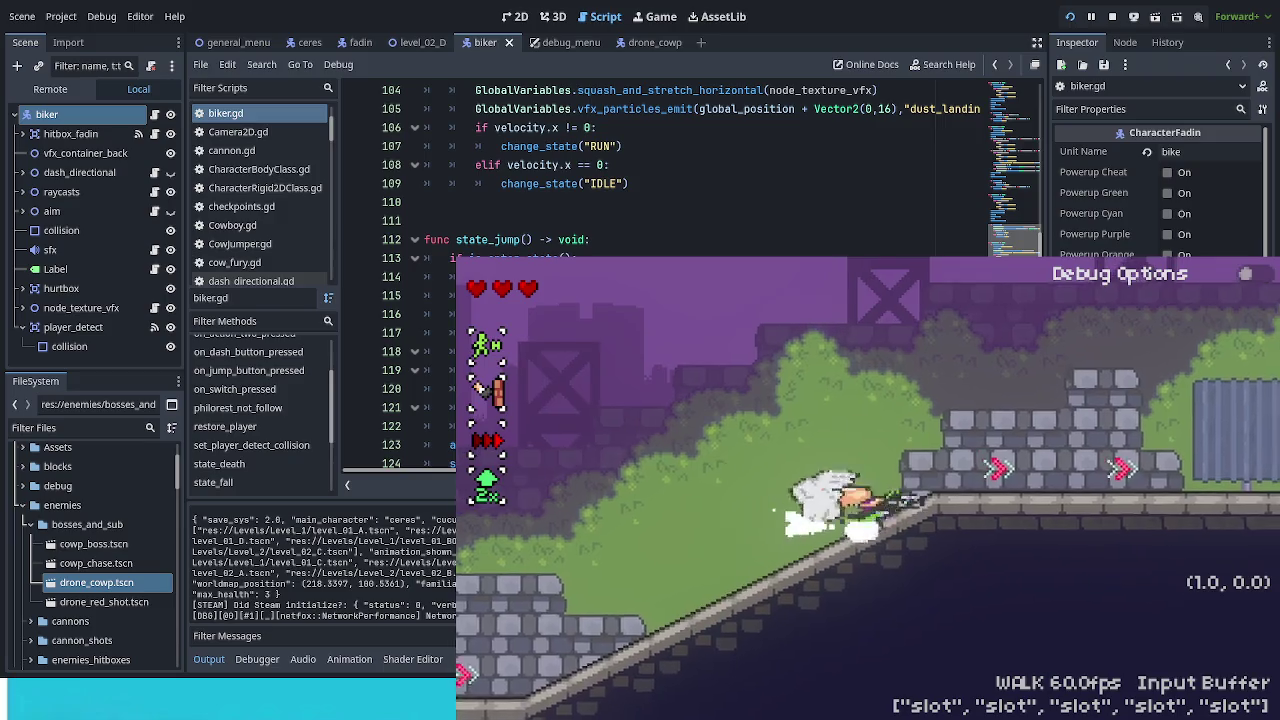
pyautogui.press('Left')
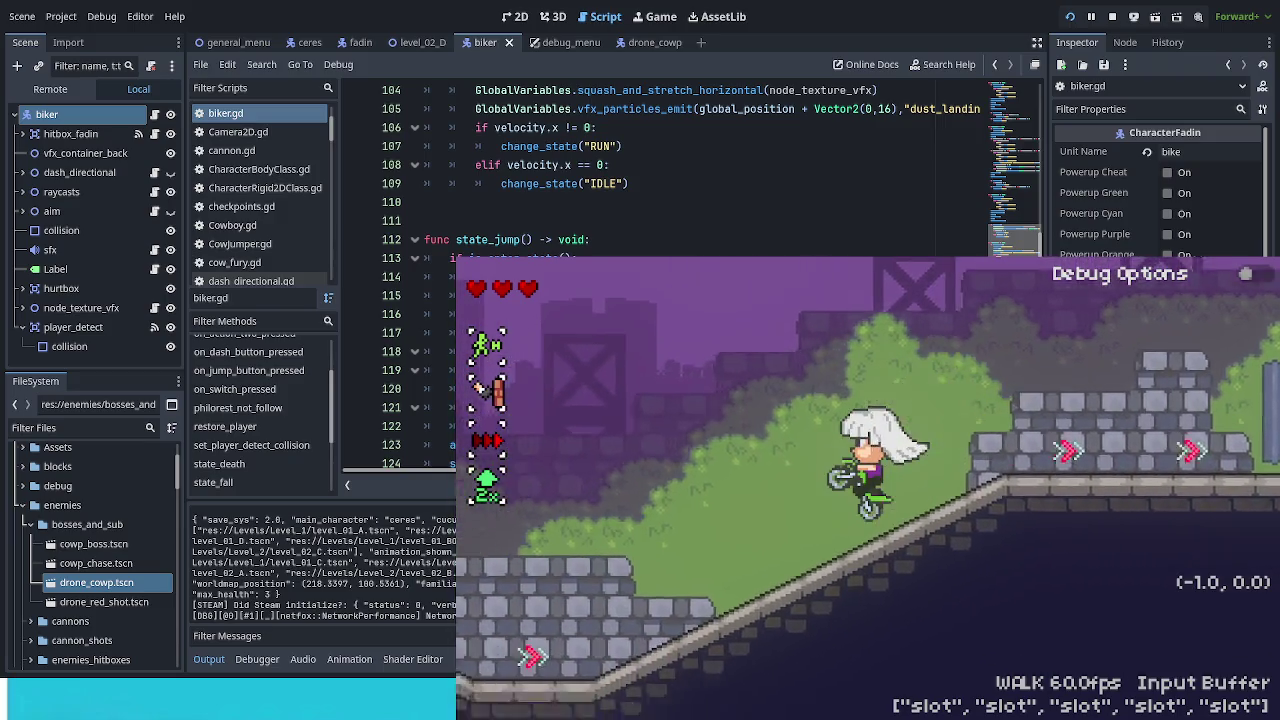
pyautogui.press('Right')
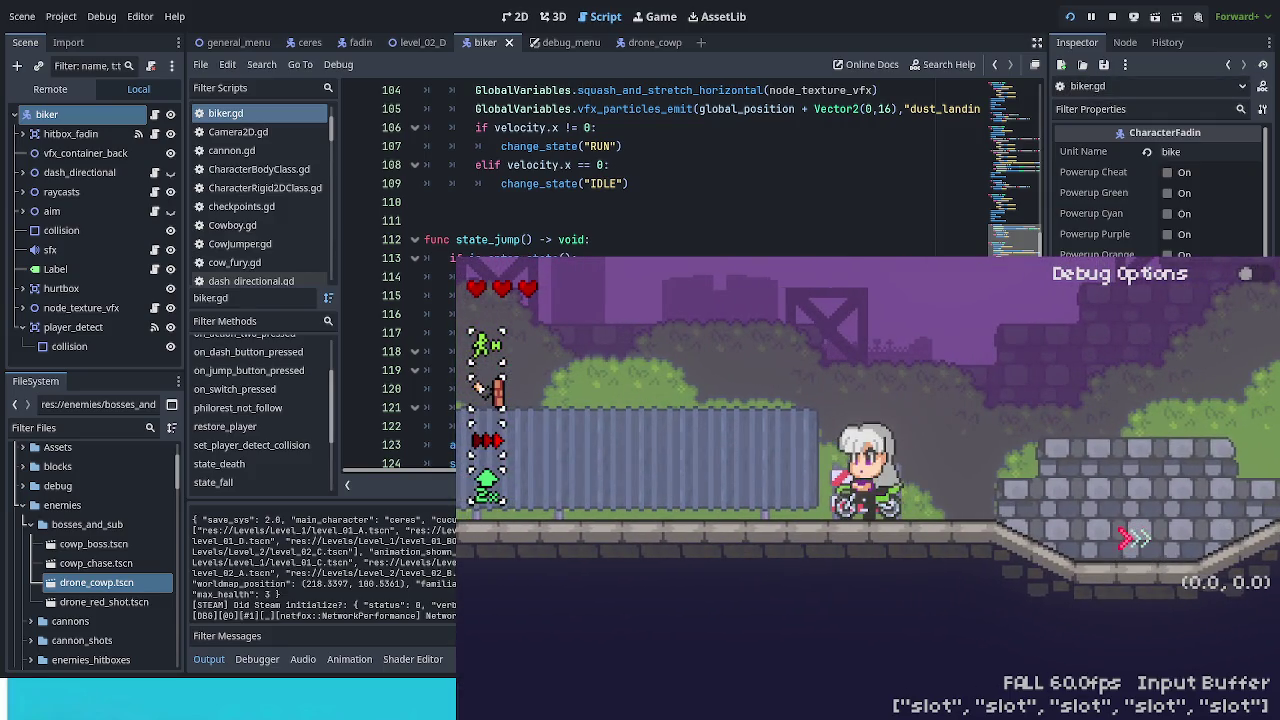
# Step: Stop the playtest with F8, collapse the enemies folder and expand Assets down to its Cowboy folder
pyautogui.press('F8')
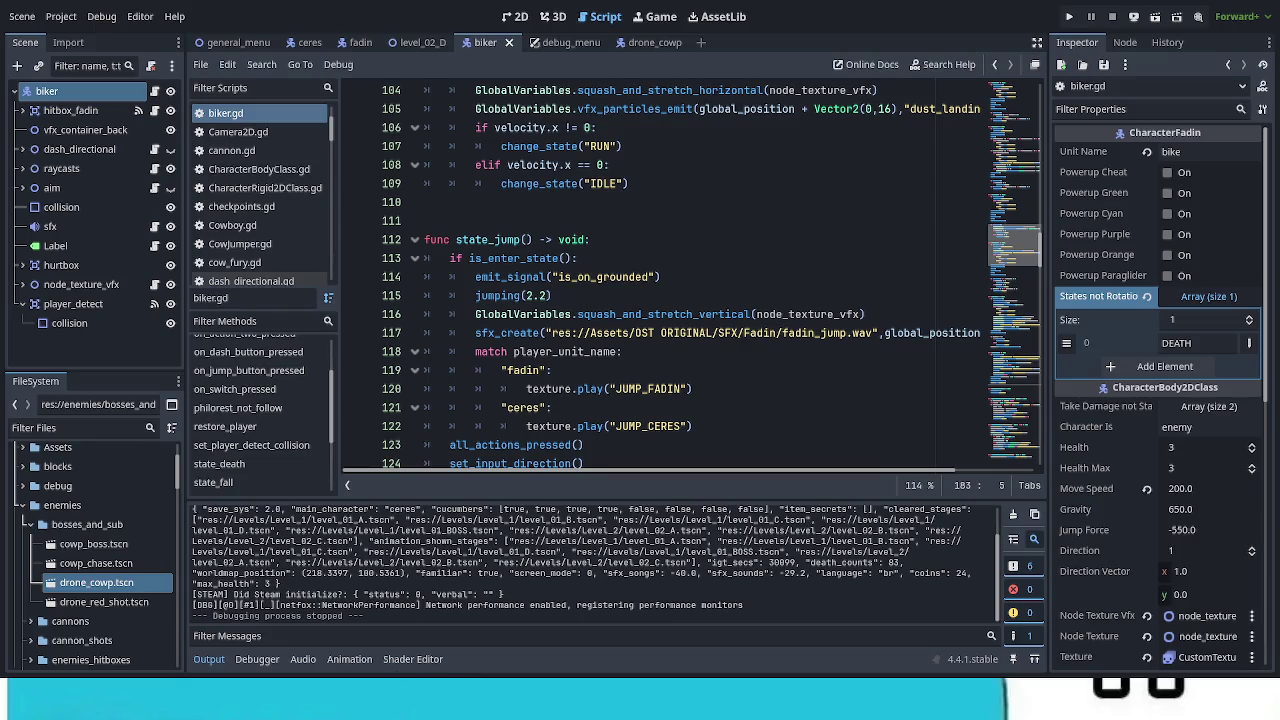
pyautogui.click(40, 505)
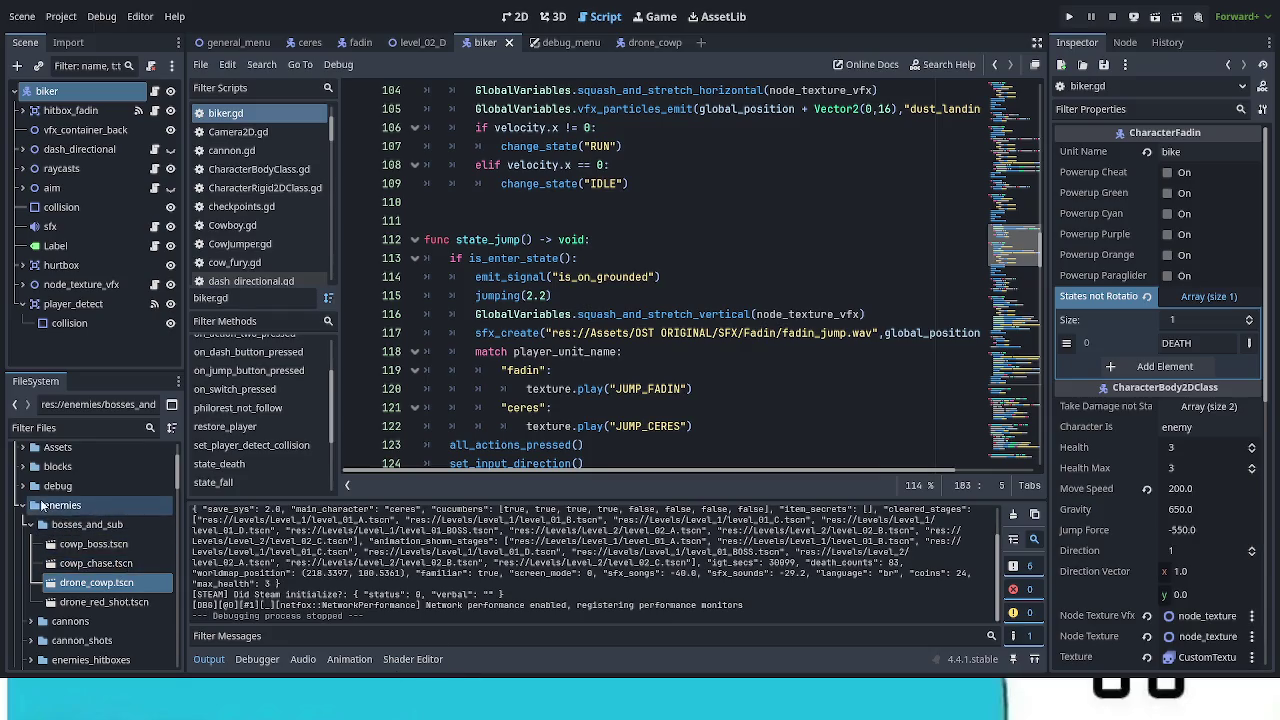
pyautogui.click(21, 505)
pyautogui.click(32, 449)
pyautogui.click(22, 449)
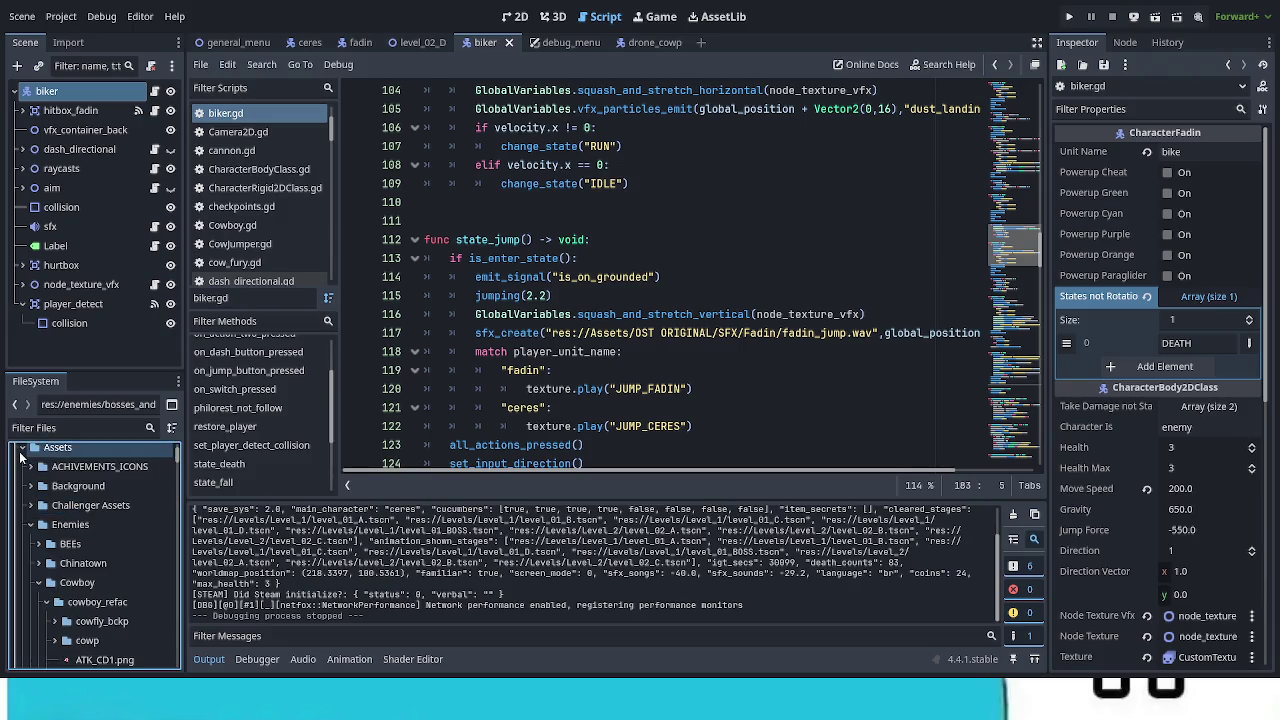